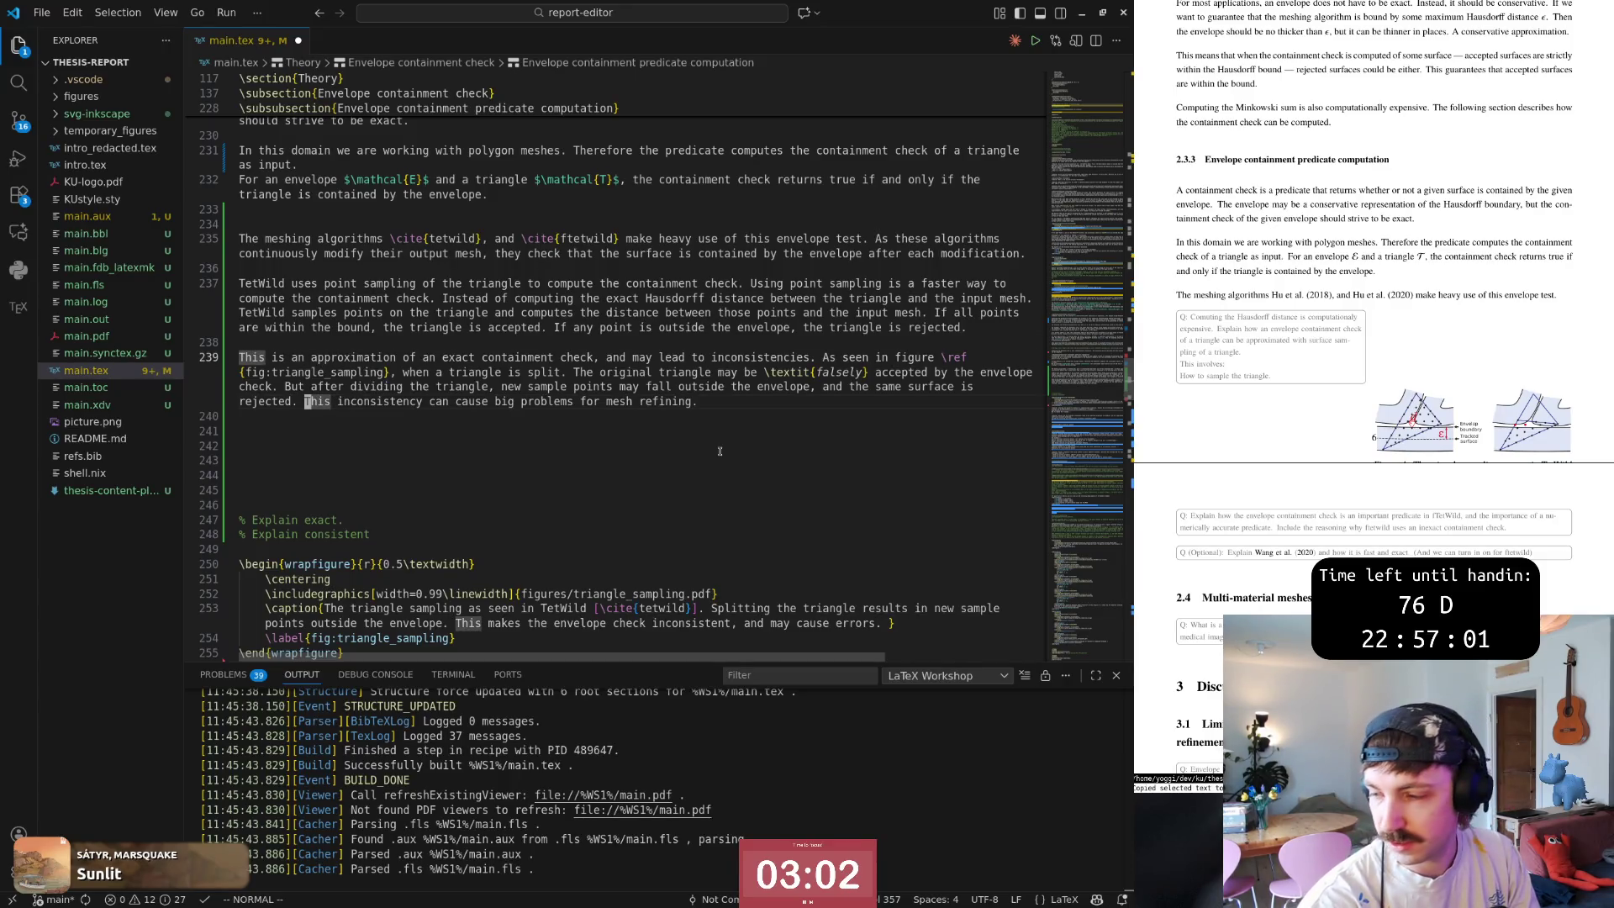
Append 'algorithms as they can get stuck' after 'mesh refining' on line 239 and save to rebuild the PDF.
key("asterisk")
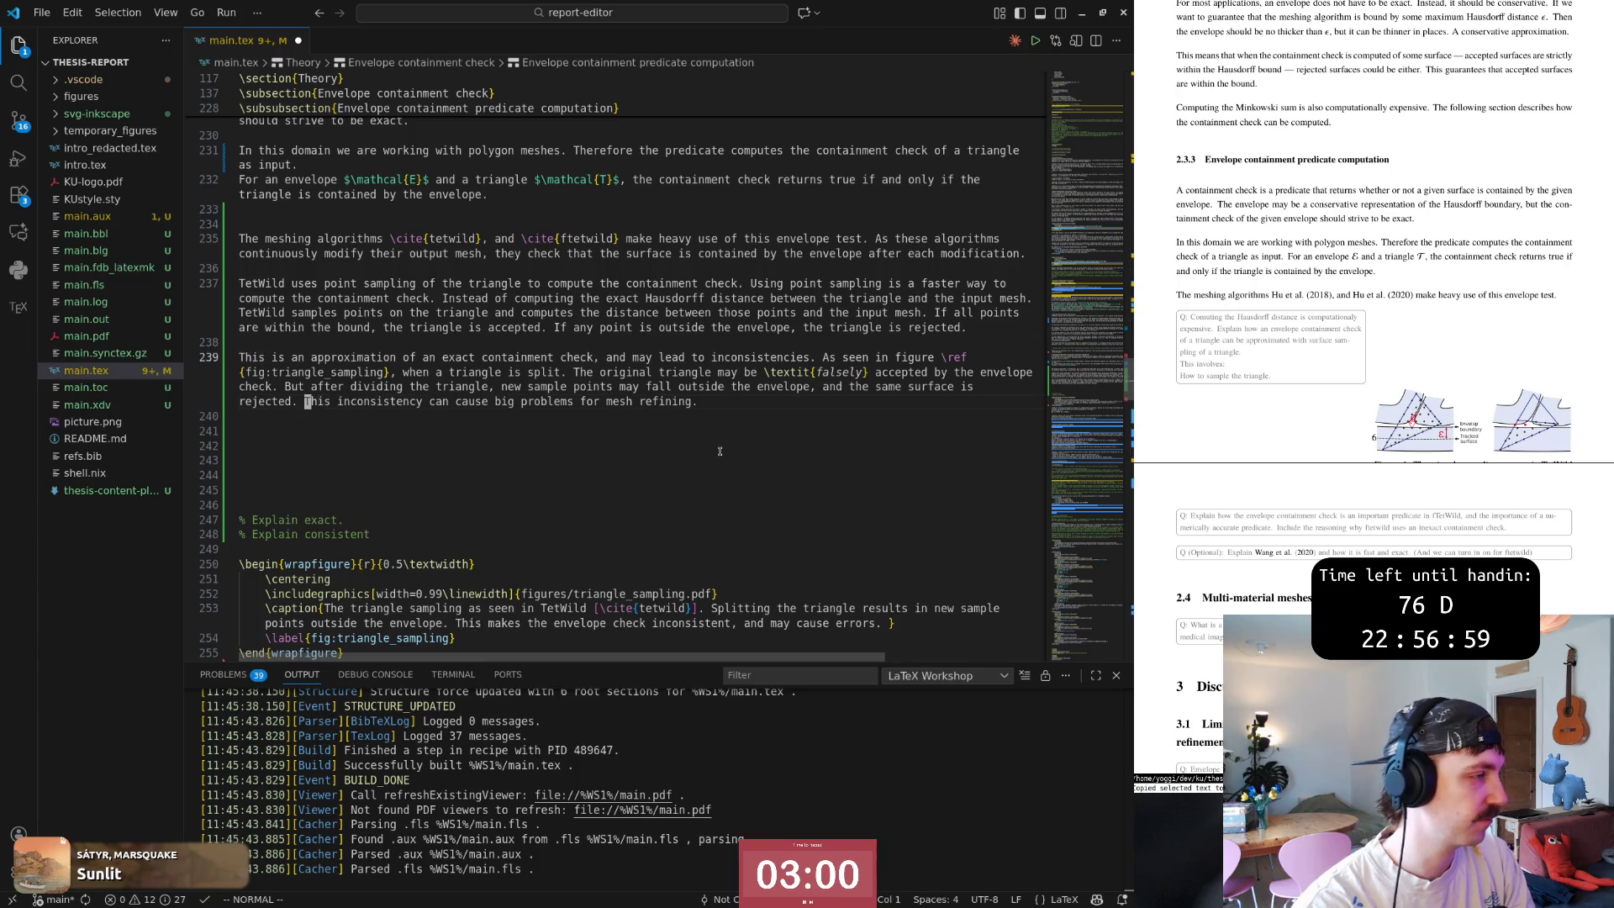
key("v")
key("j")
key("y")
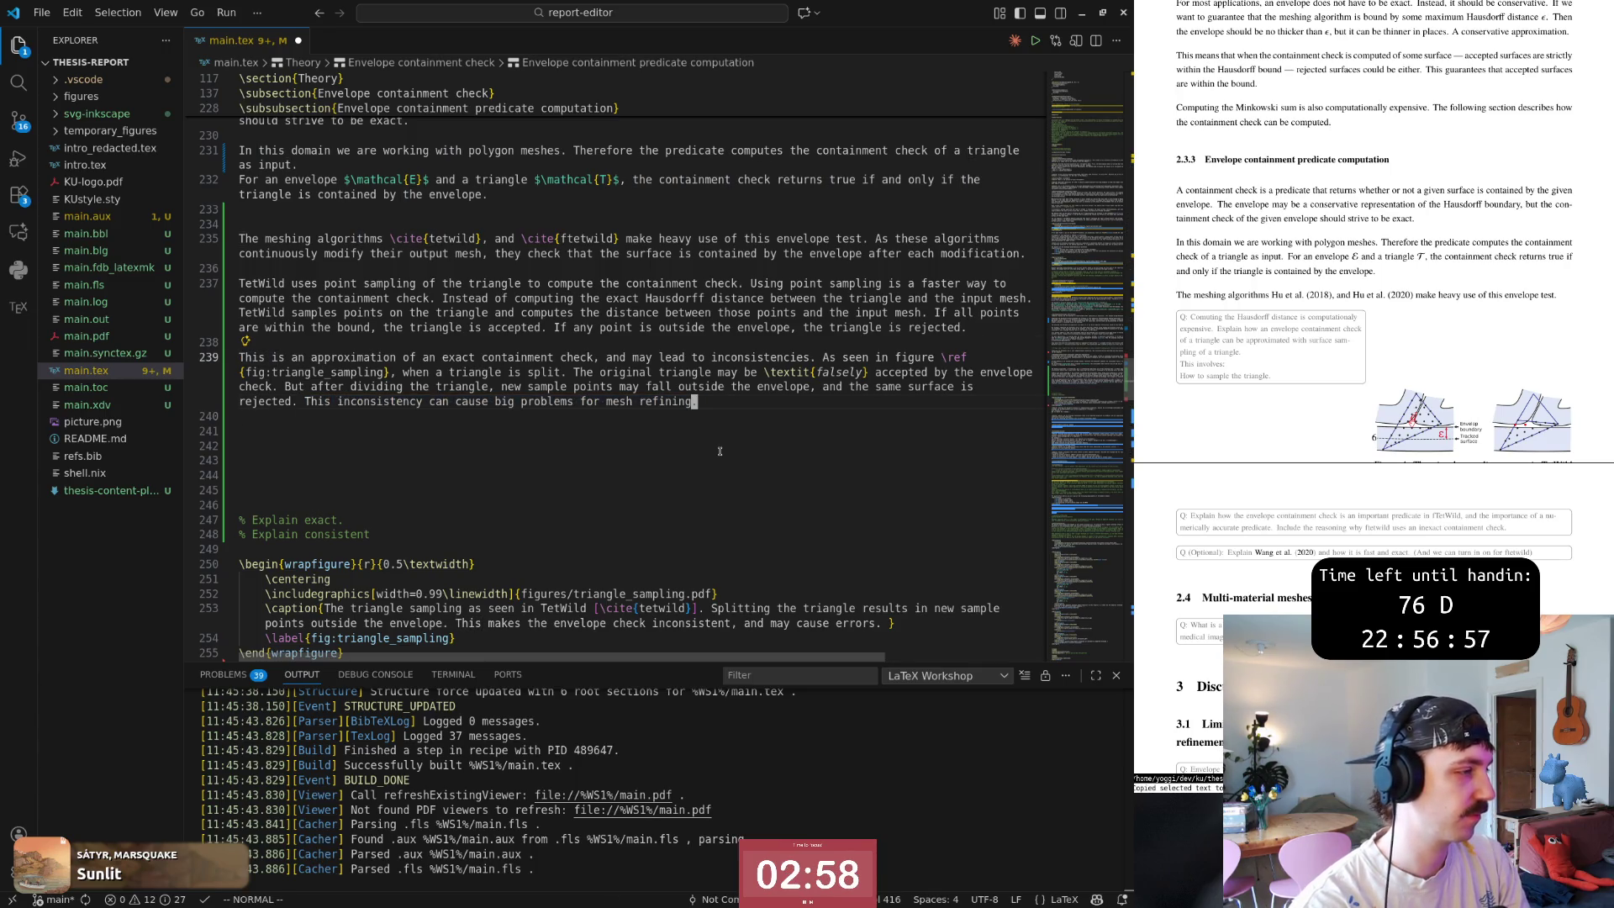
key("dollar")
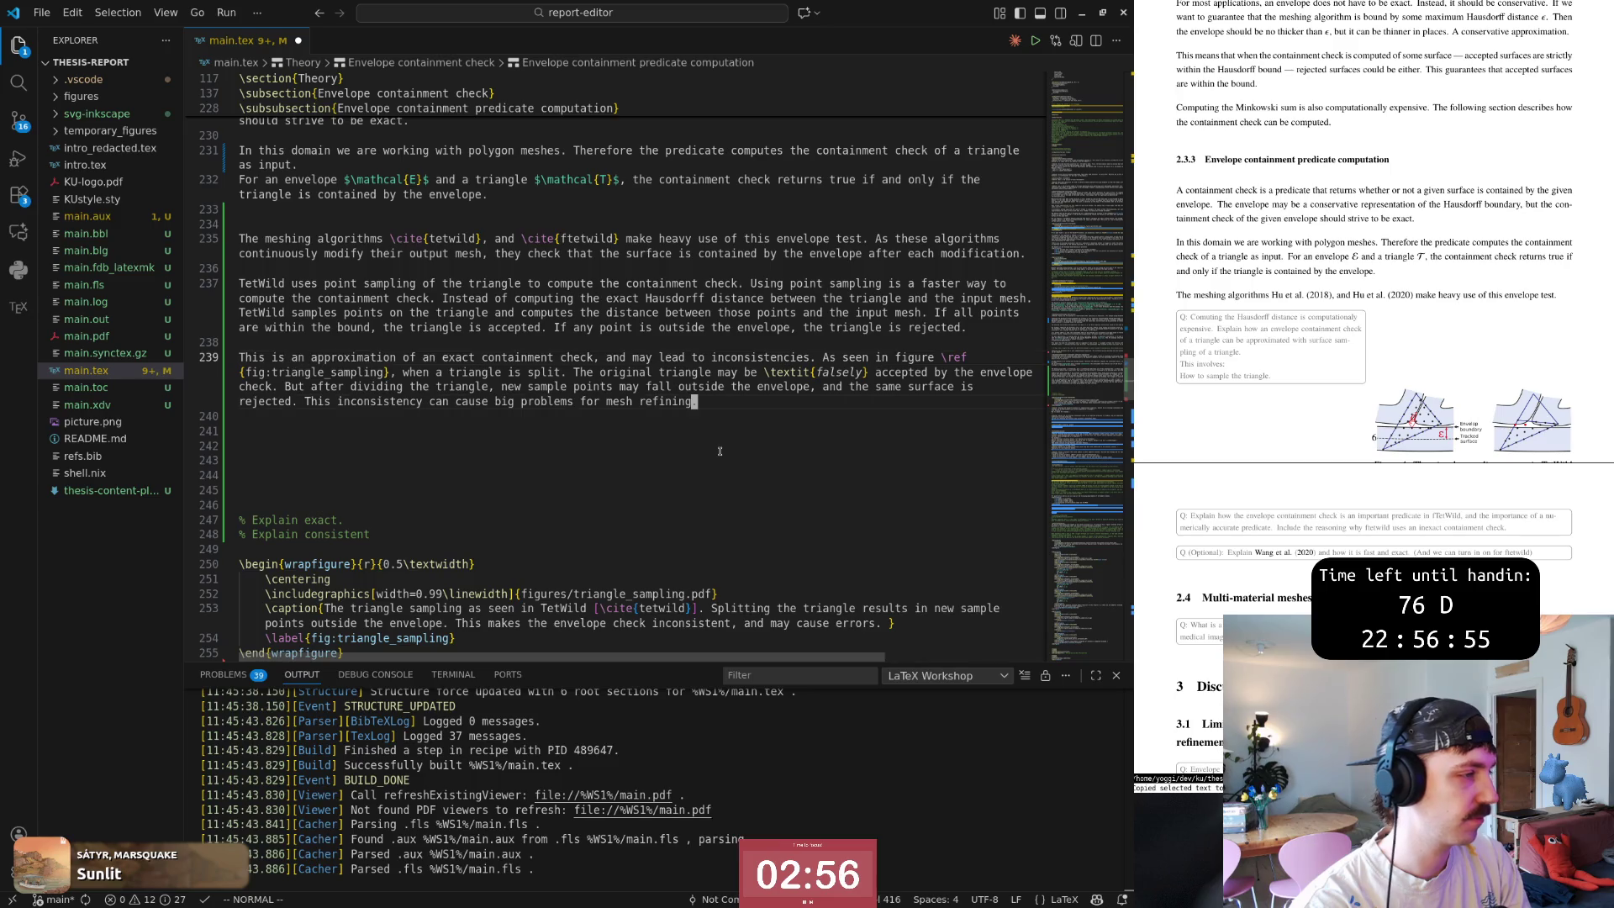
key("b")
key("b")
key("b")
key("w")
key("w")
key("i")
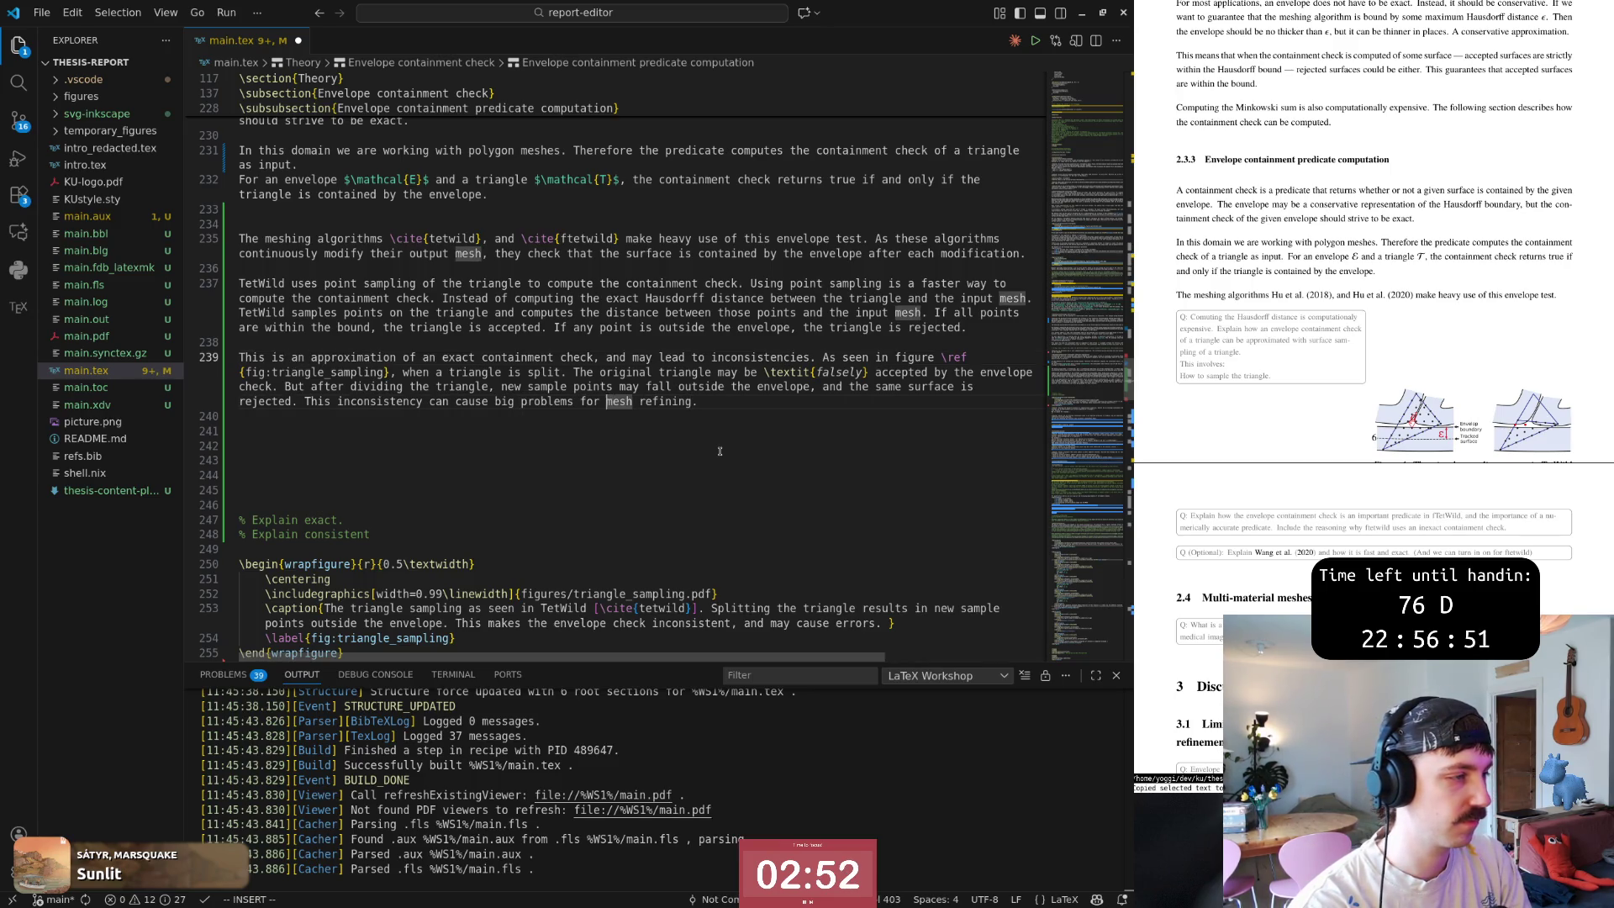
type("wea algorithms ")
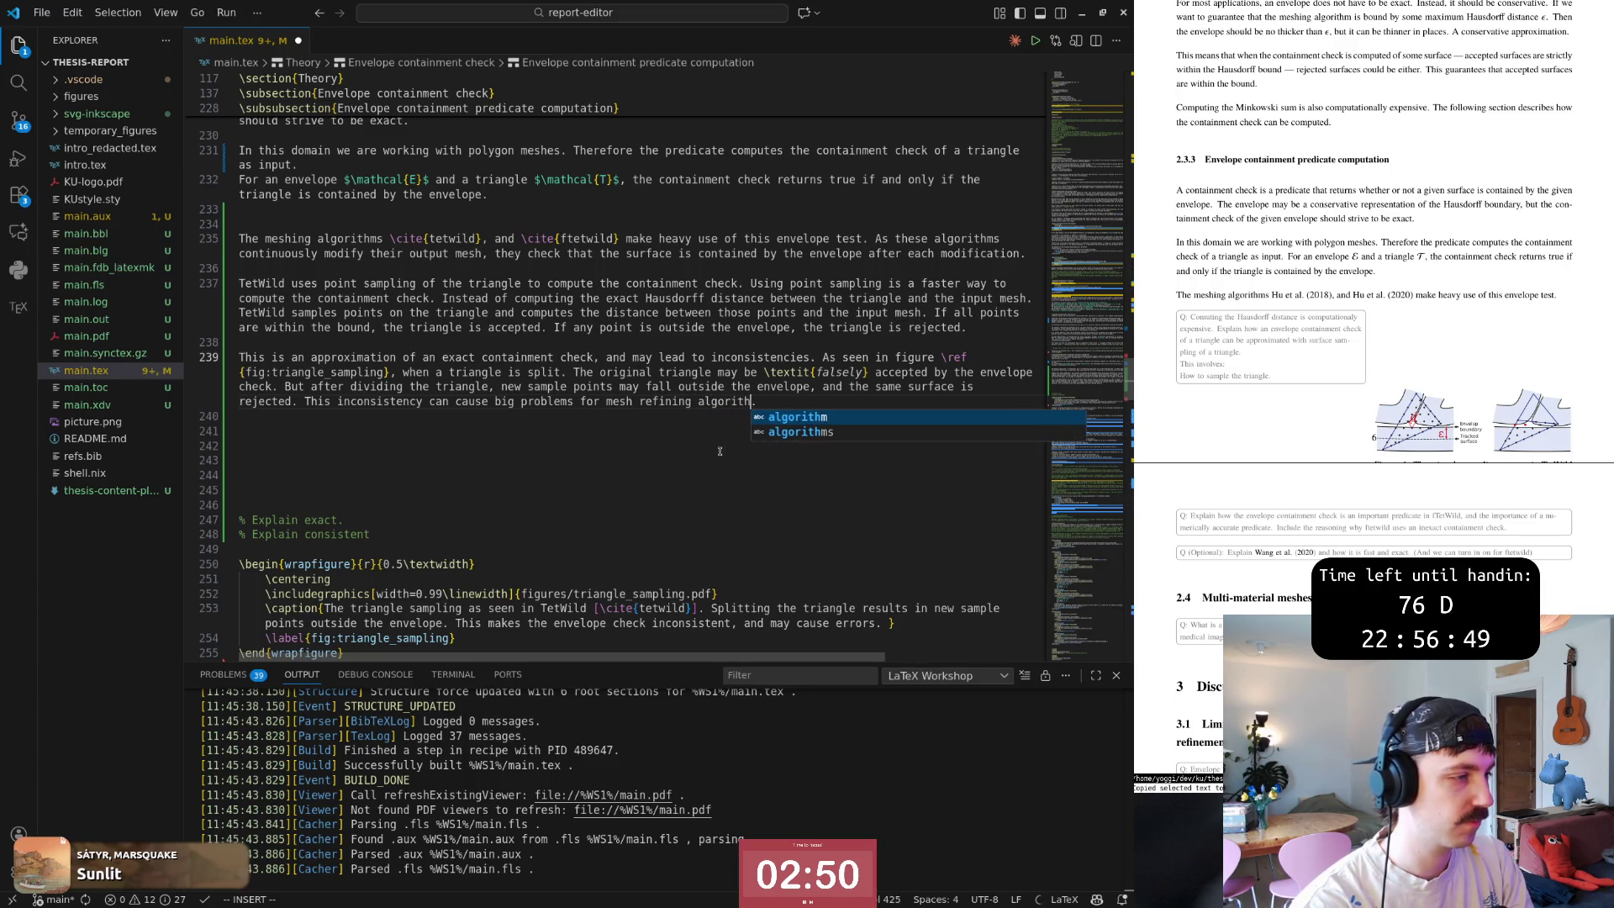
type("as they can get stuck")
key("Escape")
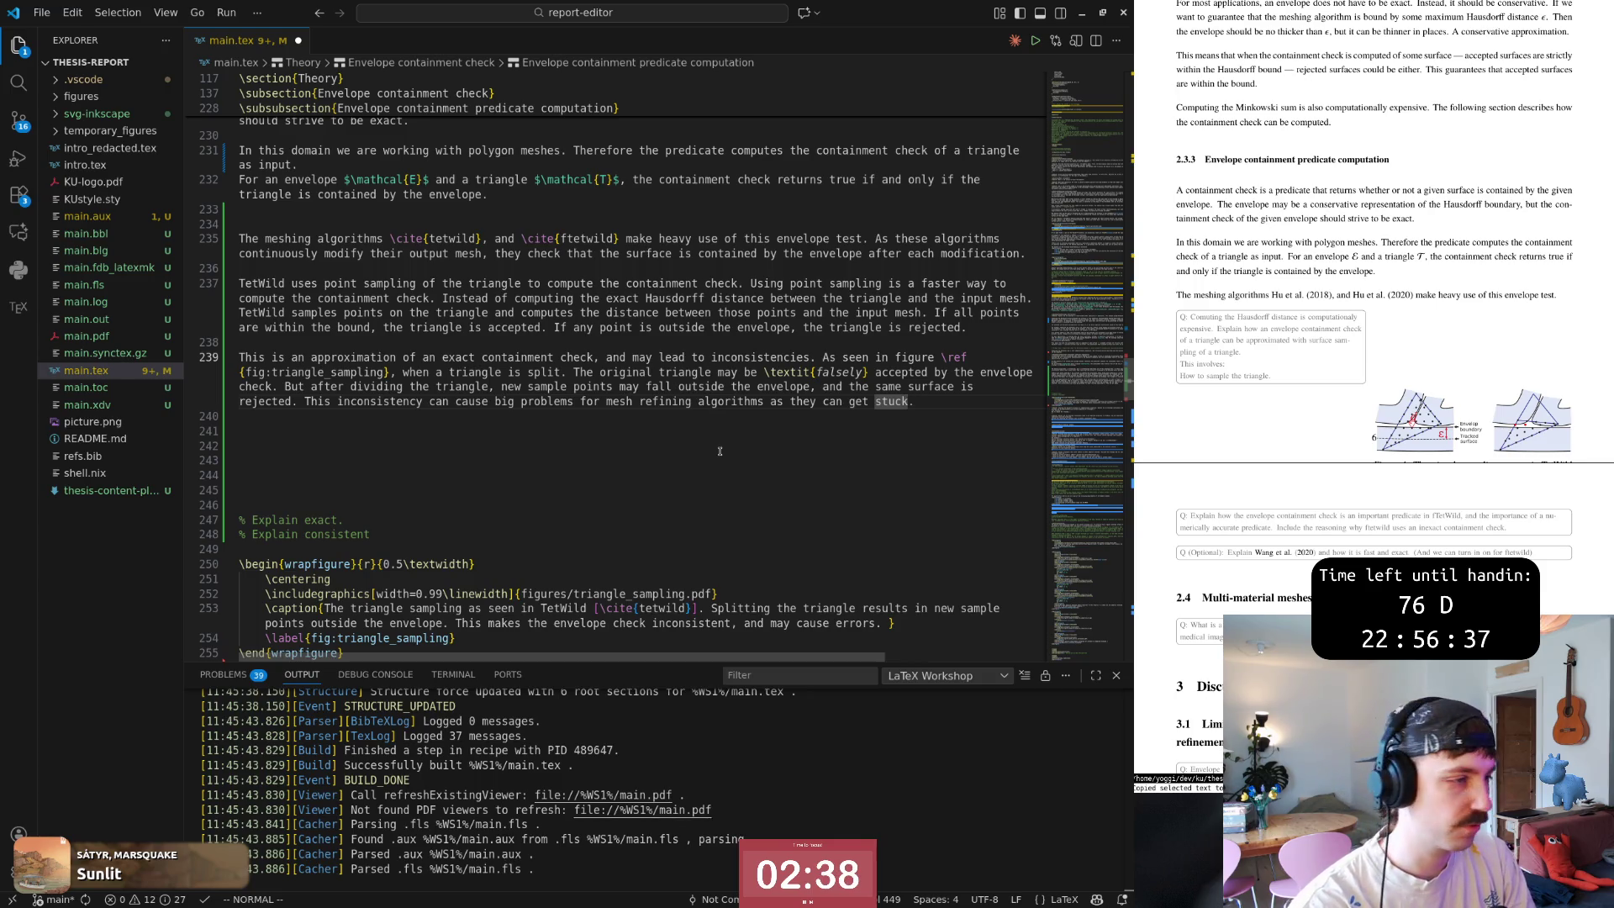
key("b")
key("b")
key("b")
key("b")
key("b")
key("b")
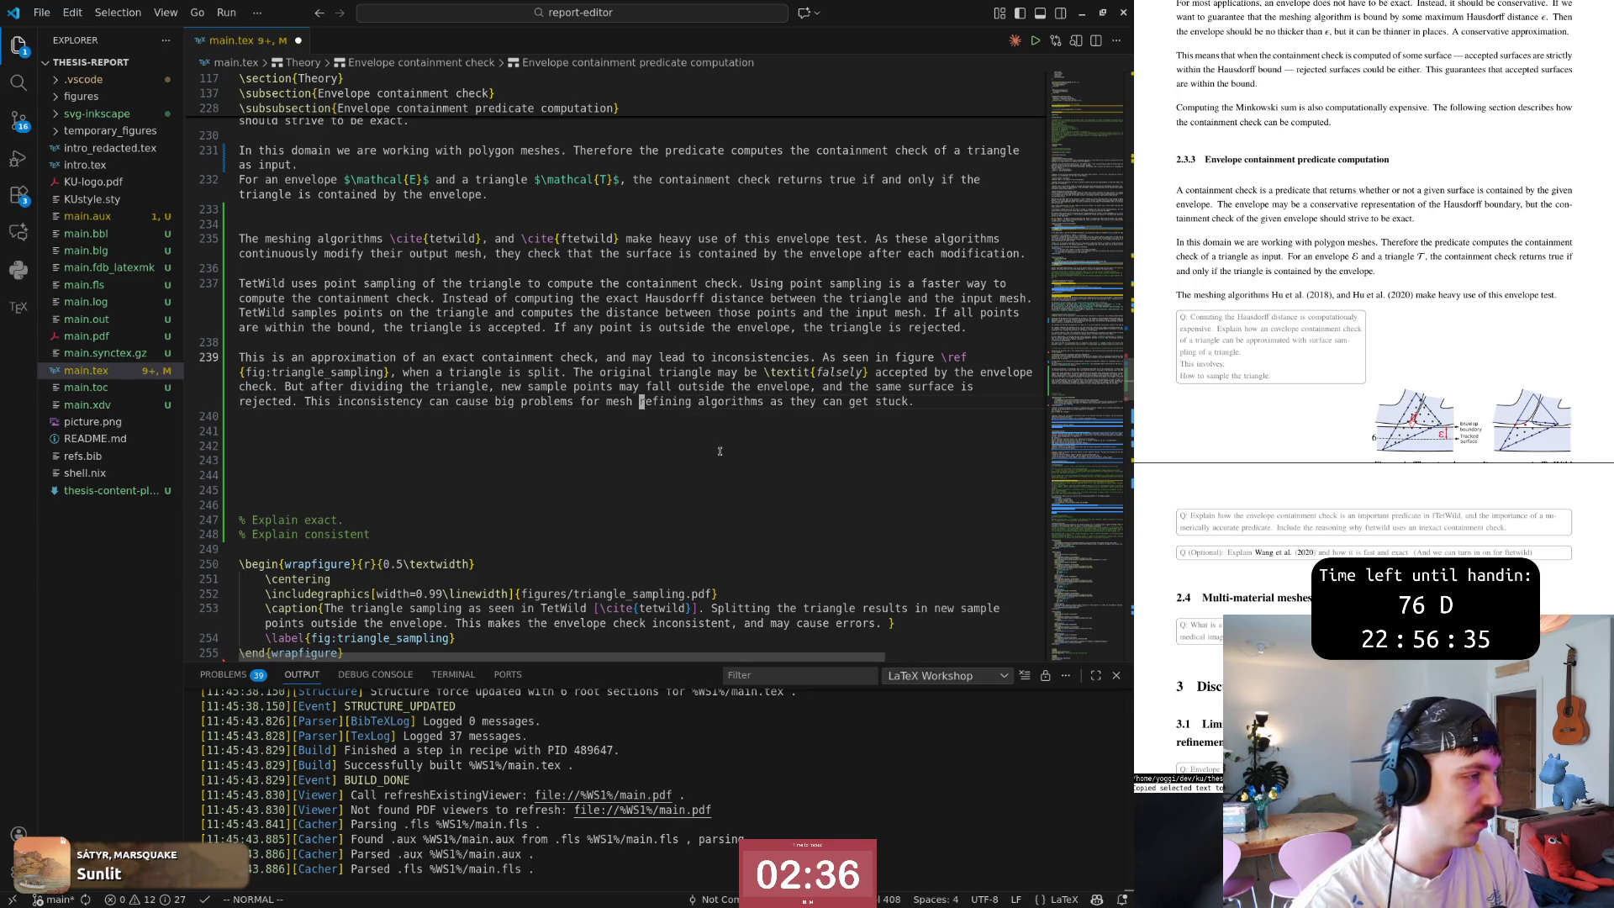
type(":w")
key("Return")
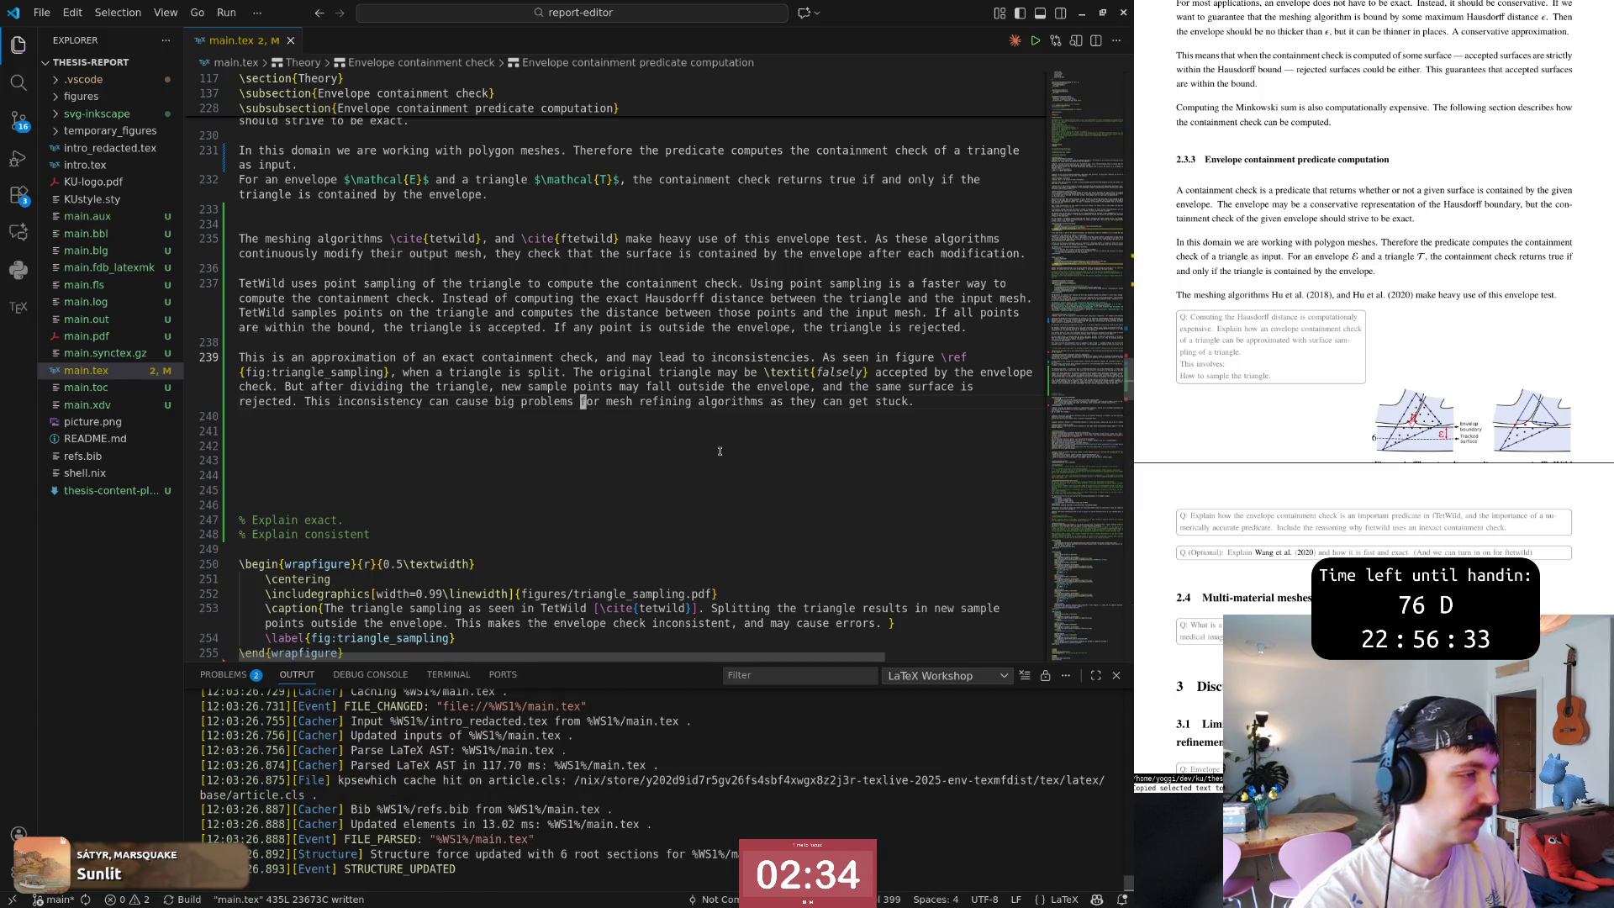
End the stuck sentence with ' due to the inconsistent predicate.' and save main.tex.
key("b")
key("b")
key("b")
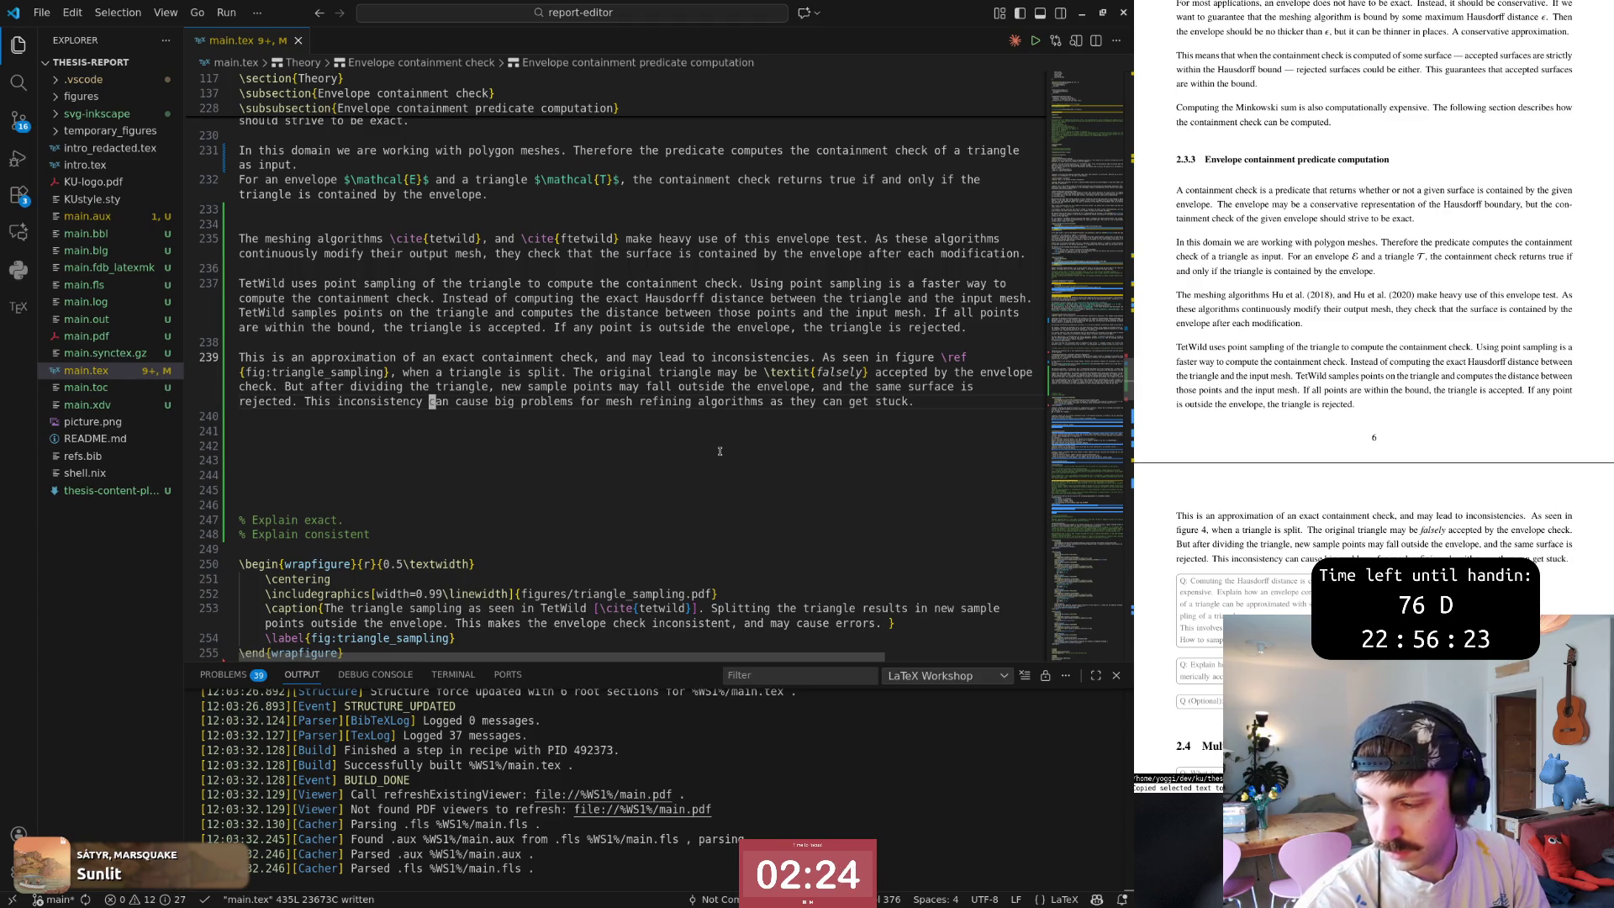
key("b")
key("b")
key("j")
key("O")
key("Escape")
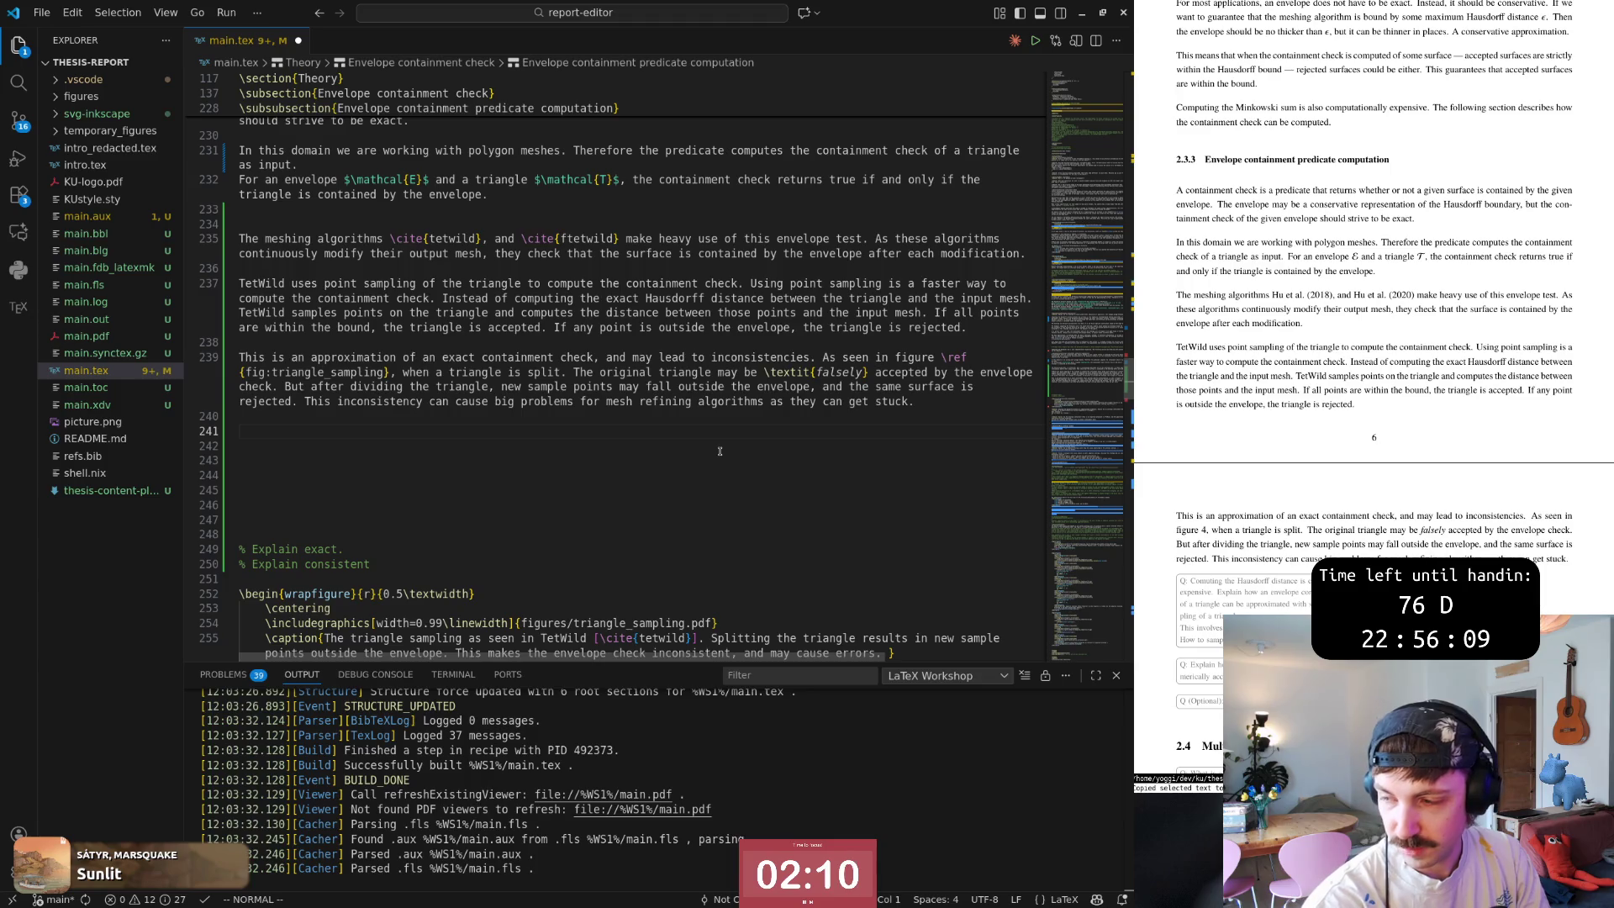
key("k")
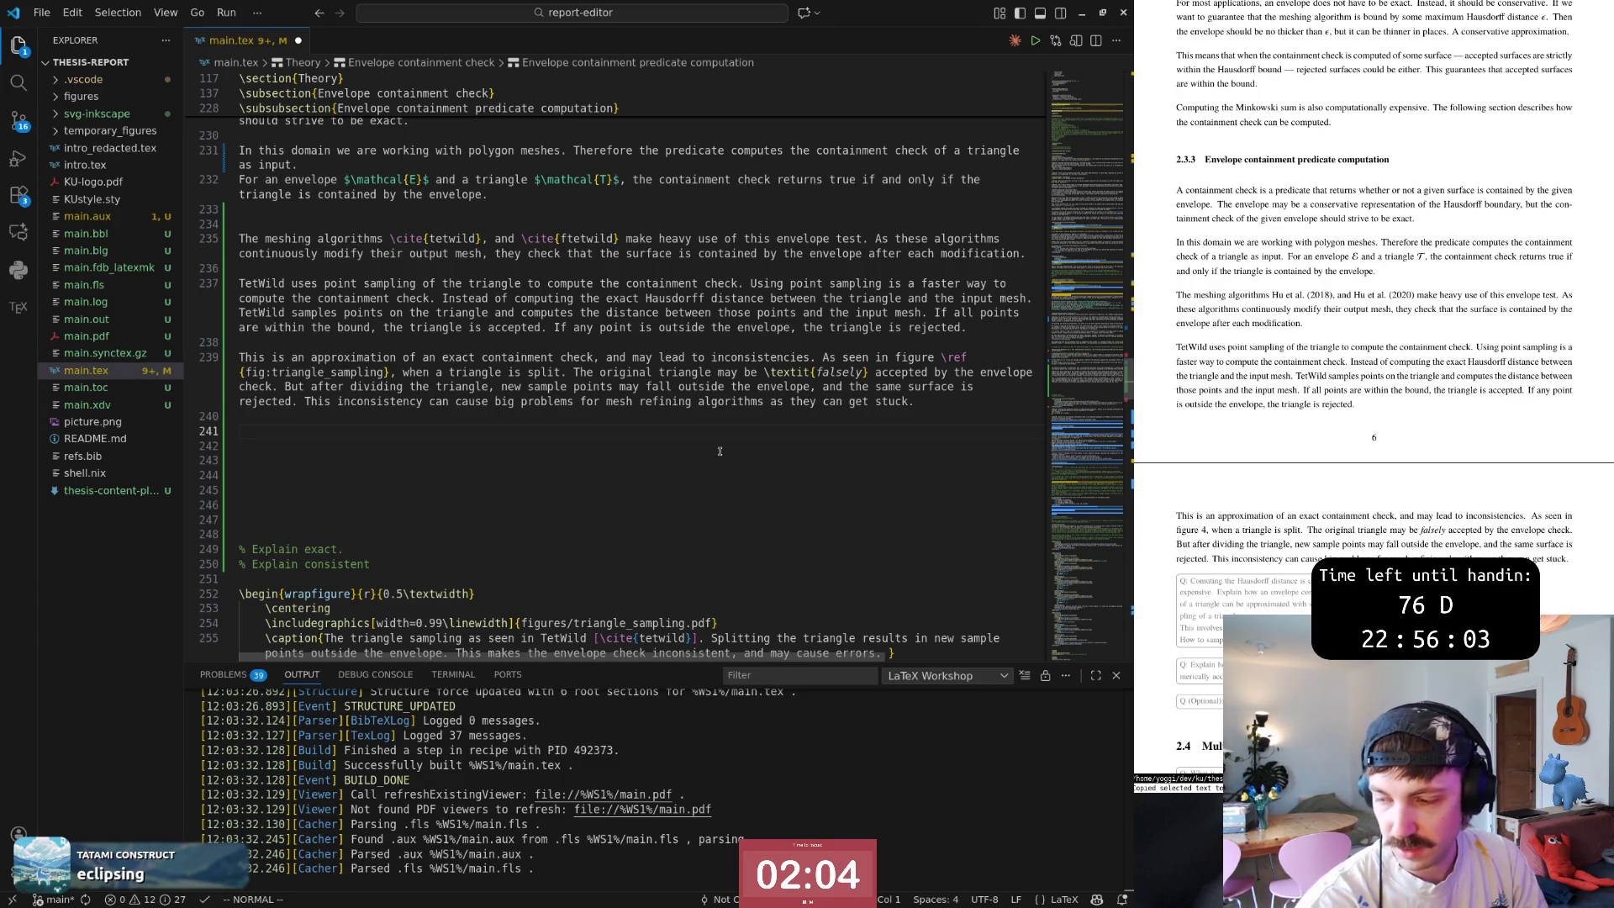
key("k")
key("j")
key("k")
key("j")
key("k")
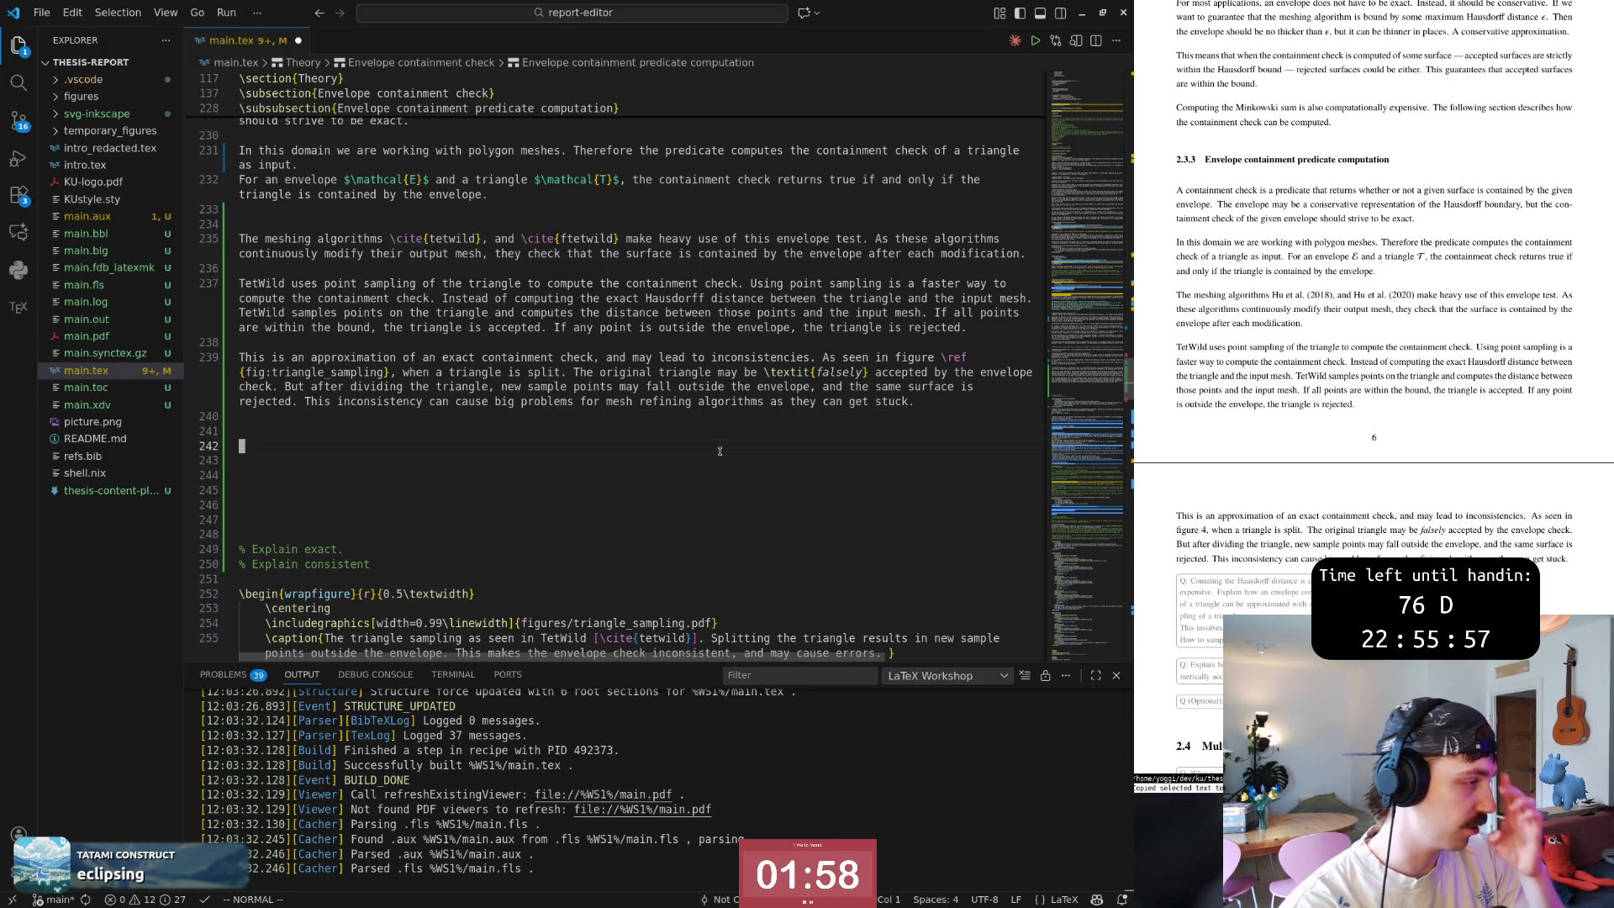
key("k")
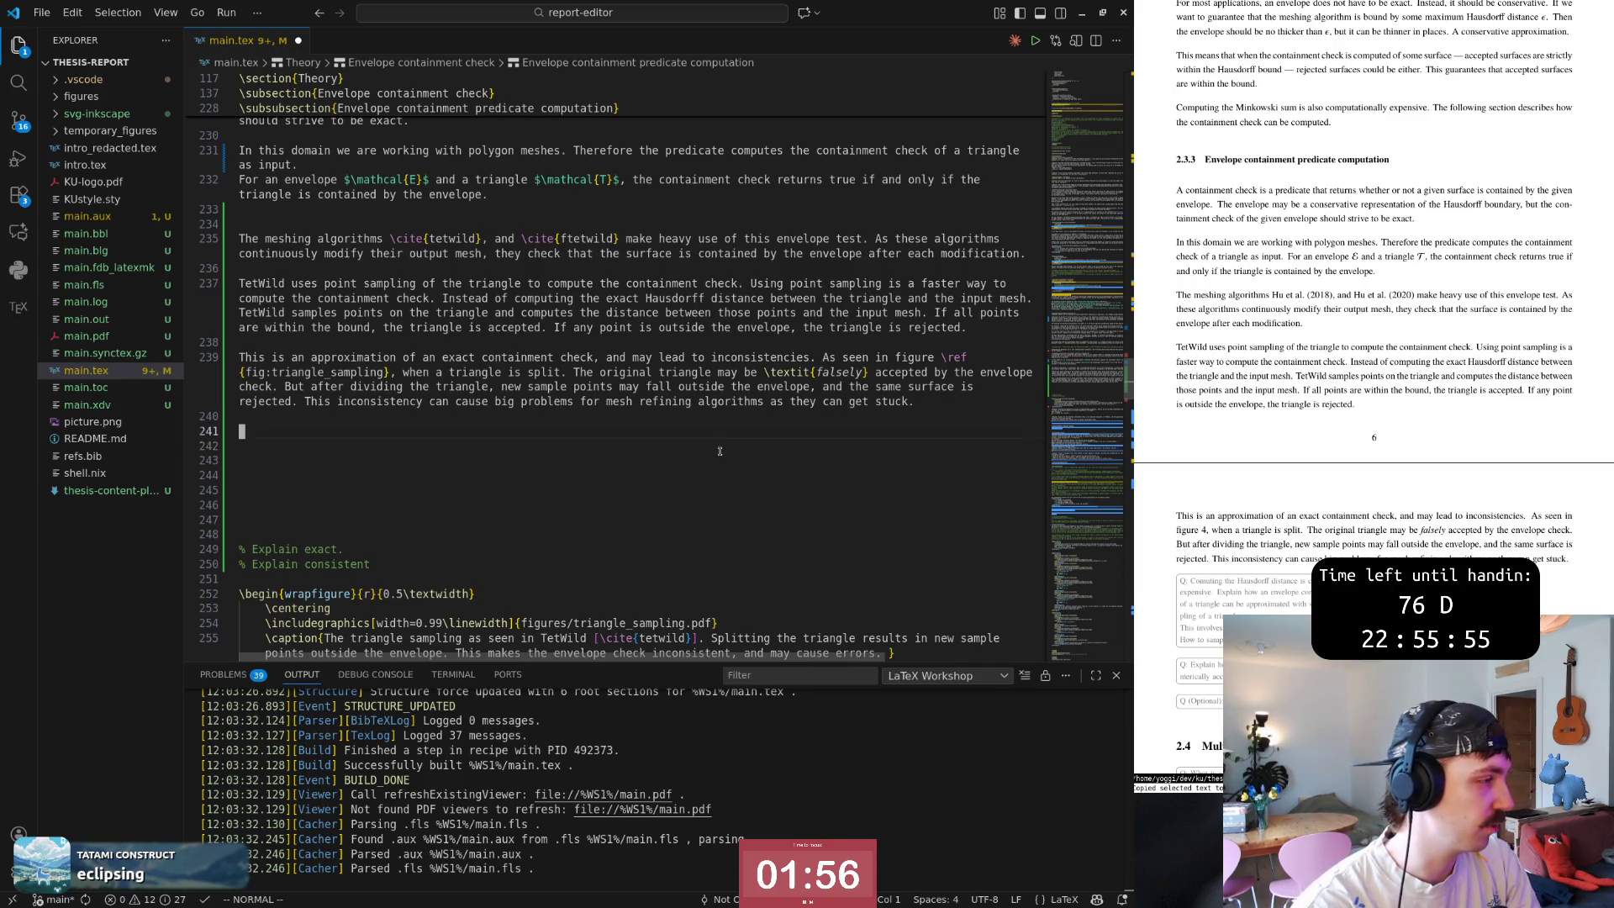
key("k")
key("k")
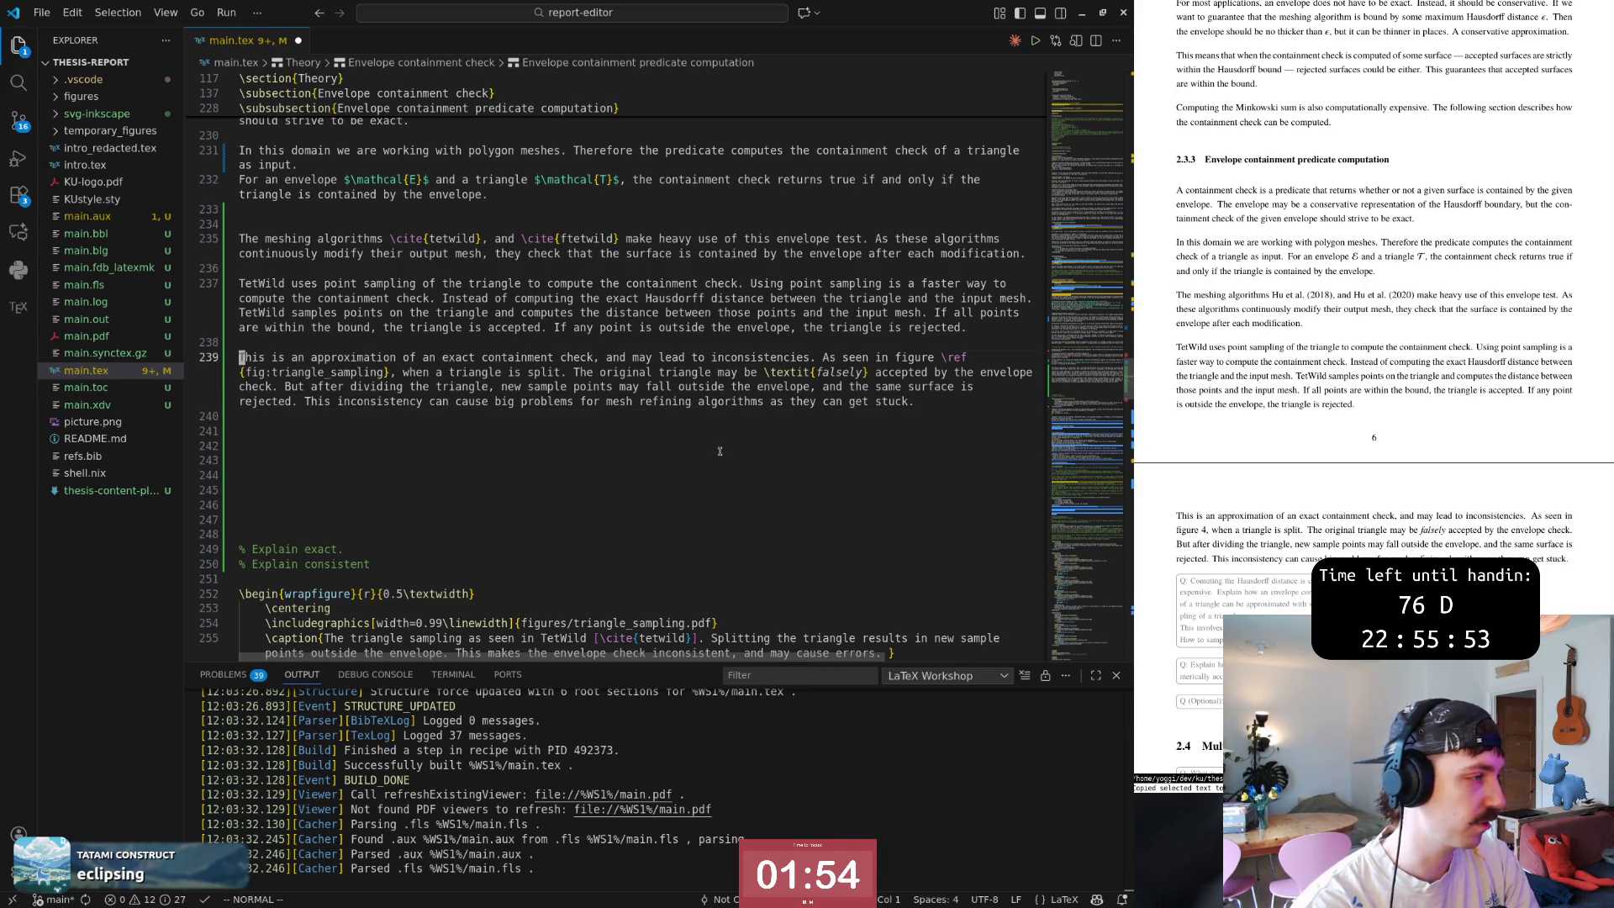
key("$")
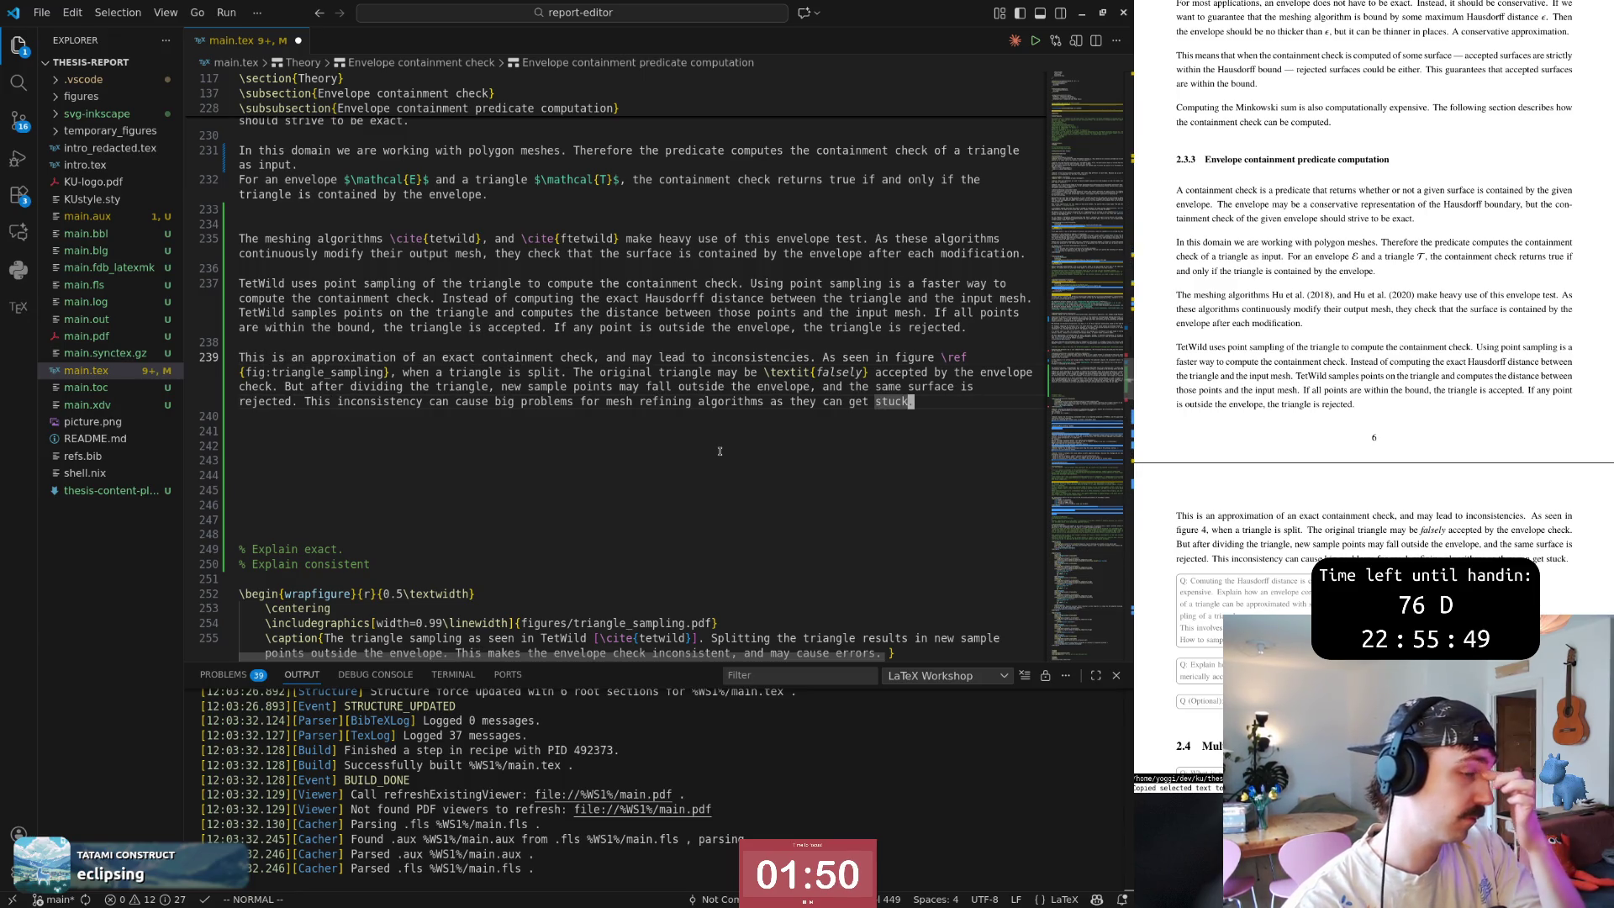
type("s due to the ")
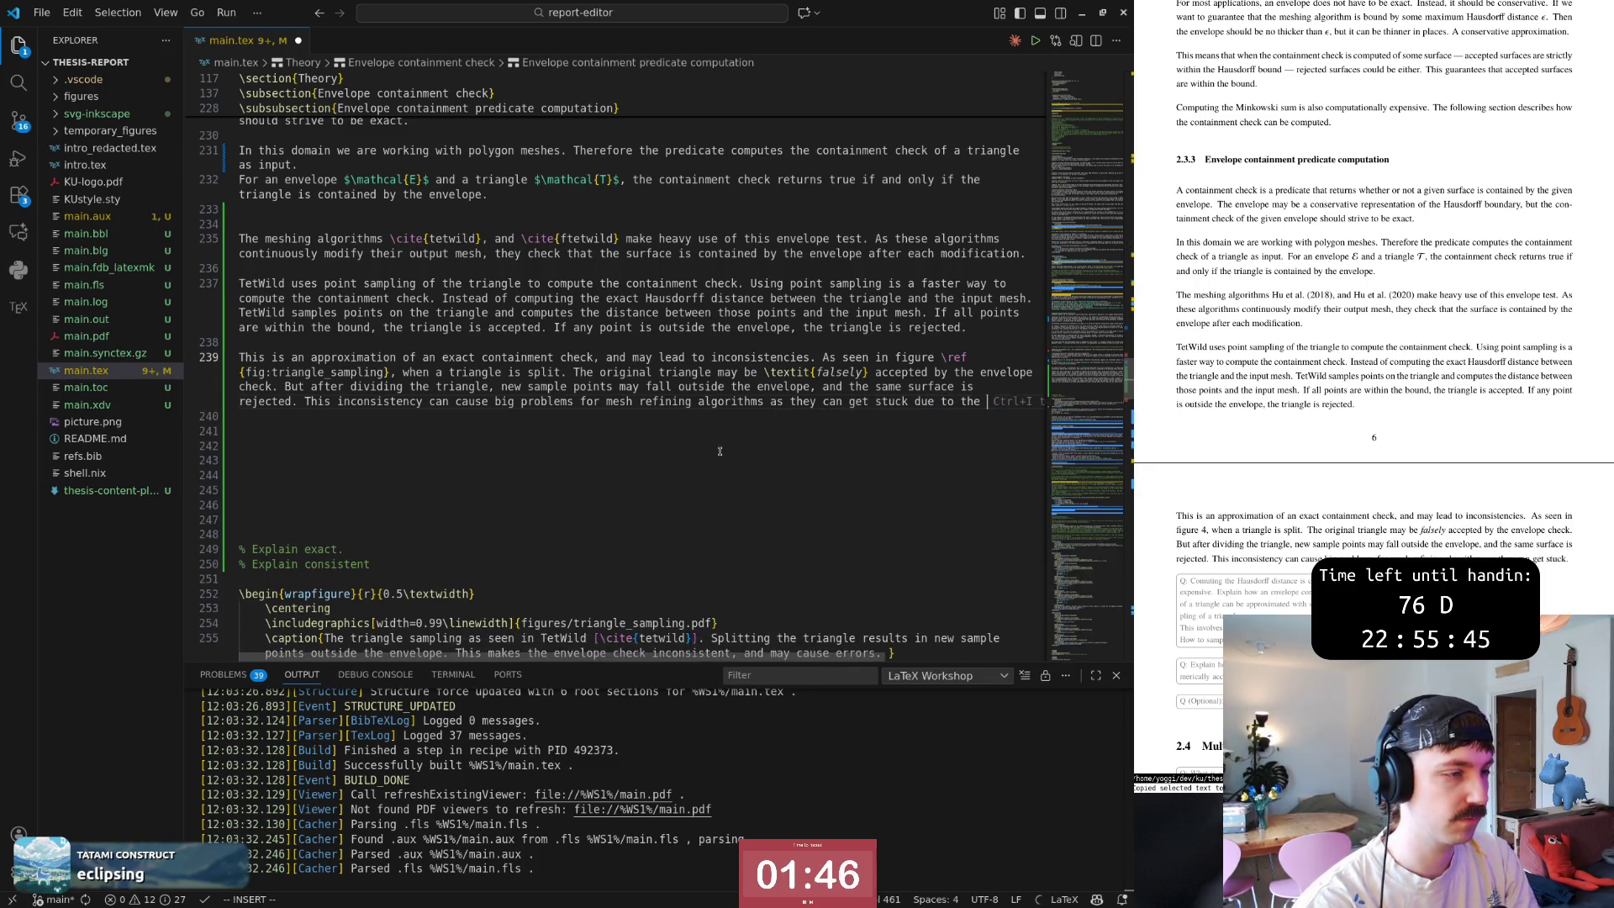
type("inconsistent ")
type("predicate")
key("Escape")
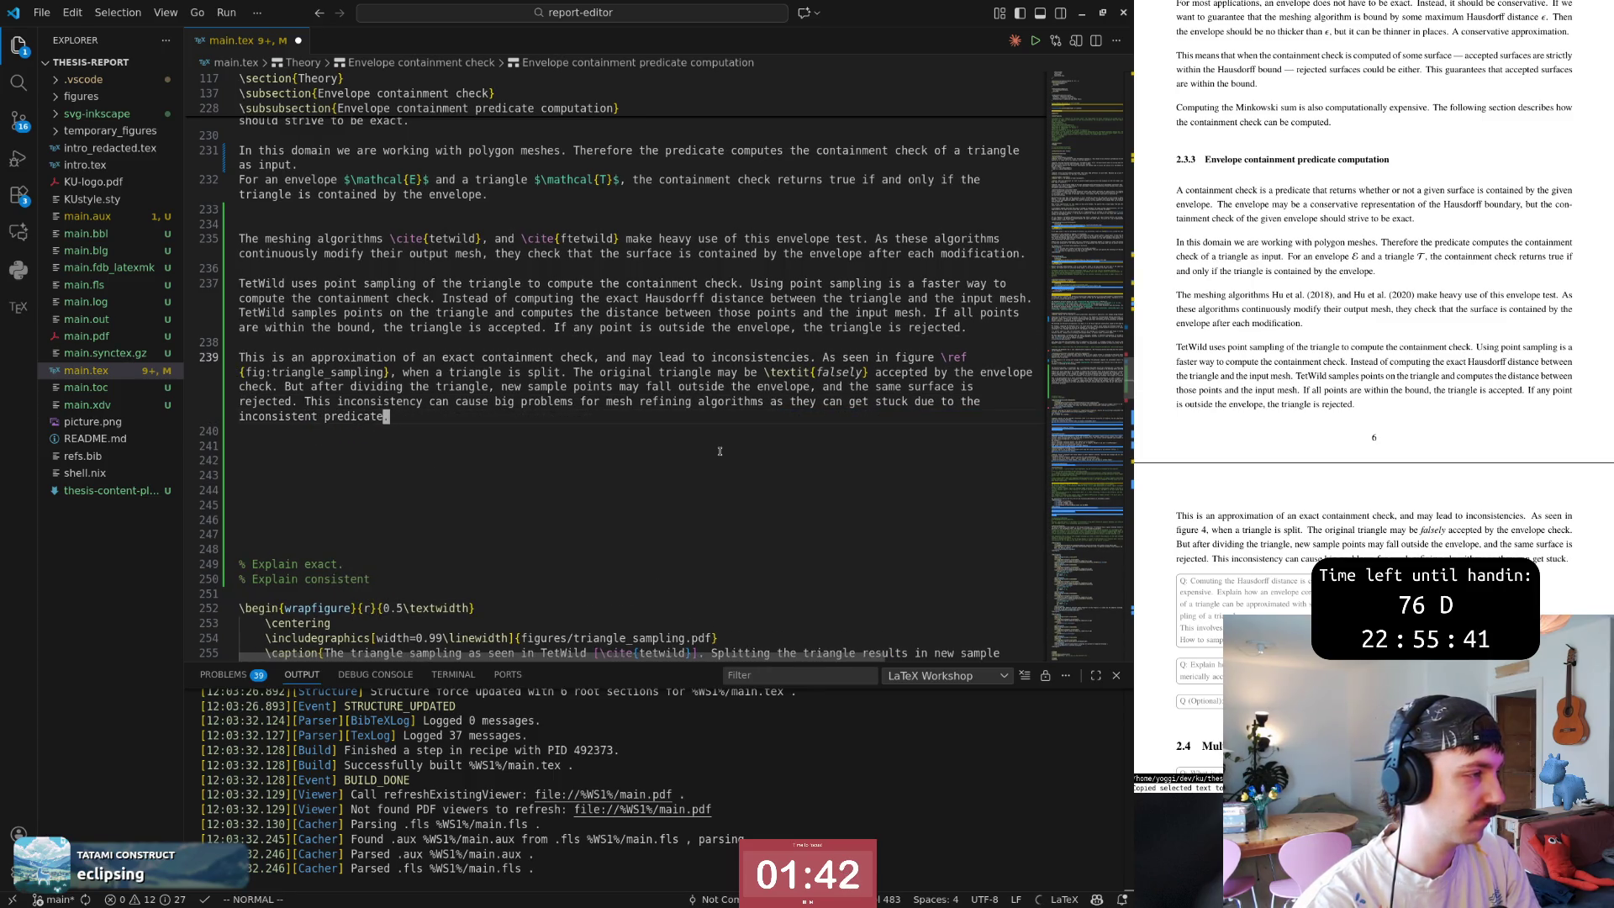
type("A.")
key("Escape")
key("ctrl+s")
Begin a new line reading 'Tetwild ' below the paragraph and switch to the TetWild paper PDF.
key("o")
key("Return")
key("Escape")
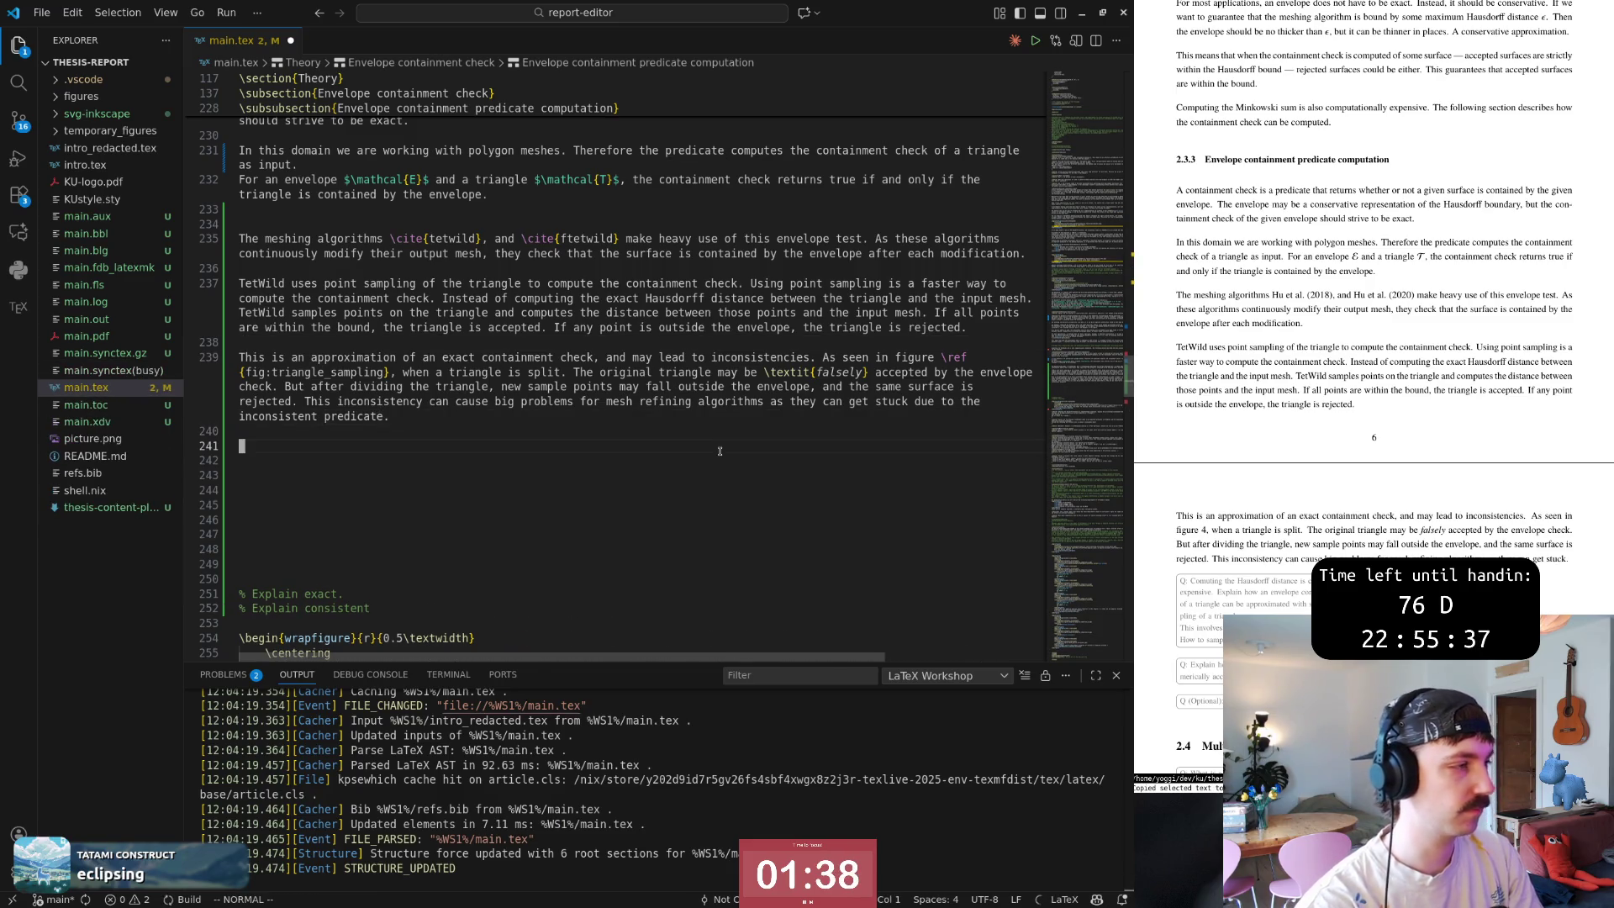
type("Te")
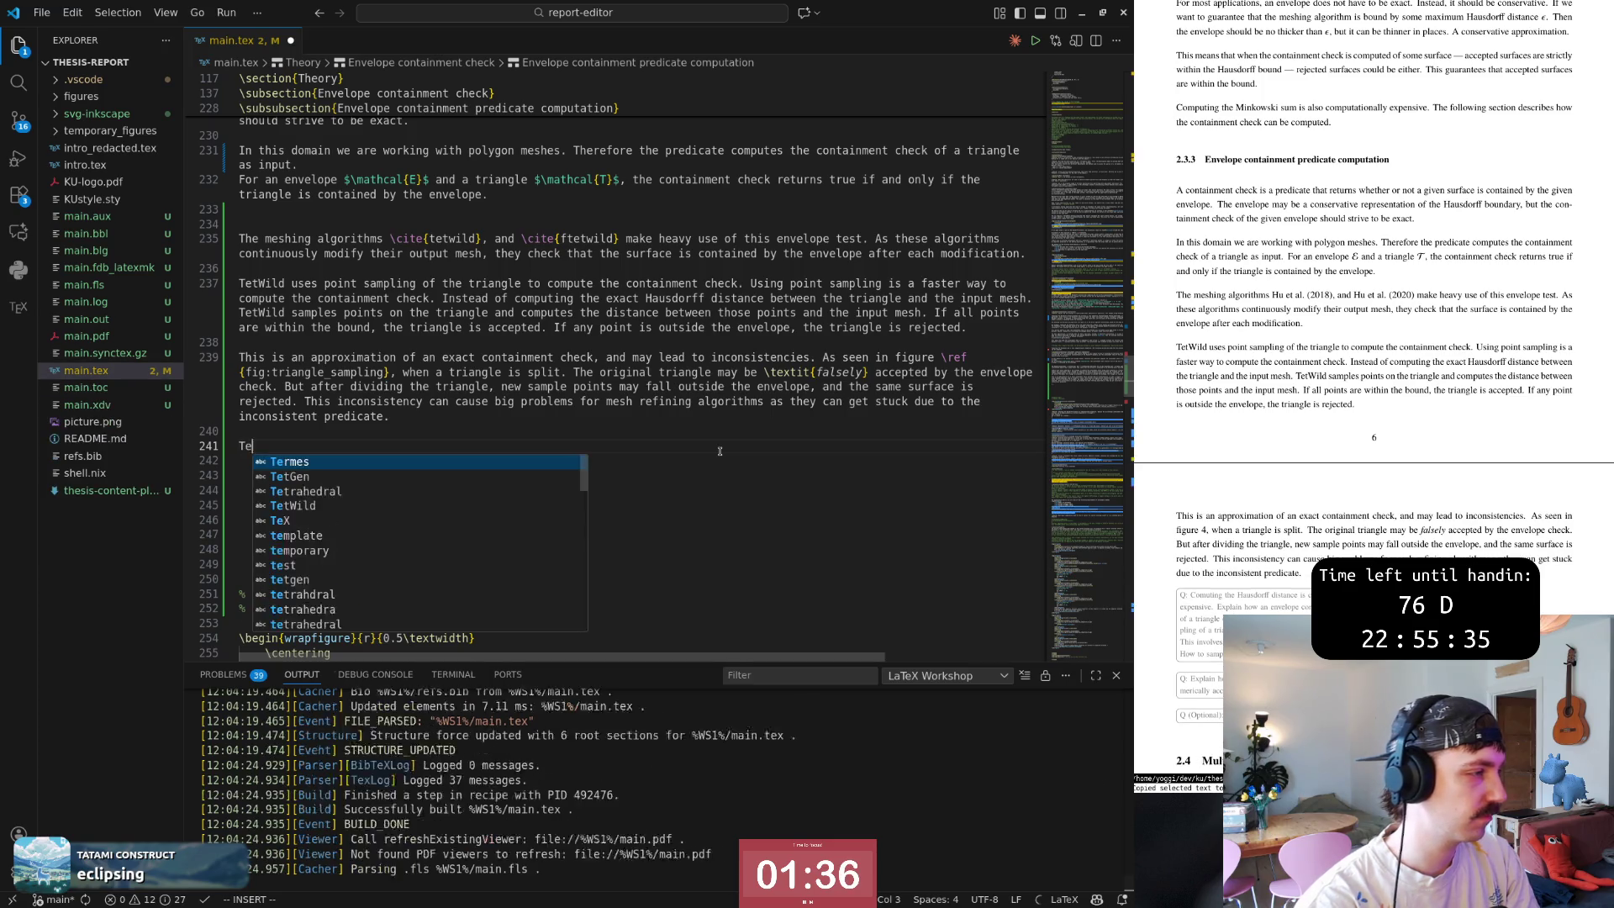
type("twild")
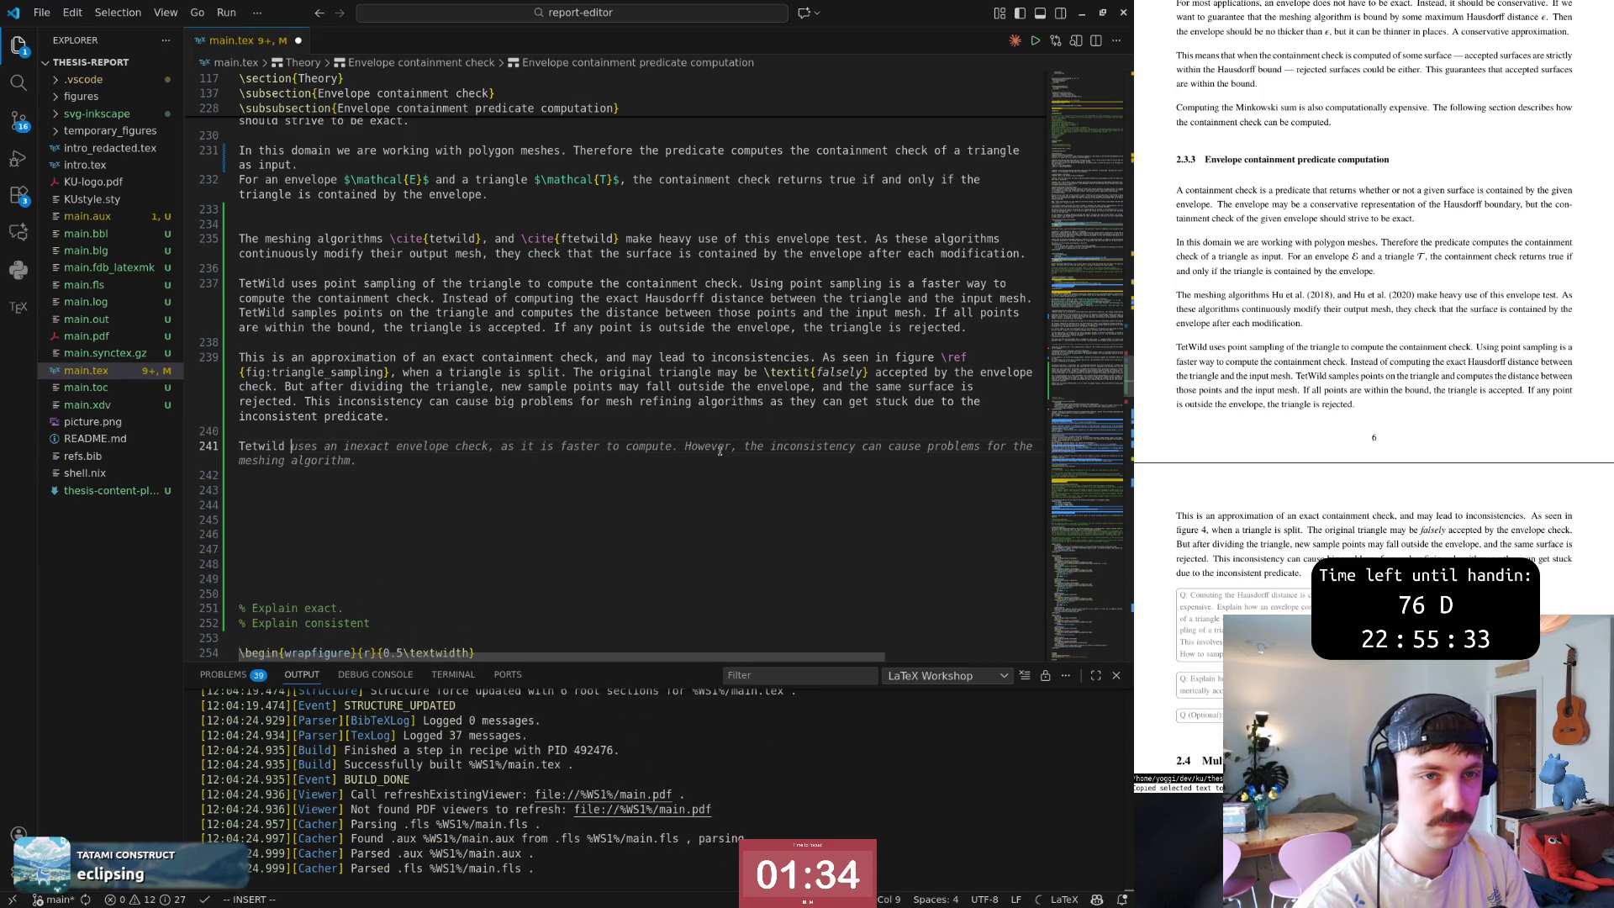
key("alt+Tab")
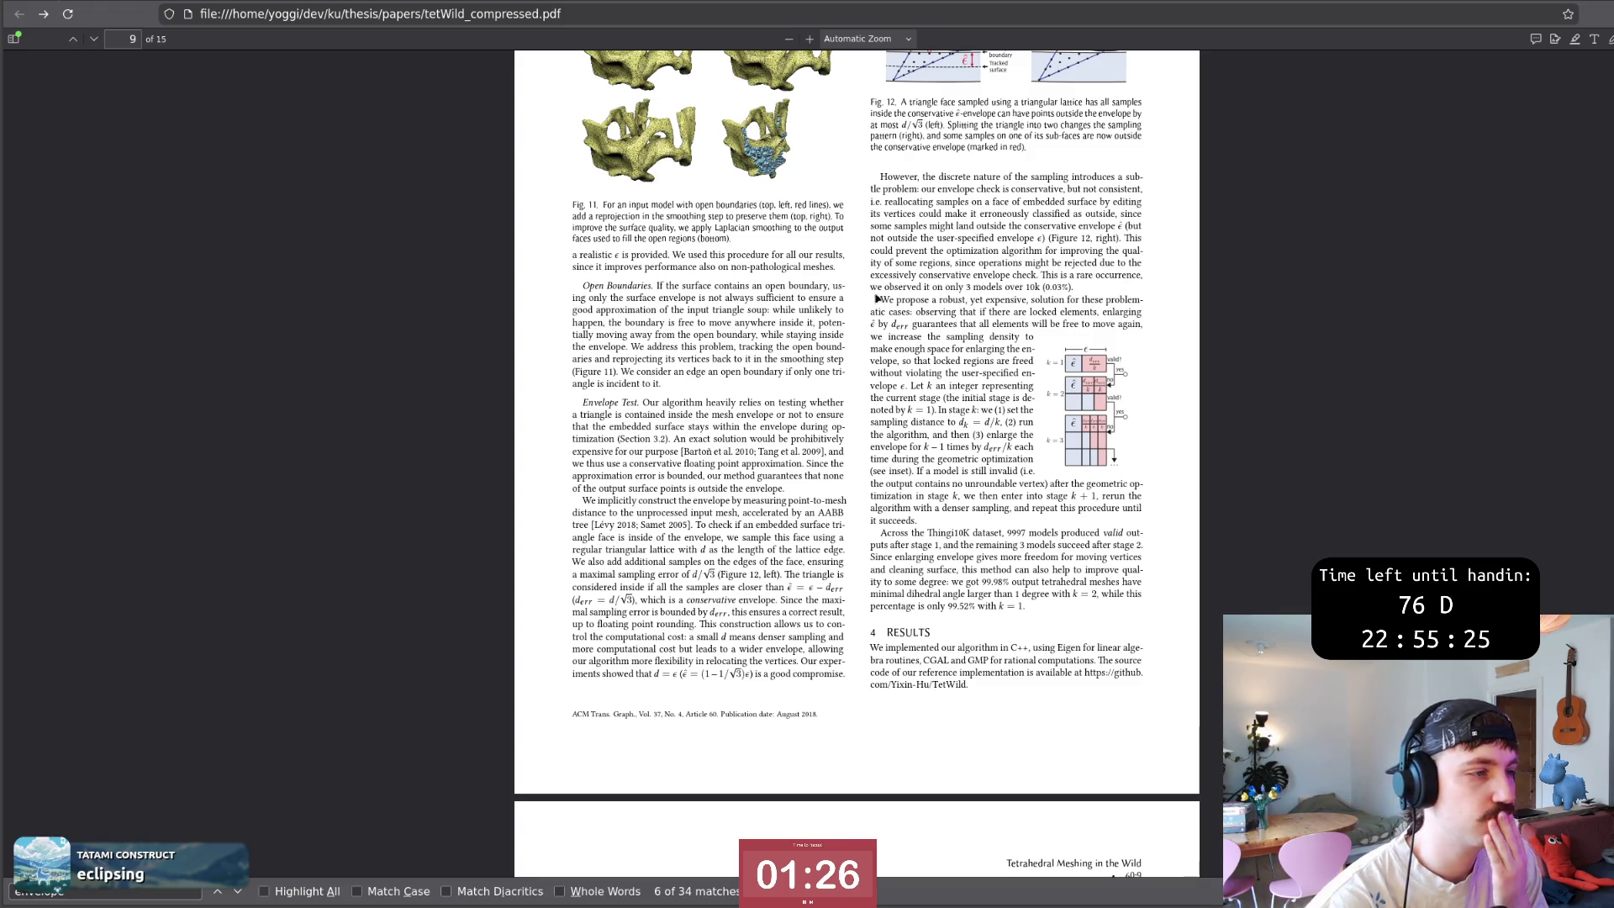
mouse_move(883, 300)
left_mouse_down()
mouse_move(1034, 336)
mouse_move(881, 298)
mouse_move(833, 303)
left_mouse_up()
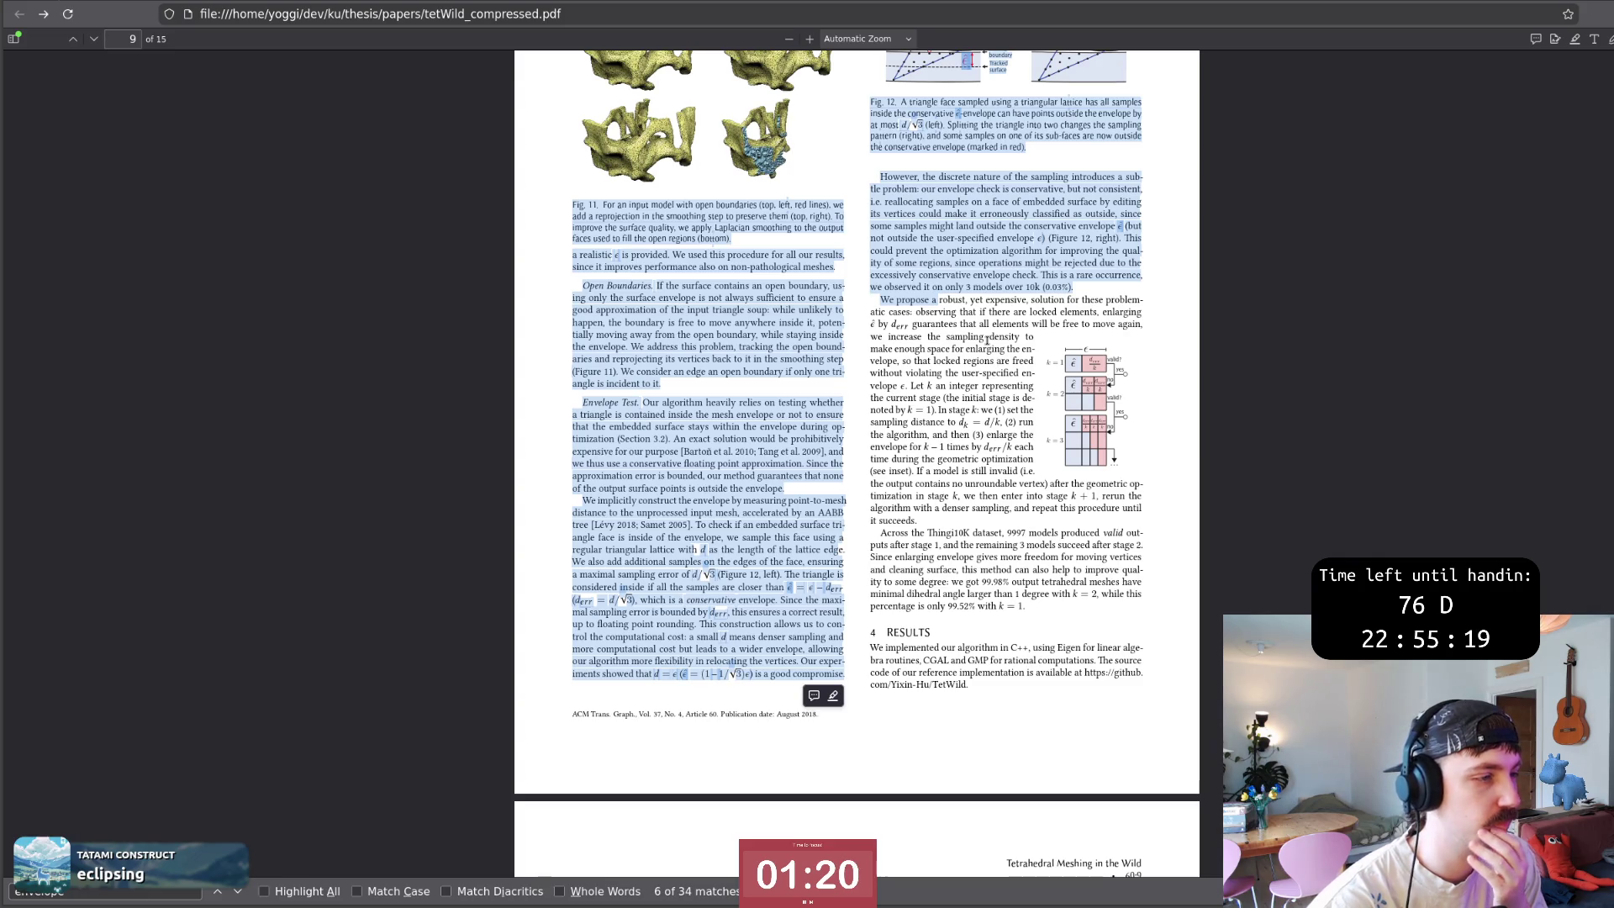
left_click(1040, 339)
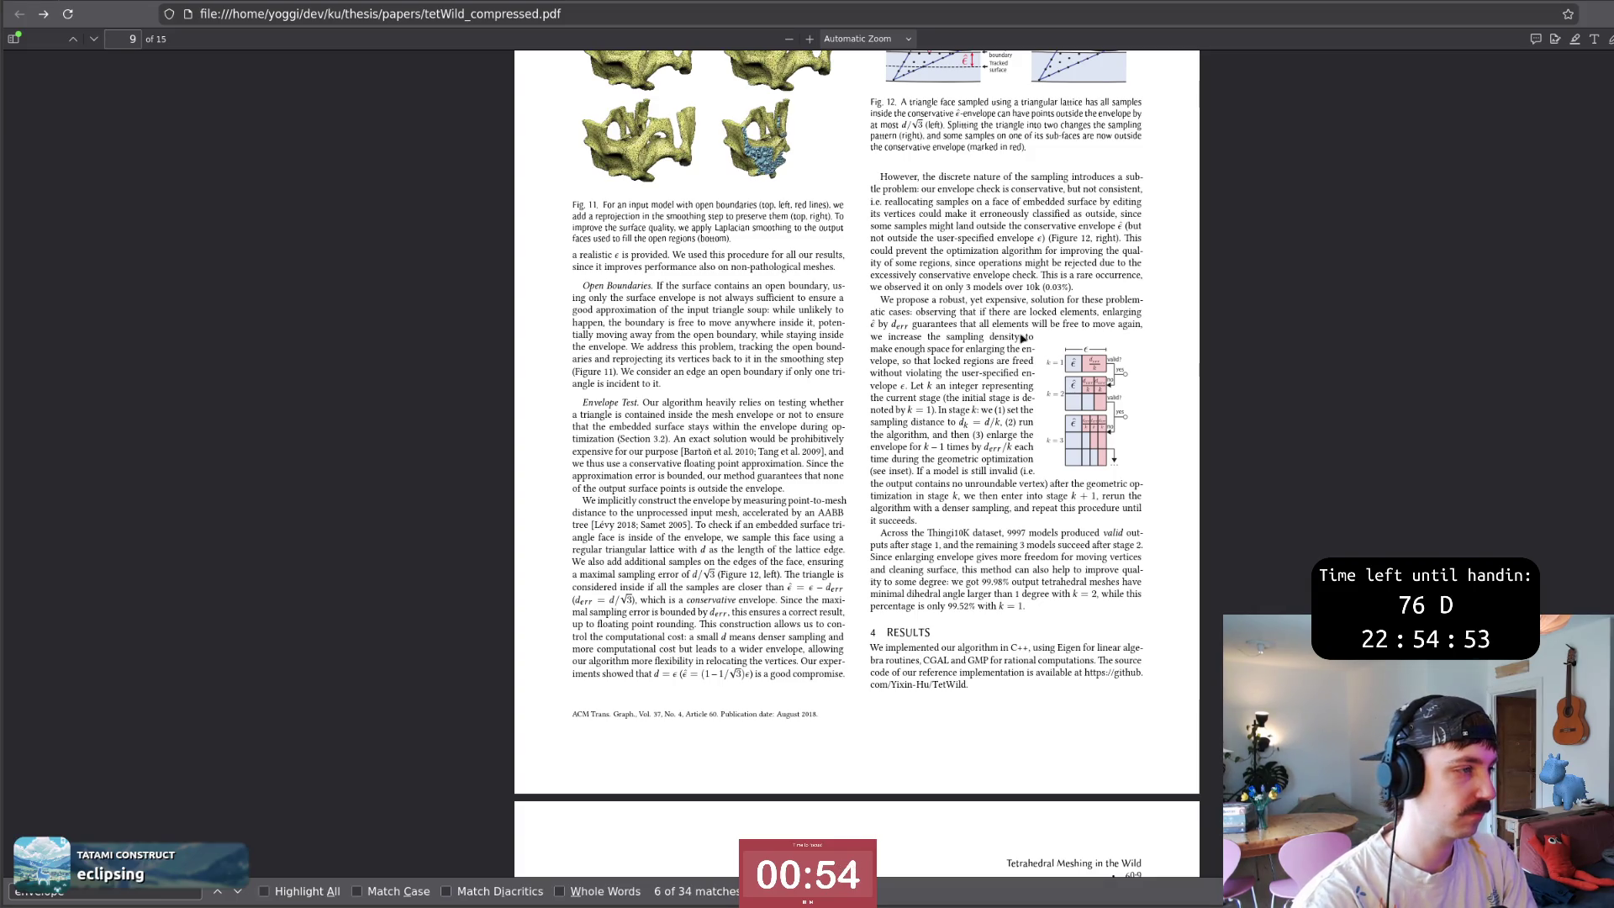
key("alt+Tab")
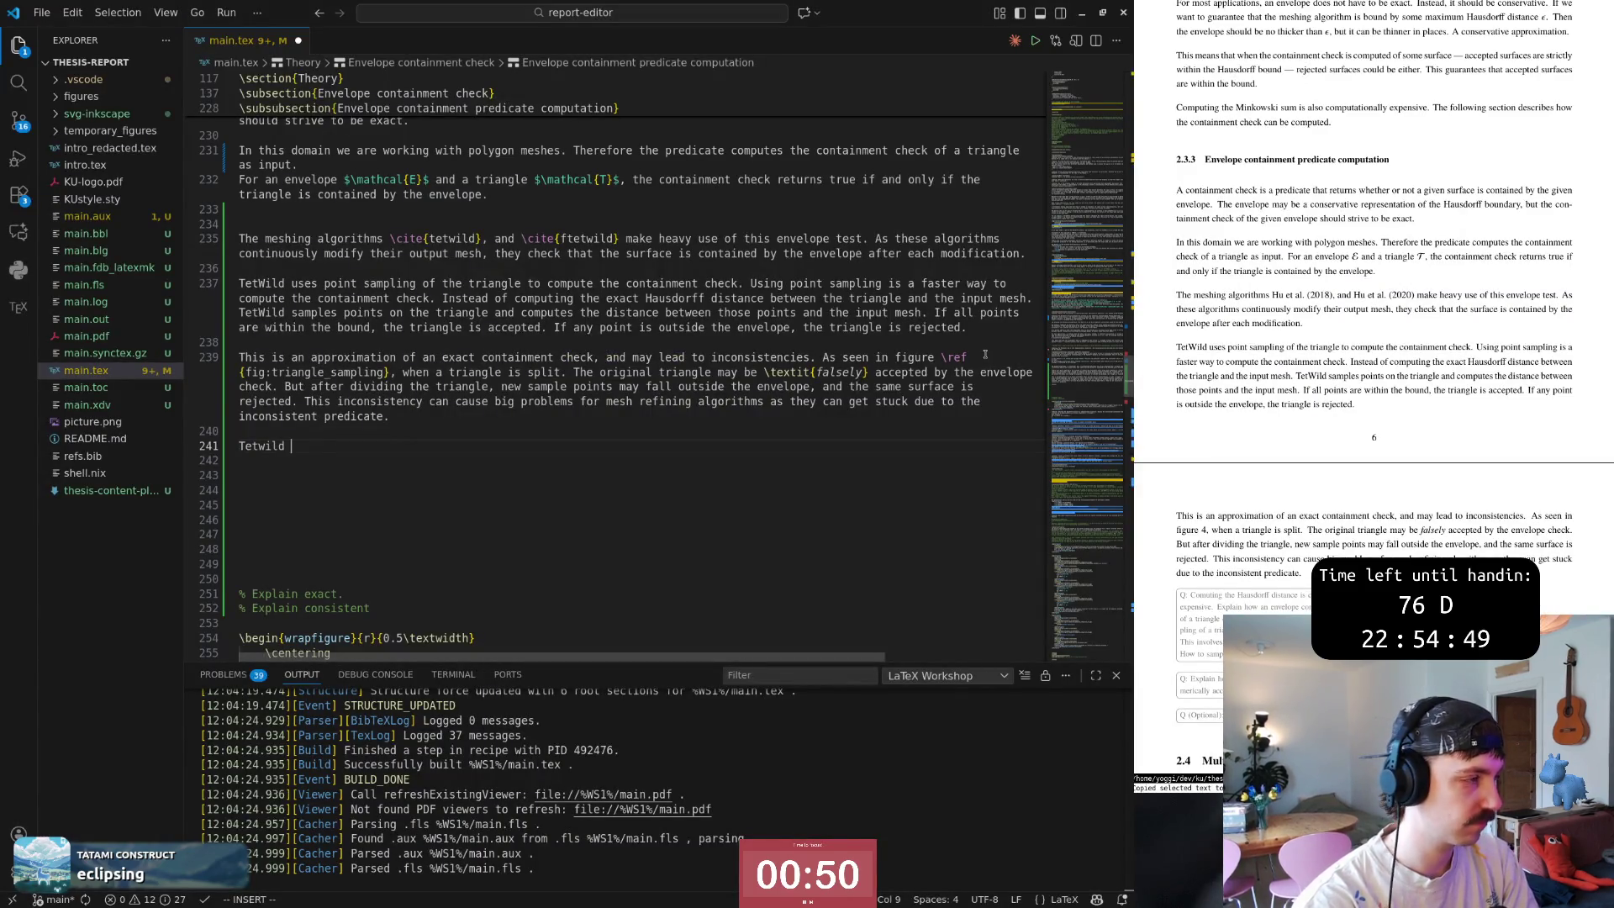
Add a line above 'Tetwild' saying denser sampling alleviates the problem, then bring up the TetWild paper.
key("Escape")
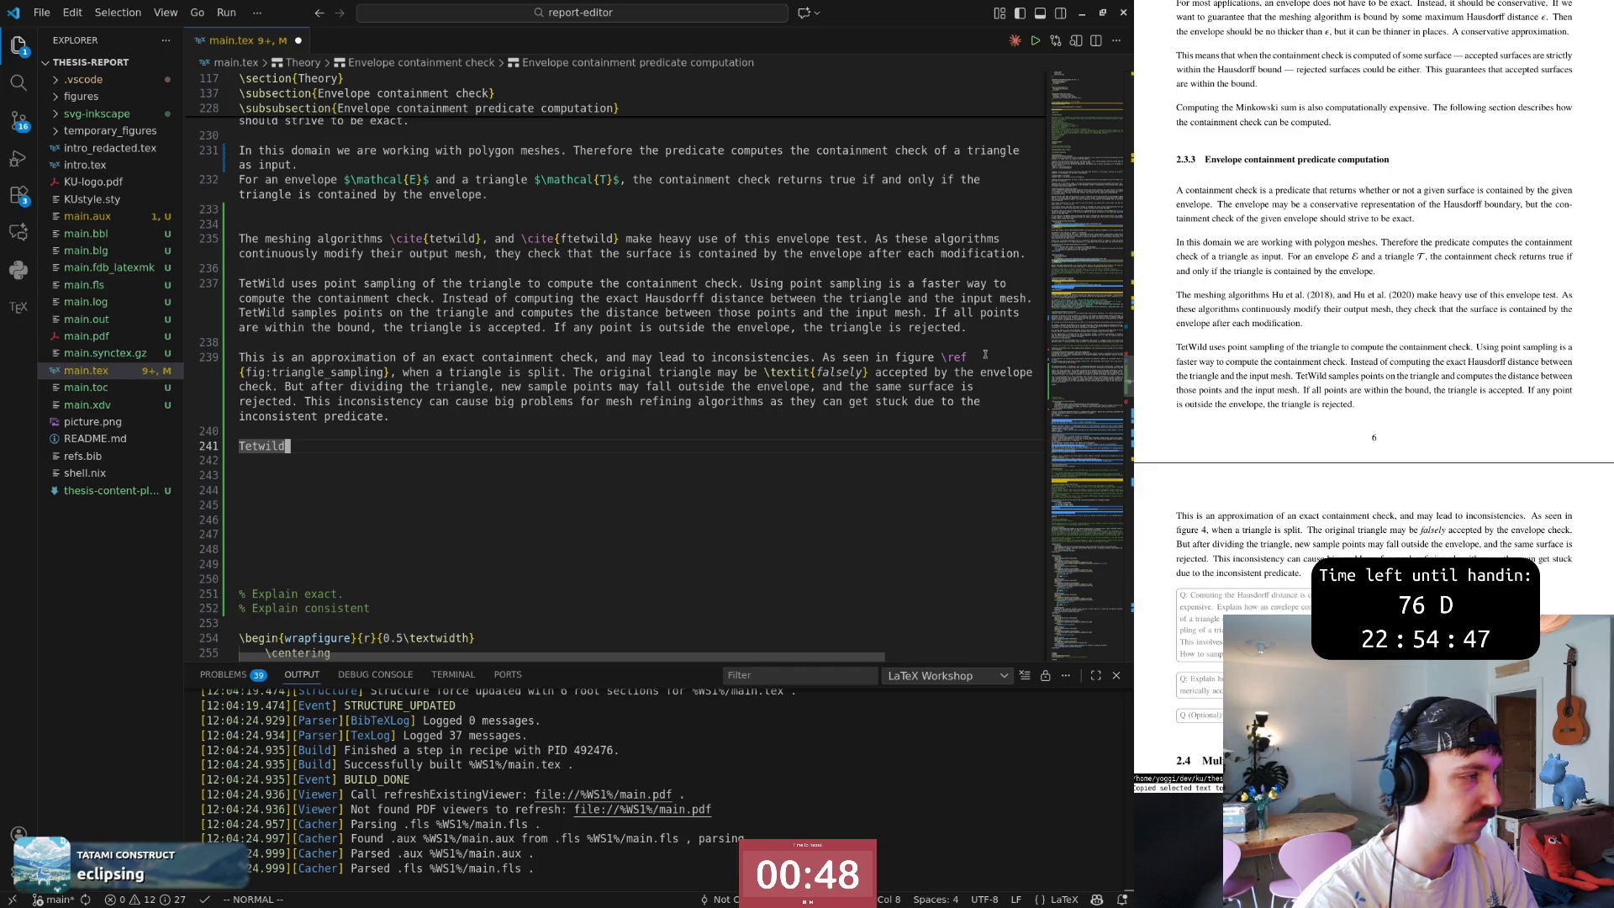
key("shift+o")
type("This problem can b")
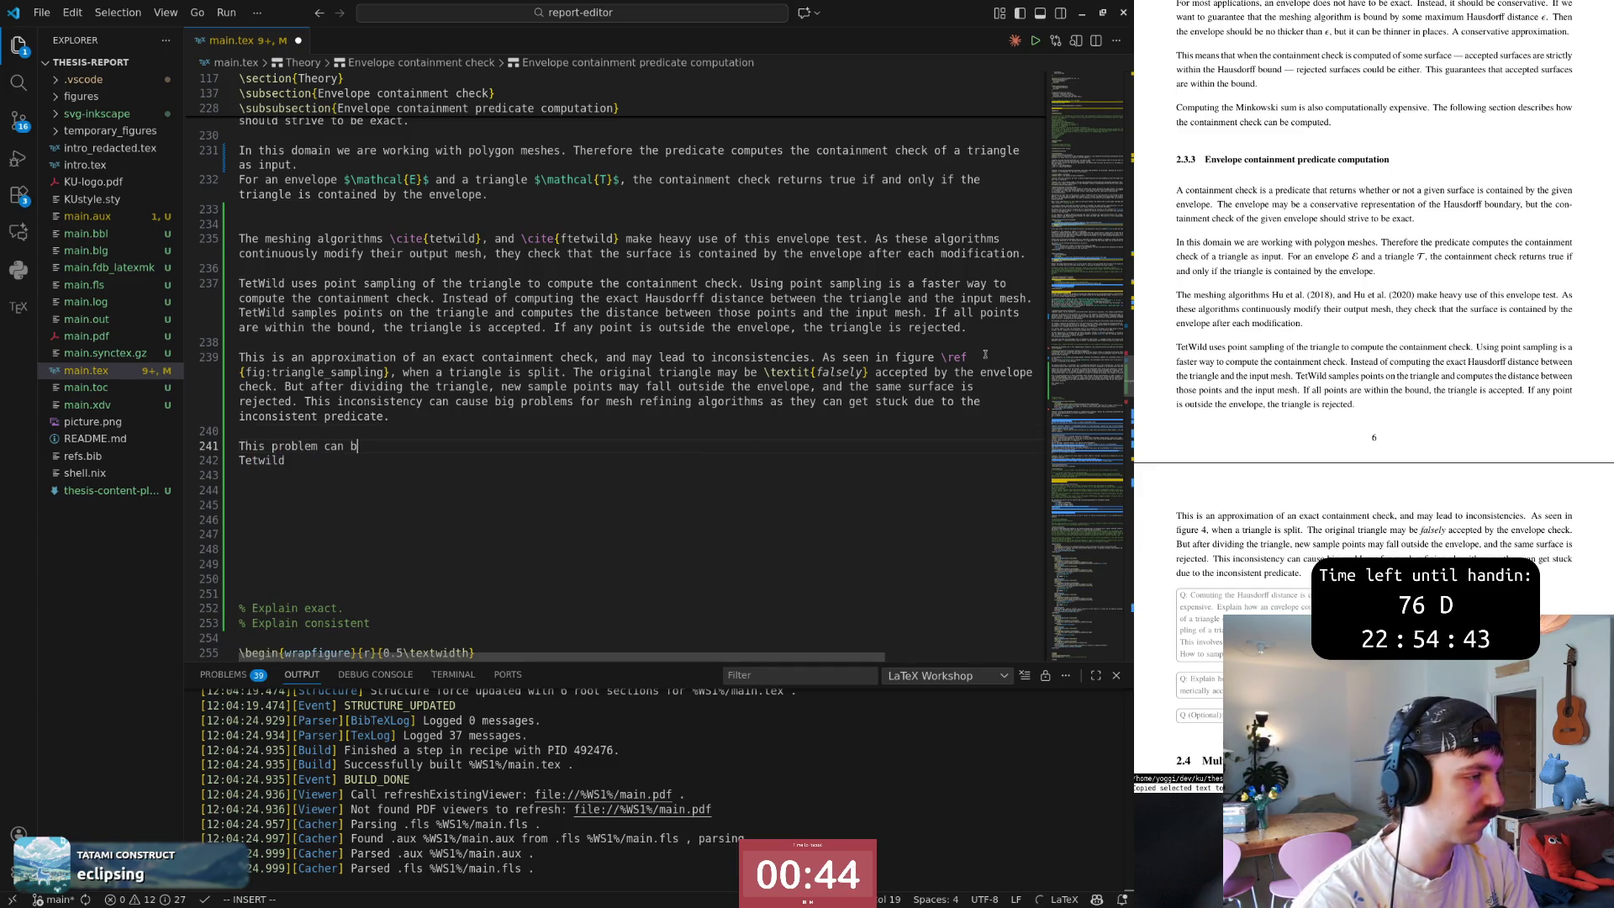
type("e alivi")
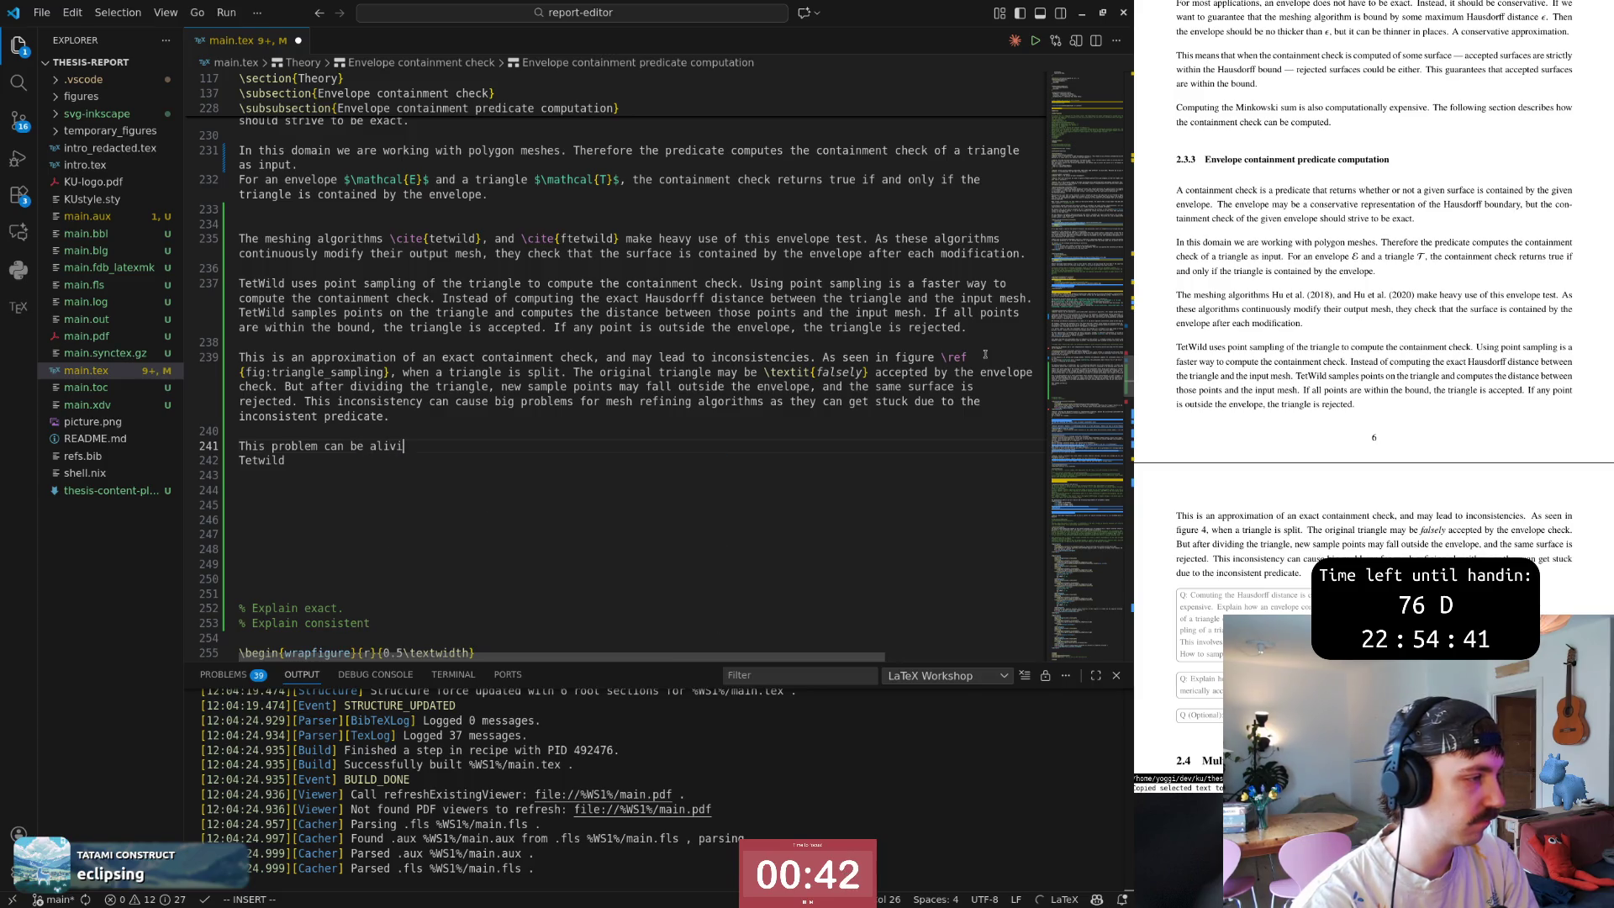
type("ated by ")
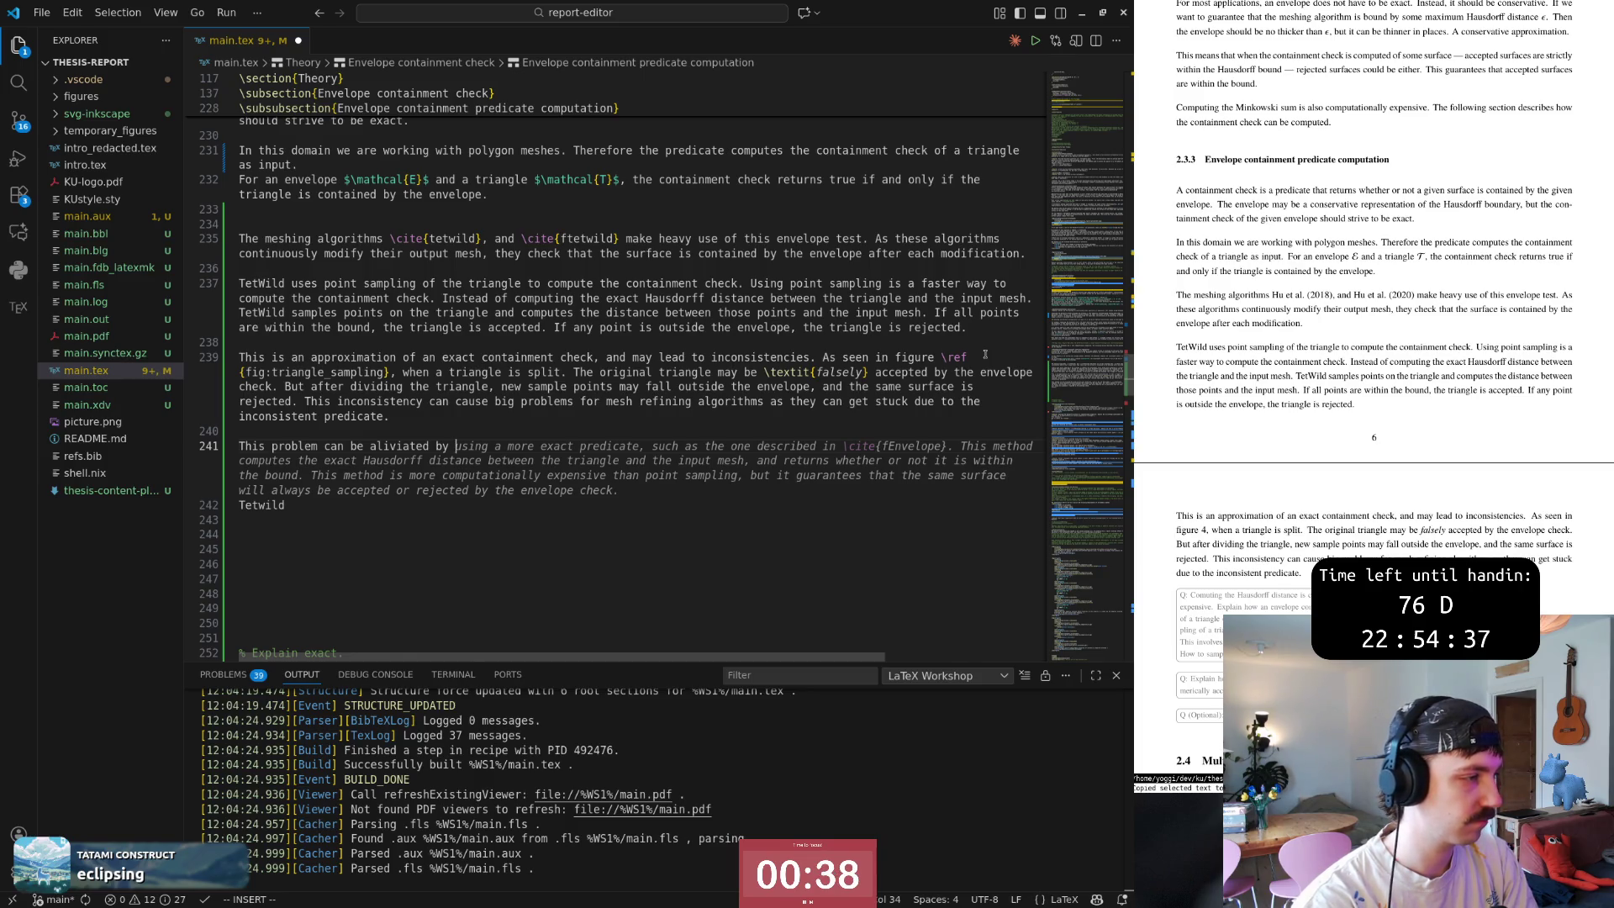
type("increasing this ")
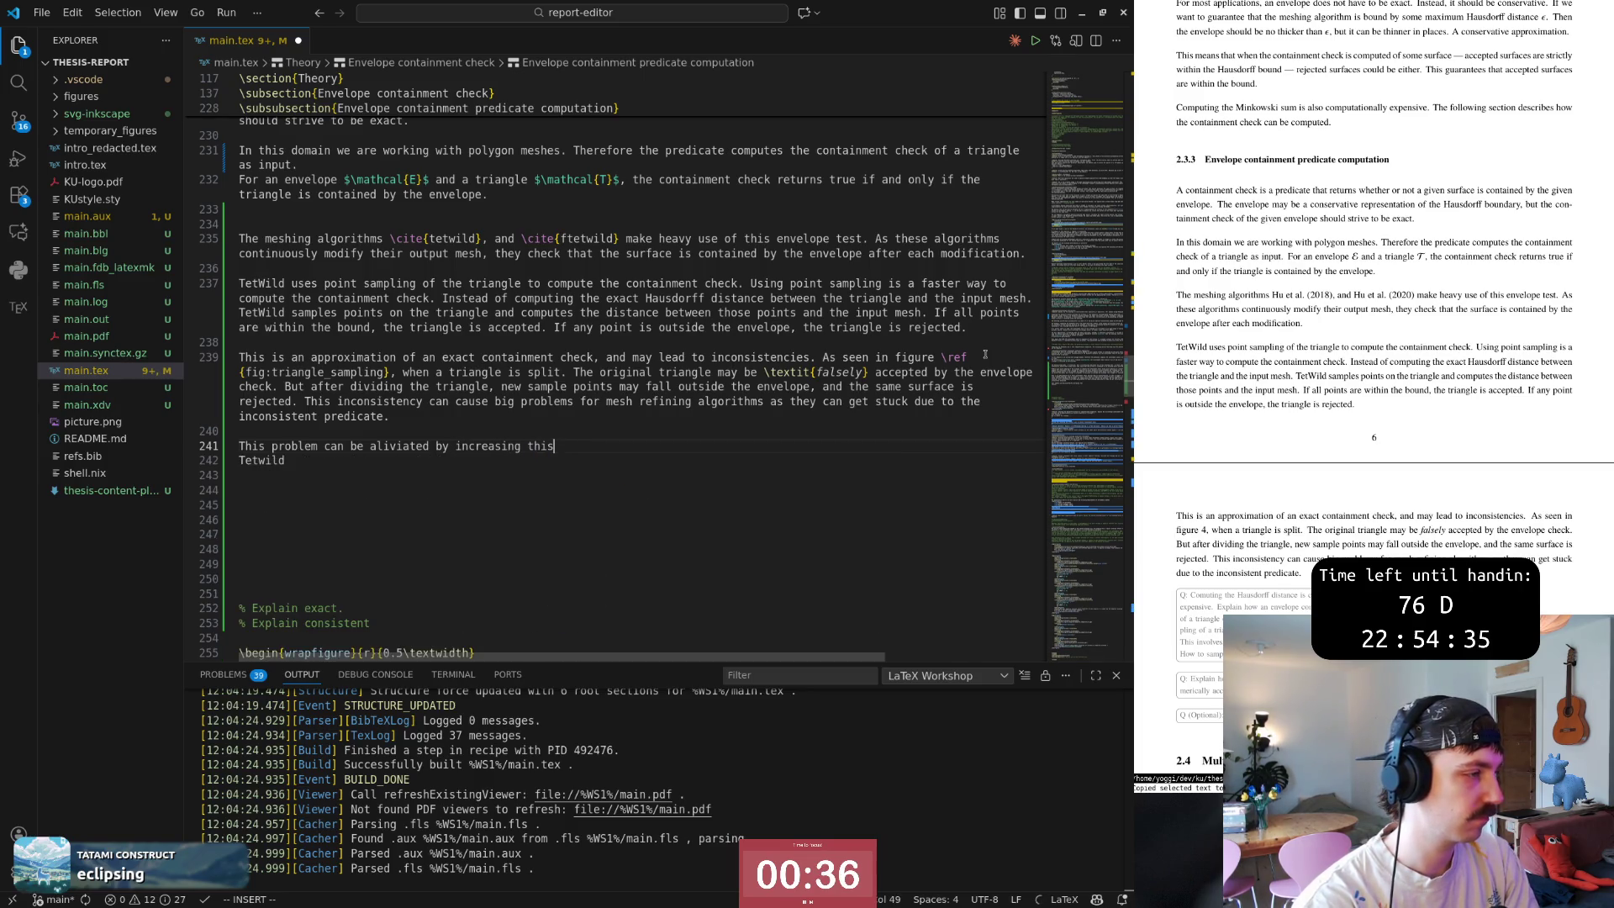
key("BackSpace")
key("BackSpace")
key("BackSpace")
type("e sampling density. This is w")
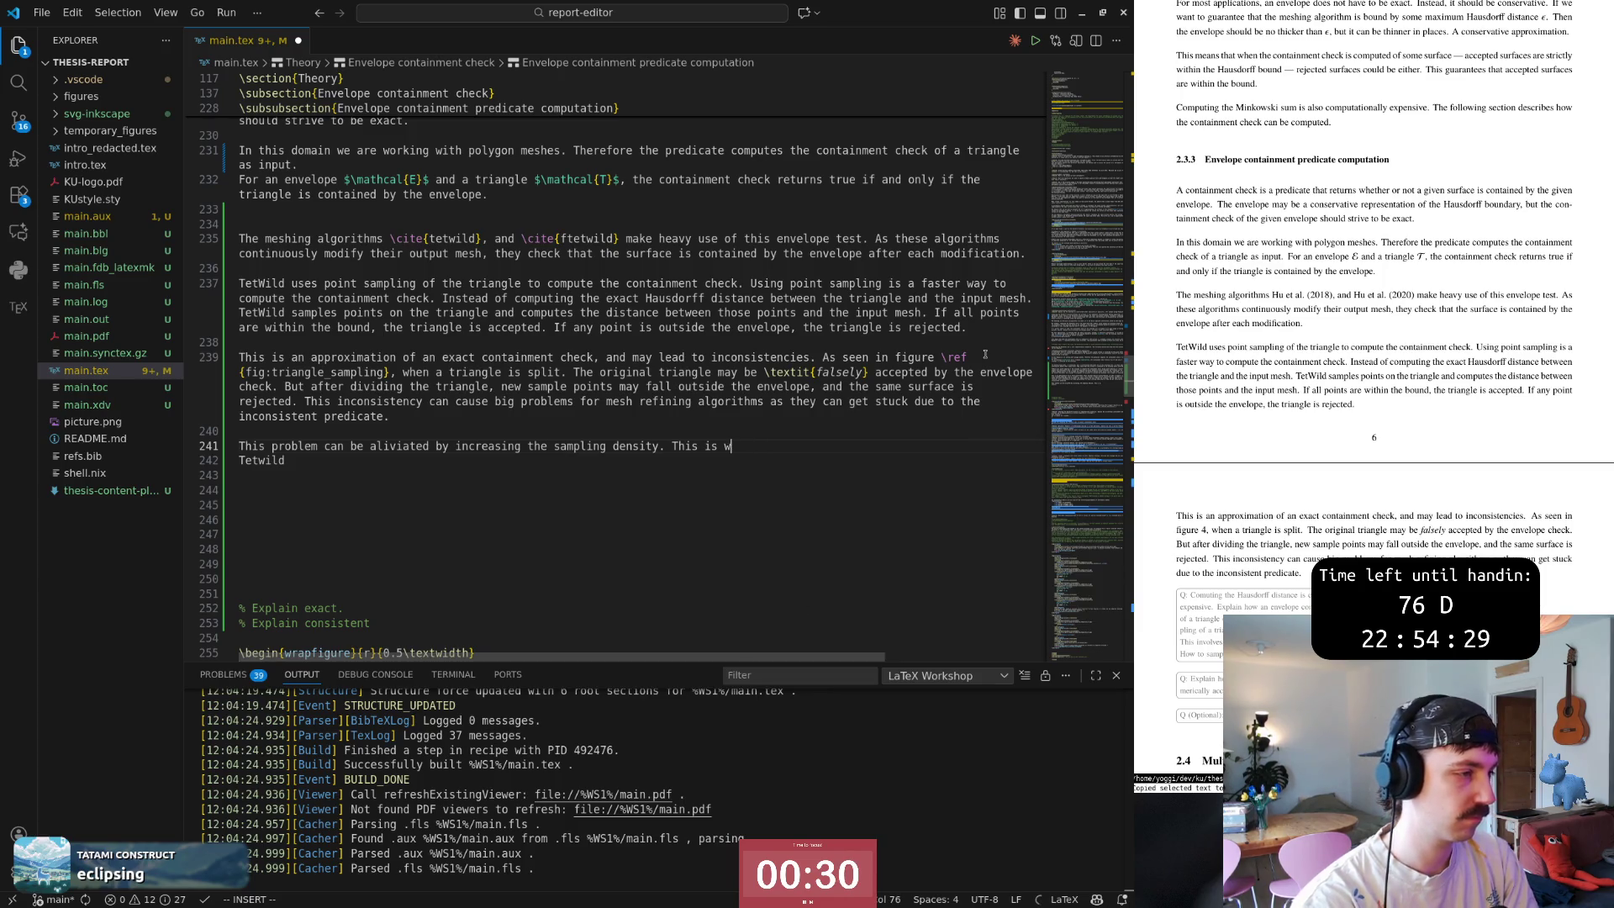
type("hat Tetwild does when ")
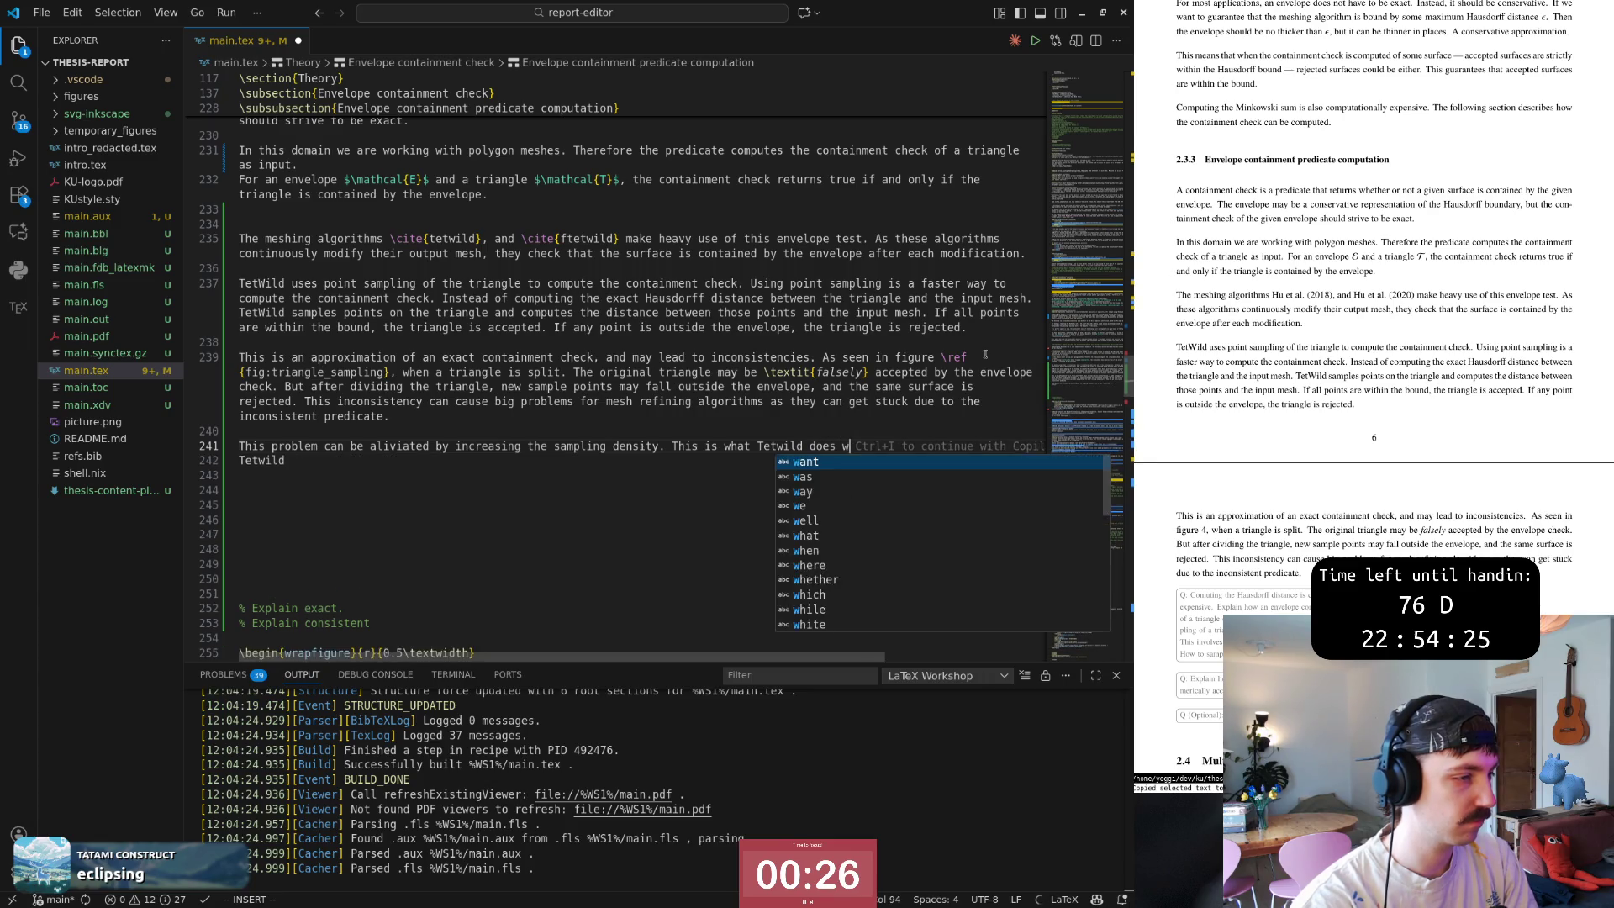
type("it detects")
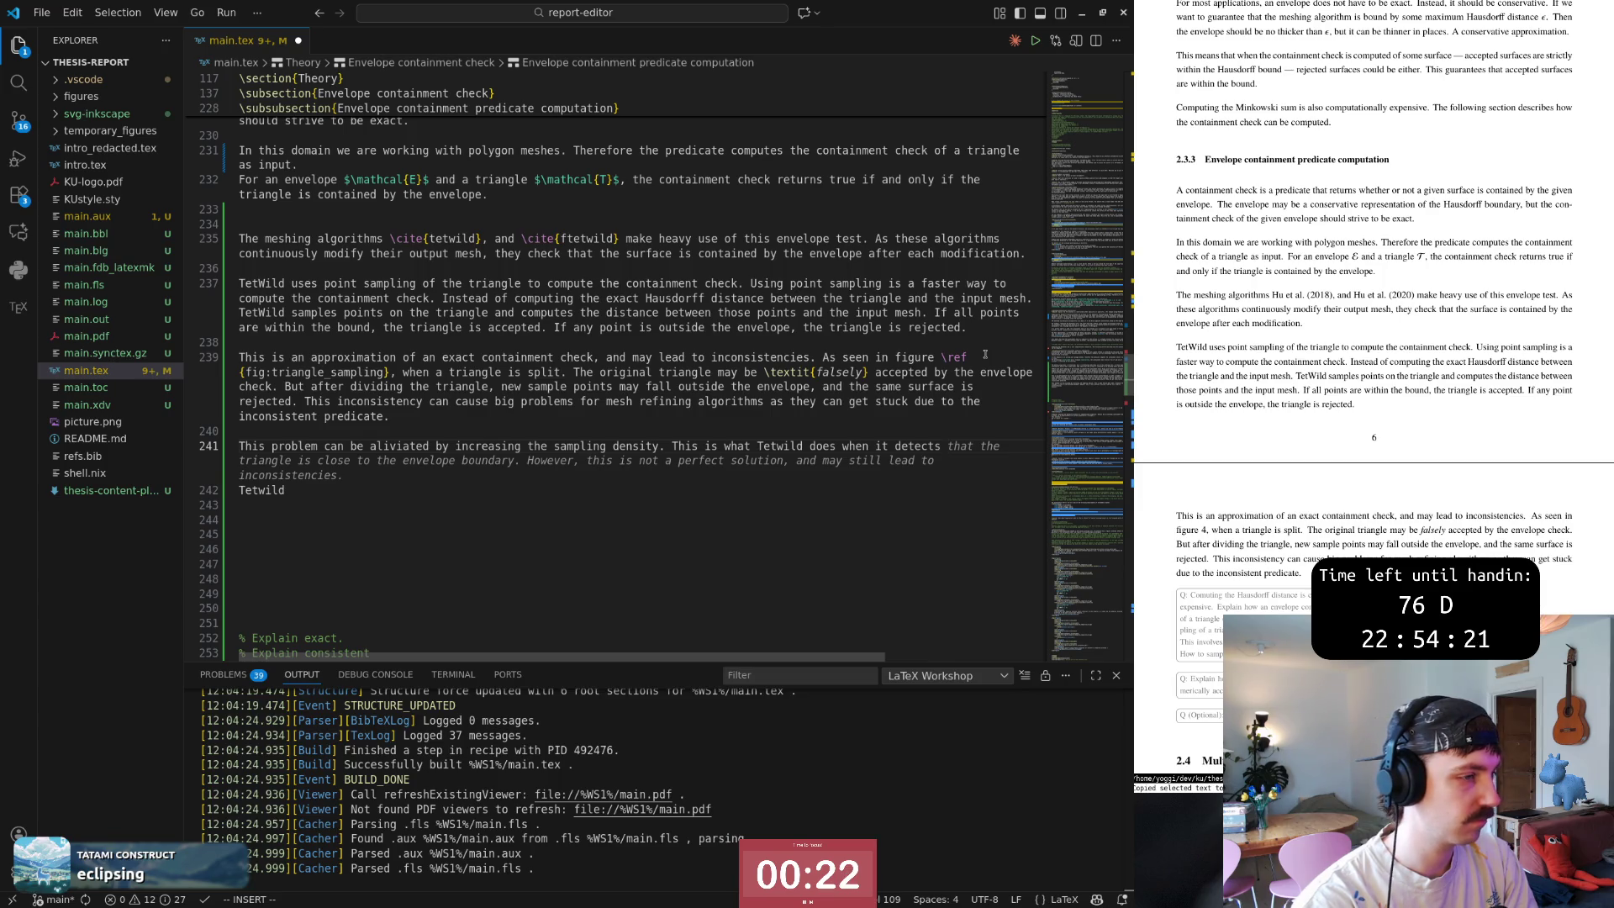
type("this issue.")
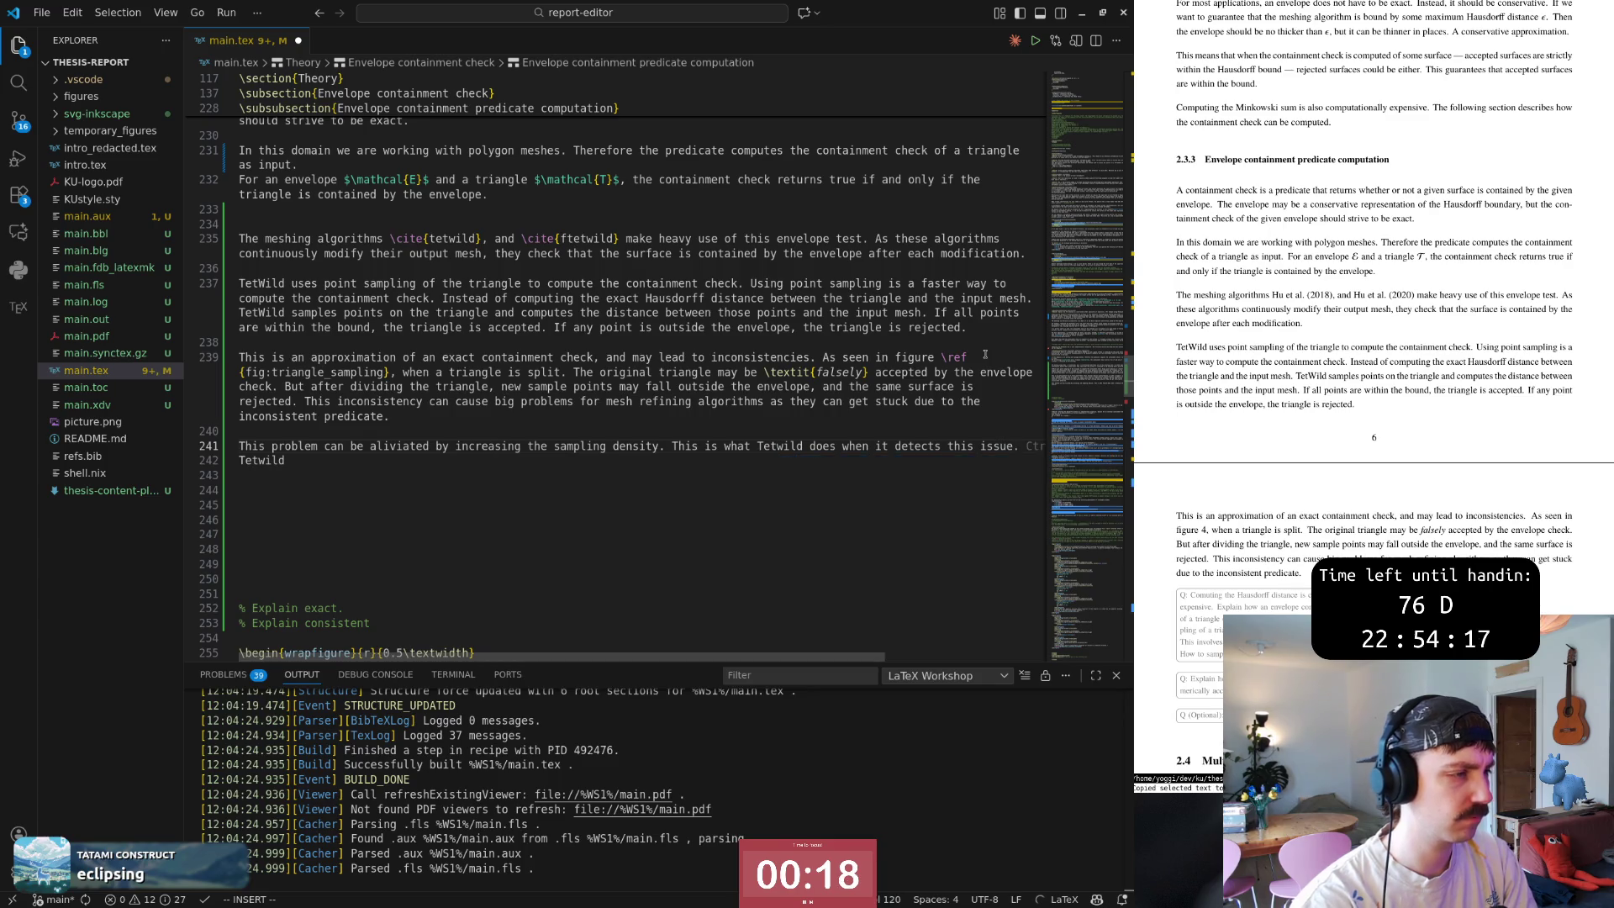
key("alt+Tab")
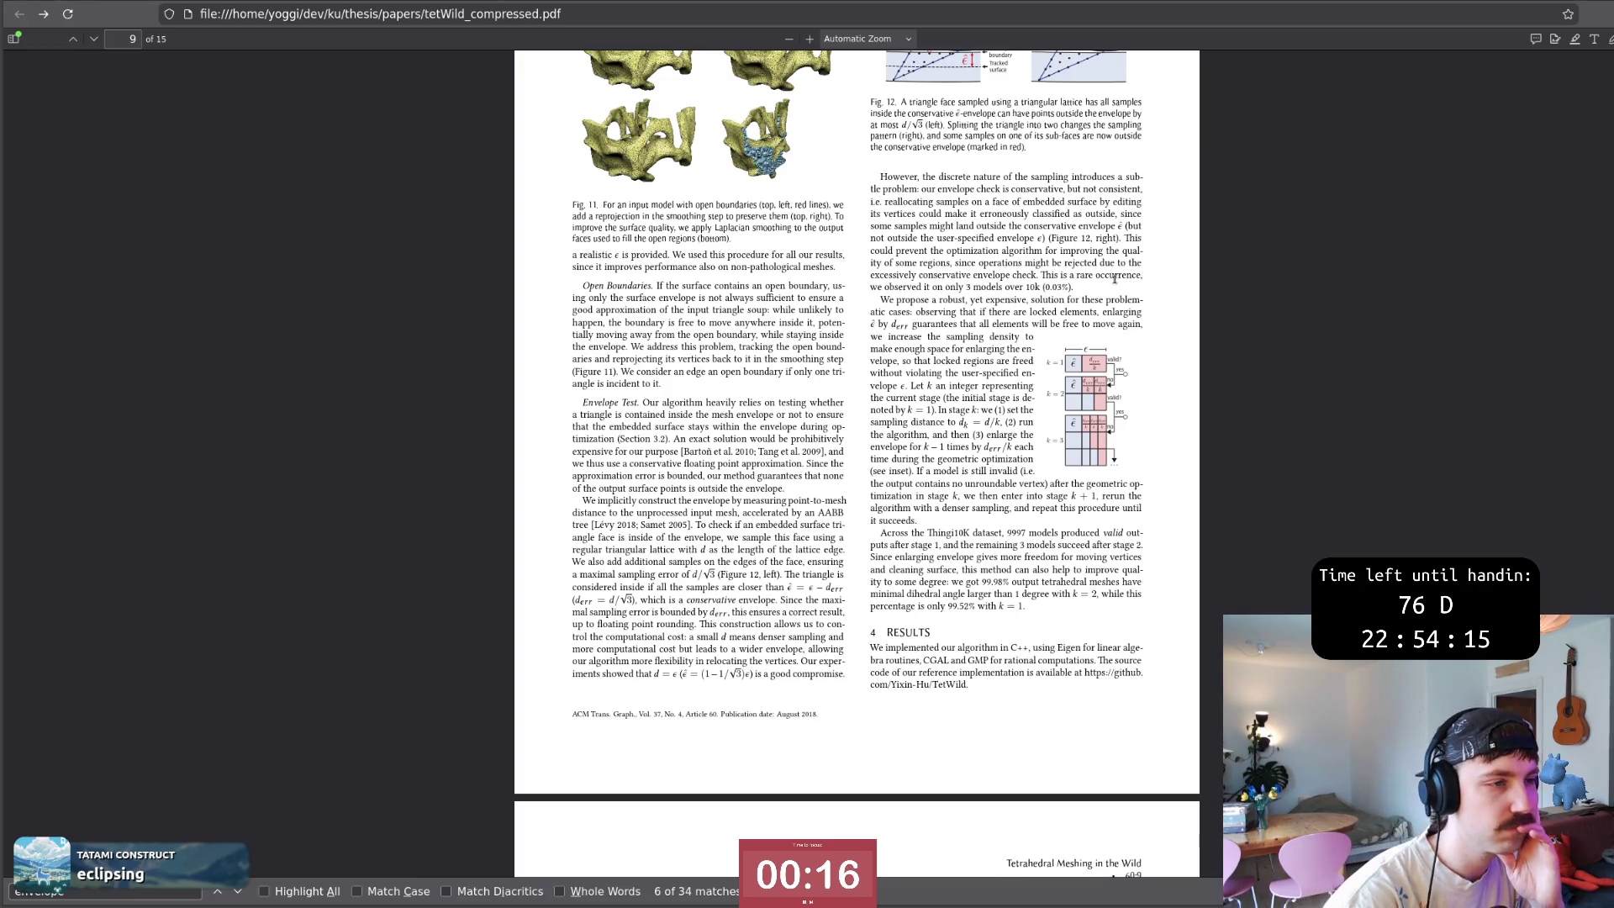
left_click_drag(895, 299, 1066, 324)
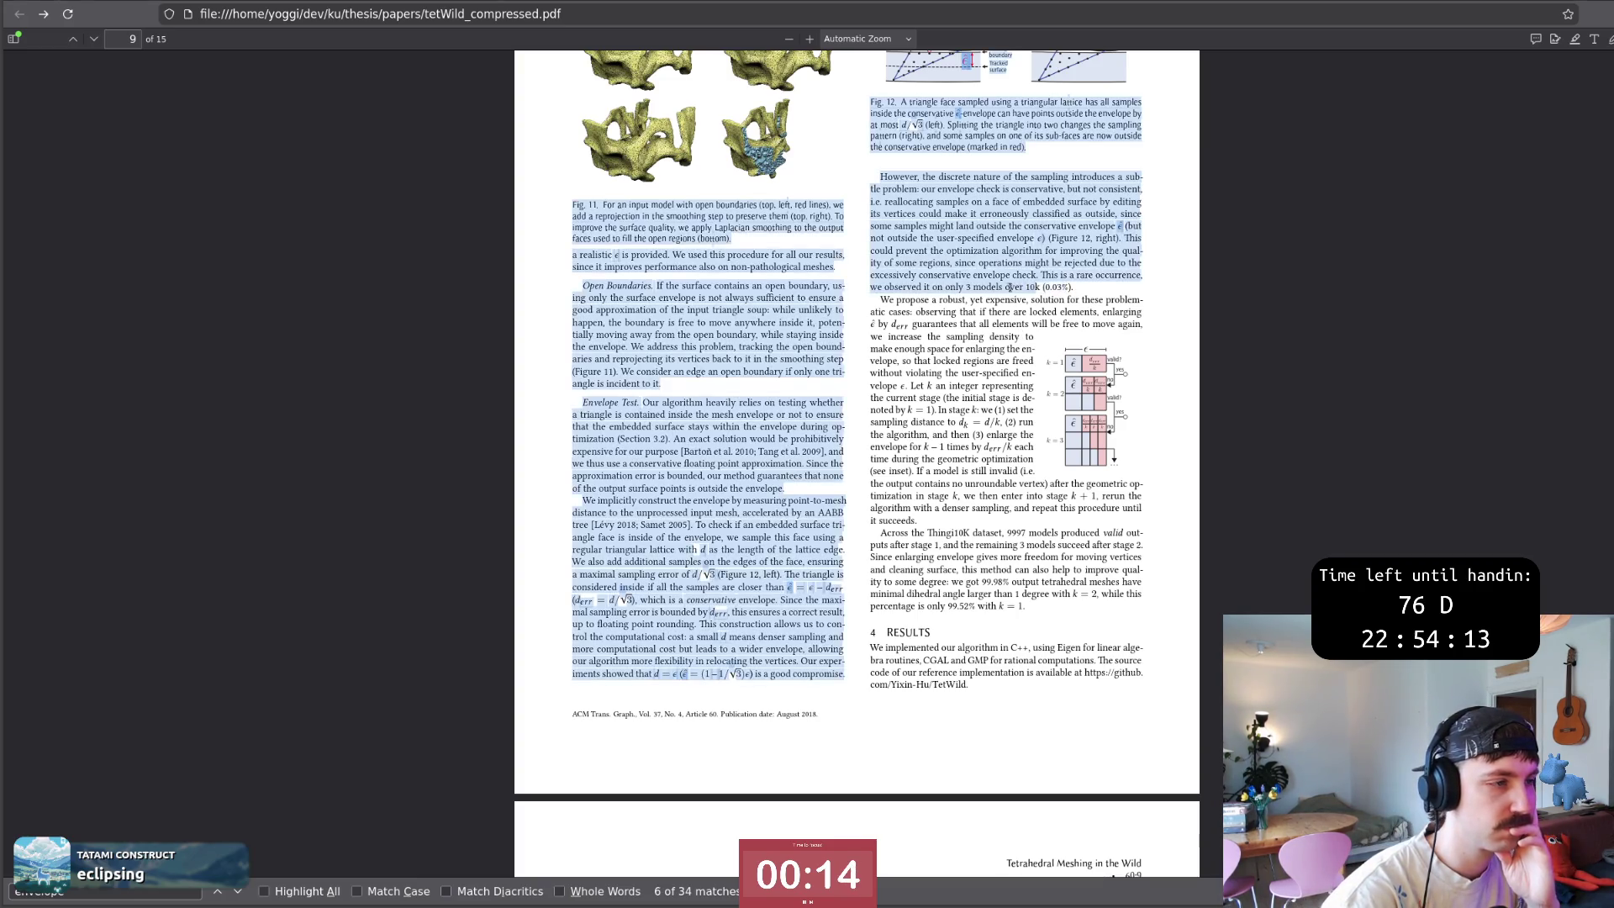
left_click(929, 315)
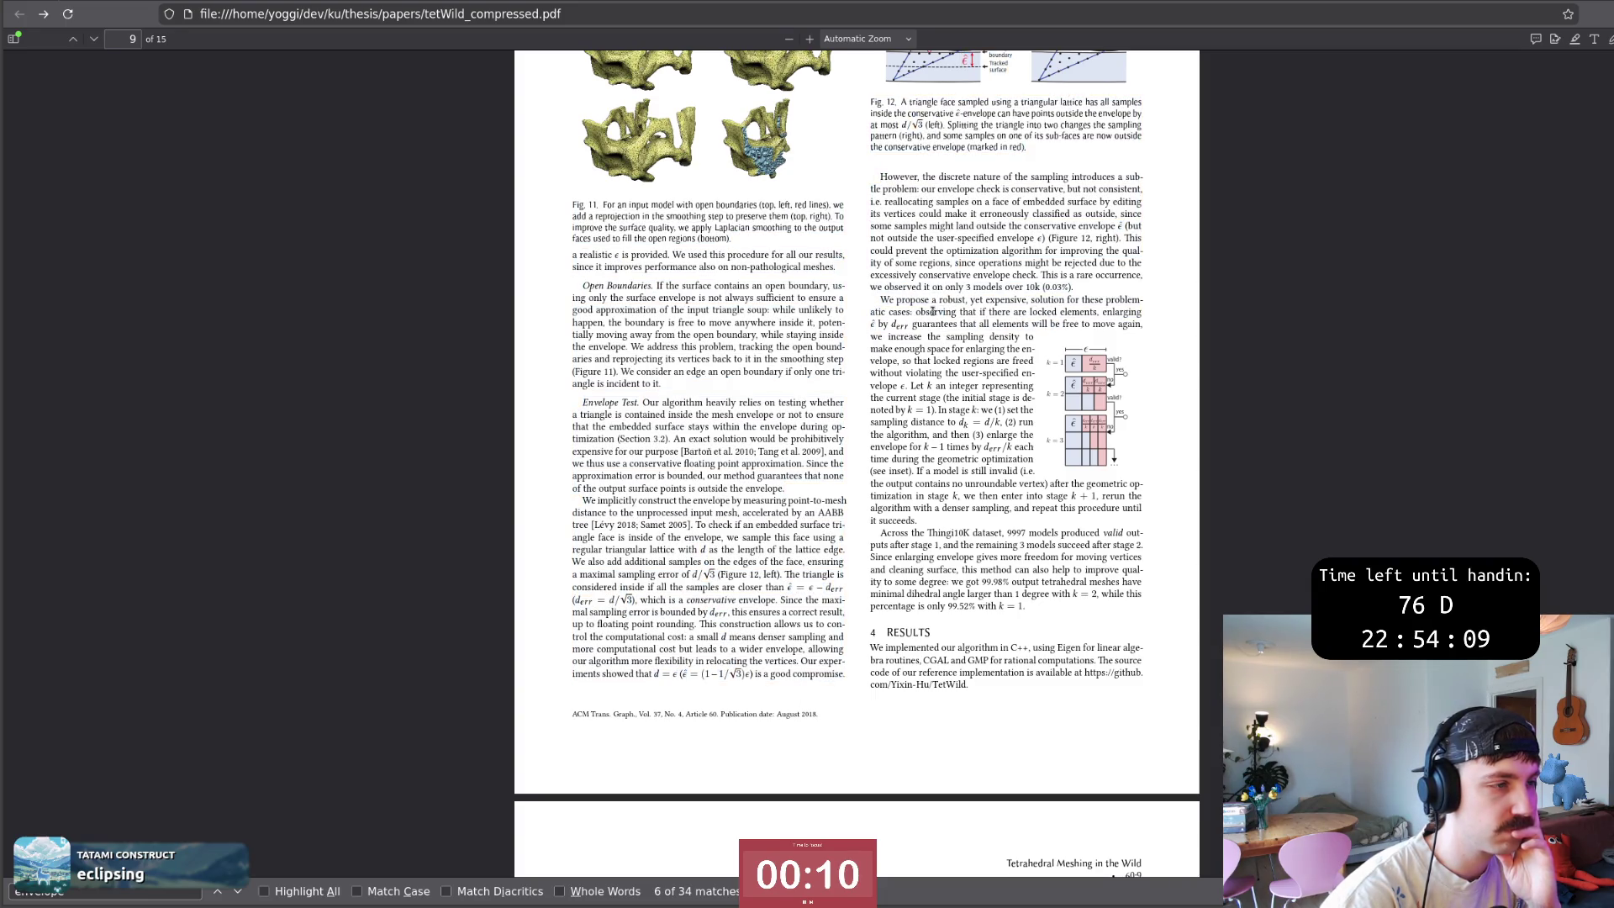
left_click_drag(930, 314, 1101, 316)
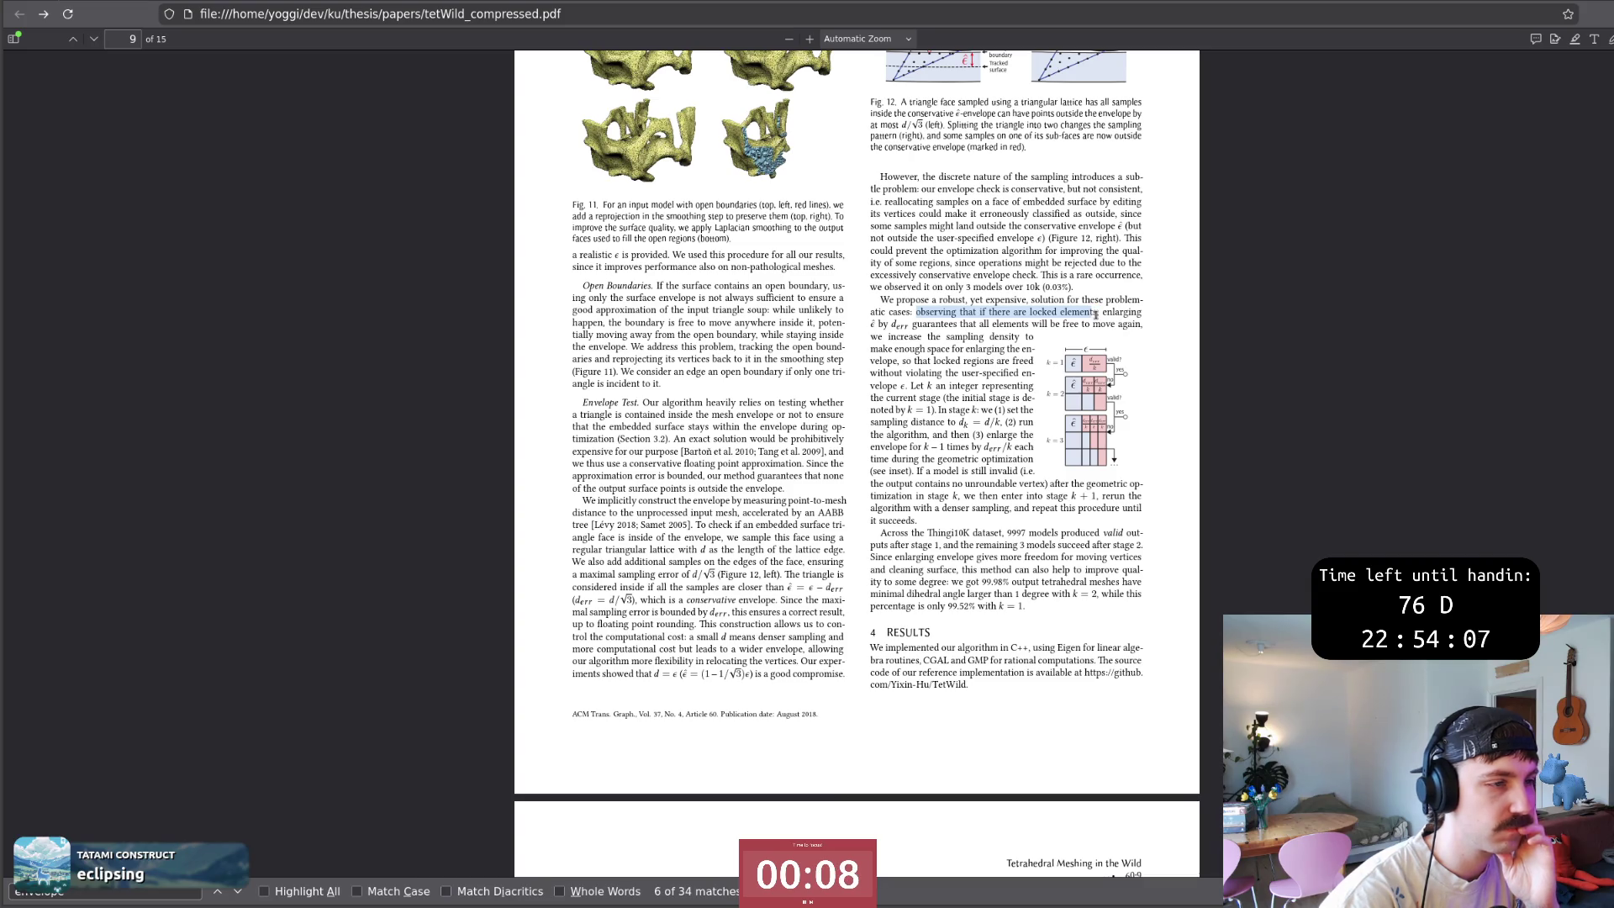
left_click(928, 318)
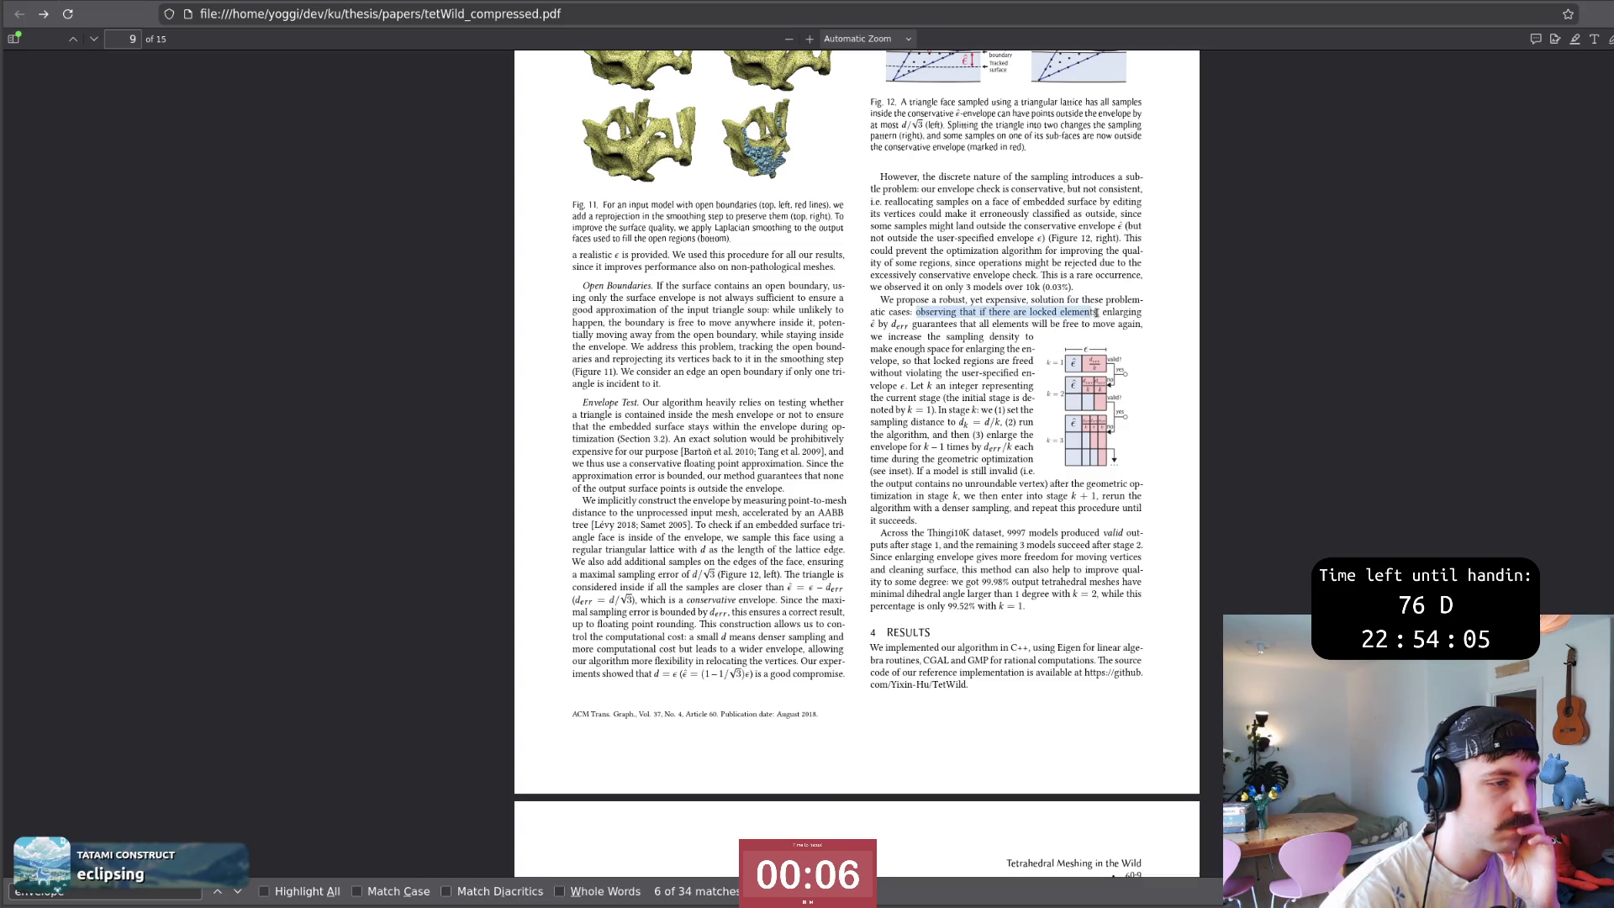
left_click_drag(978, 314, 1098, 316)
left_click_drag(912, 326, 1028, 325)
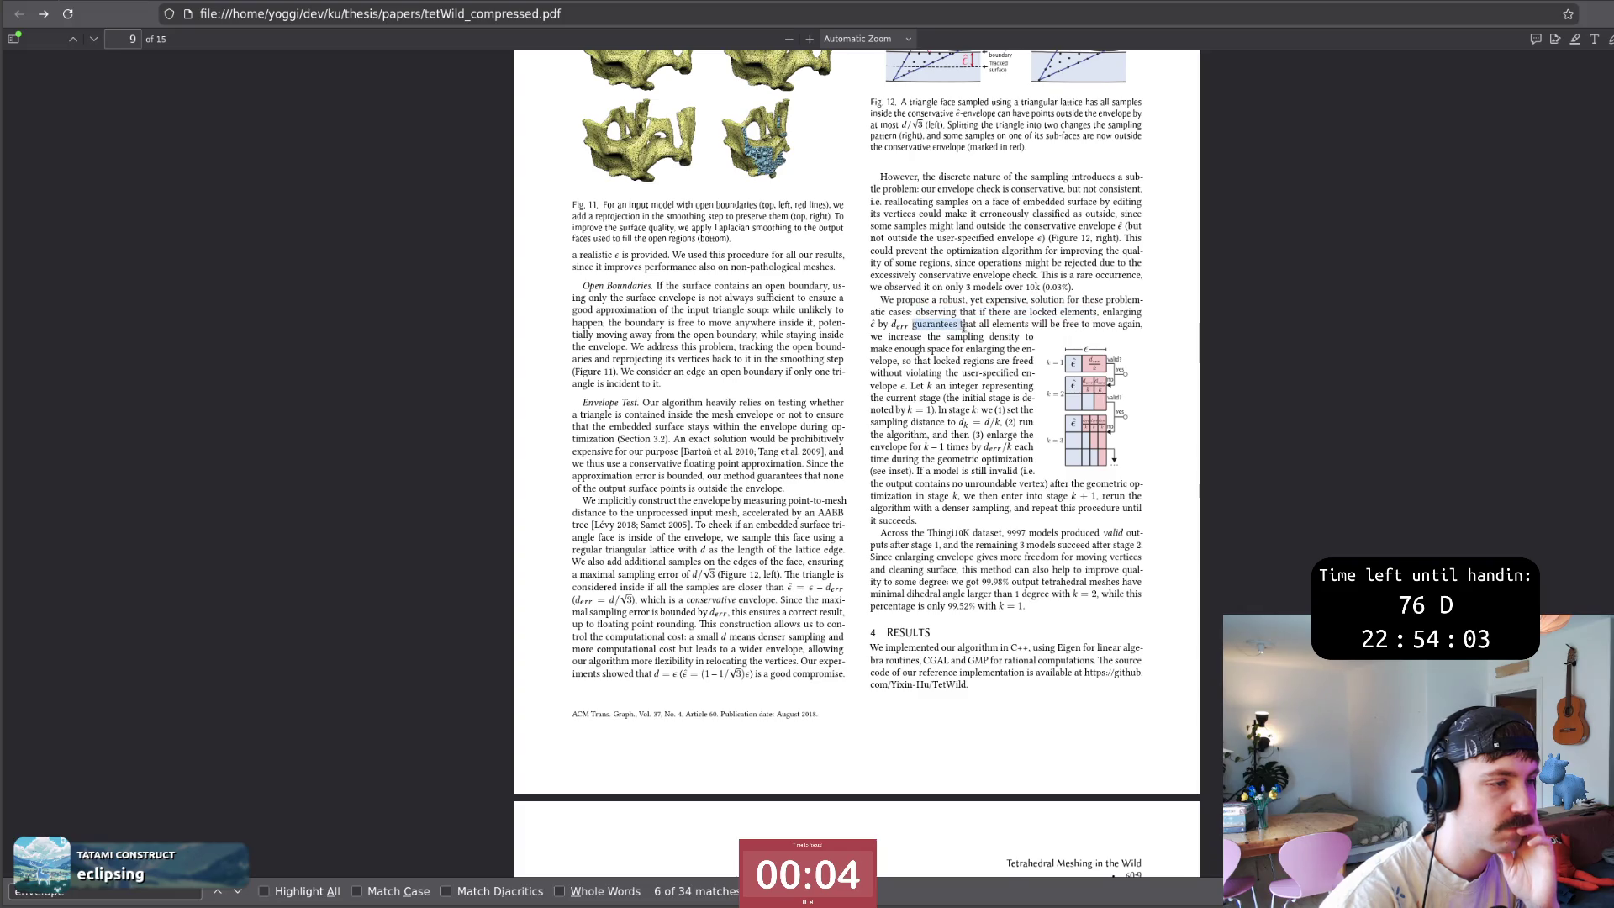
left_click_drag(916, 313, 882, 355)
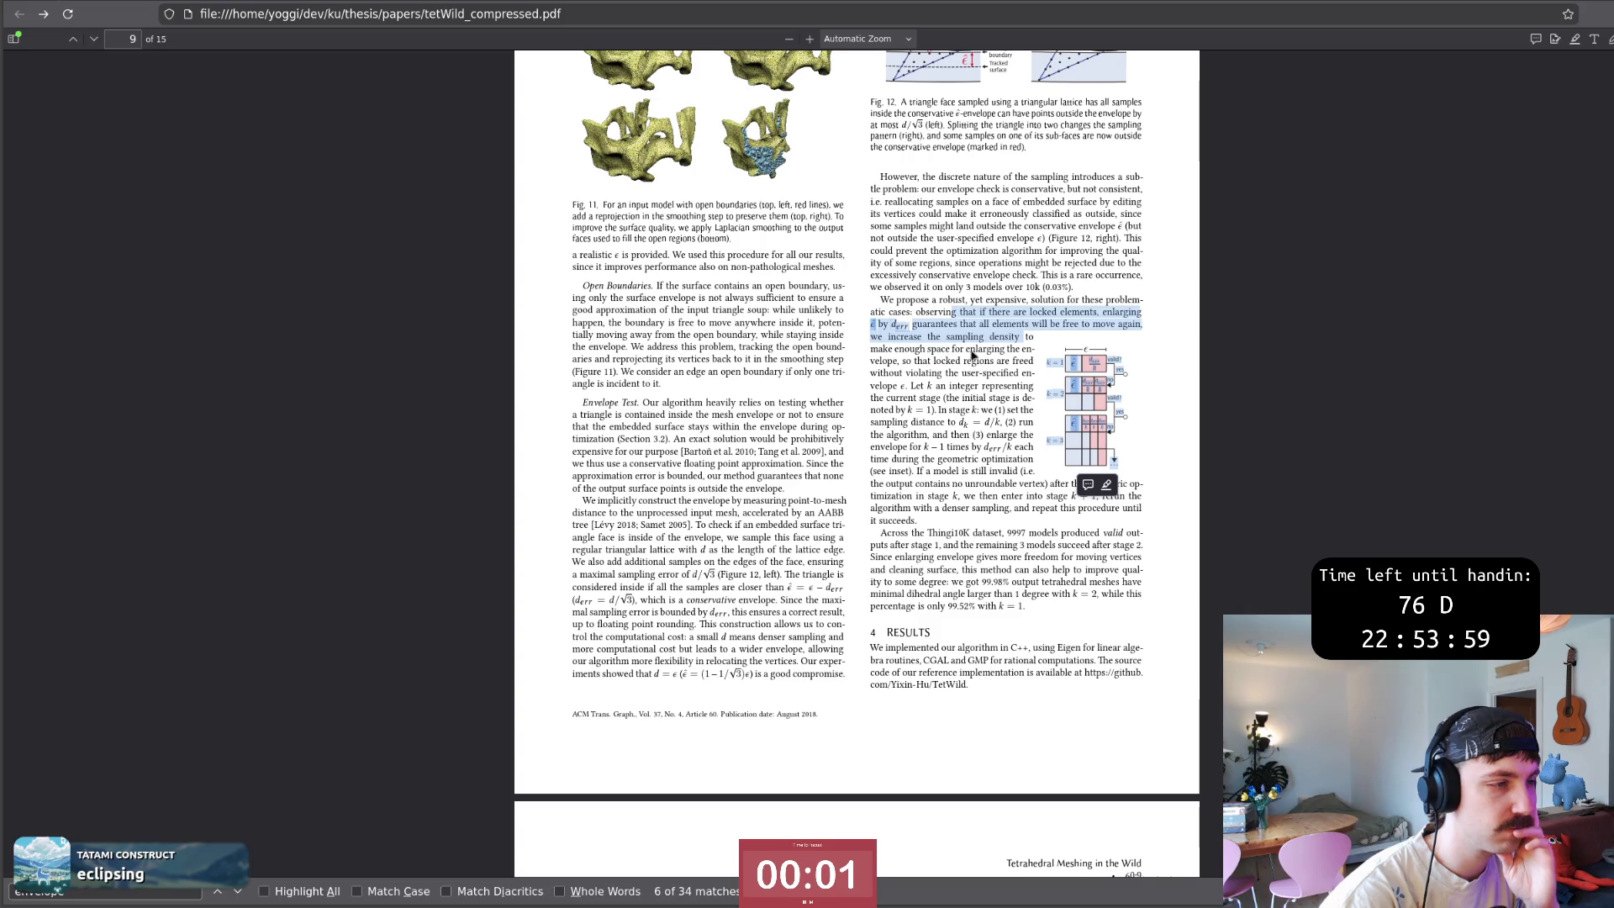
left_click(911, 360)
left_click(933, 363)
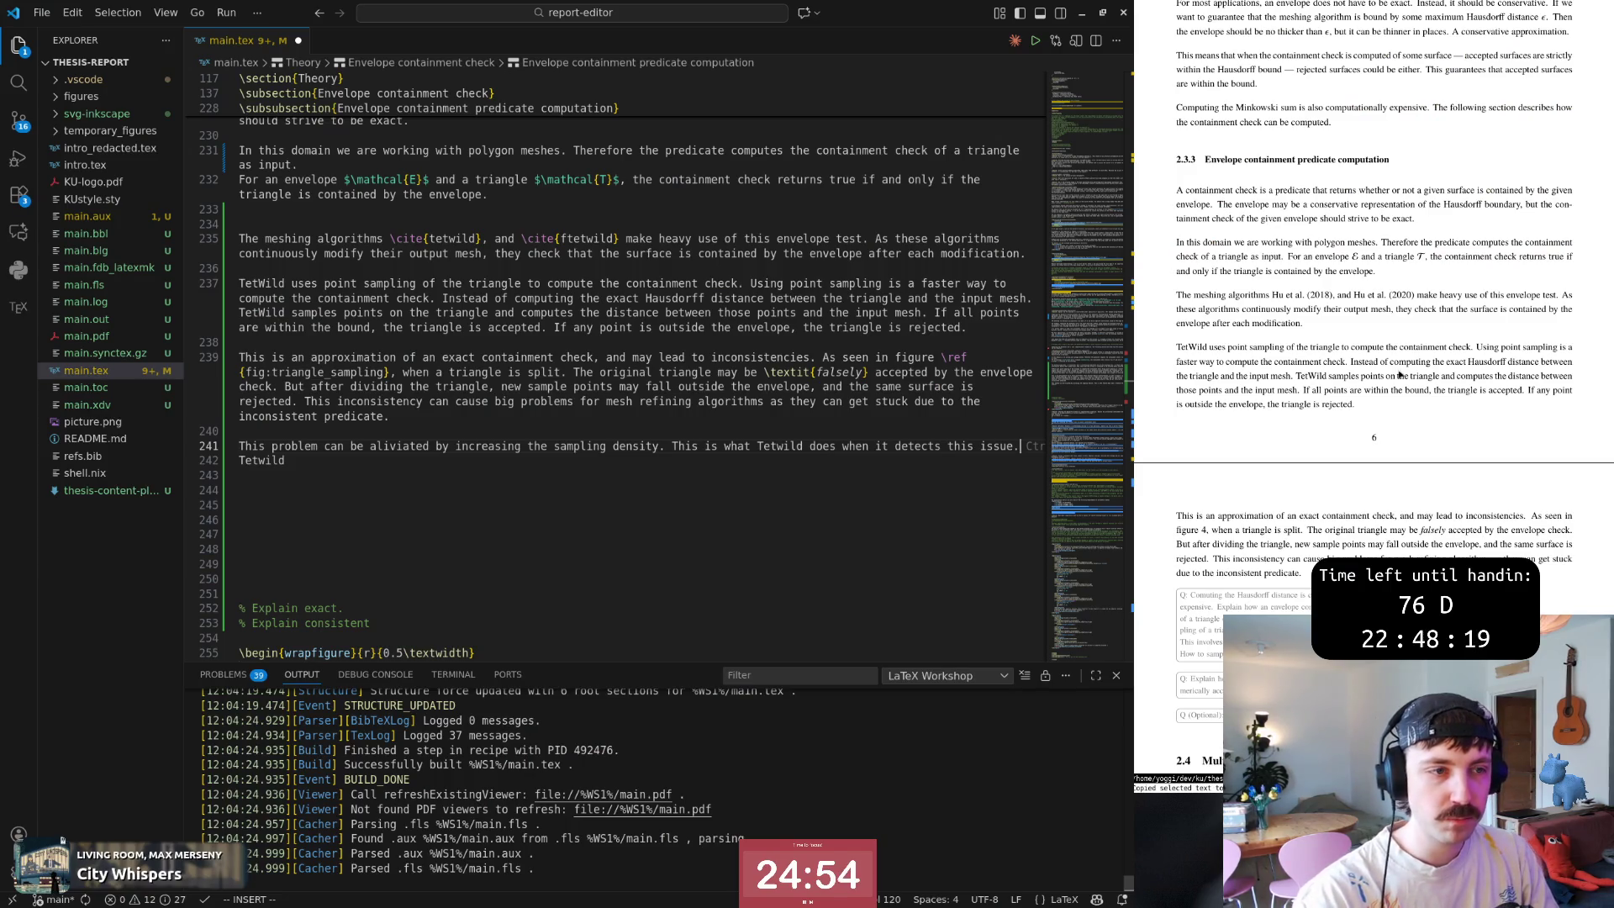
Finish the sampling-density sentence on line 241 and place the caret on the Tetwild line.
key("Escape")
left_click(842, 465)
type(":w")
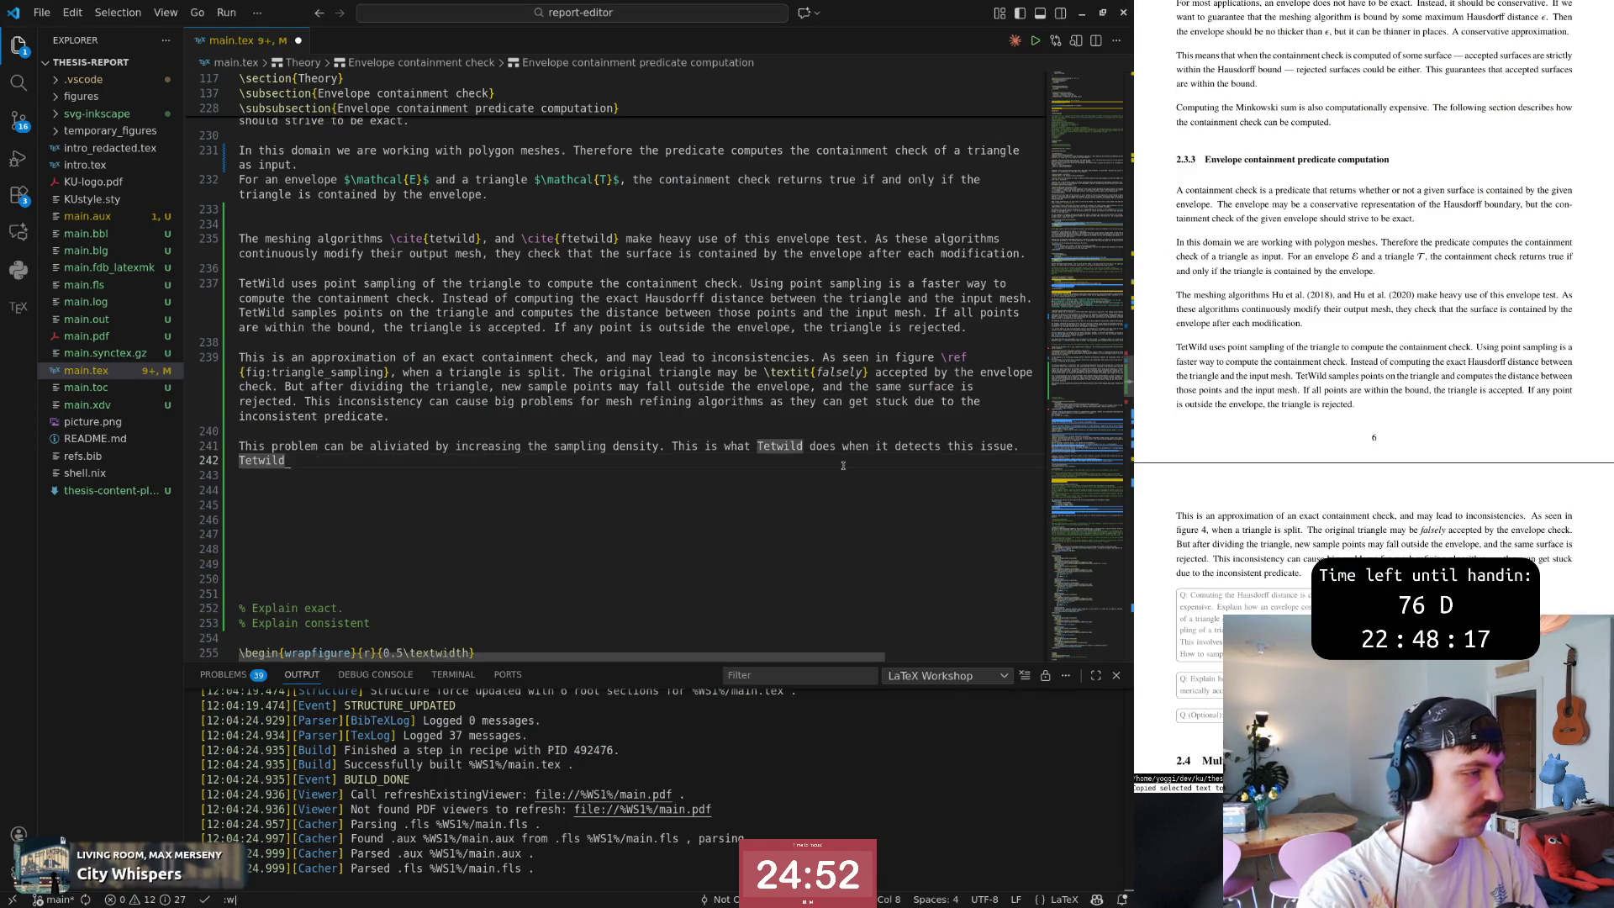
Save main.tex to rebuild the preview with the new sentence, then switch to the TetWild paper.
key("Return")
scroll(1302, 512, "down", 5)
scroll(1302, 513, "down", 3)
scroll(1302, 509, "down", 3)
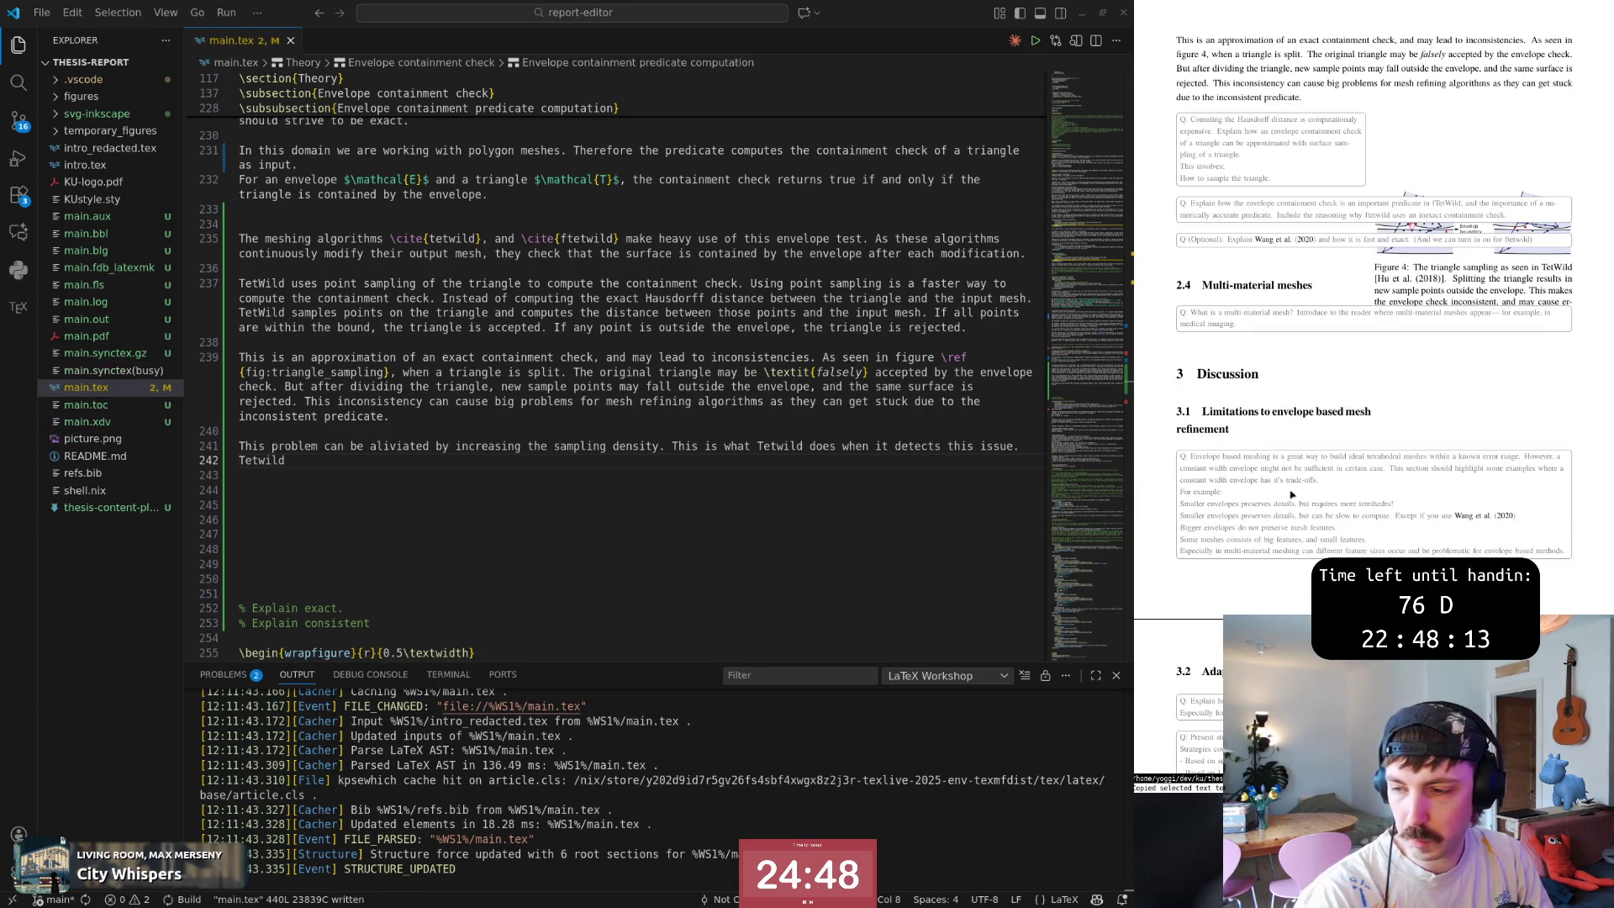
scroll(1291, 494, "down", 1)
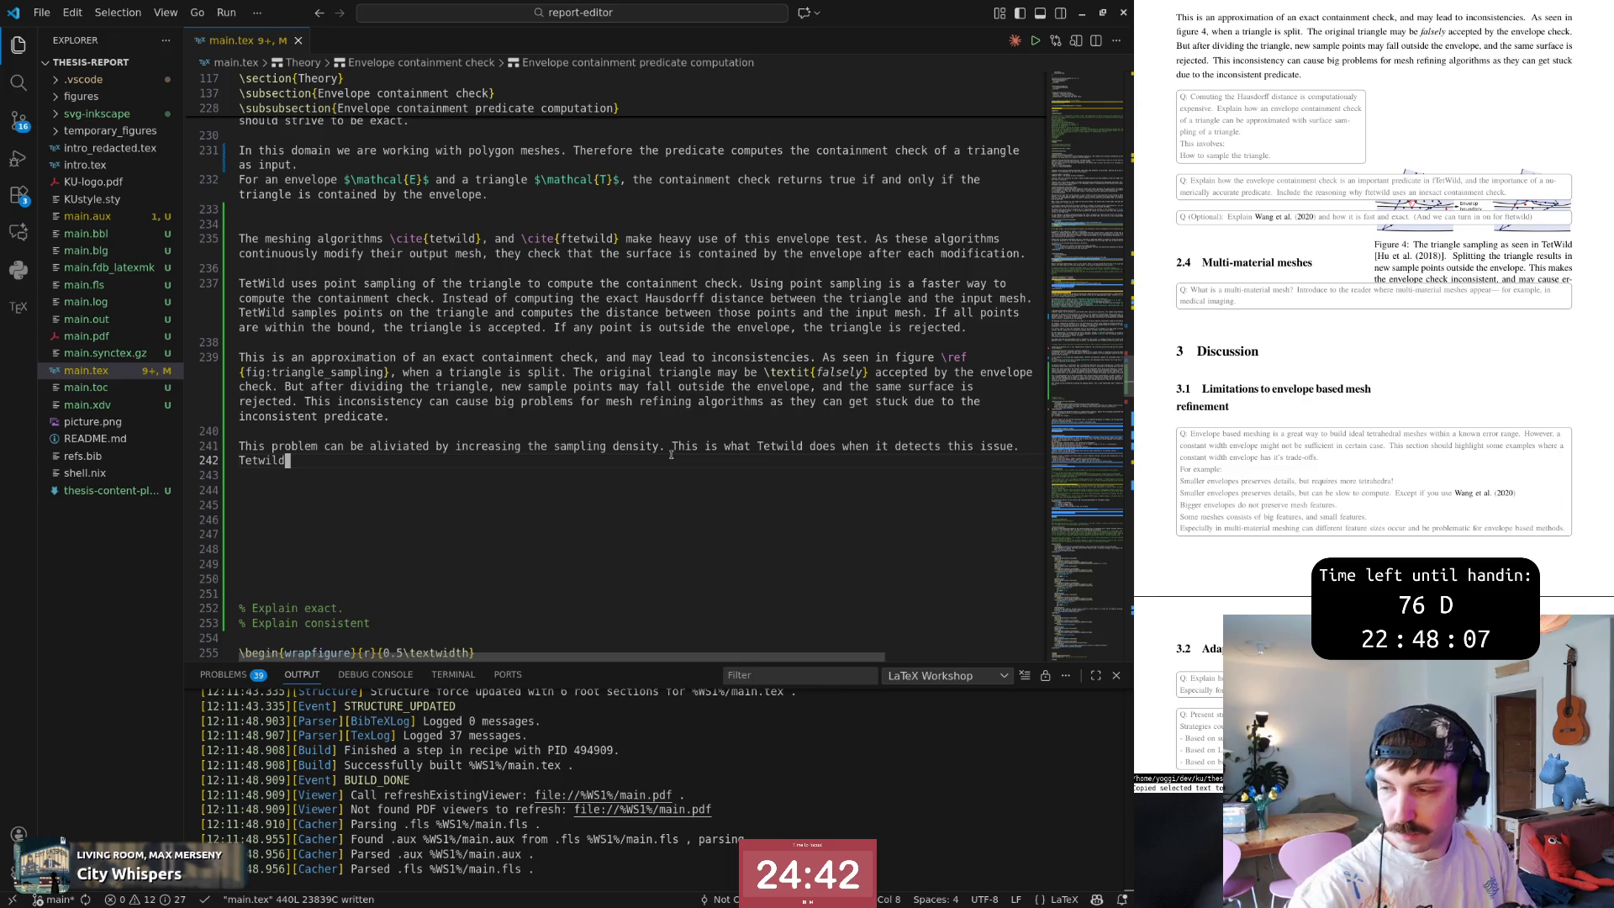
scroll(1324, 449, "down", 3)
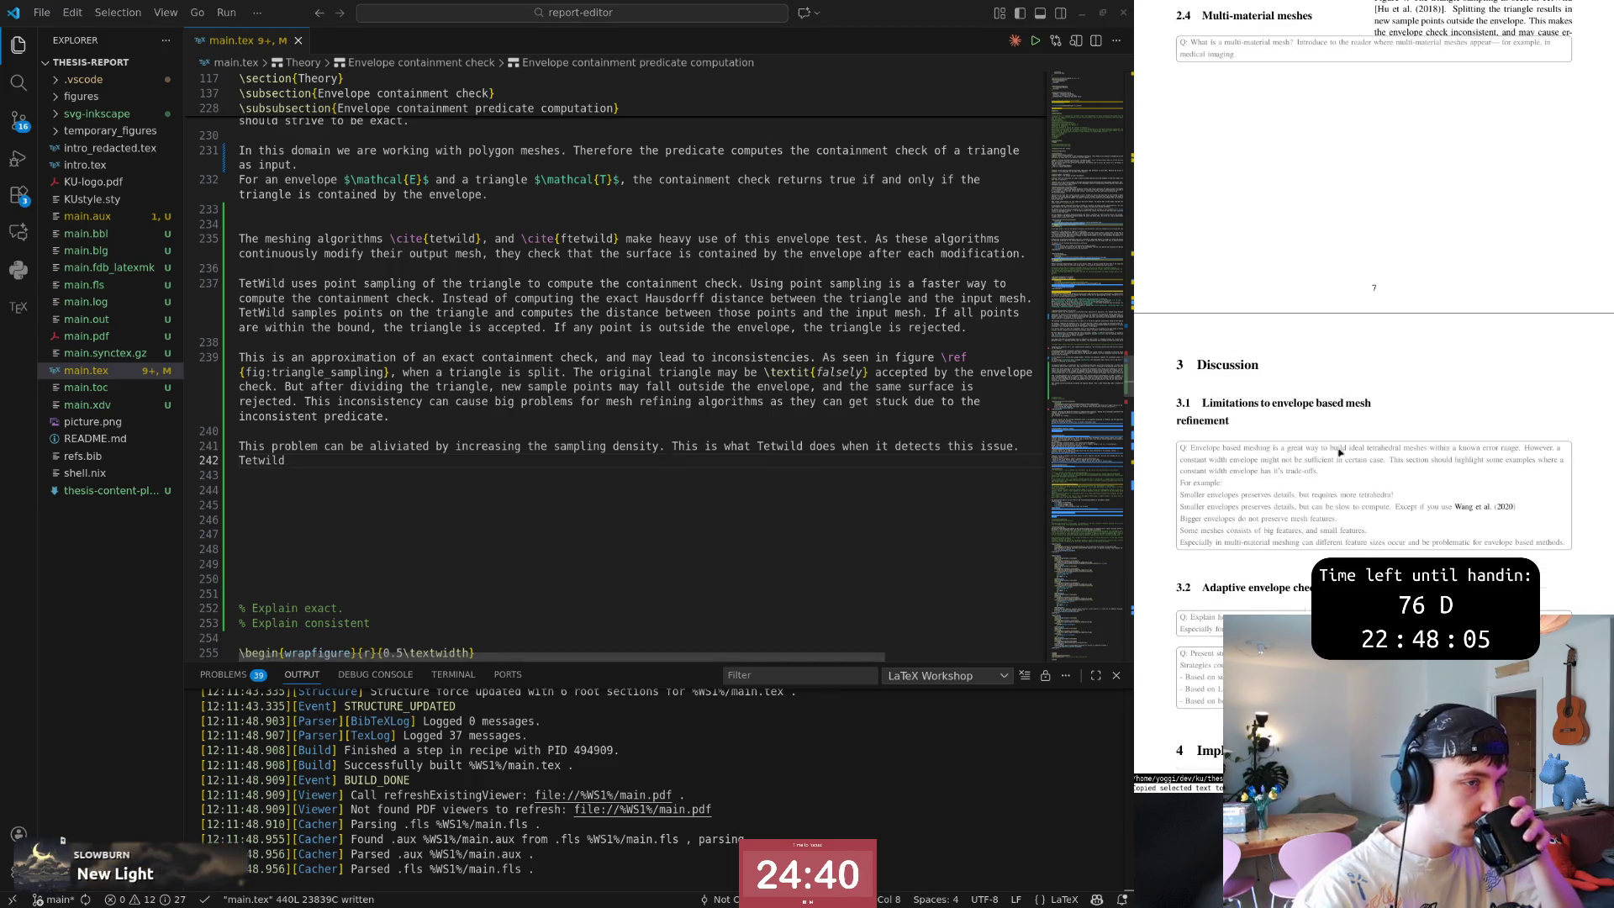
scroll(1325, 449, "up", 2)
scroll(1325, 449, "up", 1)
scroll(1322, 448, "up", 2)
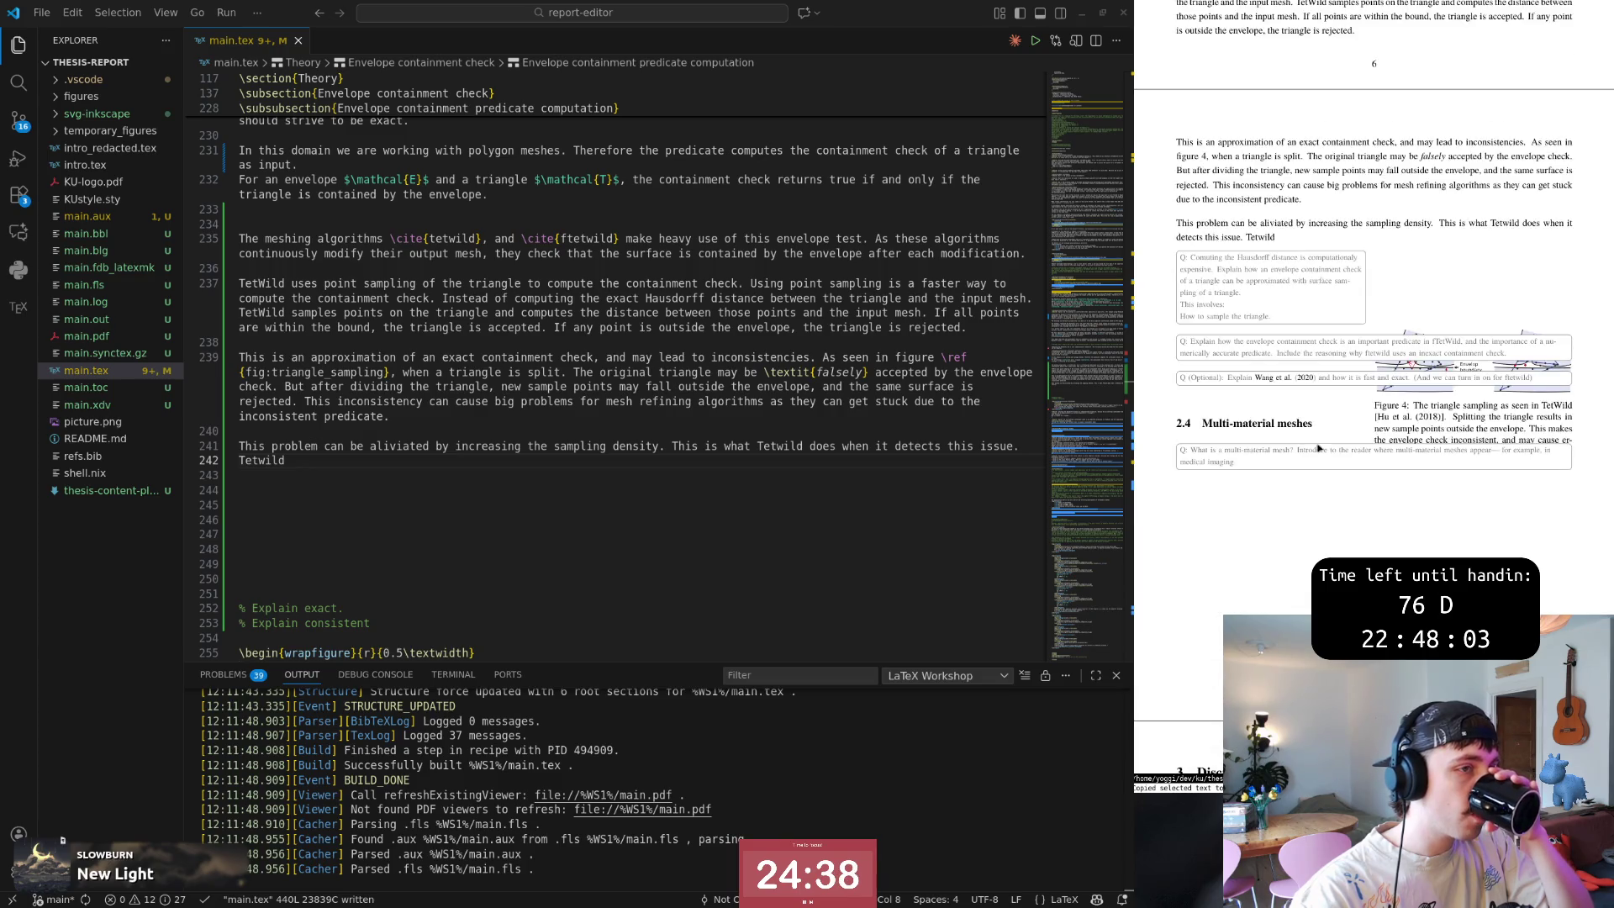
scroll(1319, 446, "up", 2)
key("ctrl+shift+Left")
scroll(1319, 446, "up", 1)
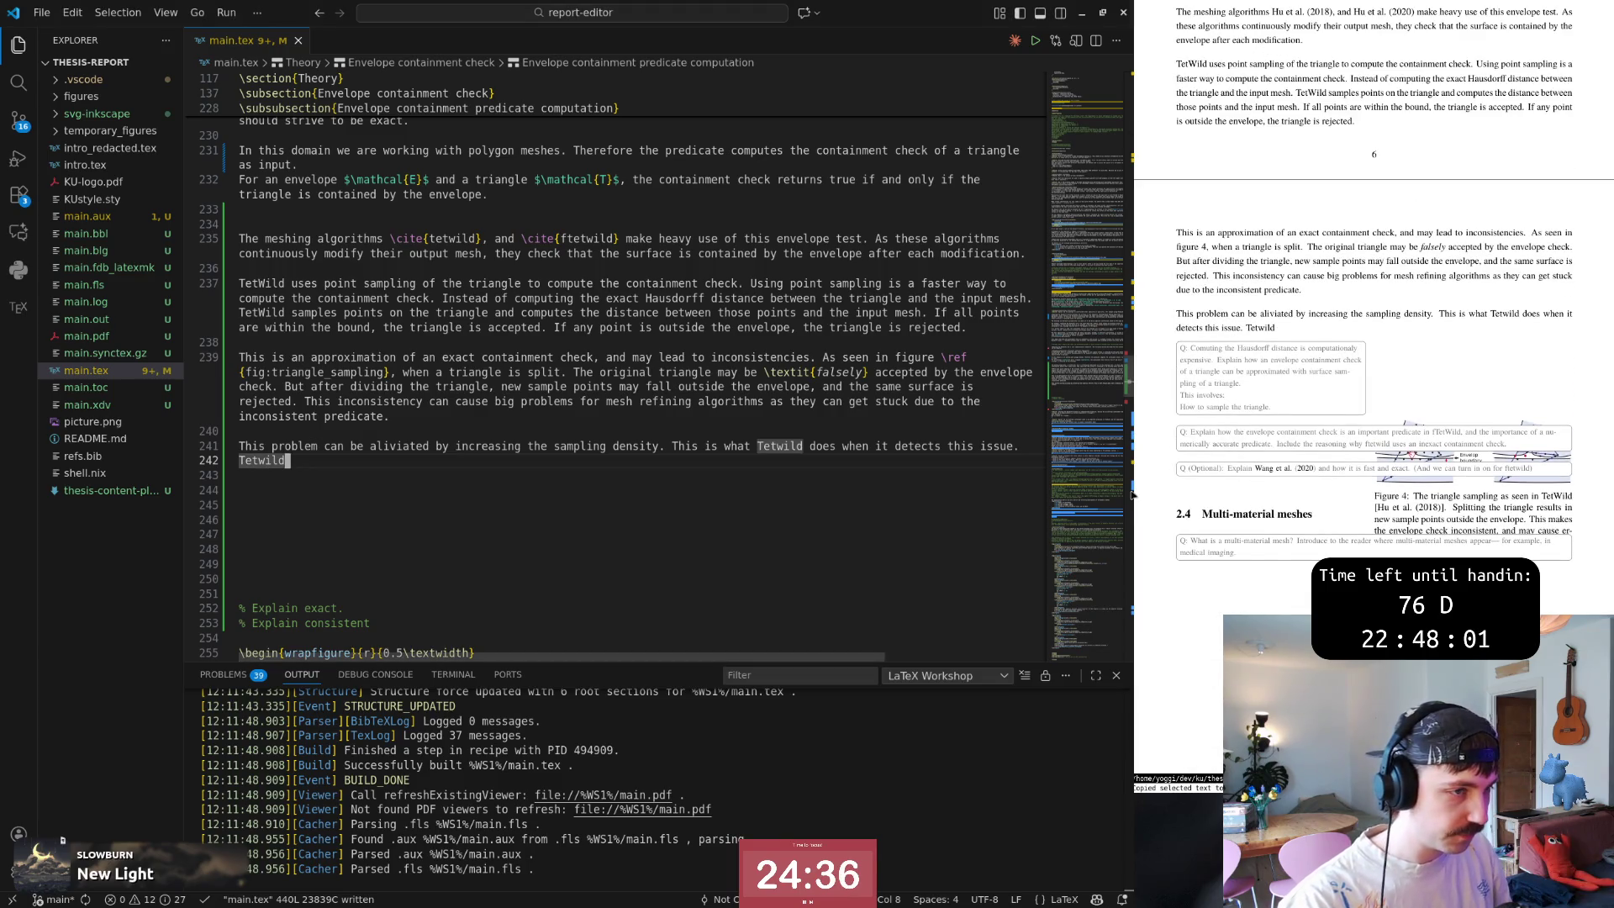
left_click(769, 466)
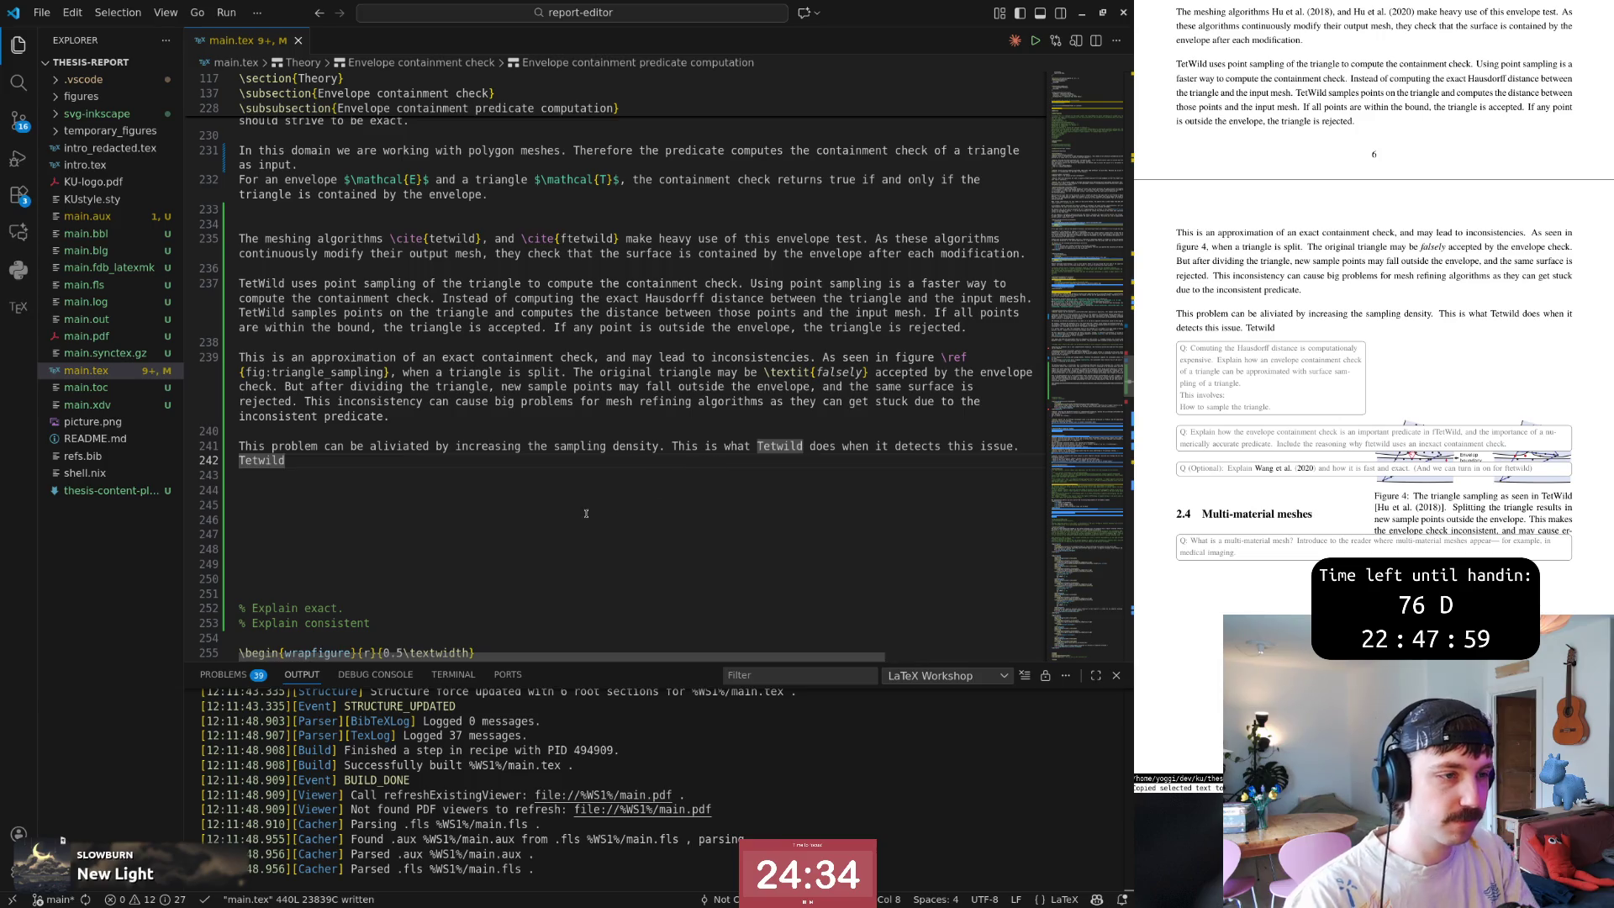
key("Down")
key("Up")
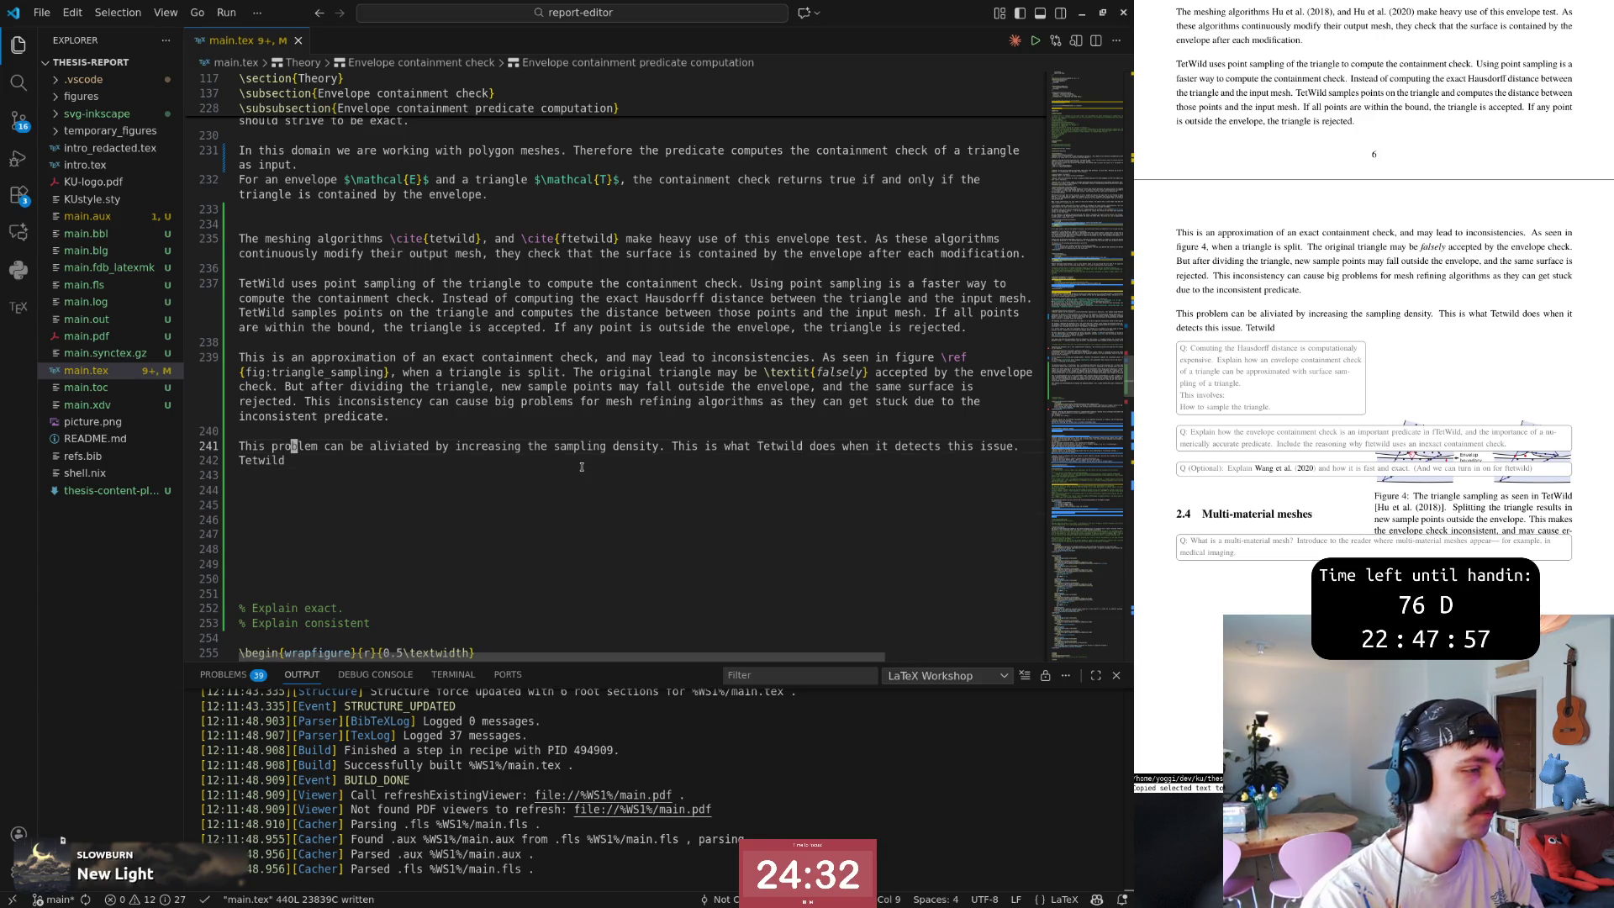
key("Home")
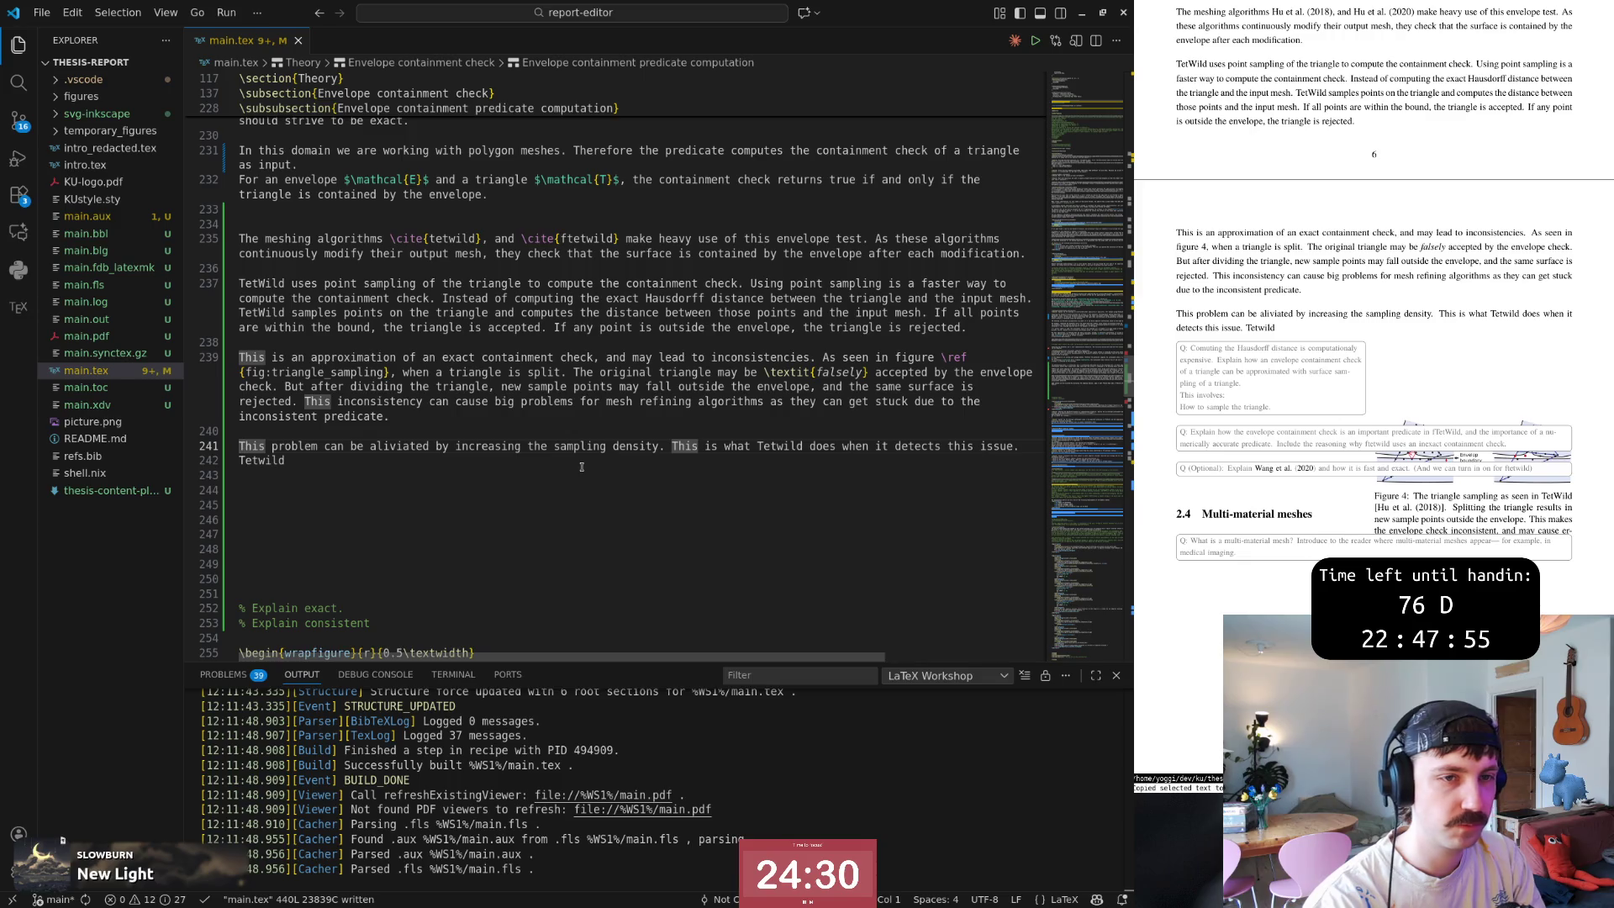
key("alt+Tab")
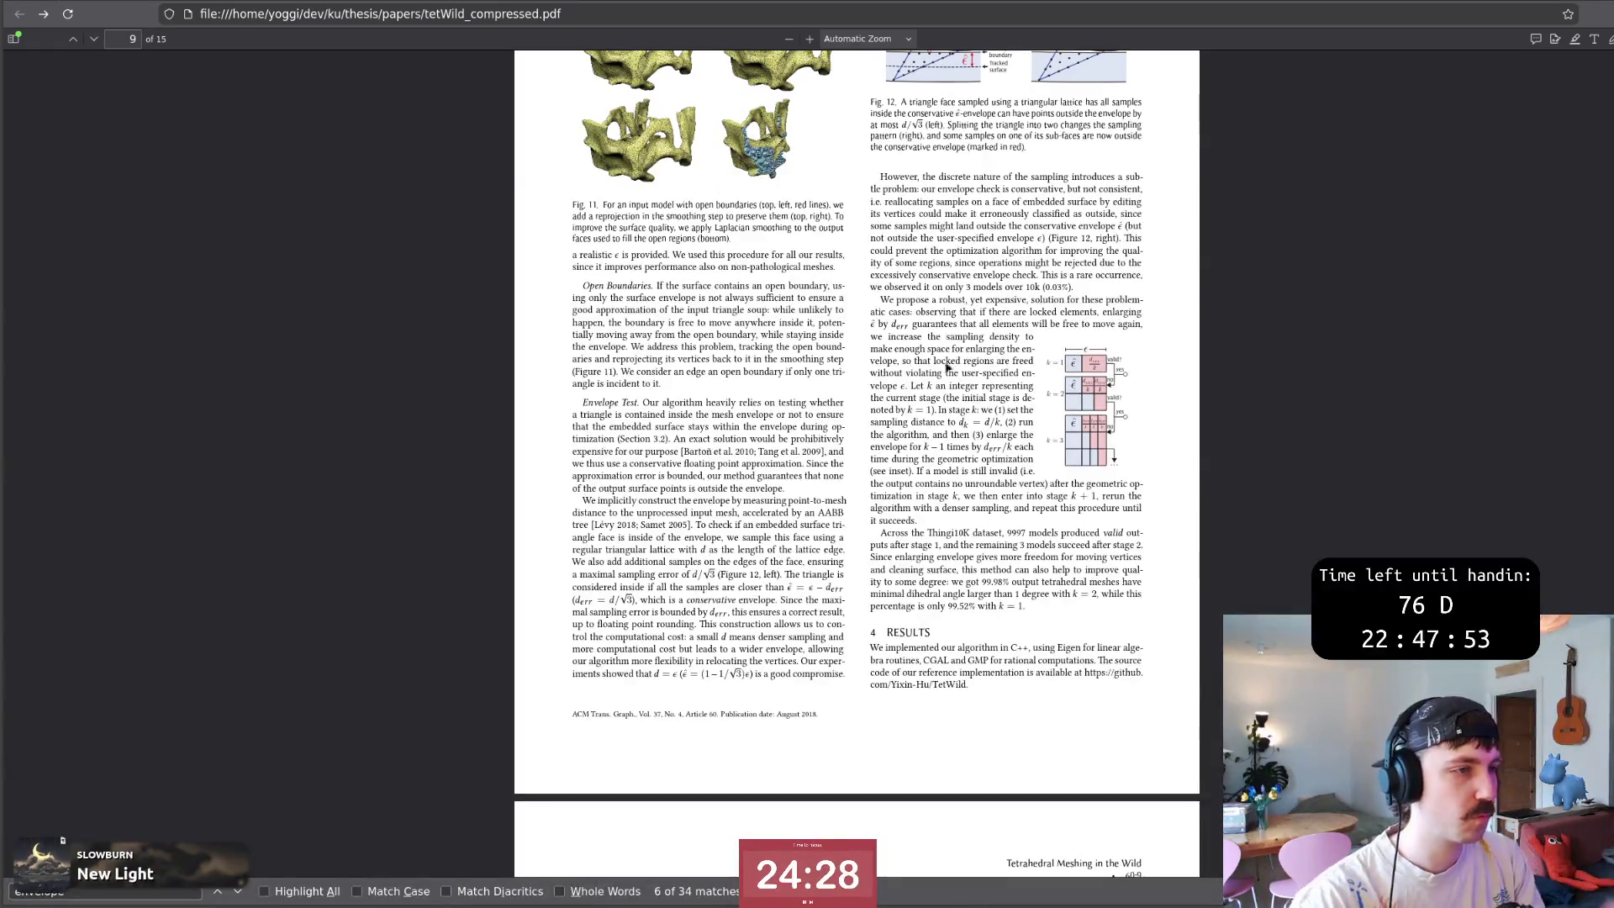
Reread the 'We propose a robust…' passage on denser sampling in the PDF, then return to VS Code.
left_click_drag(881, 301, 1143, 325)
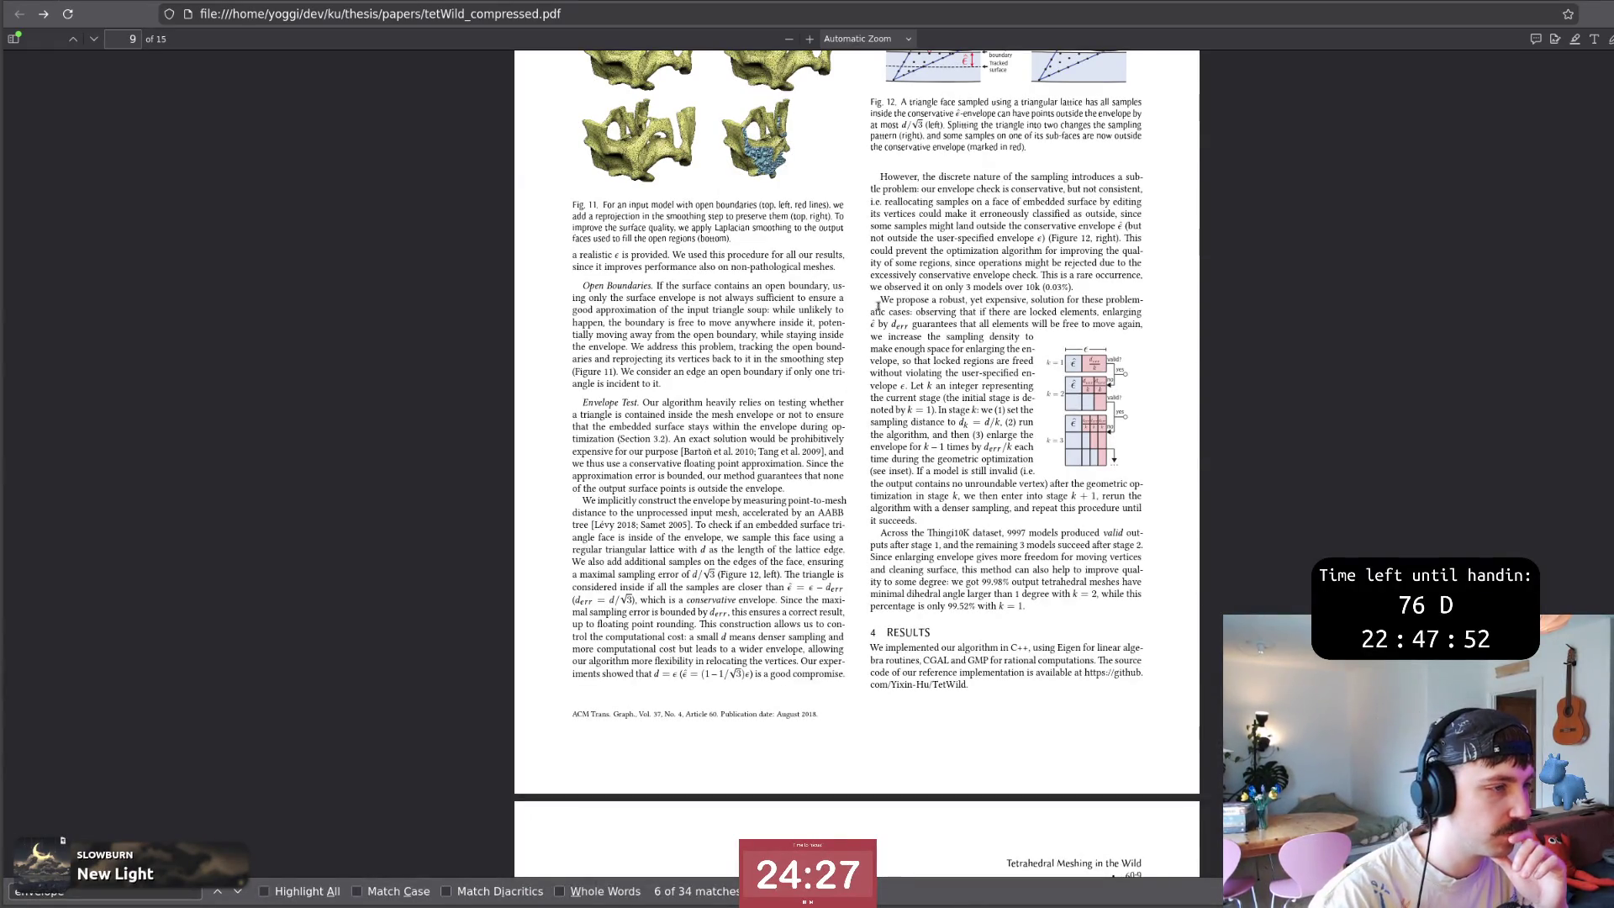
left_click_drag(913, 313, 1100, 315)
left_click(1105, 315)
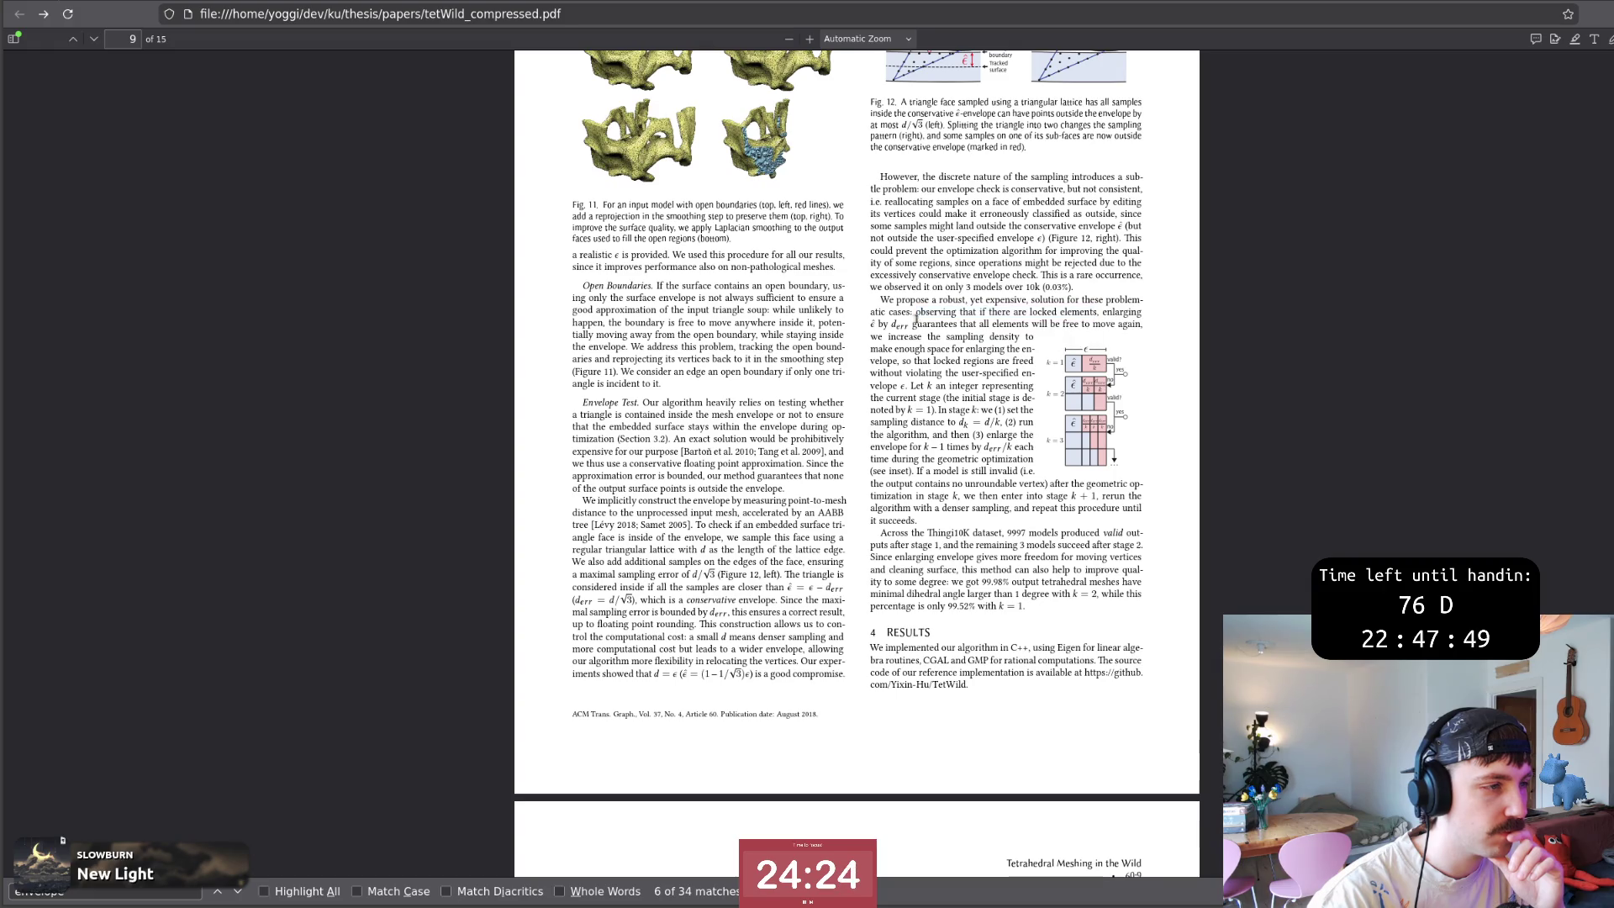
mouse_move(909, 326)
left_mouse_down()
mouse_move(1095, 326)
mouse_move(907, 327)
mouse_move(1017, 341)
left_mouse_up()
double_click(1118, 324)
left_click(906, 327)
left_click(1017, 348)
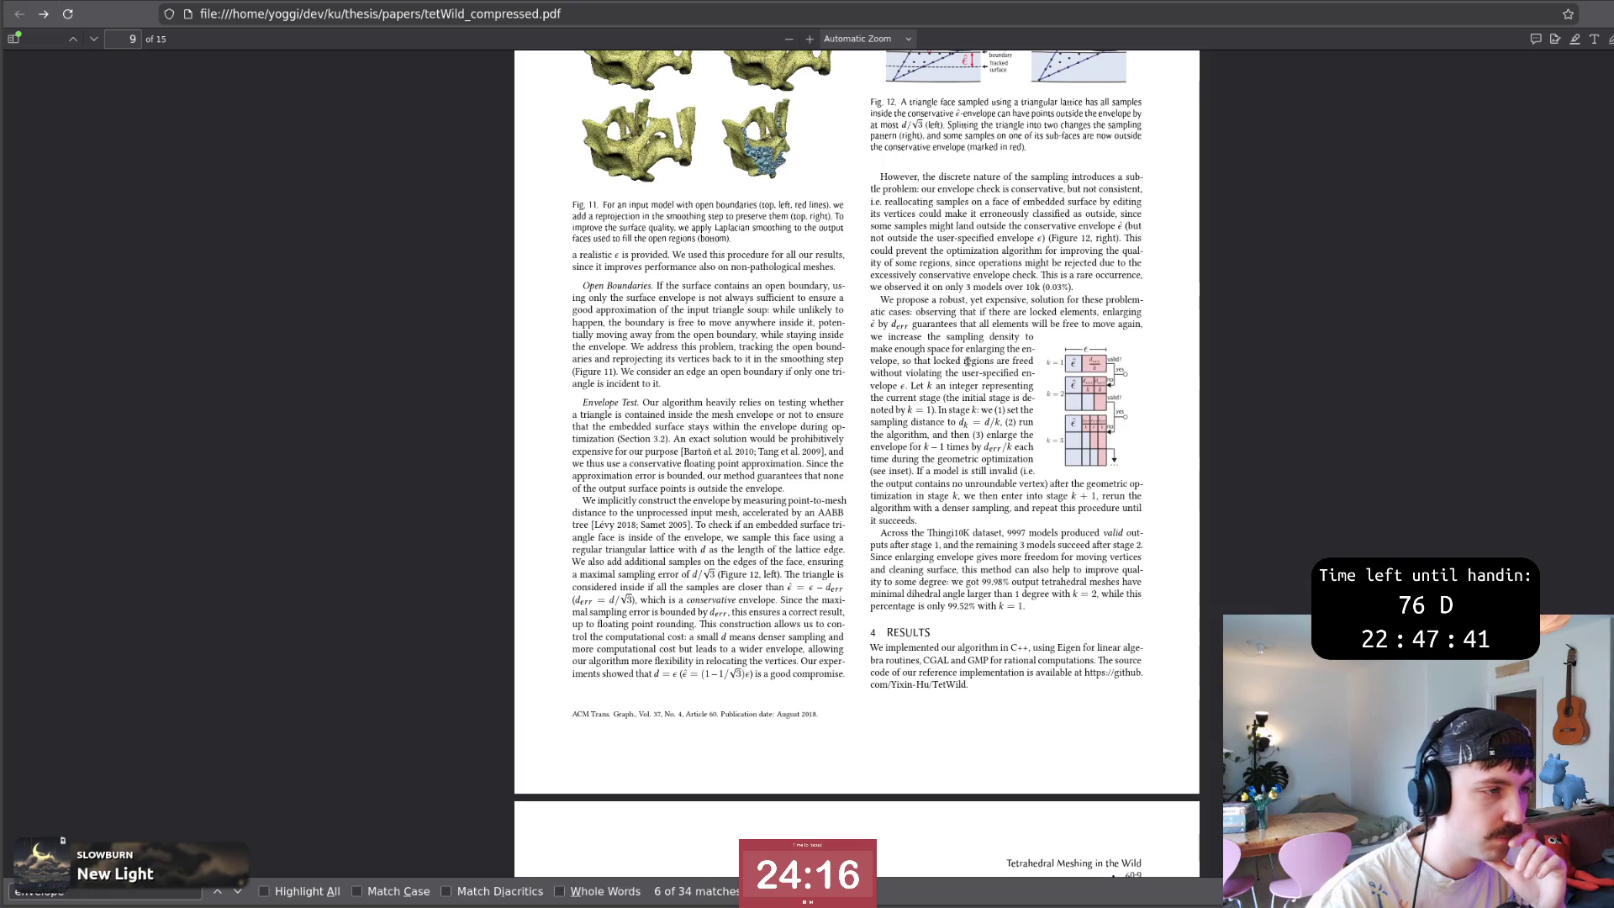
mouse_move(1034, 364)
left_mouse_down()
mouse_move(881, 300)
mouse_move(1033, 354)
left_mouse_up()
left_click(1033, 353)
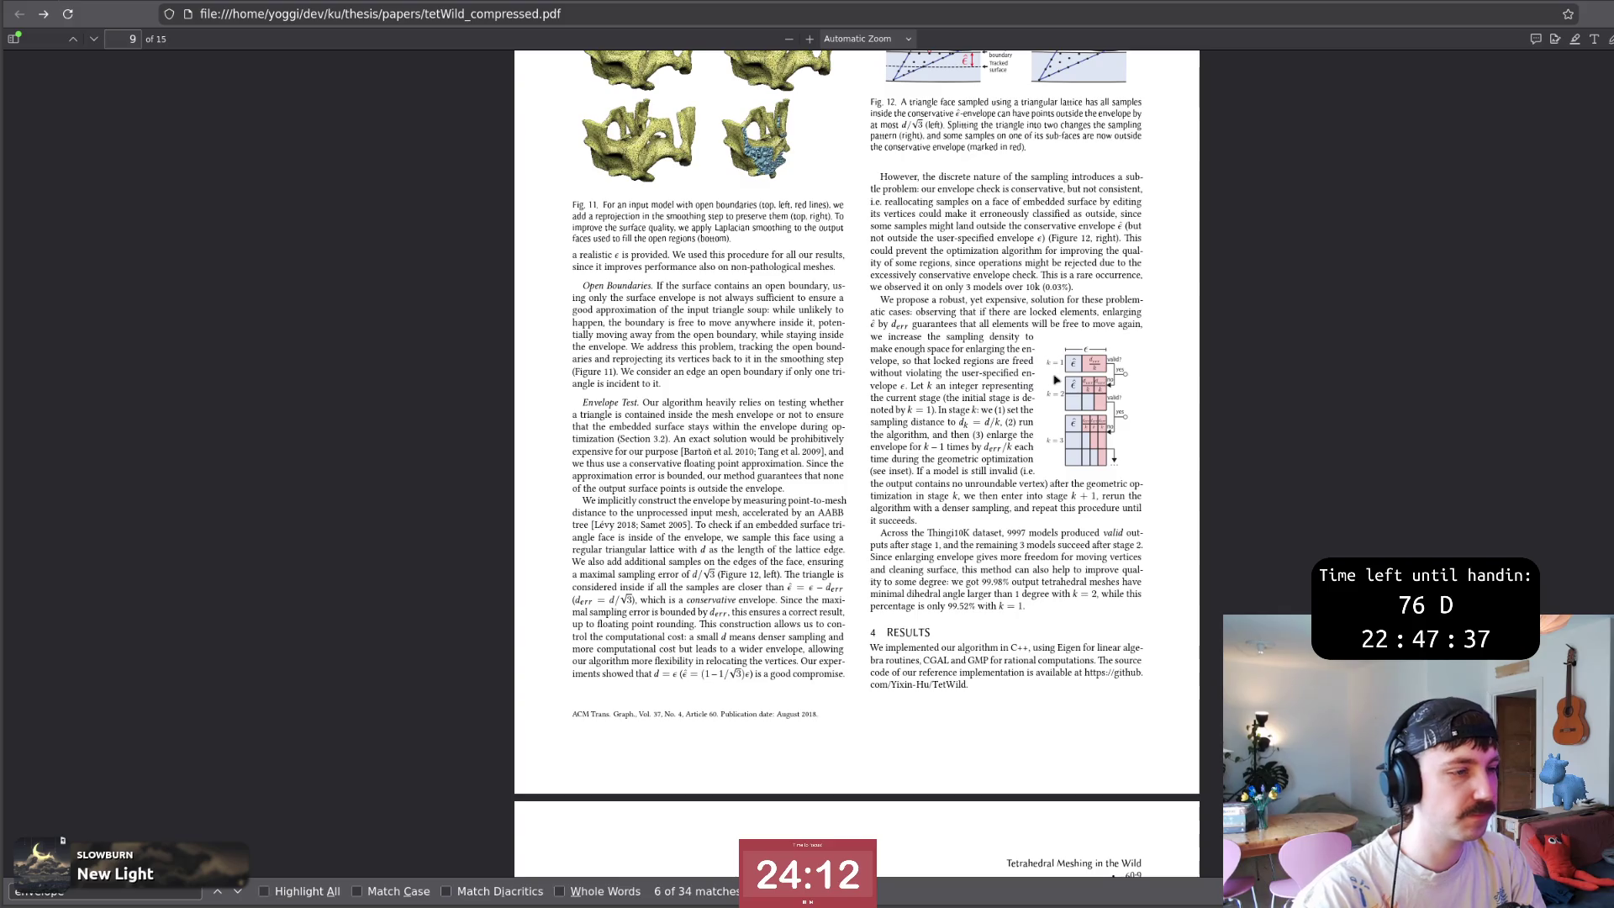
key("alt+Tab")
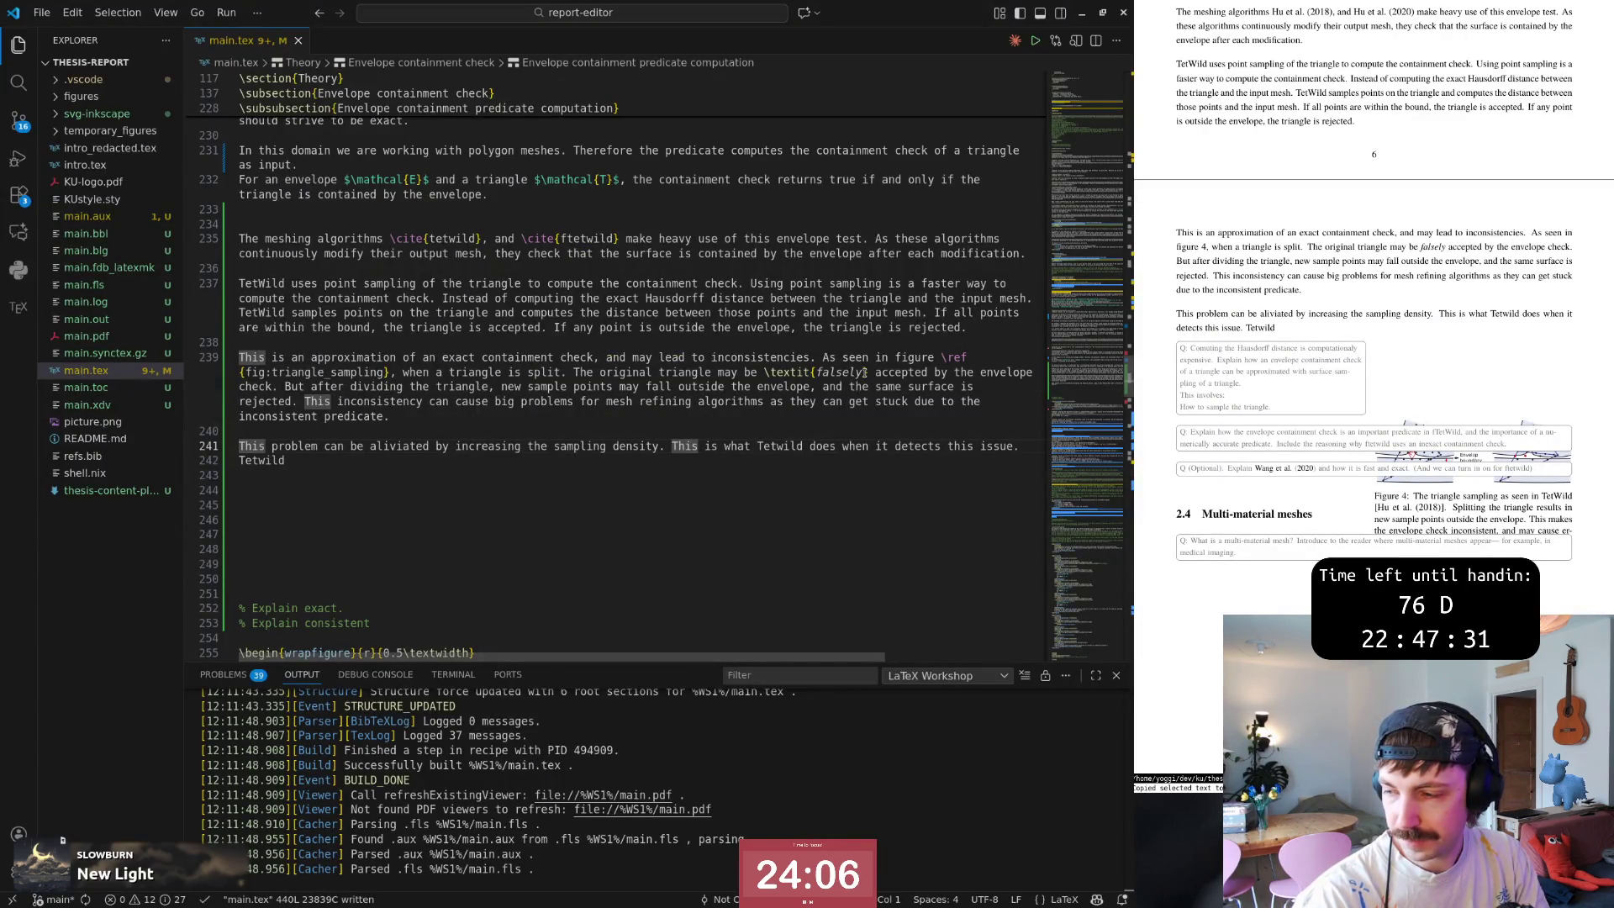
Return to the sampling-density sentence on line 241 and undo stray words inserted after 'density'.
left_click(393, 460)
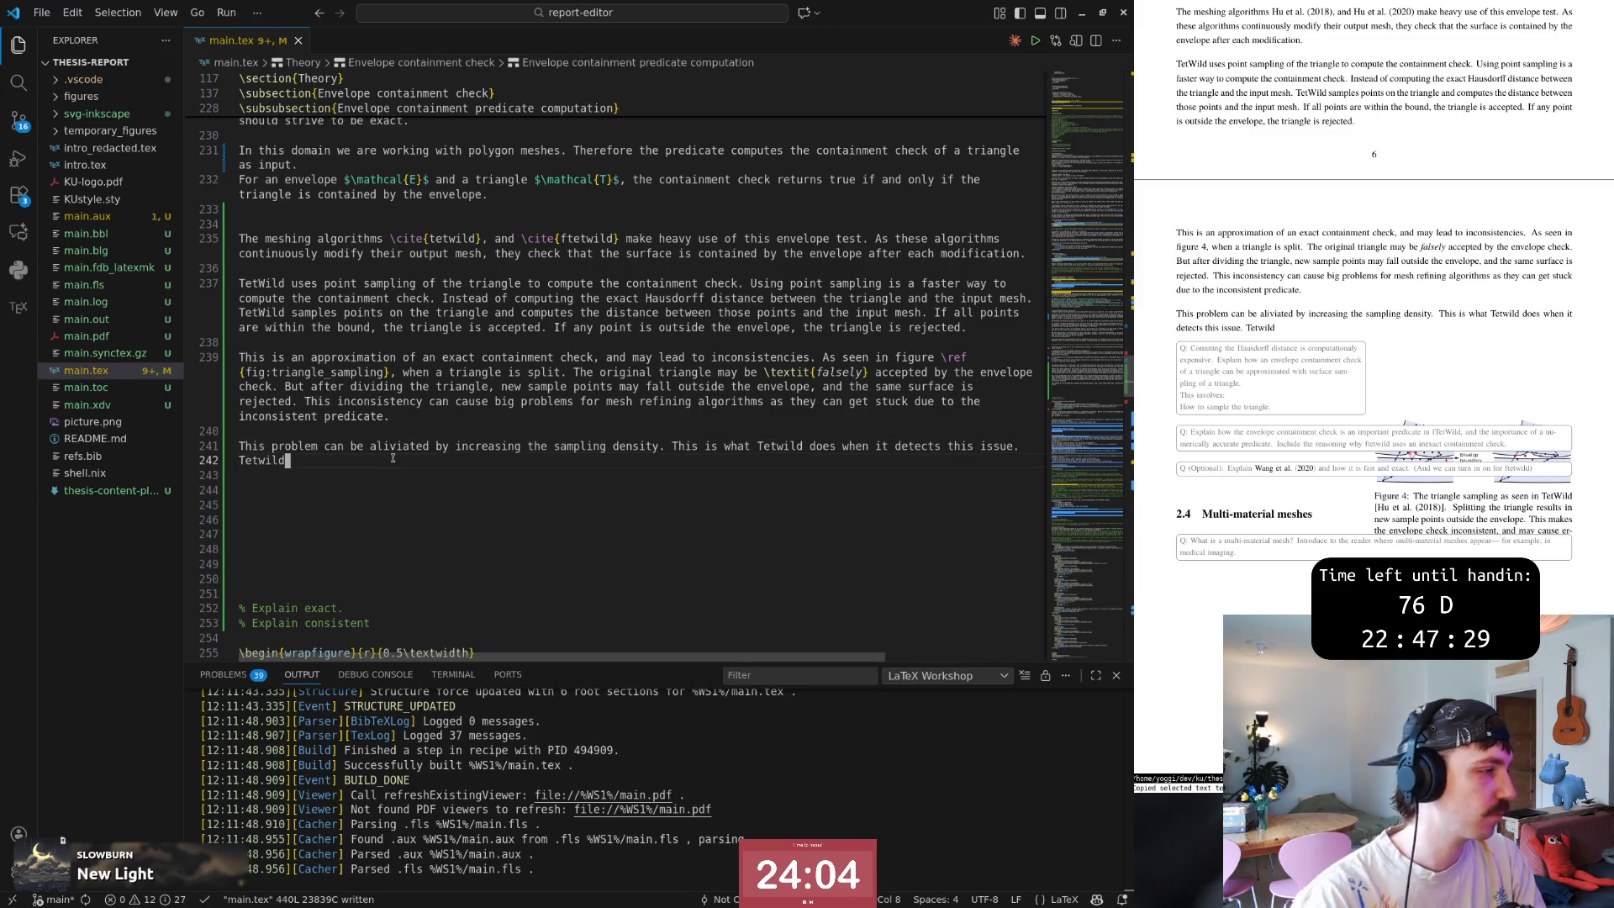
key("Home")
key("k")
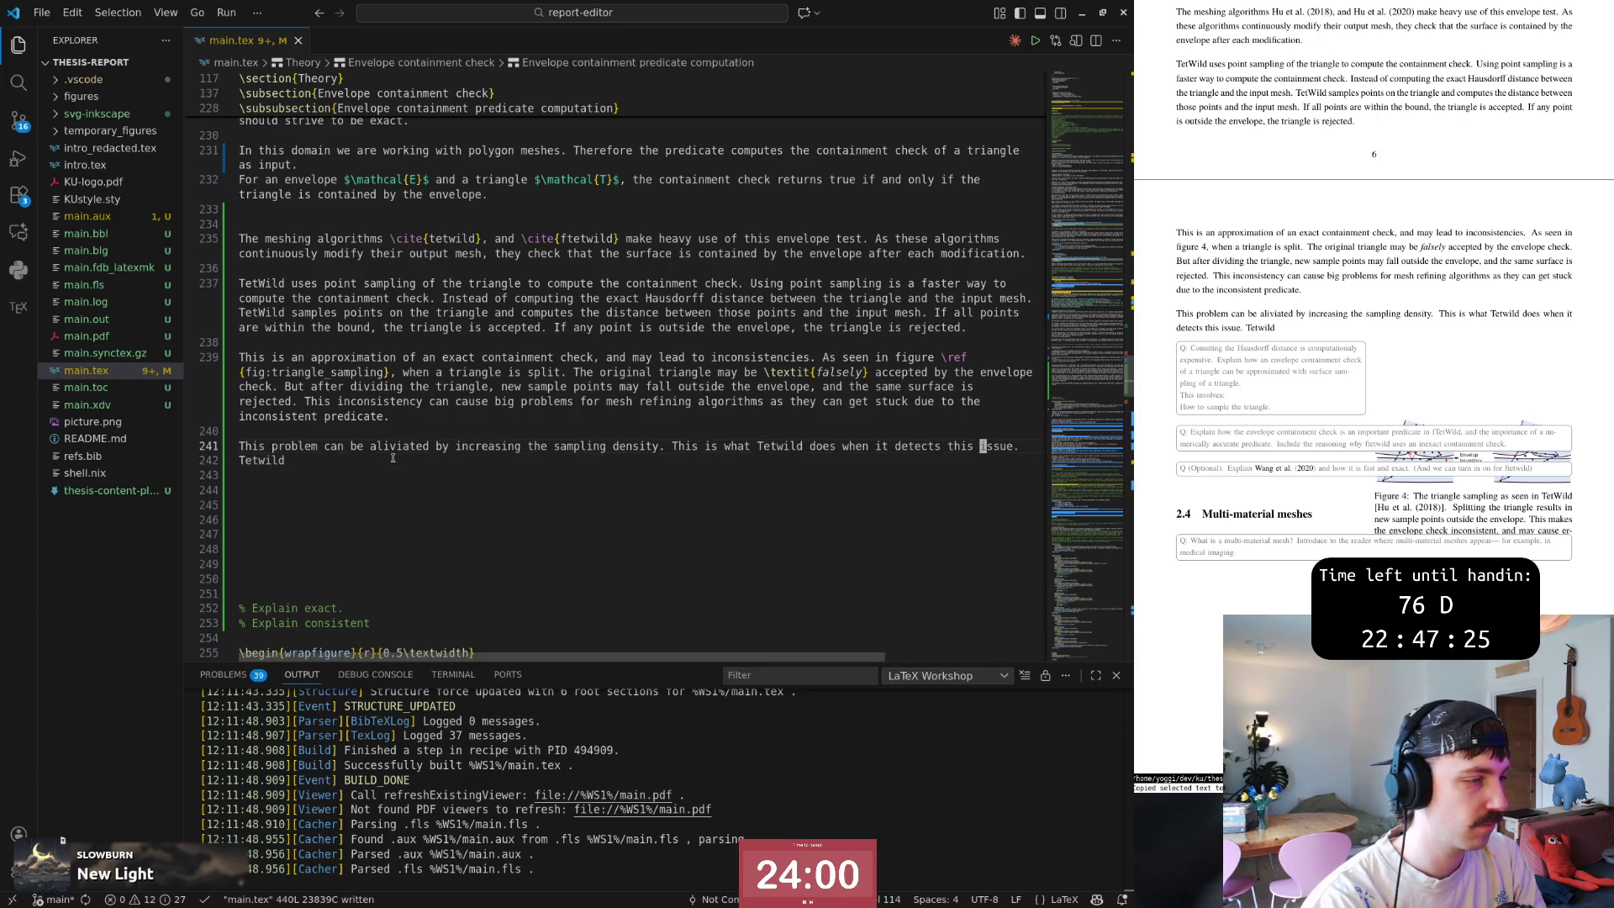
key("shift+a")
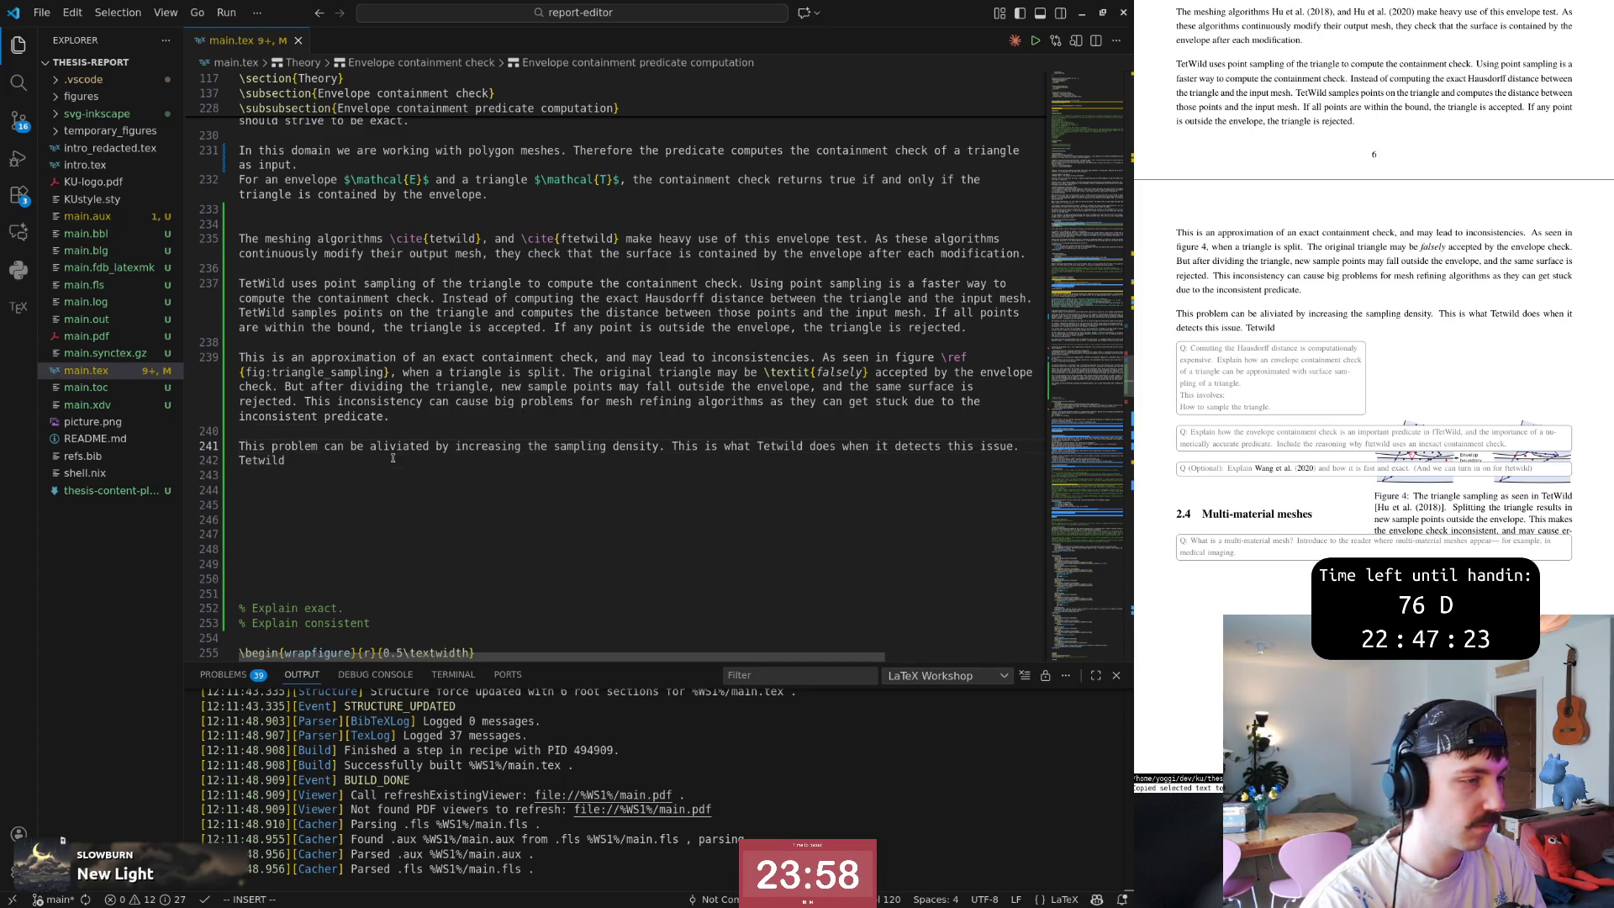
key("Escape")
key("b")
key("b")
key("b")
key("g")
key("e")
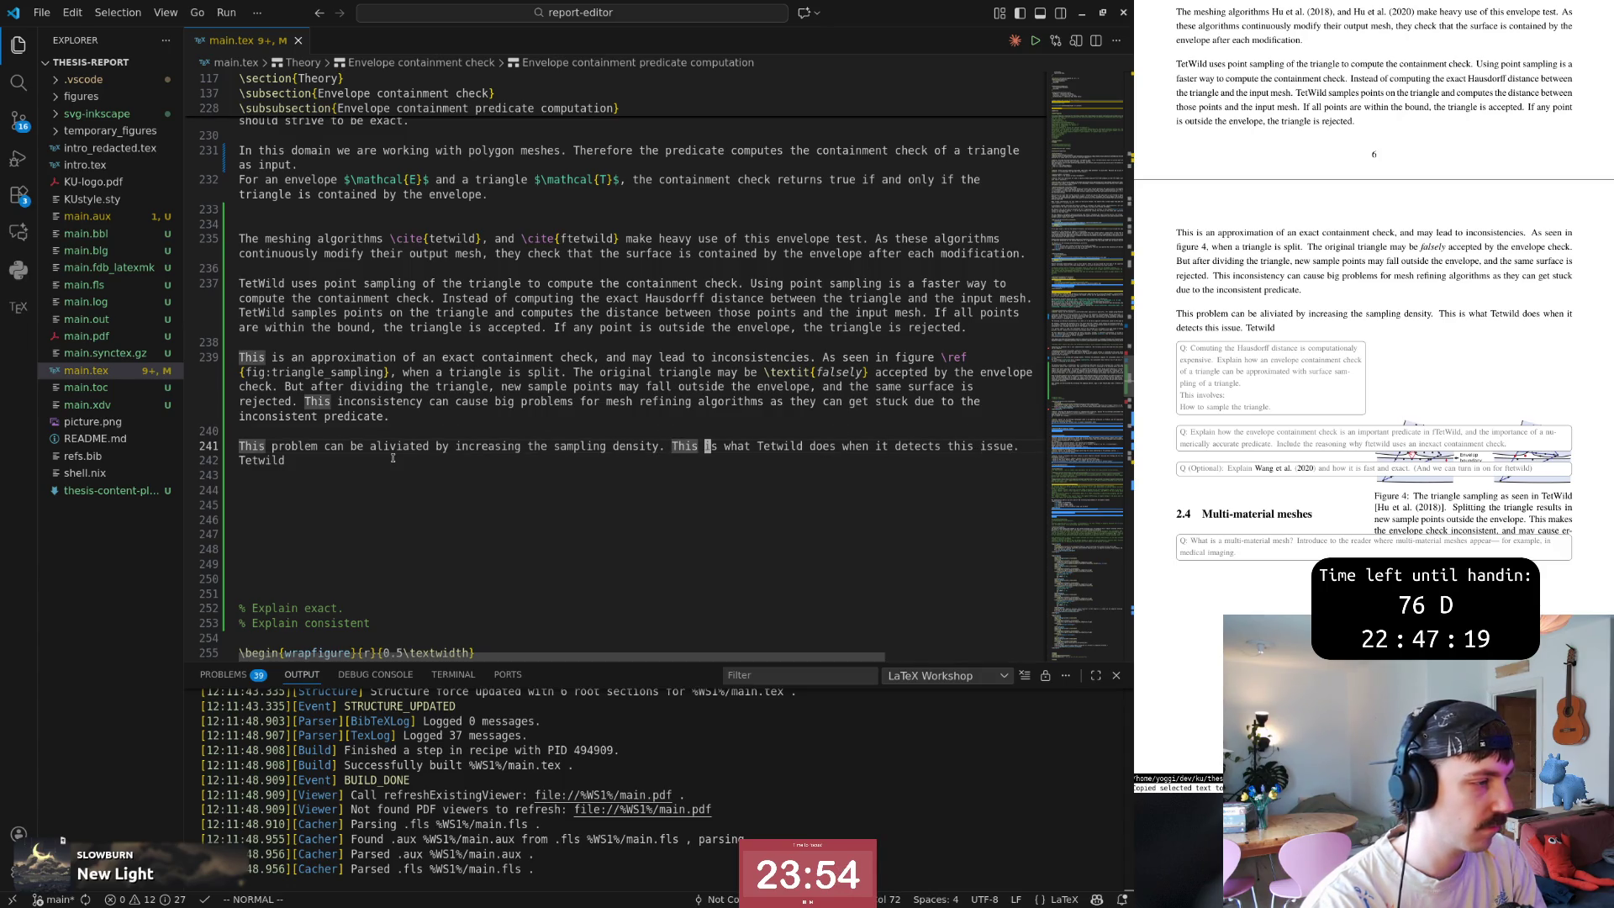
type("F.i of")
key("BackSpace")
key("BackSpace")
key("BackSpace")
key("BackSpace")
key("Escape")
key("w")
key("w")
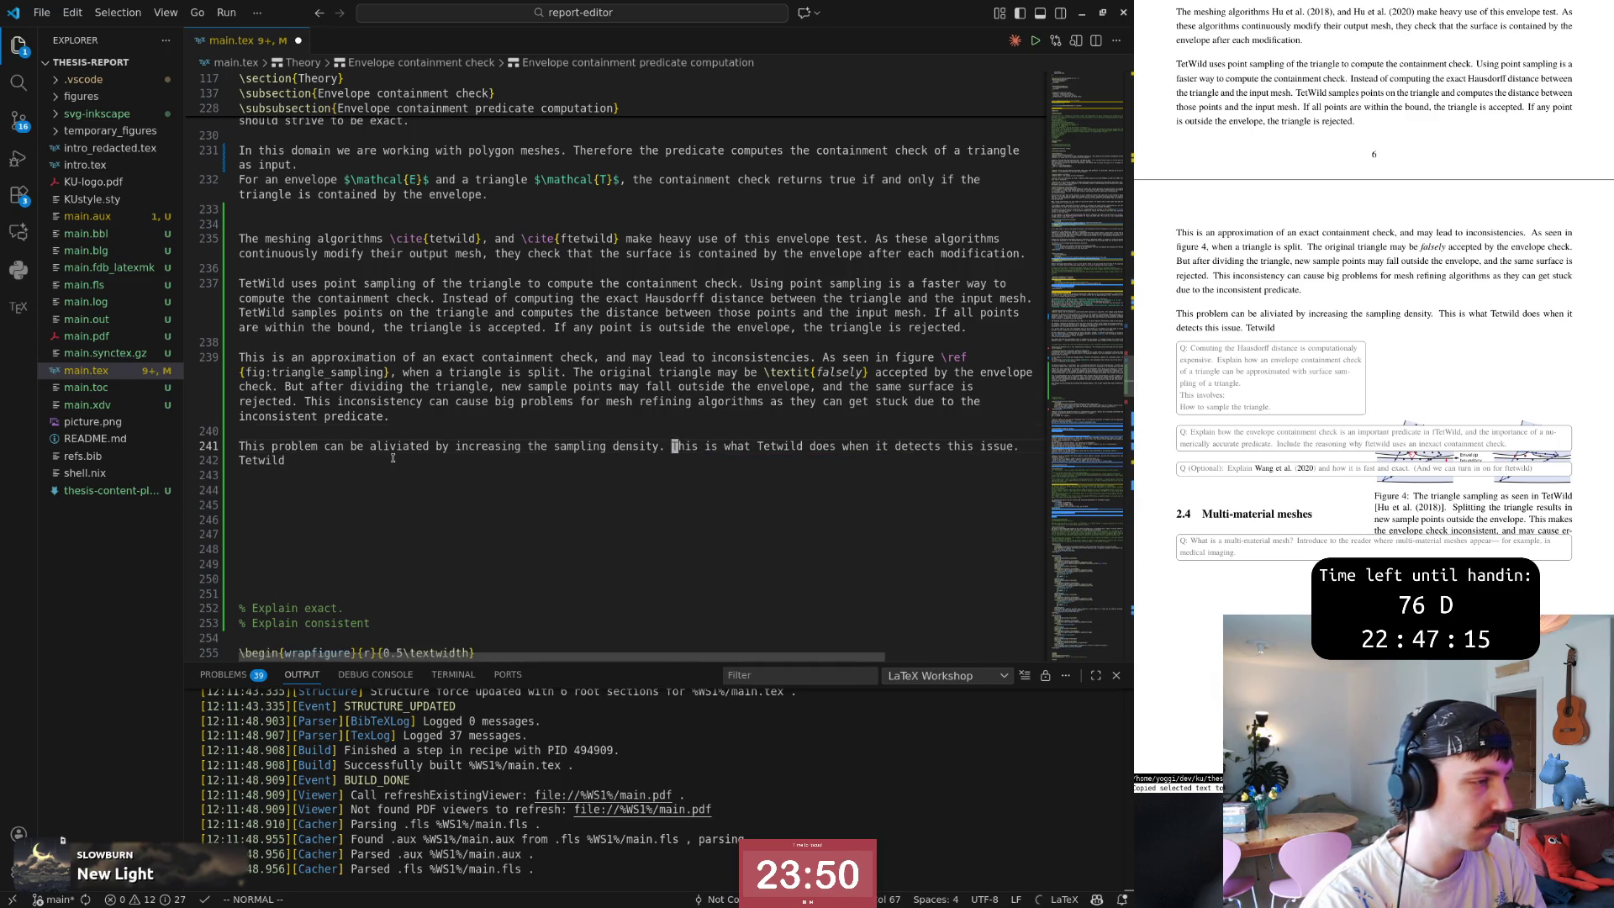
Extend the sentence ending with ', as well as increasing the envelope size'.
key("w")
key("w")
key("w")
key("j")
key("k")
key("j")
key("k")
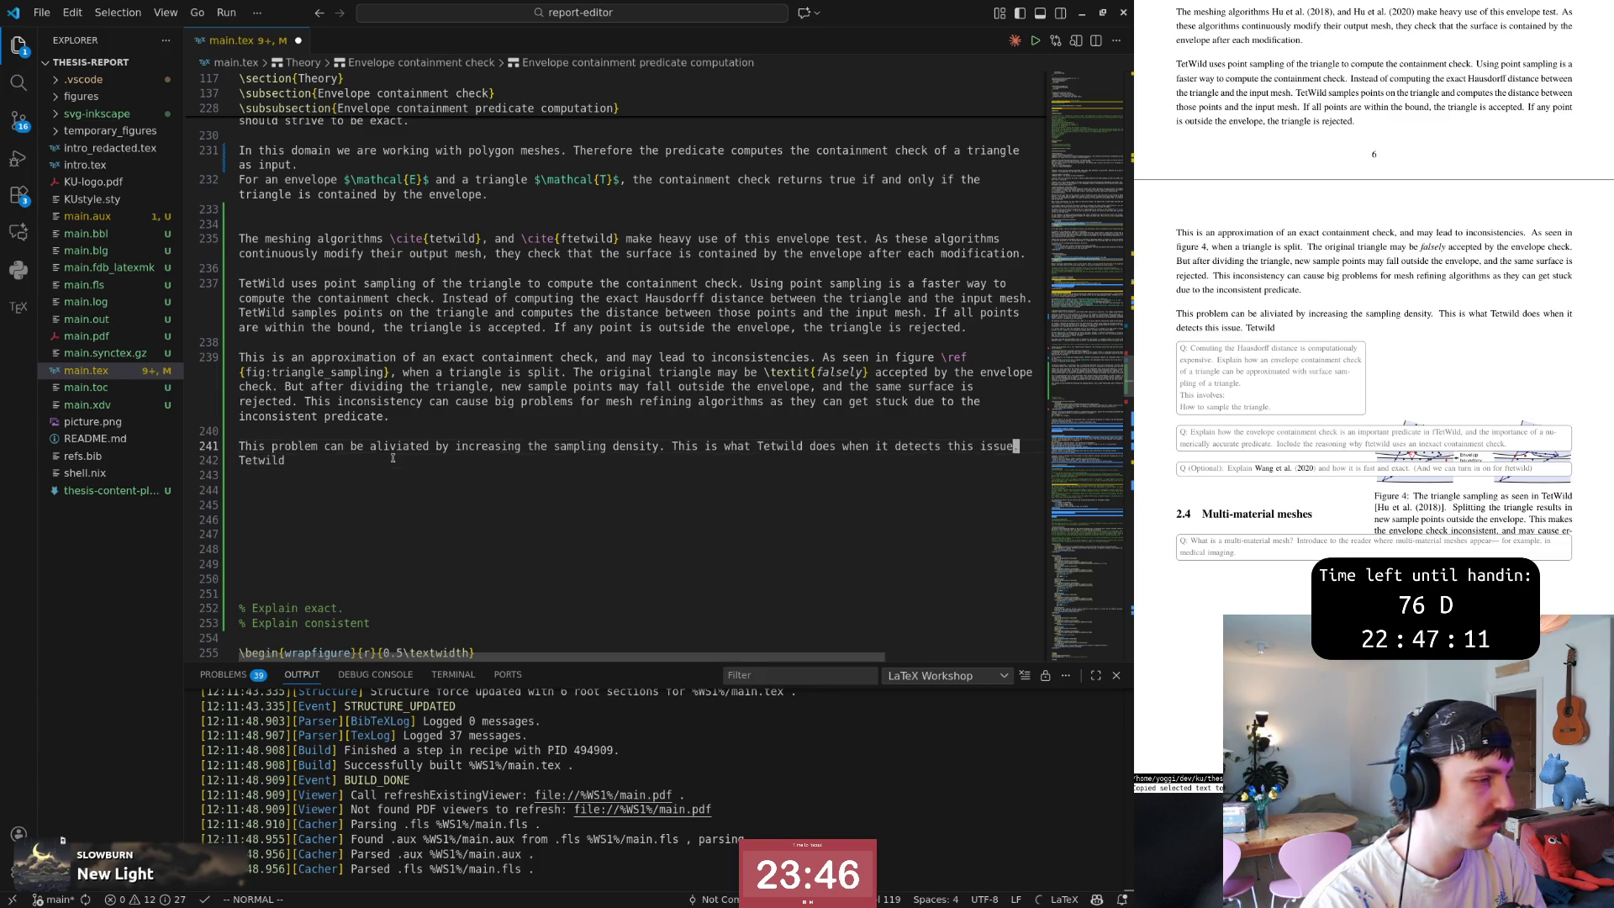
key("A")
key("BackSpace")
type(",")
key("Escape")
key("r")
key(".")
key("Return")
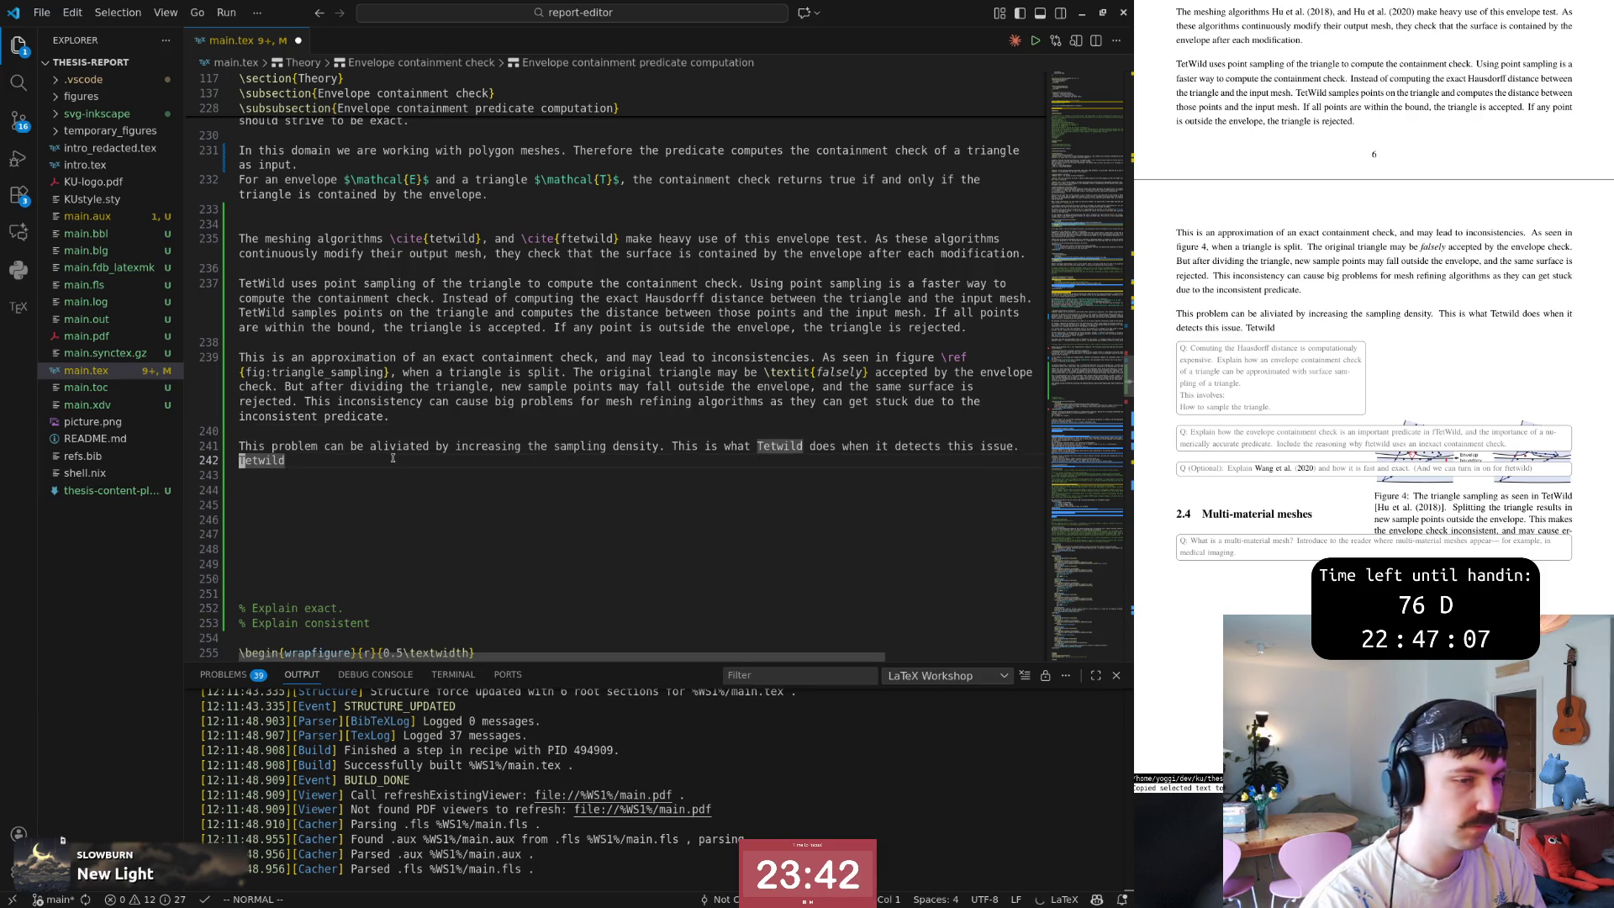
key("k")
key("b")
key("b")
type("$")
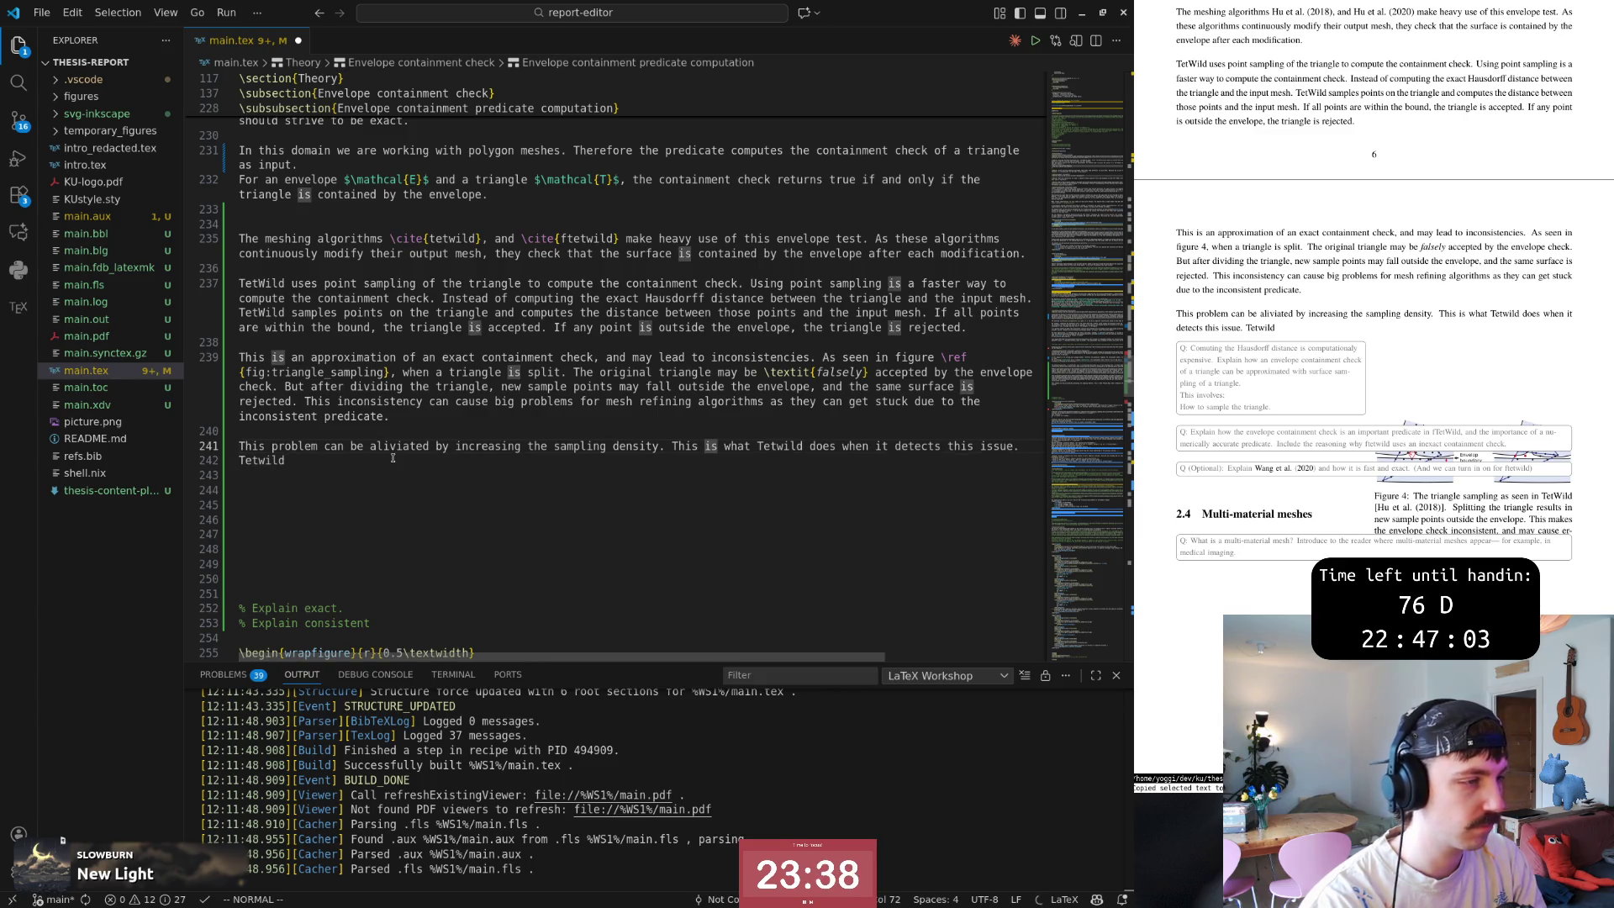
type("s, as well as increasing the")
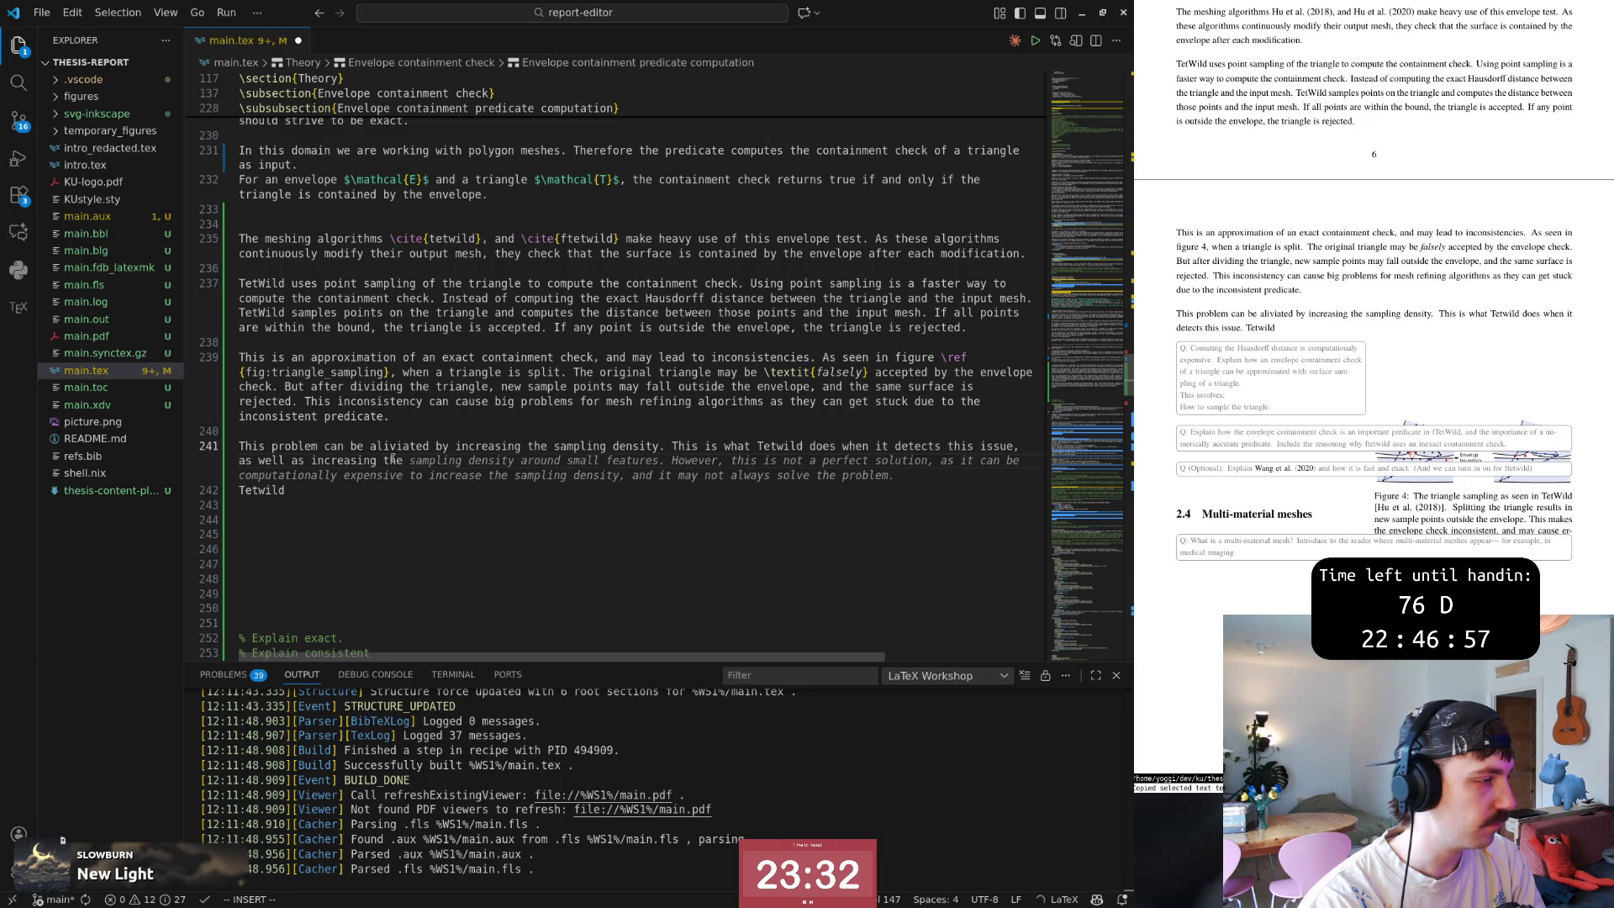
type("envelope size.")
key("Escape")
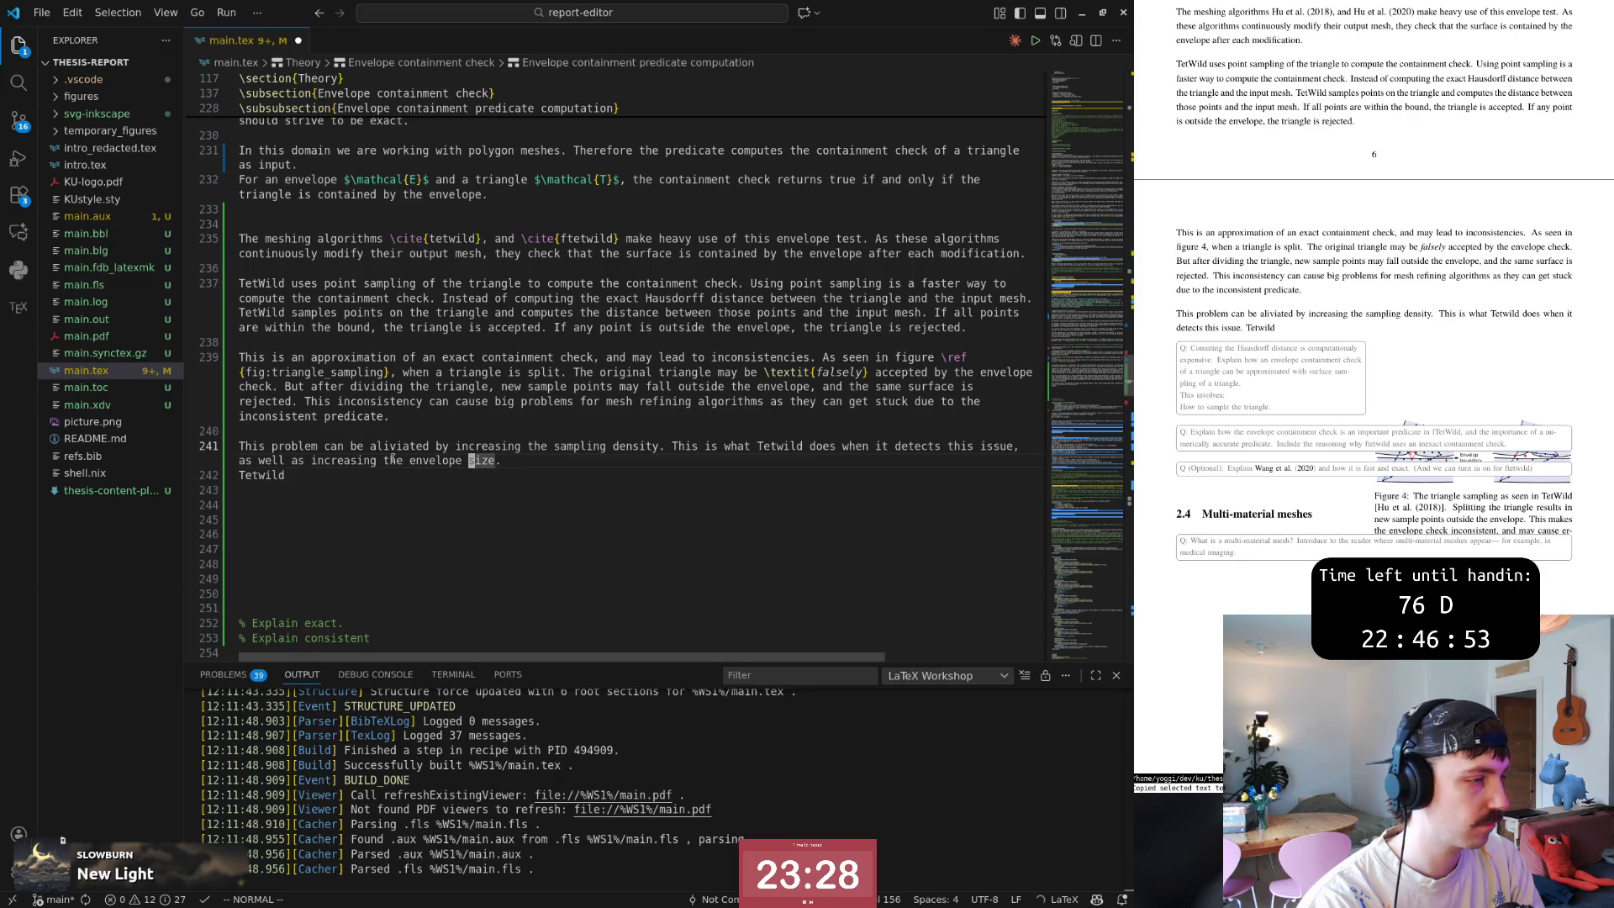
Delete the stray 'Tetwild' line below the paragraph.
key("b")
key("b")
key("b")
key("w")
key("w")
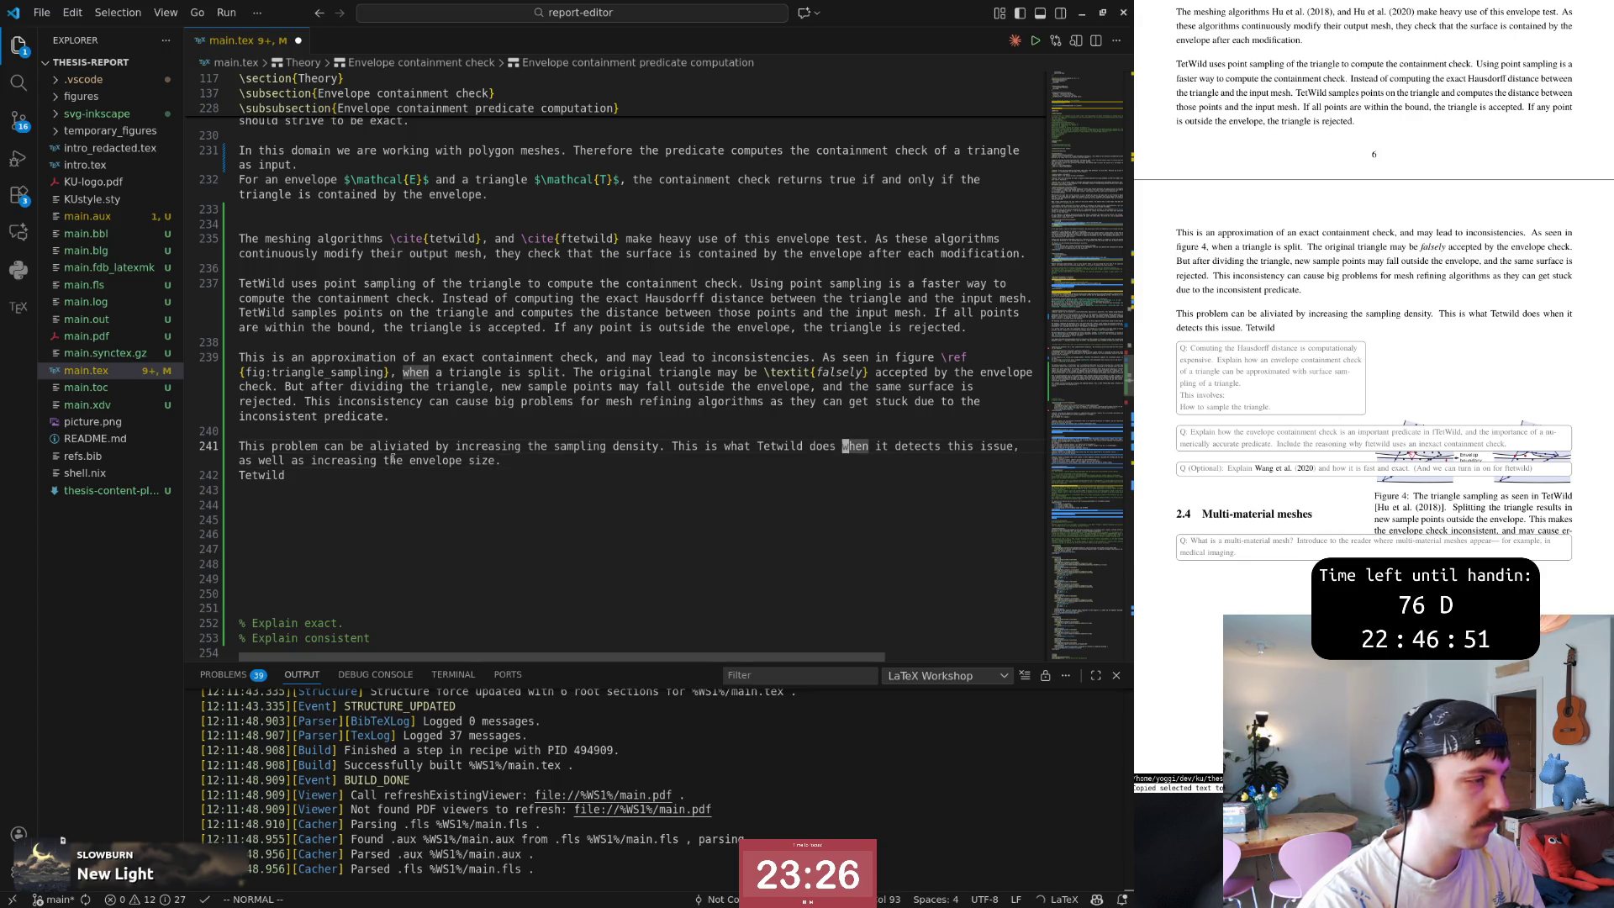
key("b")
key("j")
key("j")
key("$")
key("d")
key("d")
key("k")
key("A")
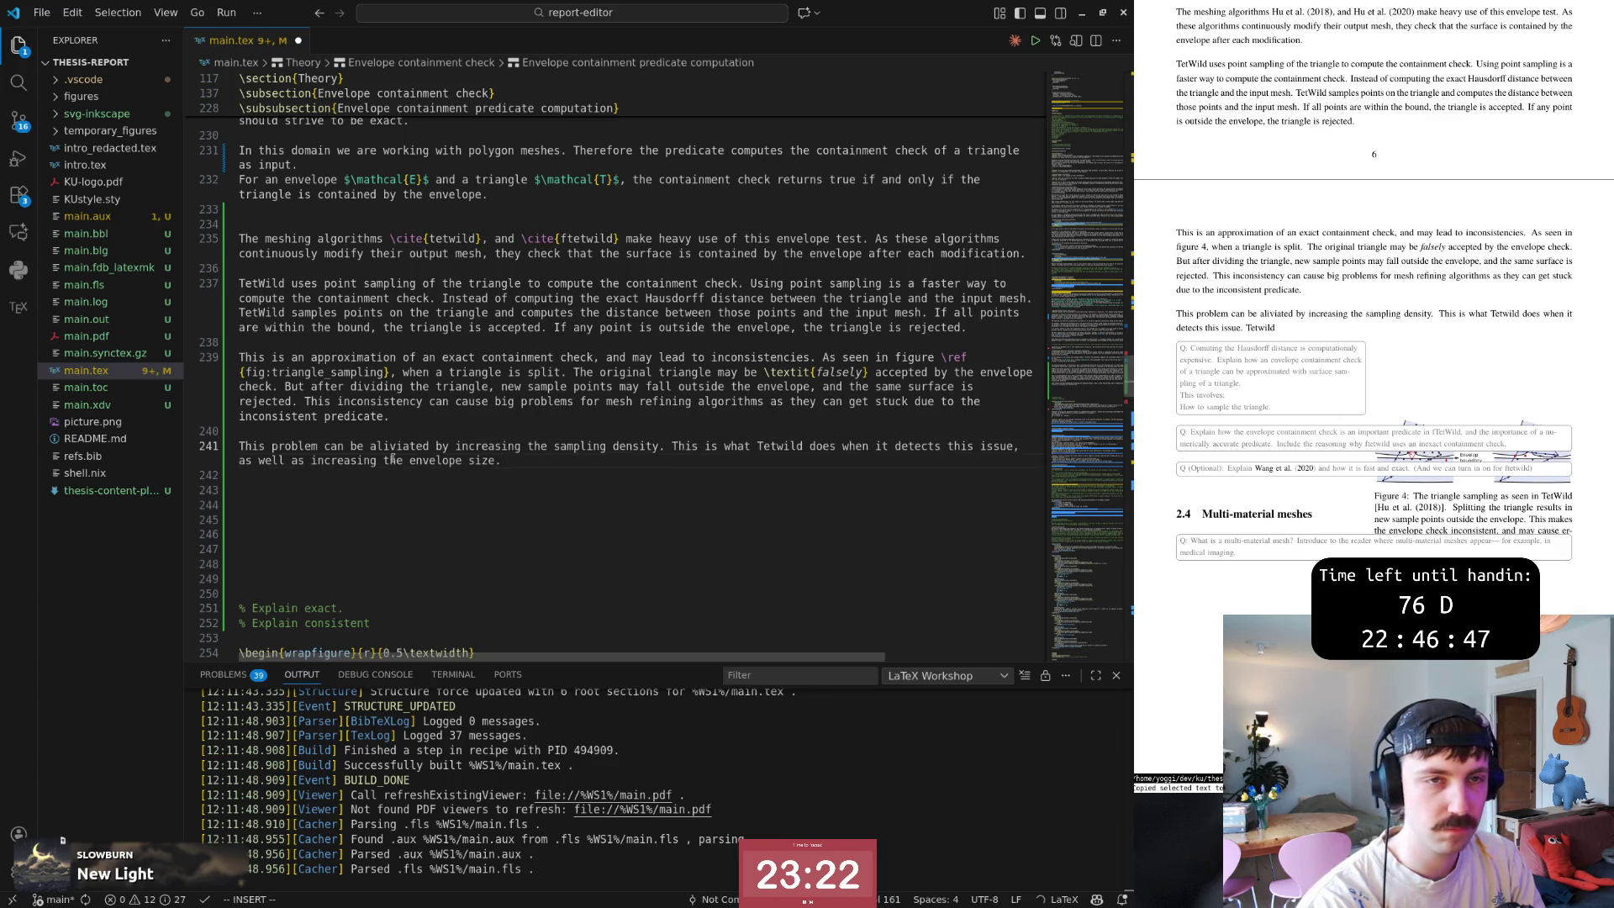
key("Escape")
key("b")
key("b")
key("b")
key("b")
key("b")
key("b")
key("b")
key("b")
key("b")
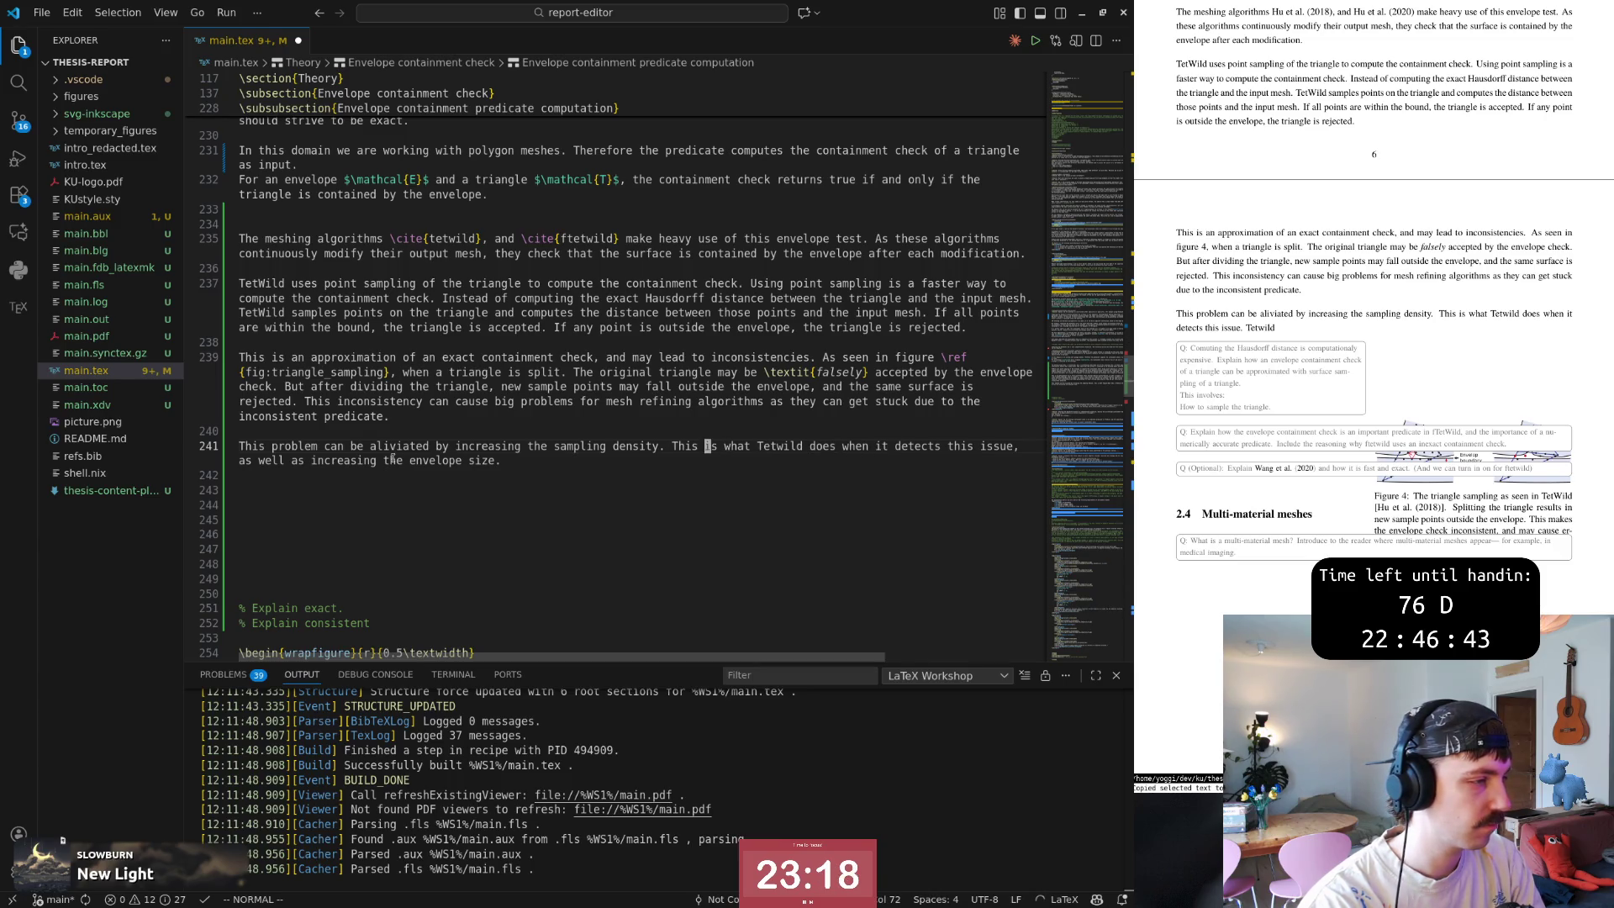
type(", as well as ")
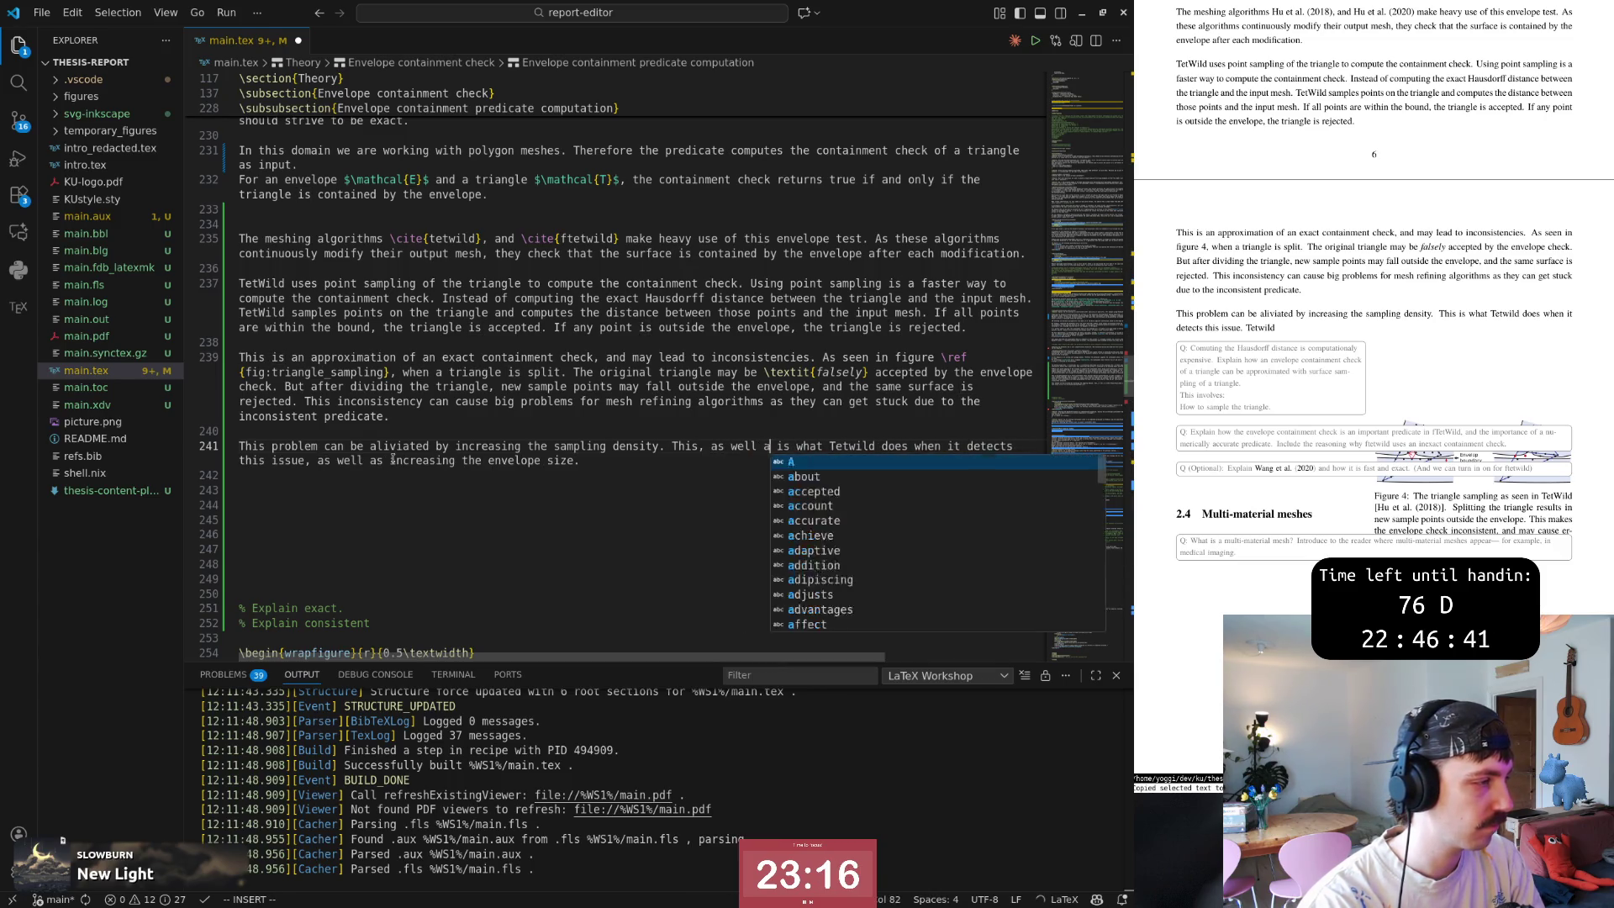
type("increasing the env")
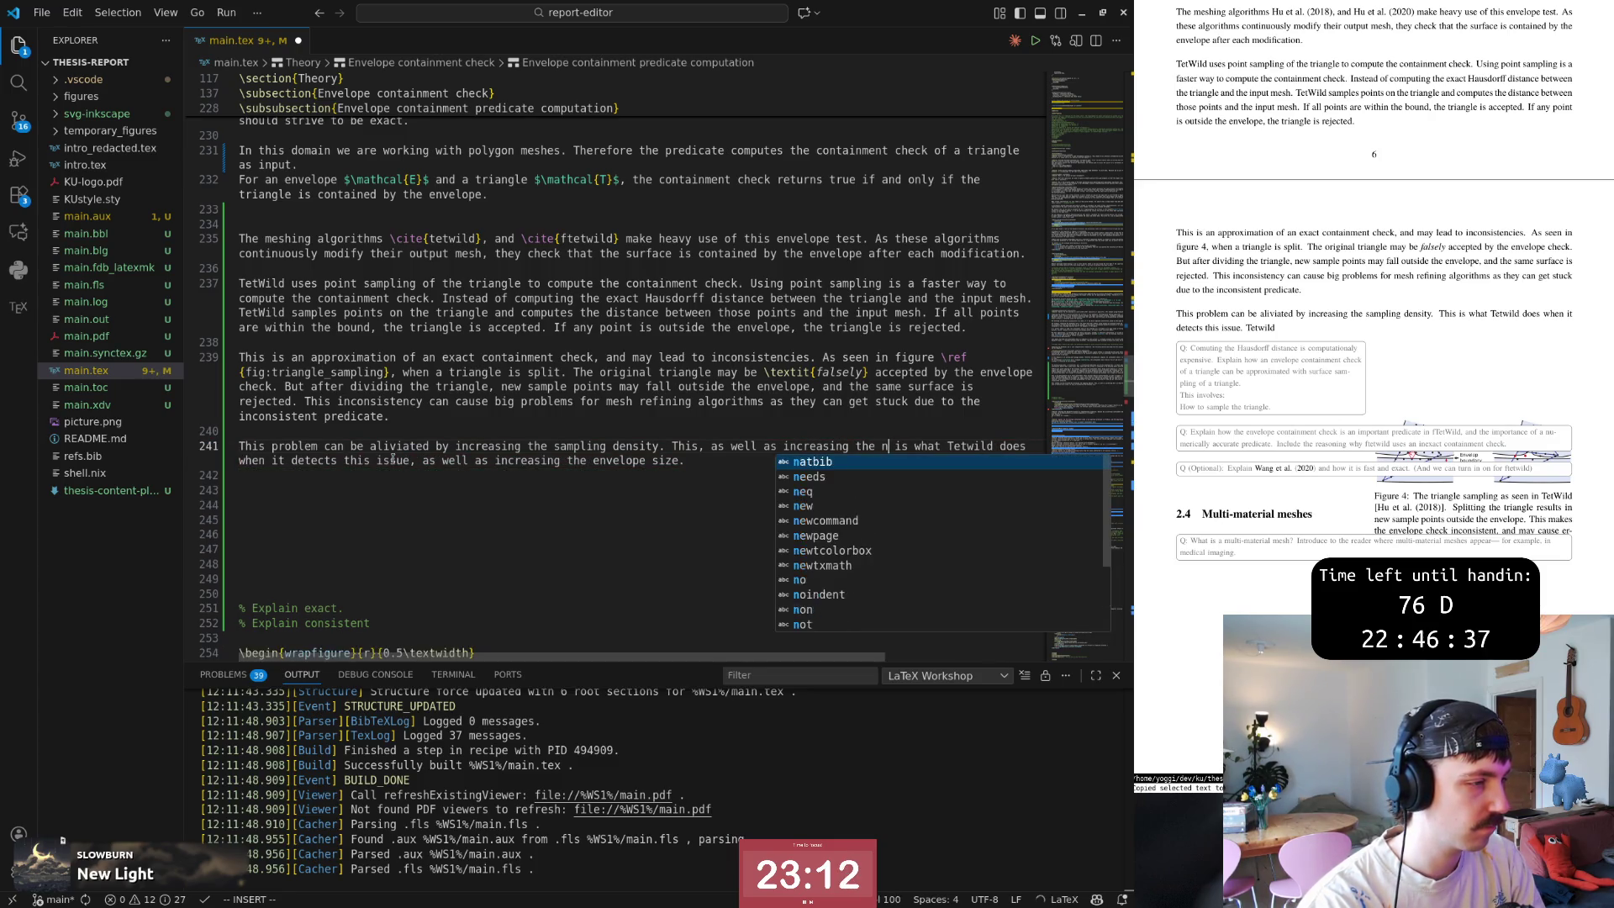
type("elope size,")
Remove the duplicated trailing clause, end the sentence with a period, and save to rebuild.
key("Escape")
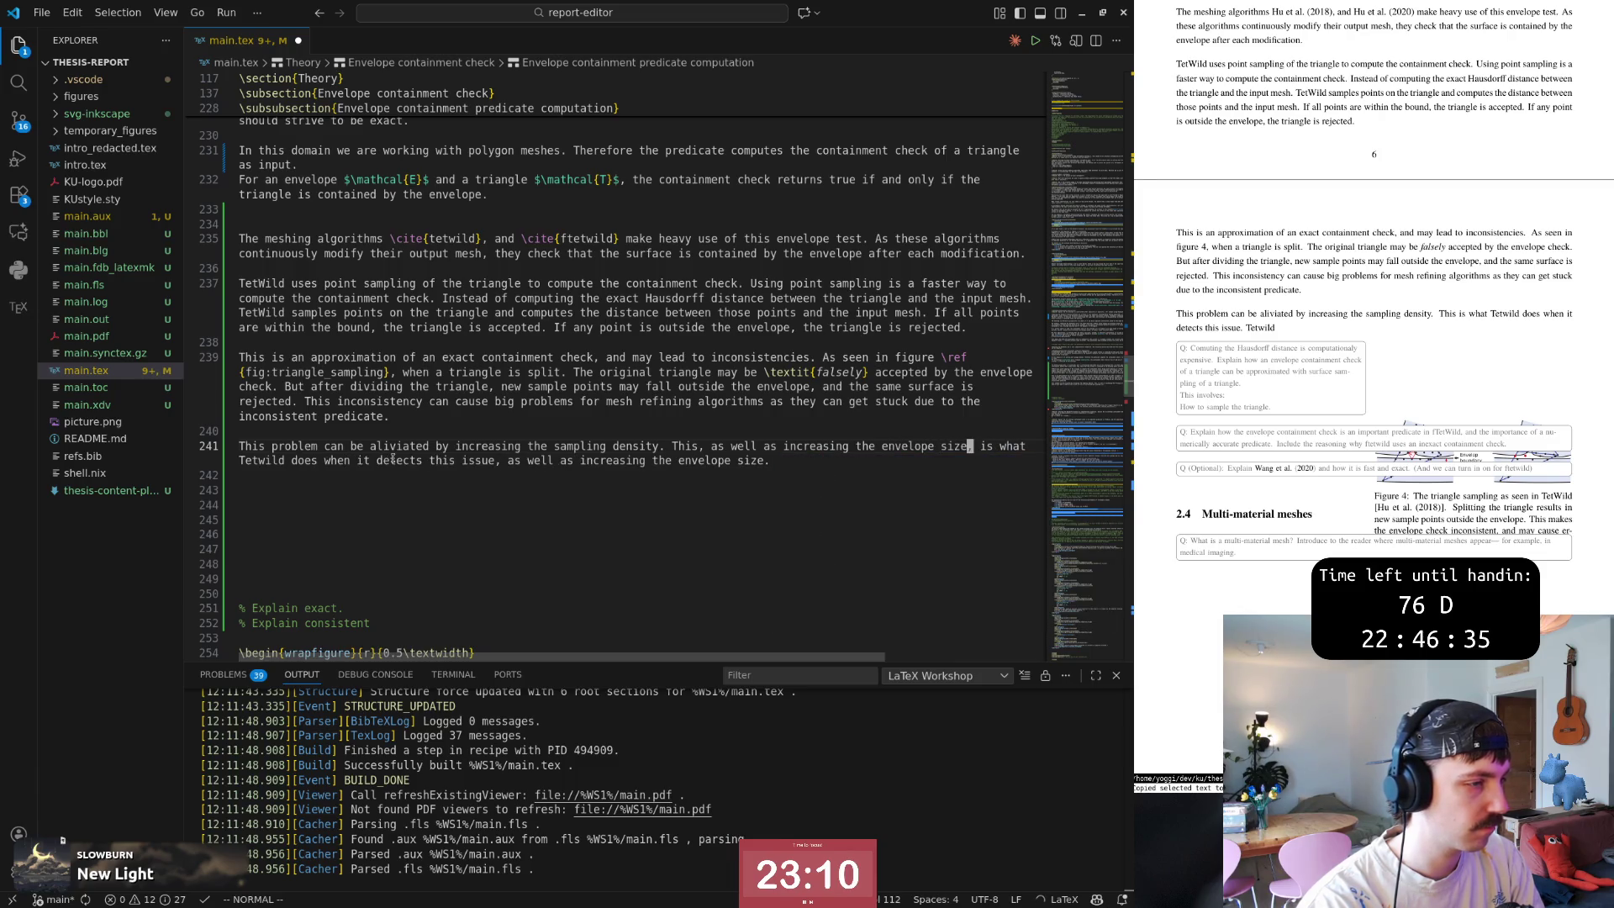
key("w")
key("v")
key("w")
key("w")
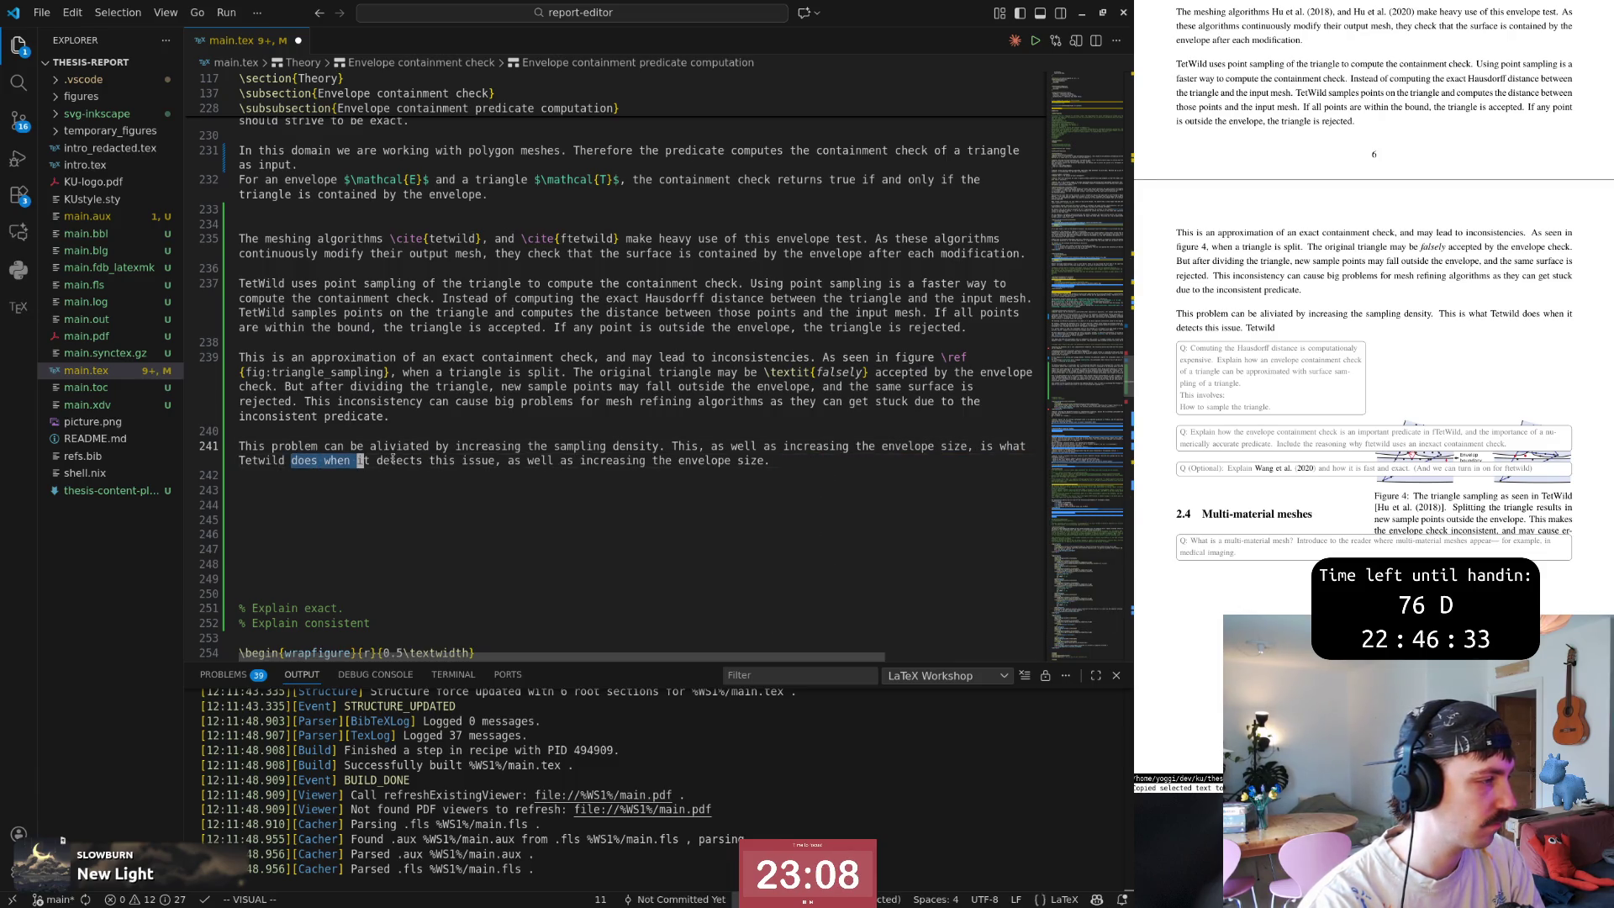
key("Escape")
key("w")
key("w")
key("w")
key("w")
key("w")
key("v")
key("dollar")
key("d")
key("r")
key("period")
type(":w")
key("Return")
key("braceleft")
key("j")
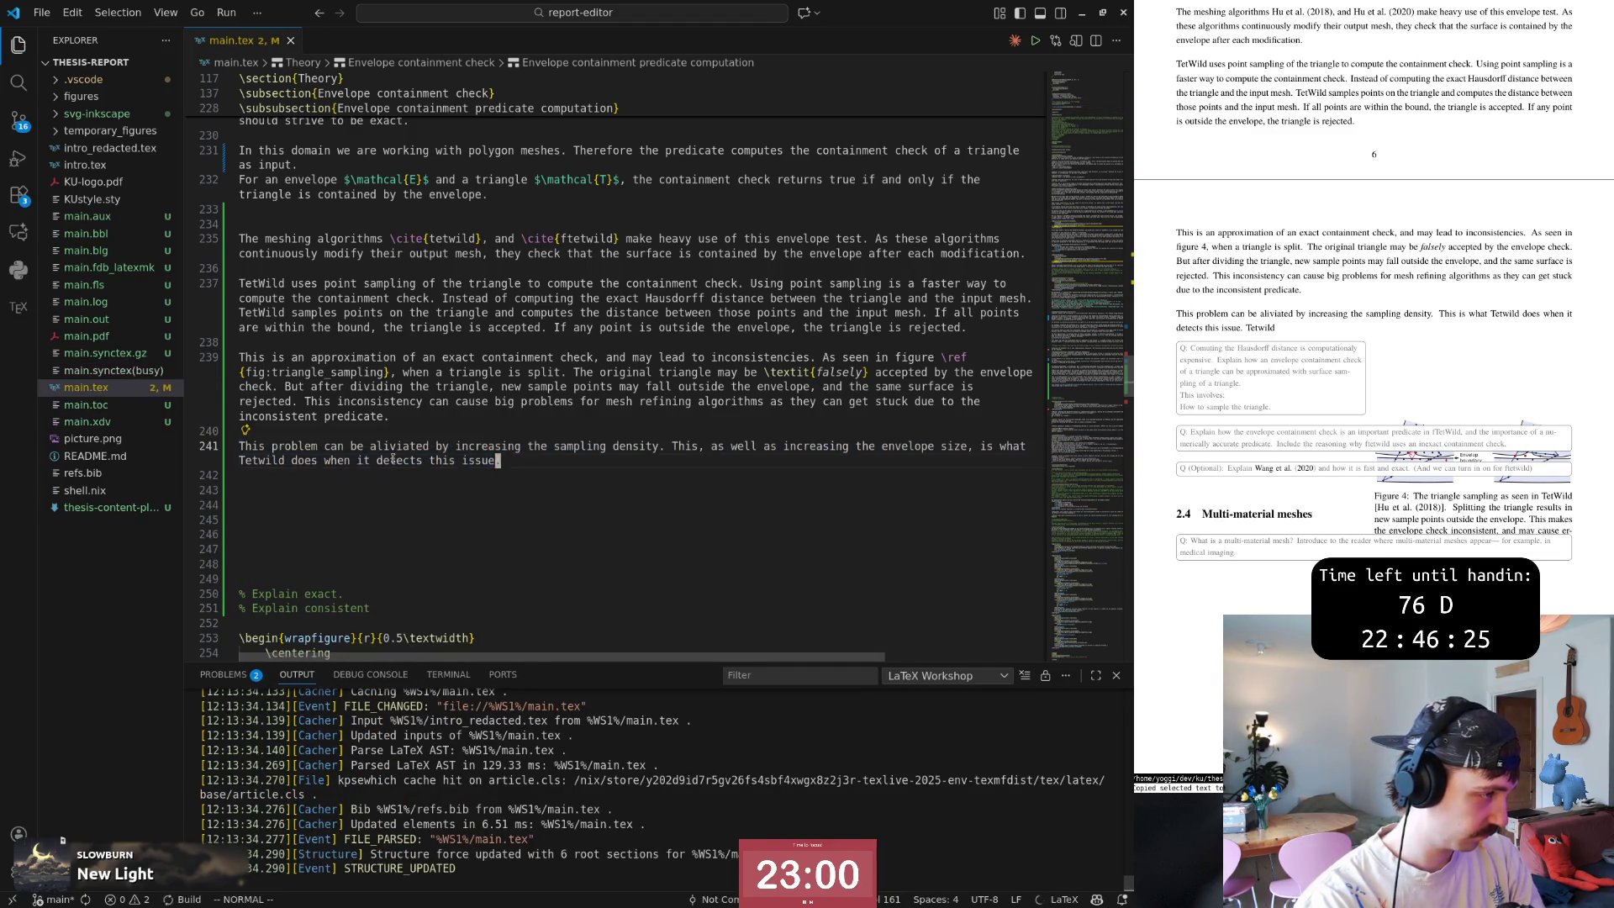
key("w")
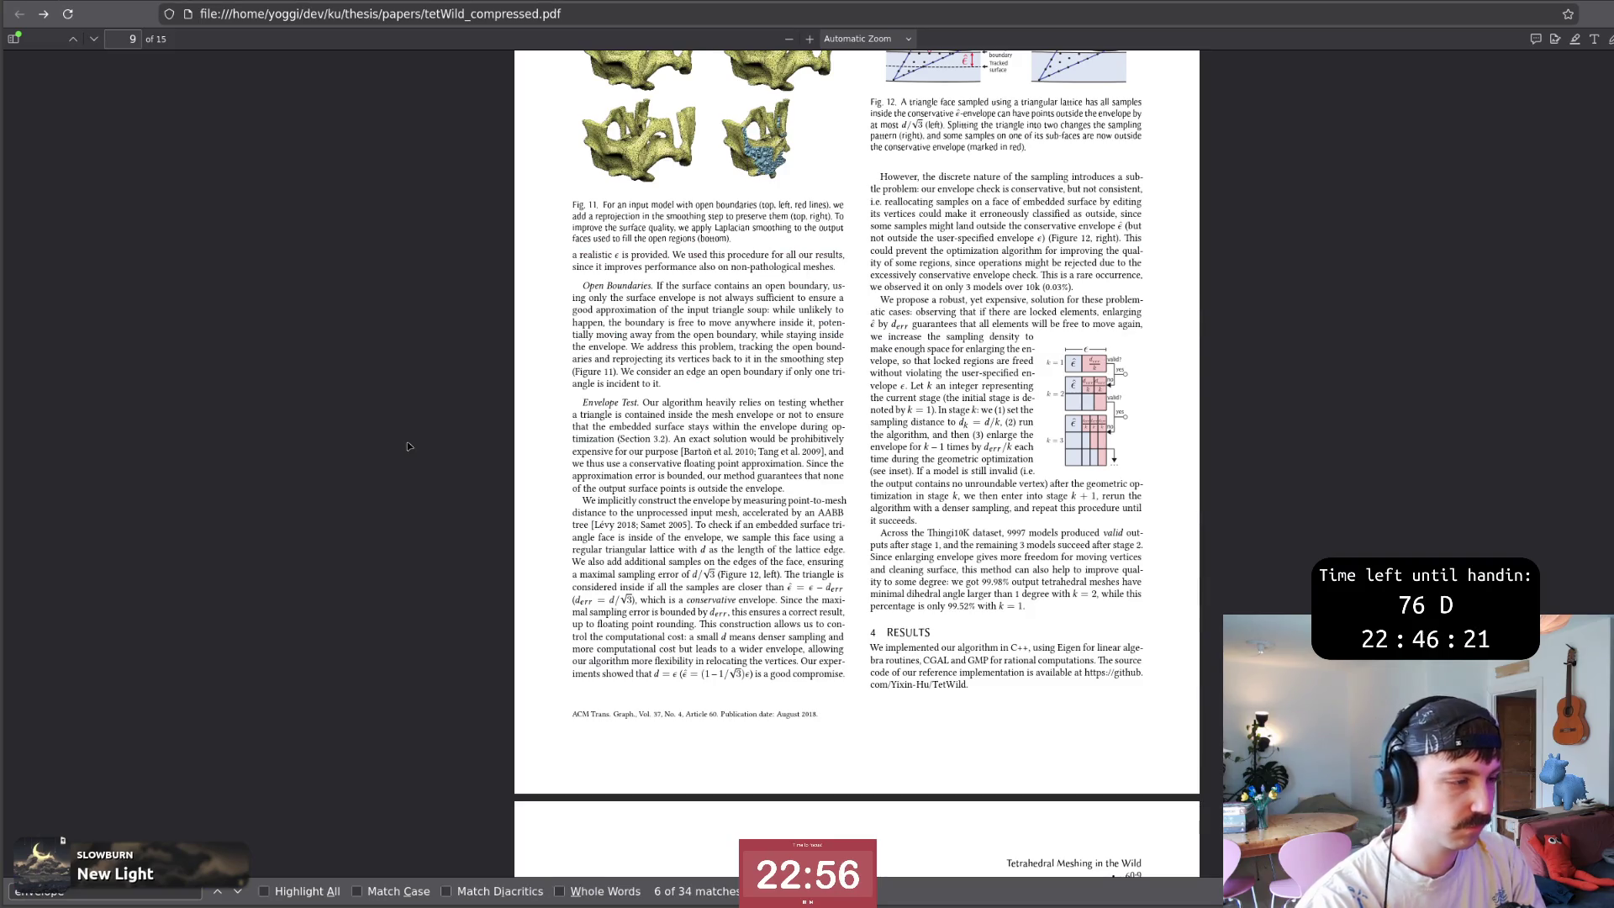
Read the envelope-test and Thingi10K results passages on page 9 of the paper, then return to VS Code.
left_click_drag(997, 570, 1034, 545)
left_click(1034, 546)
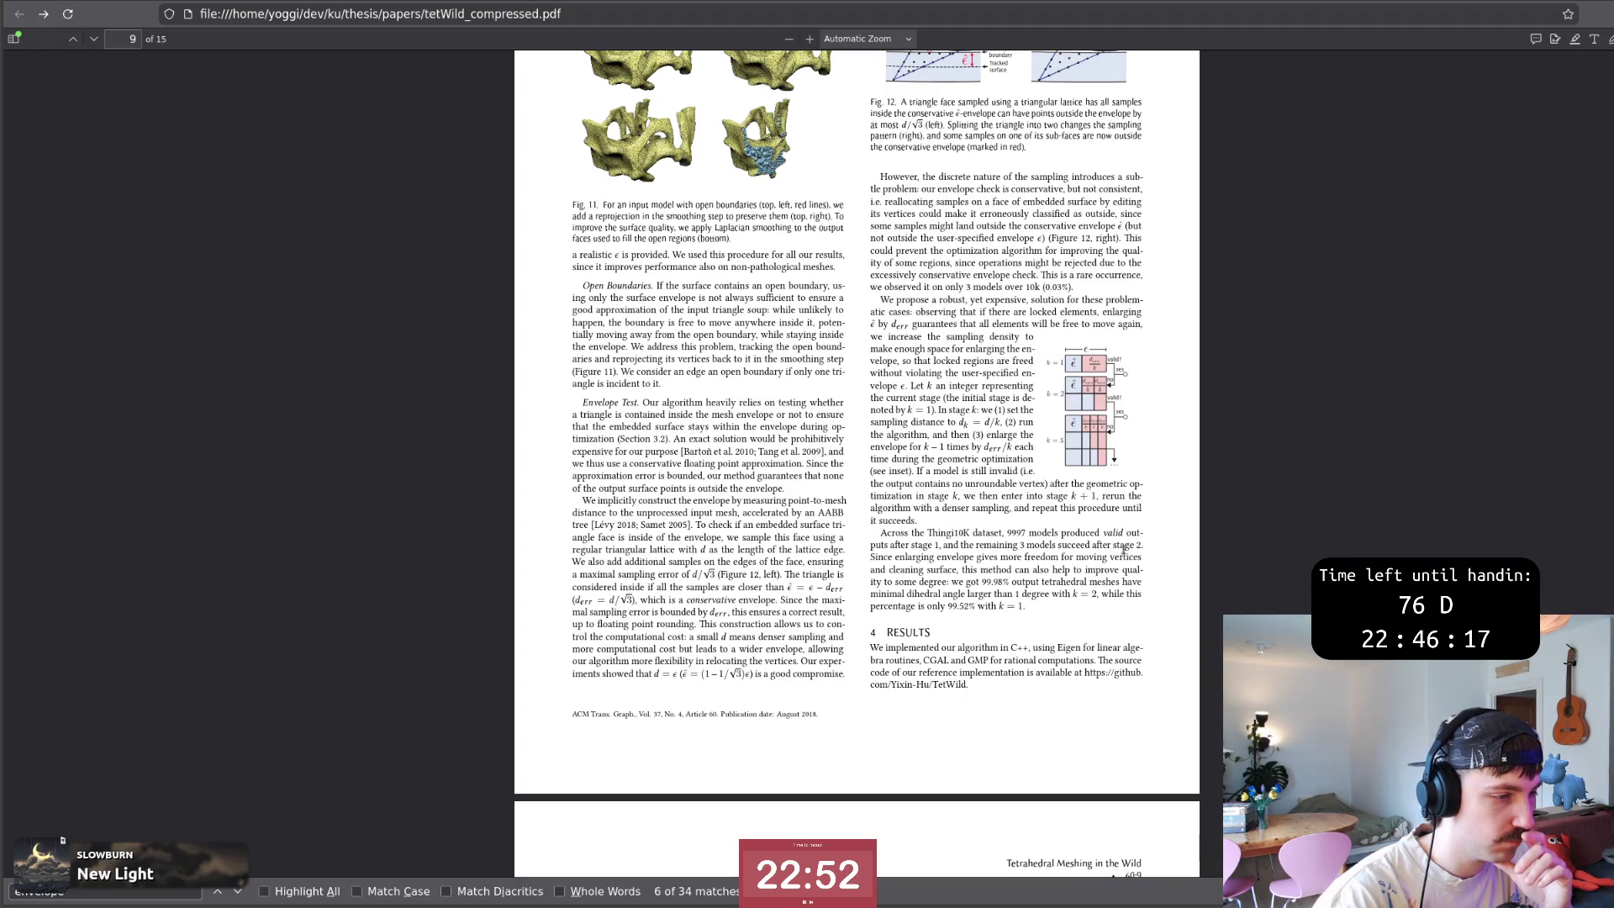
left_click_drag(873, 556, 1037, 585)
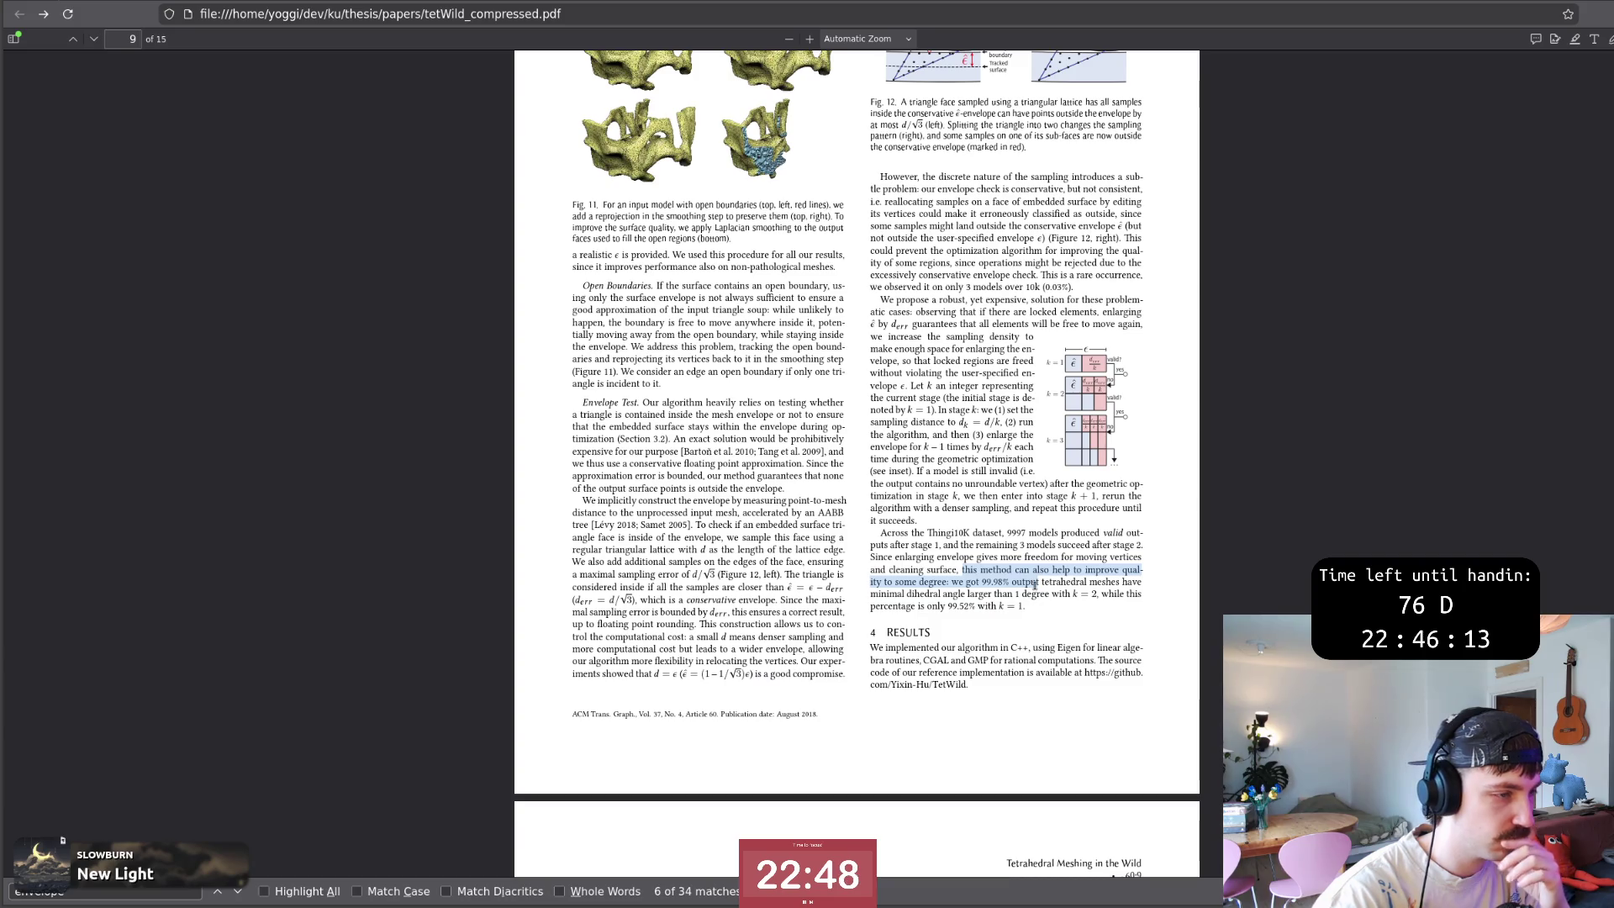
mouse_move(1038, 584)
left_mouse_down()
mouse_move(1029, 608)
mouse_move(881, 530)
left_mouse_up()
left_click(1034, 614)
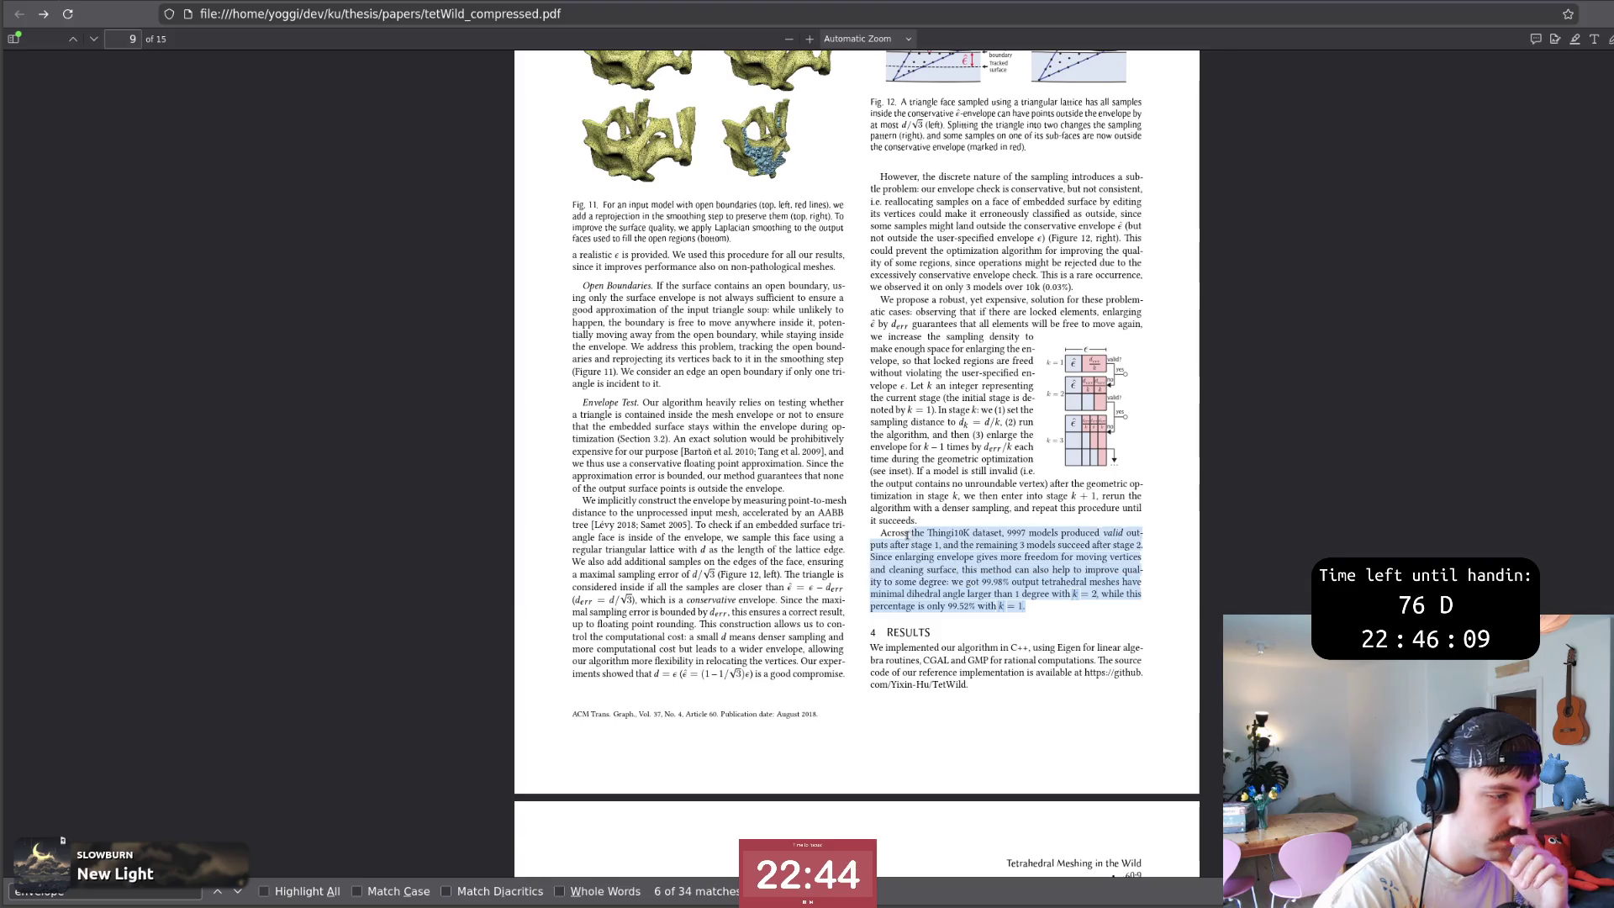
mouse_move(880, 531)
left_mouse_down()
mouse_move(1019, 603)
mouse_move(884, 575)
mouse_move(1014, 600)
mouse_move(1004, 615)
left_mouse_up()
left_click(1019, 606)
left_click(884, 575)
left_click(932, 593)
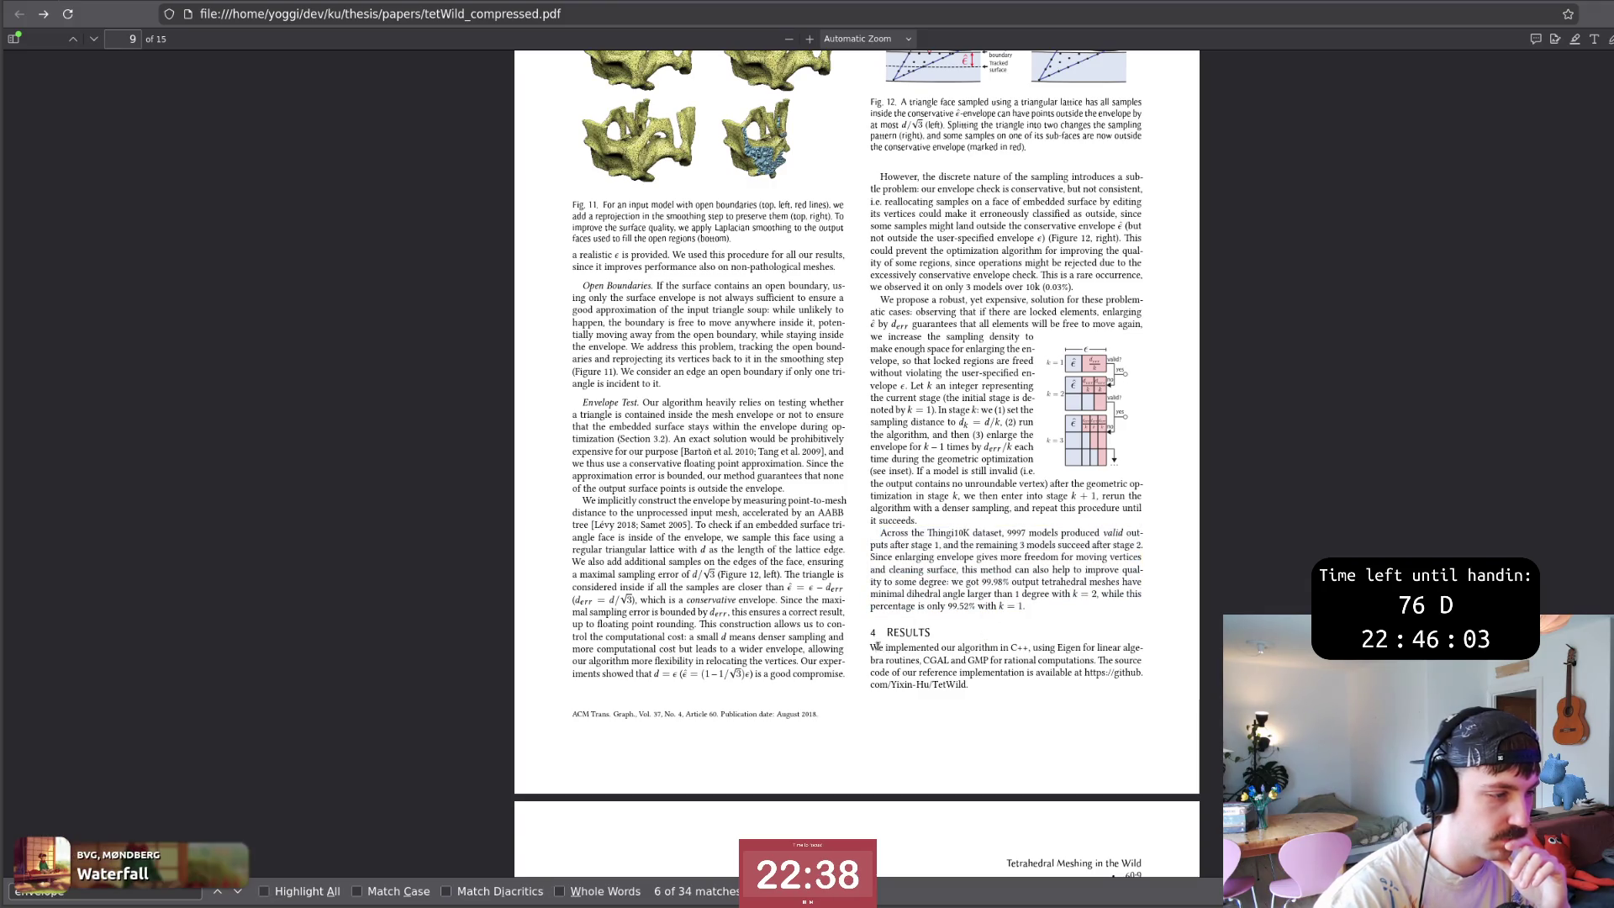
left_click_drag(876, 647, 903, 659)
left_click(903, 660)
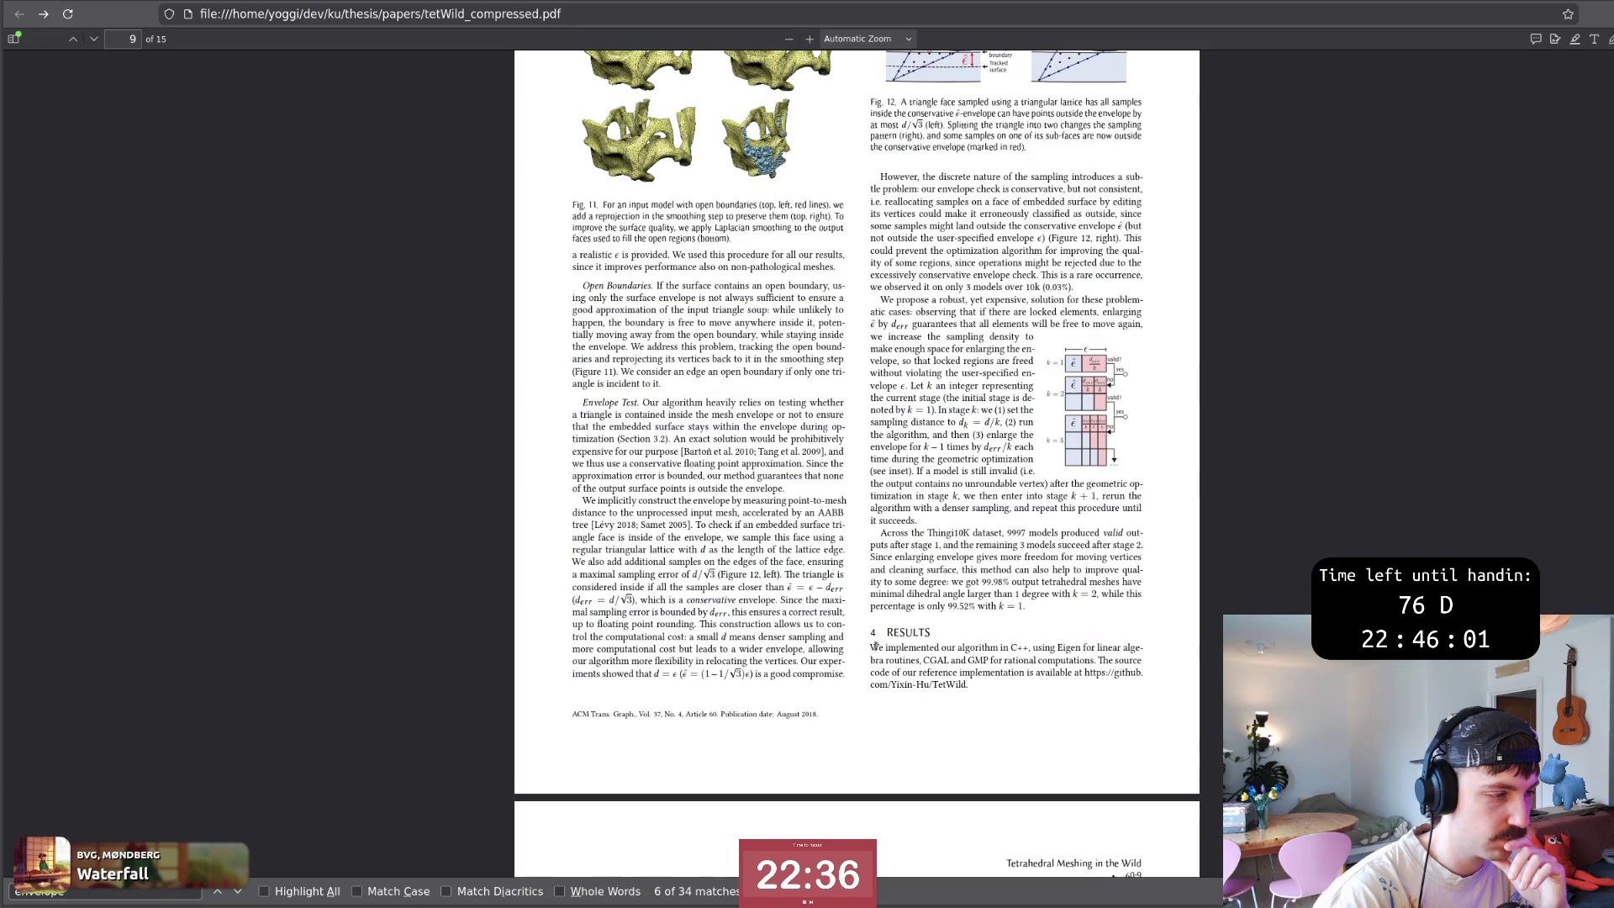
scroll(903, 660, "up", 1)
scroll(1009, 559, "up", 3)
scroll(1009, 556, "up", 1)
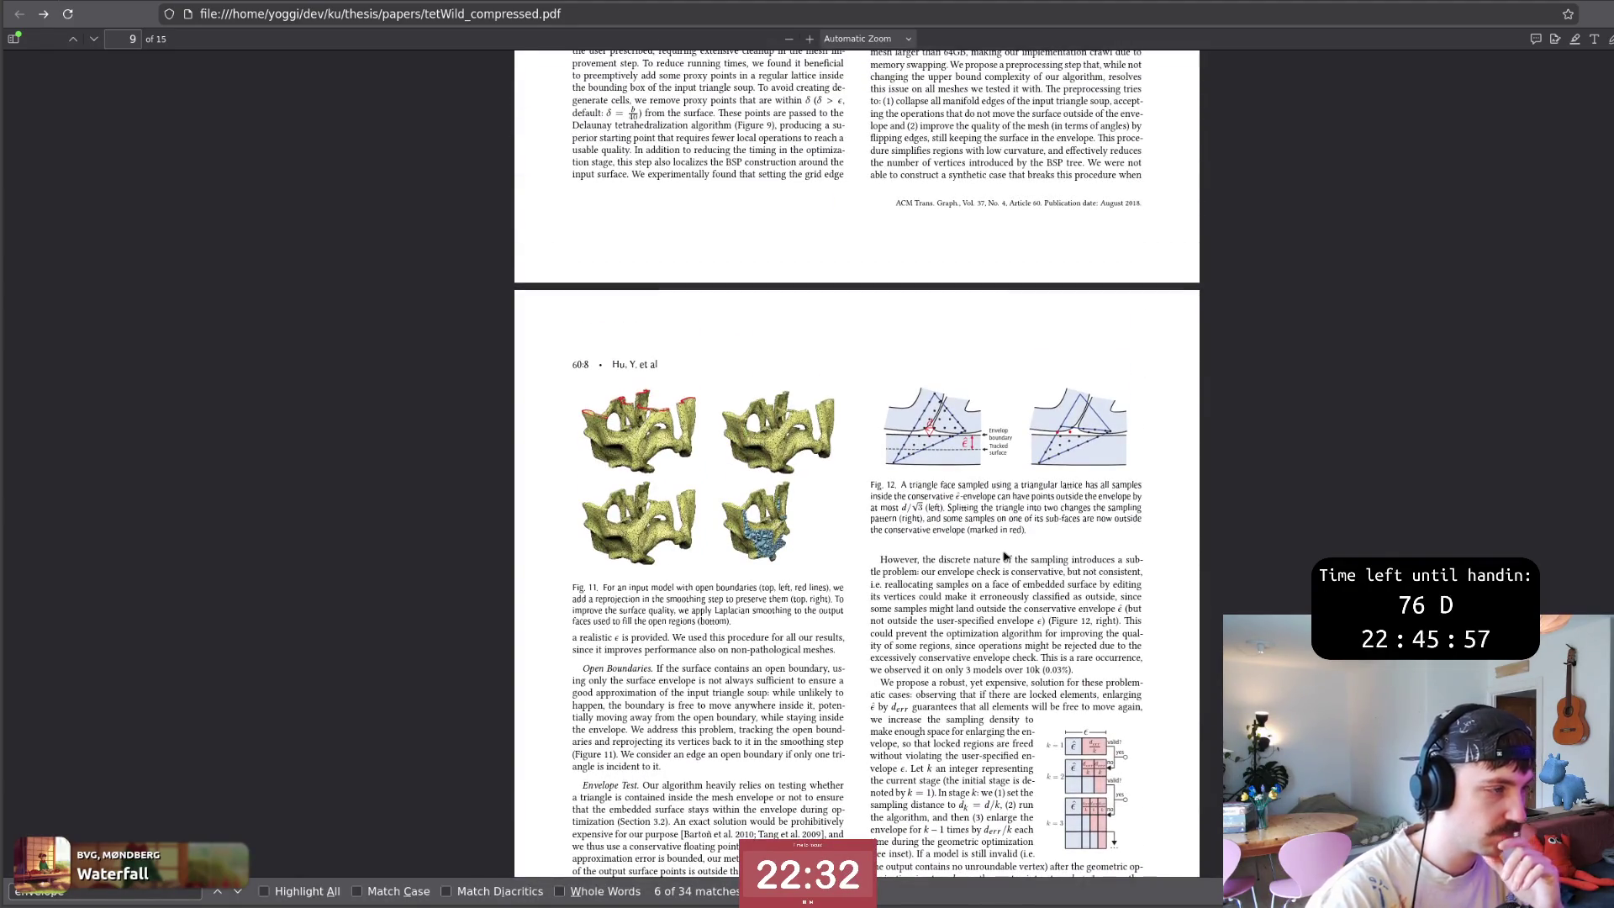
key("alt+Tab")
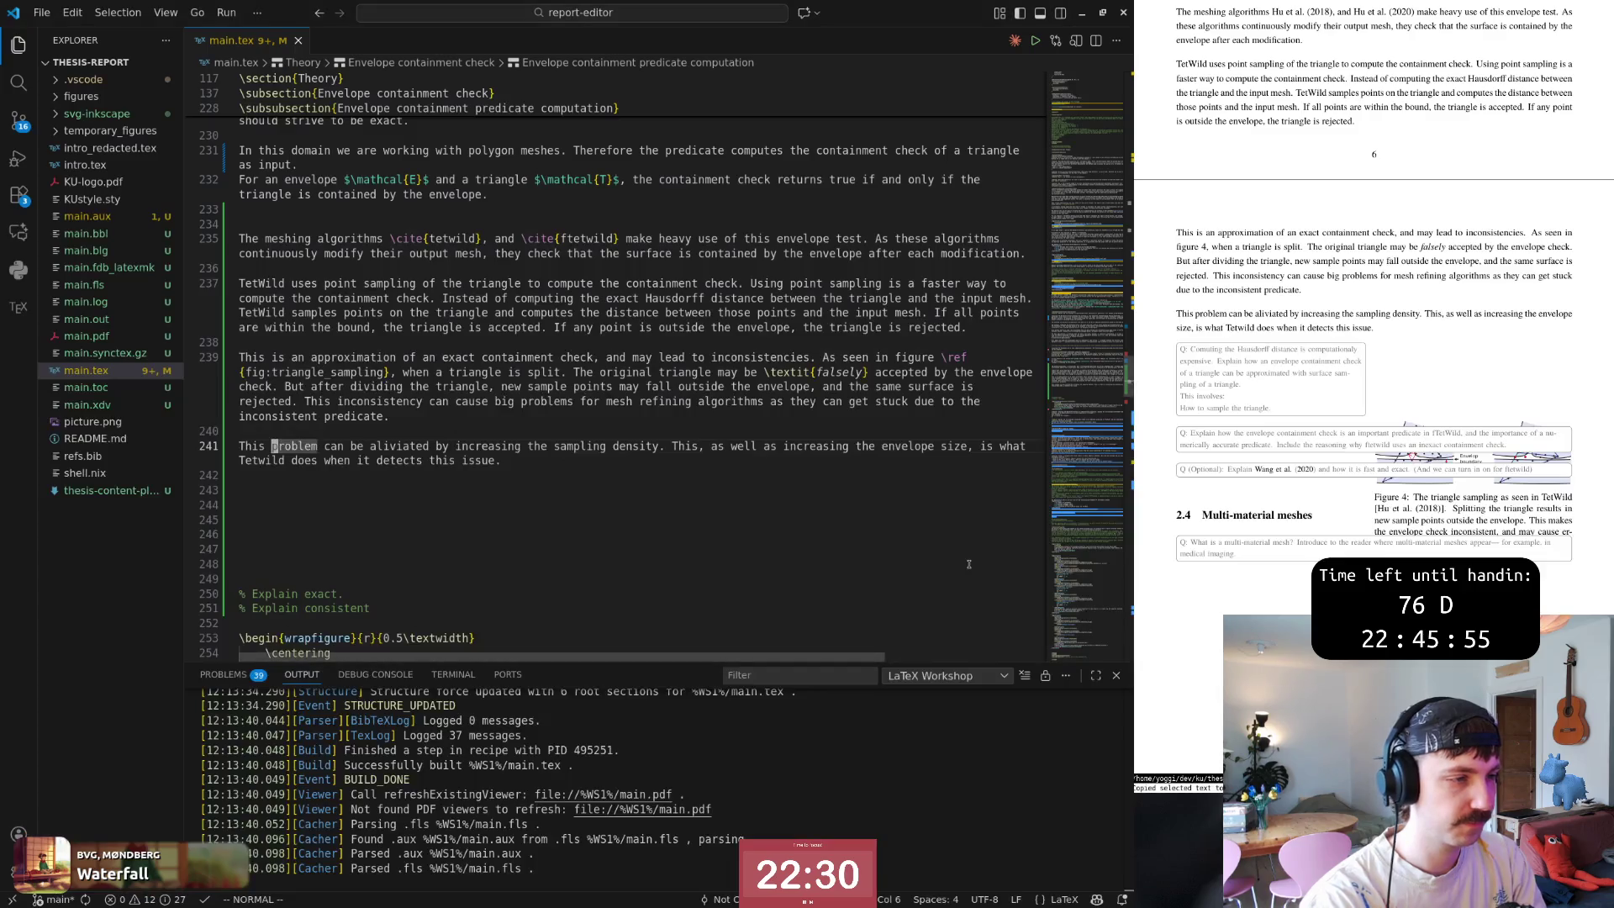
type(":w")
Save main.tex, remove an extra blank line, and start a new sentence on line 243.
key("Return")
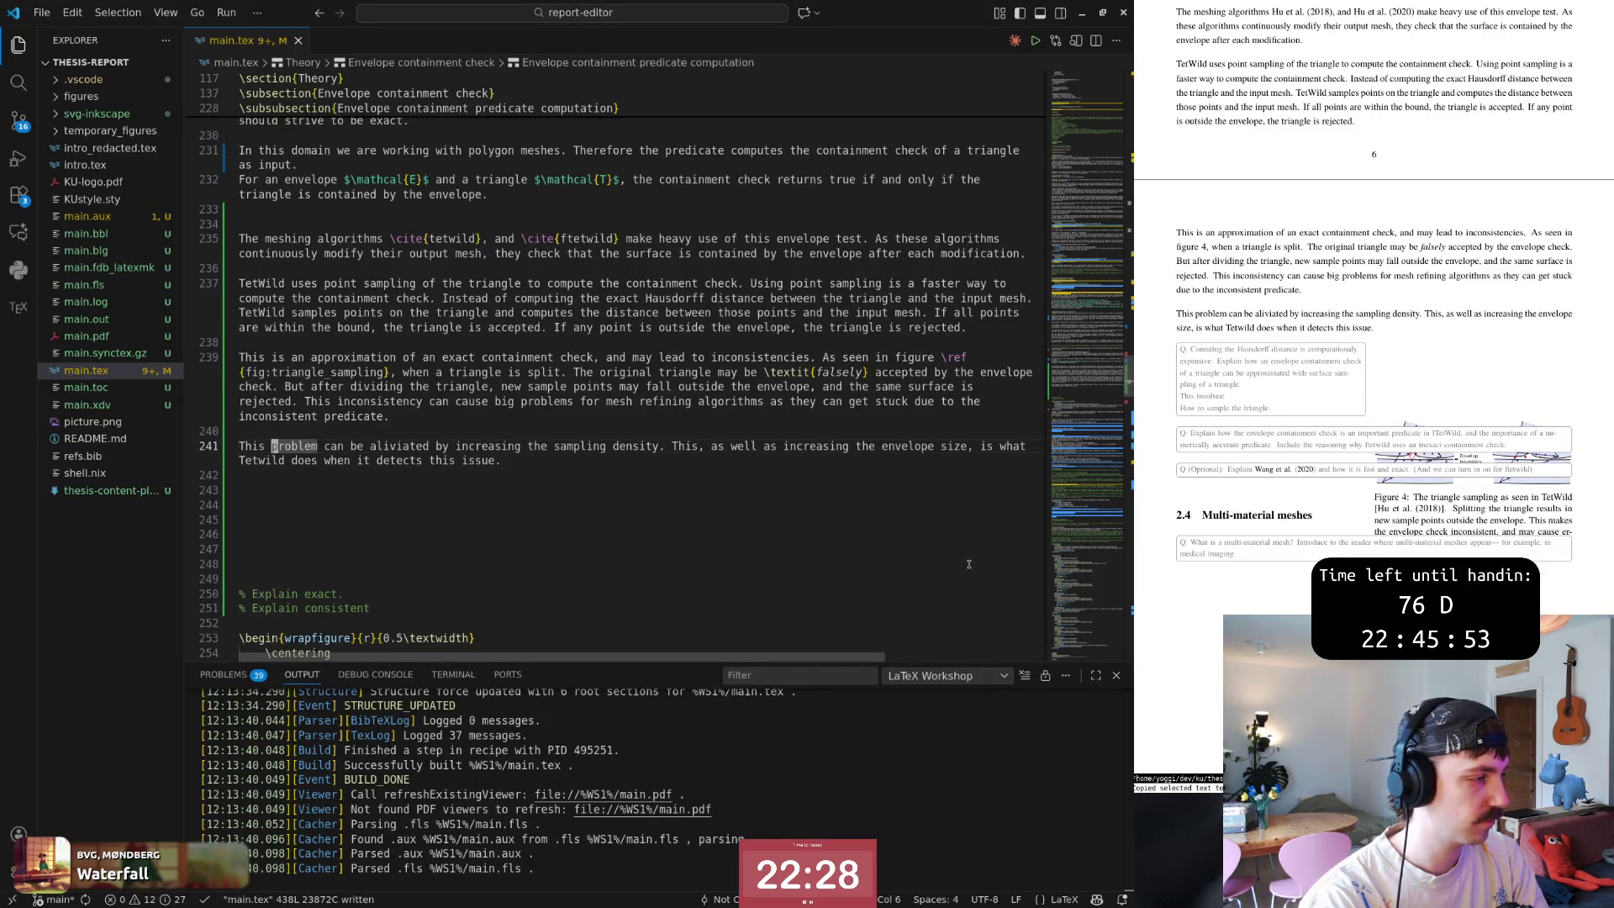
key("j")
key("j")
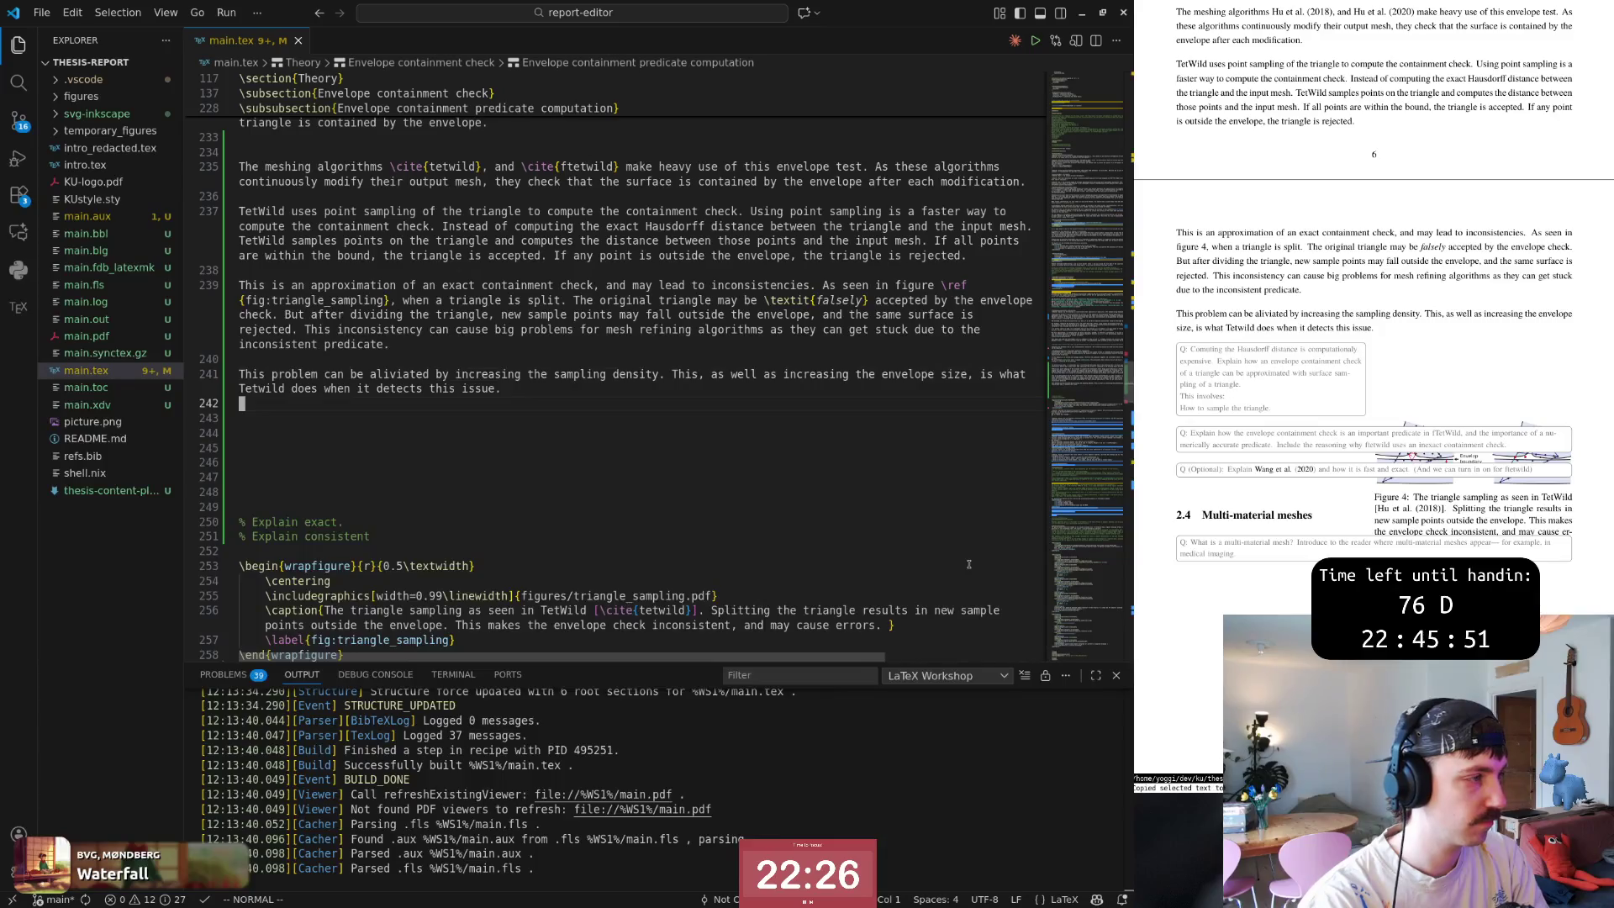
key("i")
key("Escape")
key("d")
key("d")
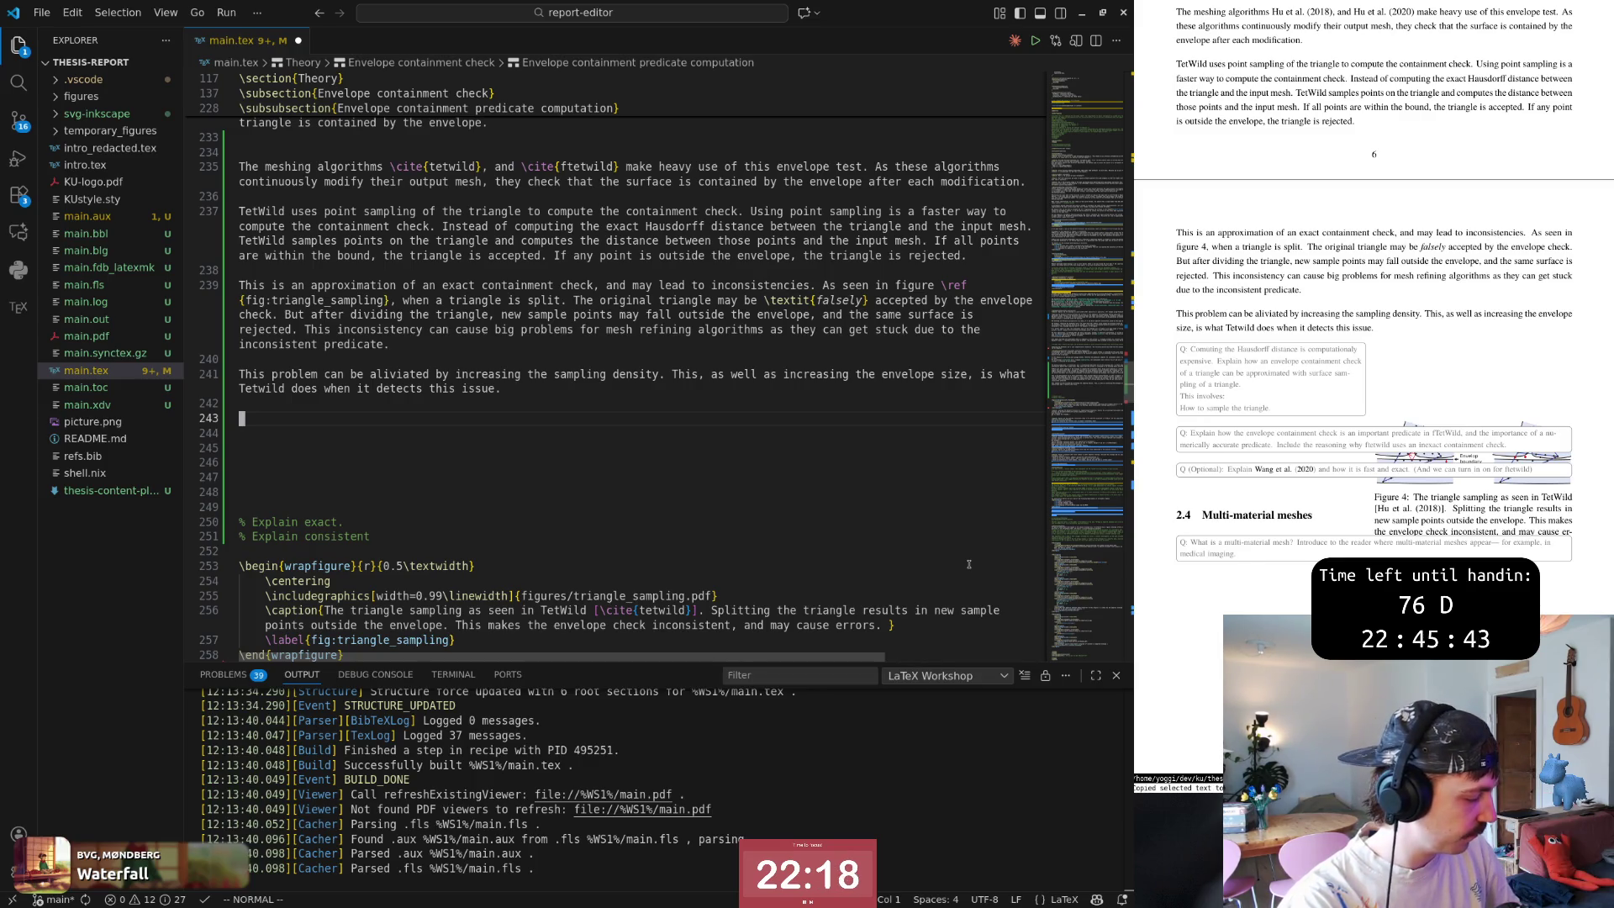
type("i")
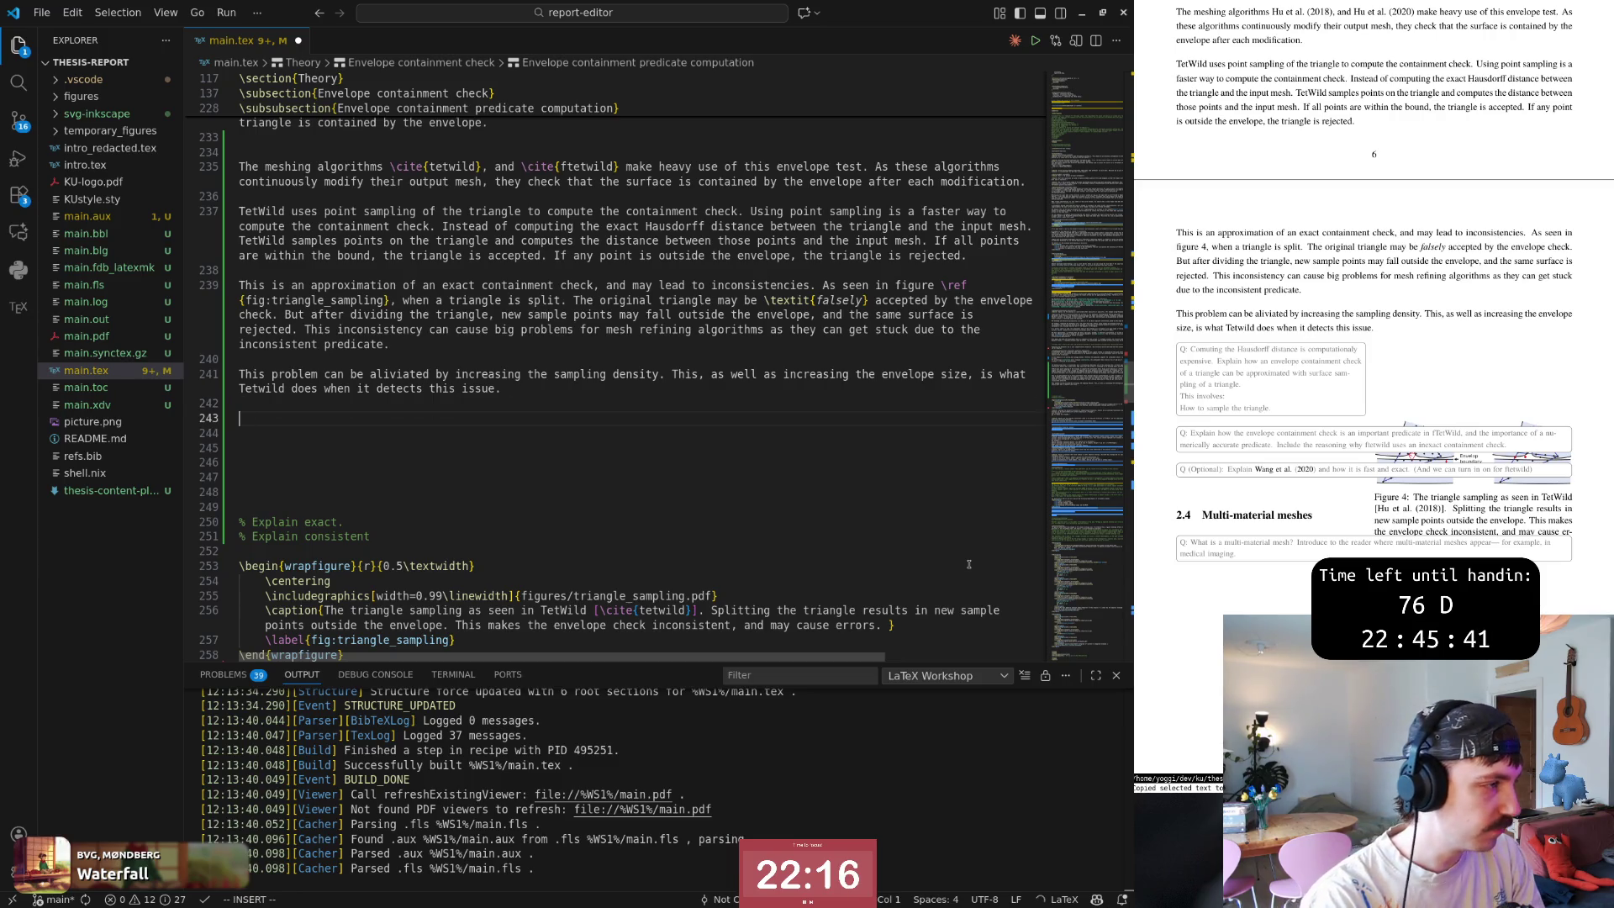
type("The sampling dens")
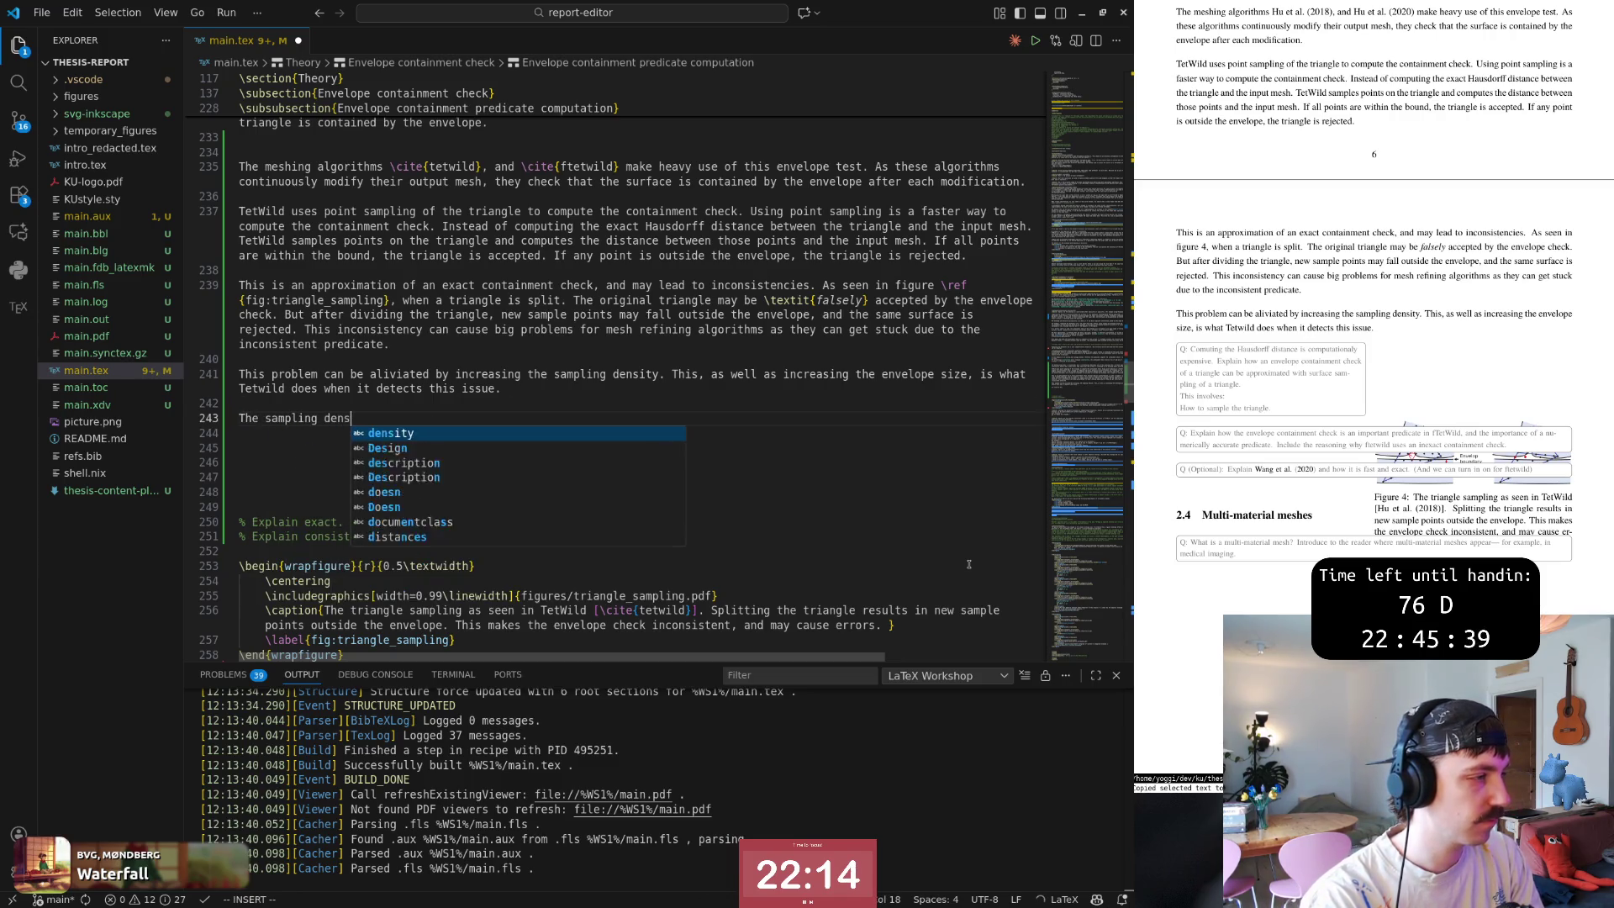
type("ity ")
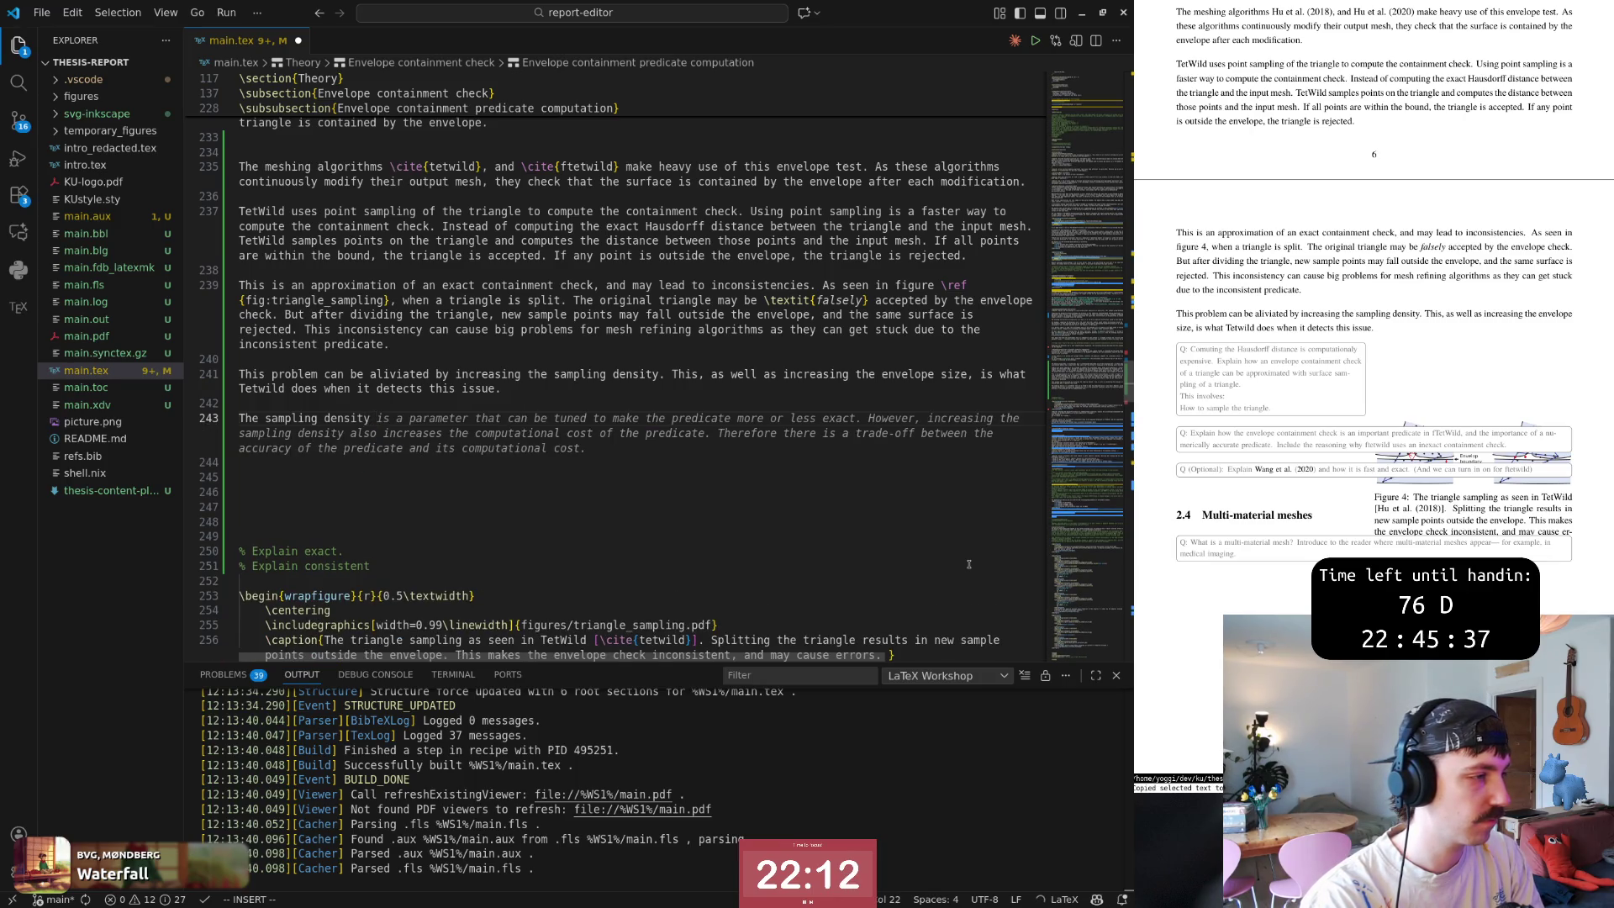
type("depends")
key("Escape")
type("kjA ")
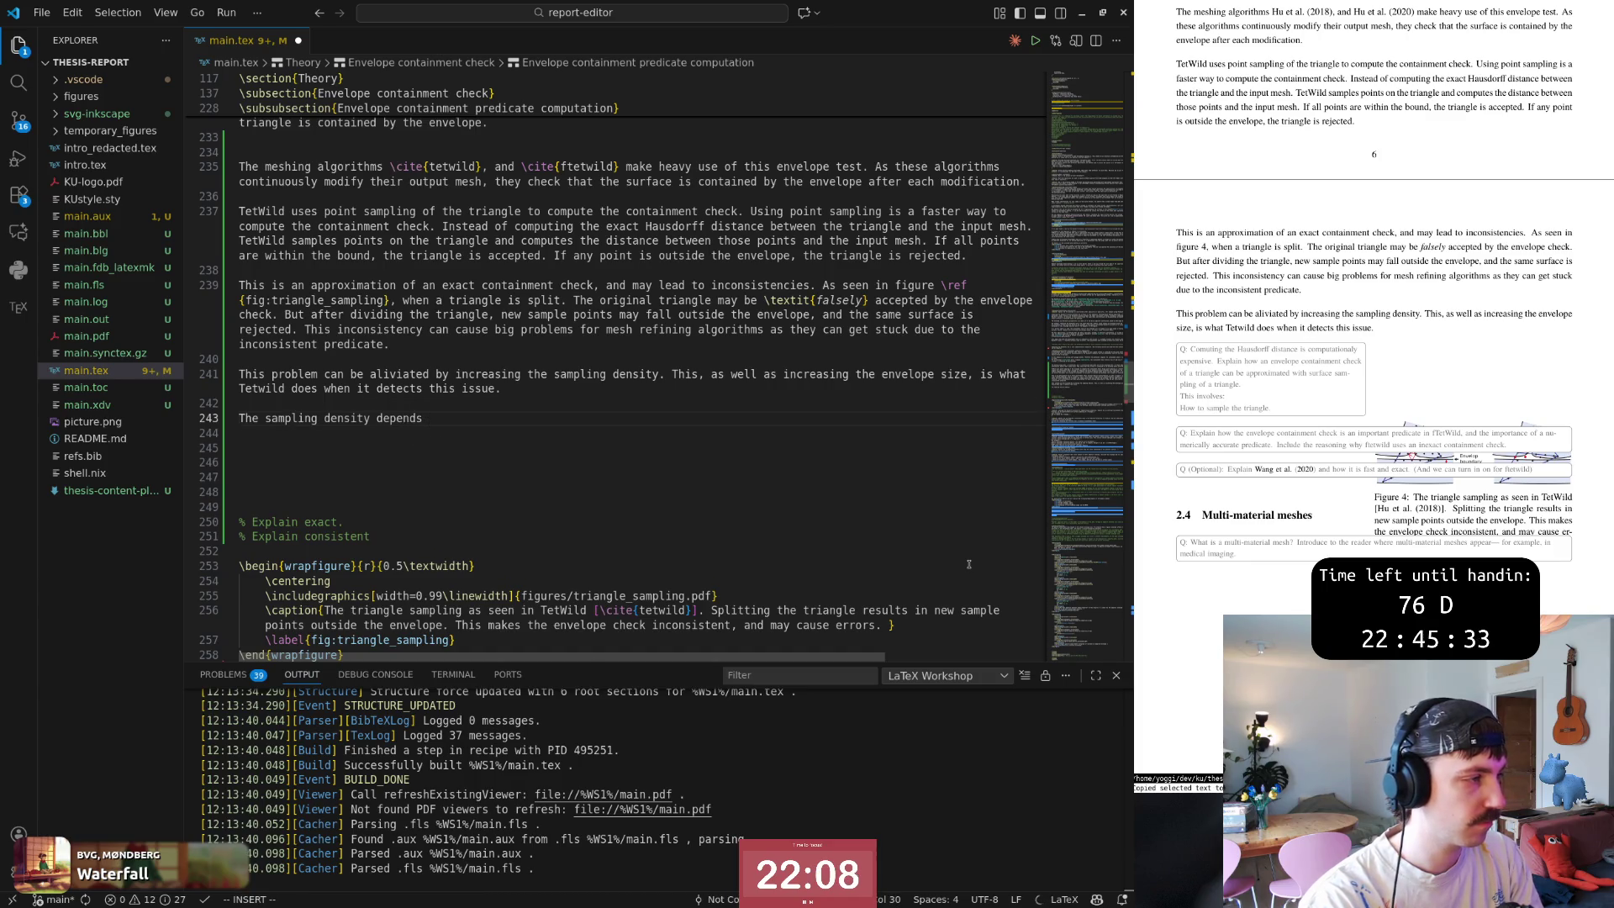
type("A")
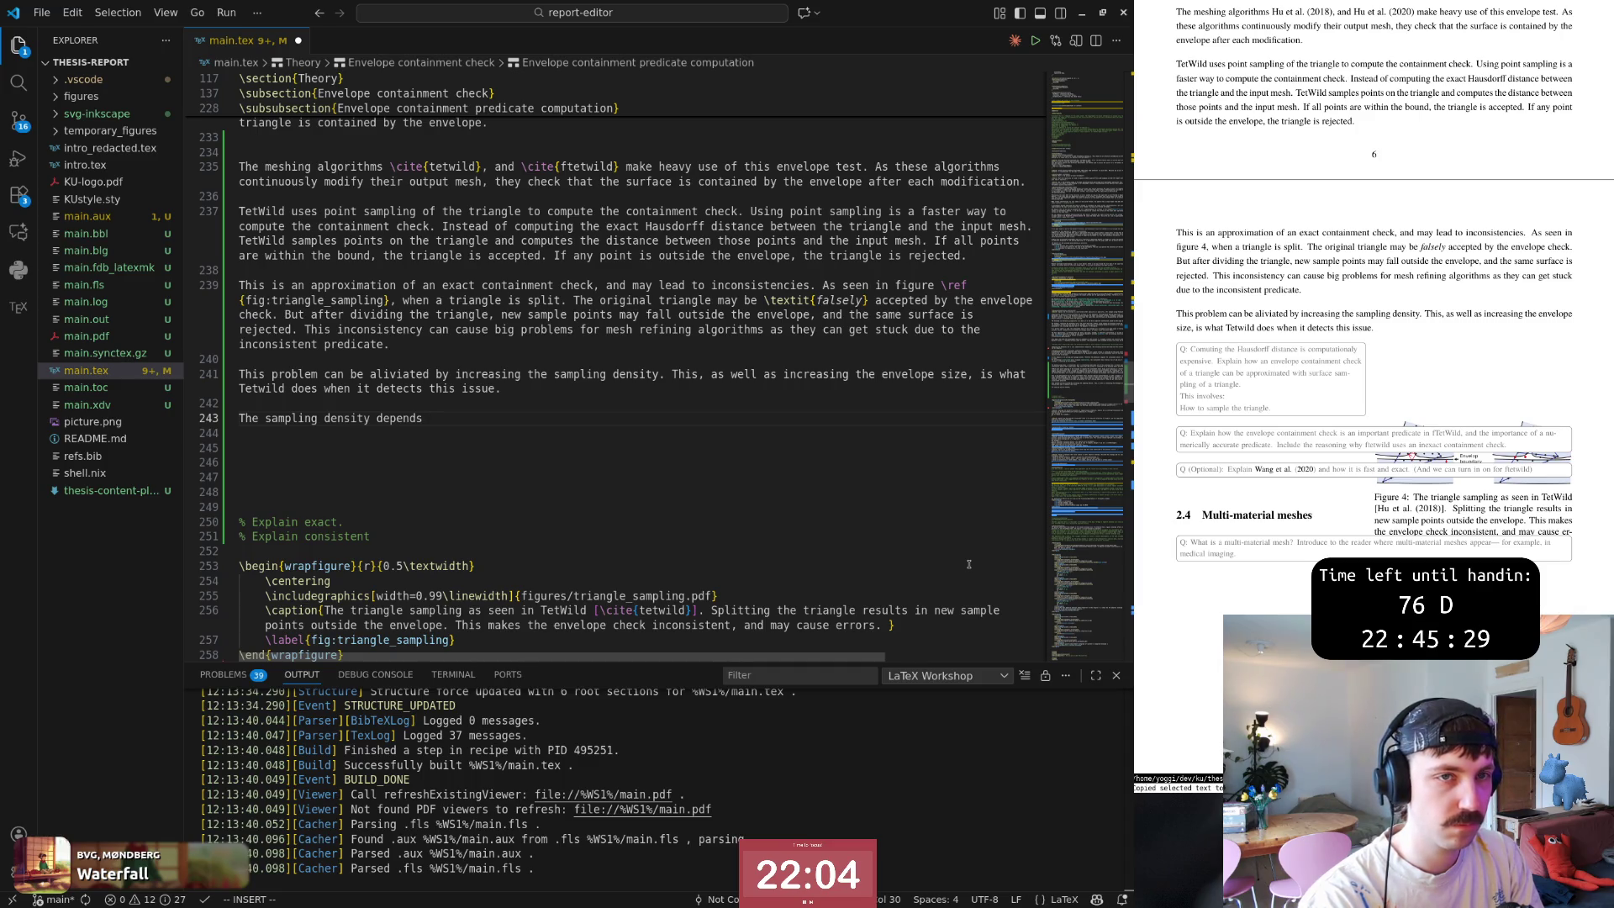
Rewrite 'density depends' as 'size should be chosen depending on the thickness of the envelope.'.
key("Escape")
key("b")
key("b")
type("viwcsize ")
type("should be chosen")
type(" depending on the")
key("Escape")
key("shift+d")
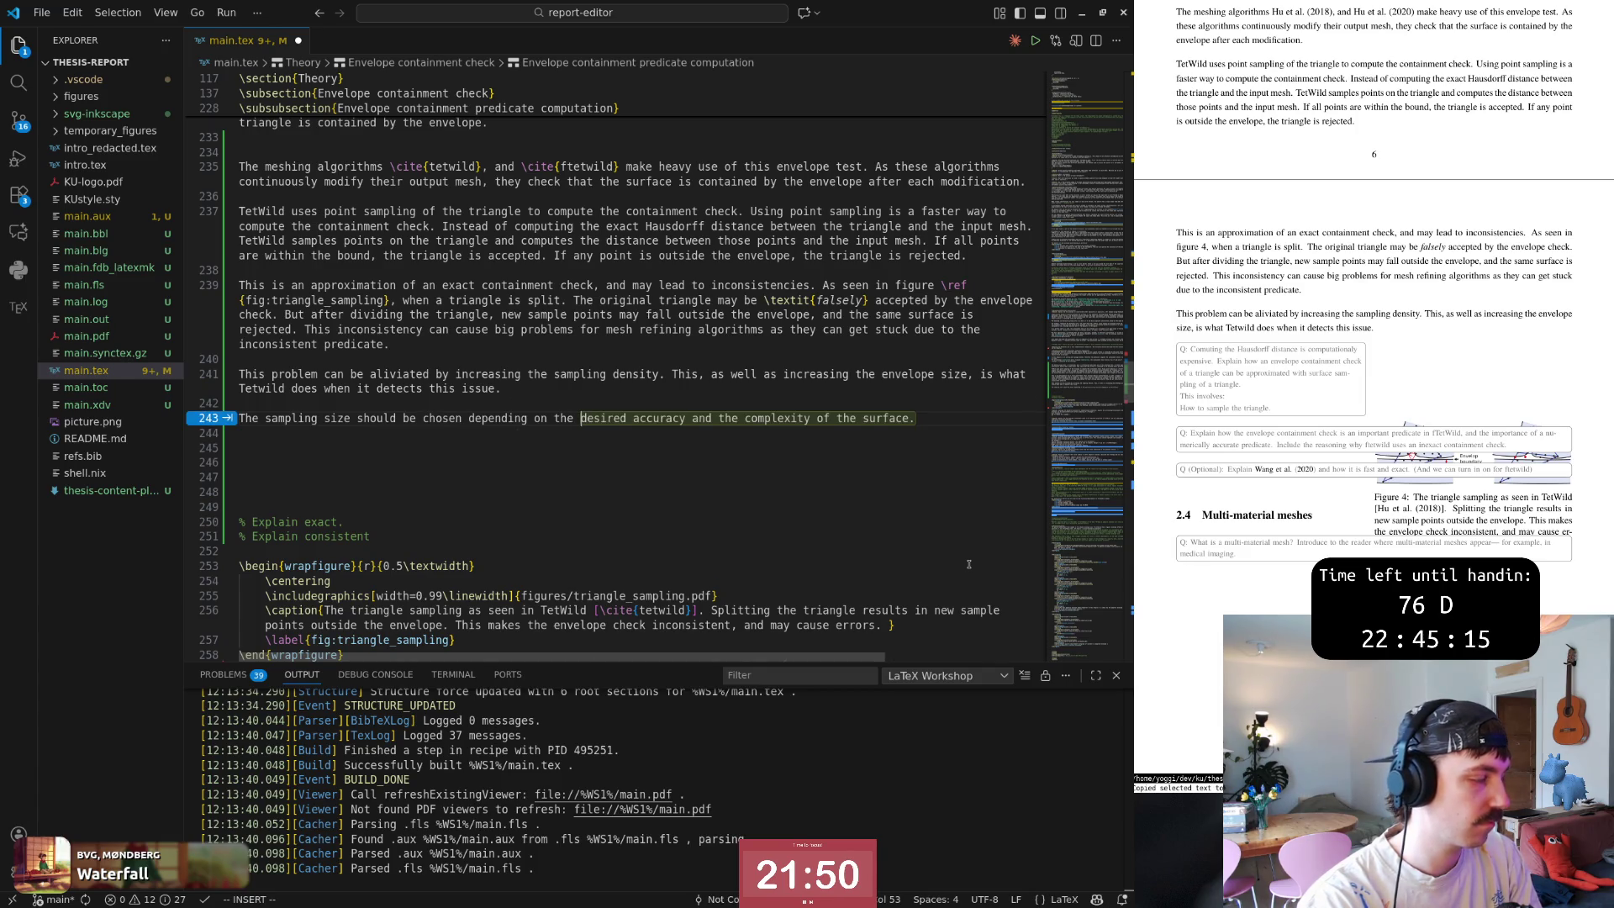
type("envelope thickness")
key("Escape")
key("b")
key("b")
type("ing on the thickness of th")
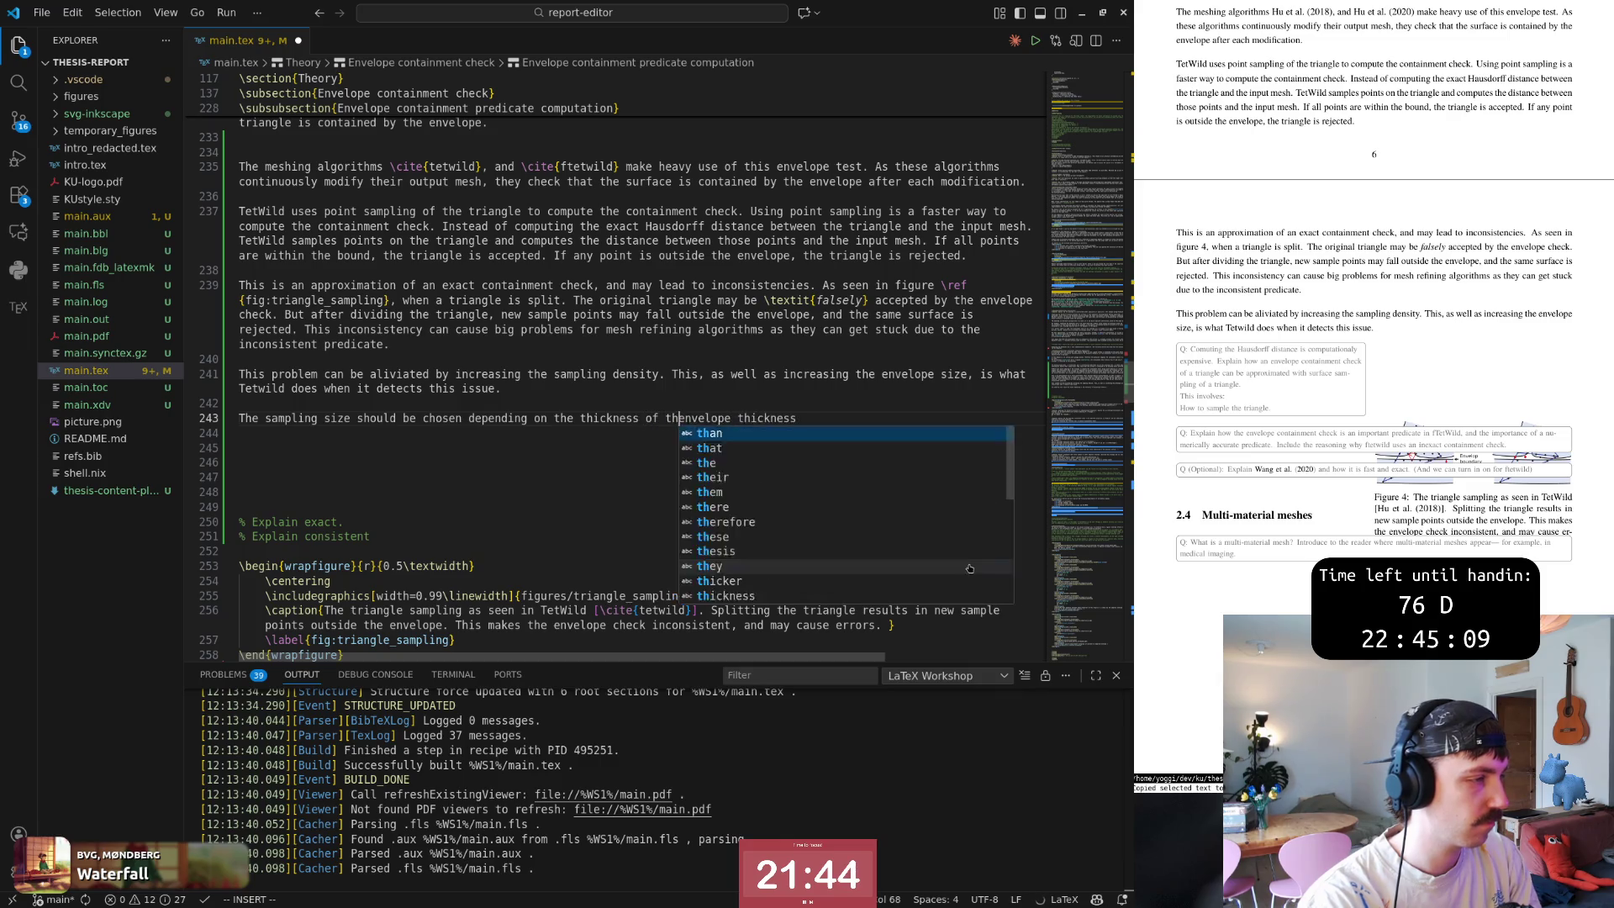
type("e")
key("Escape")
key("e")
key("l")
key("D")
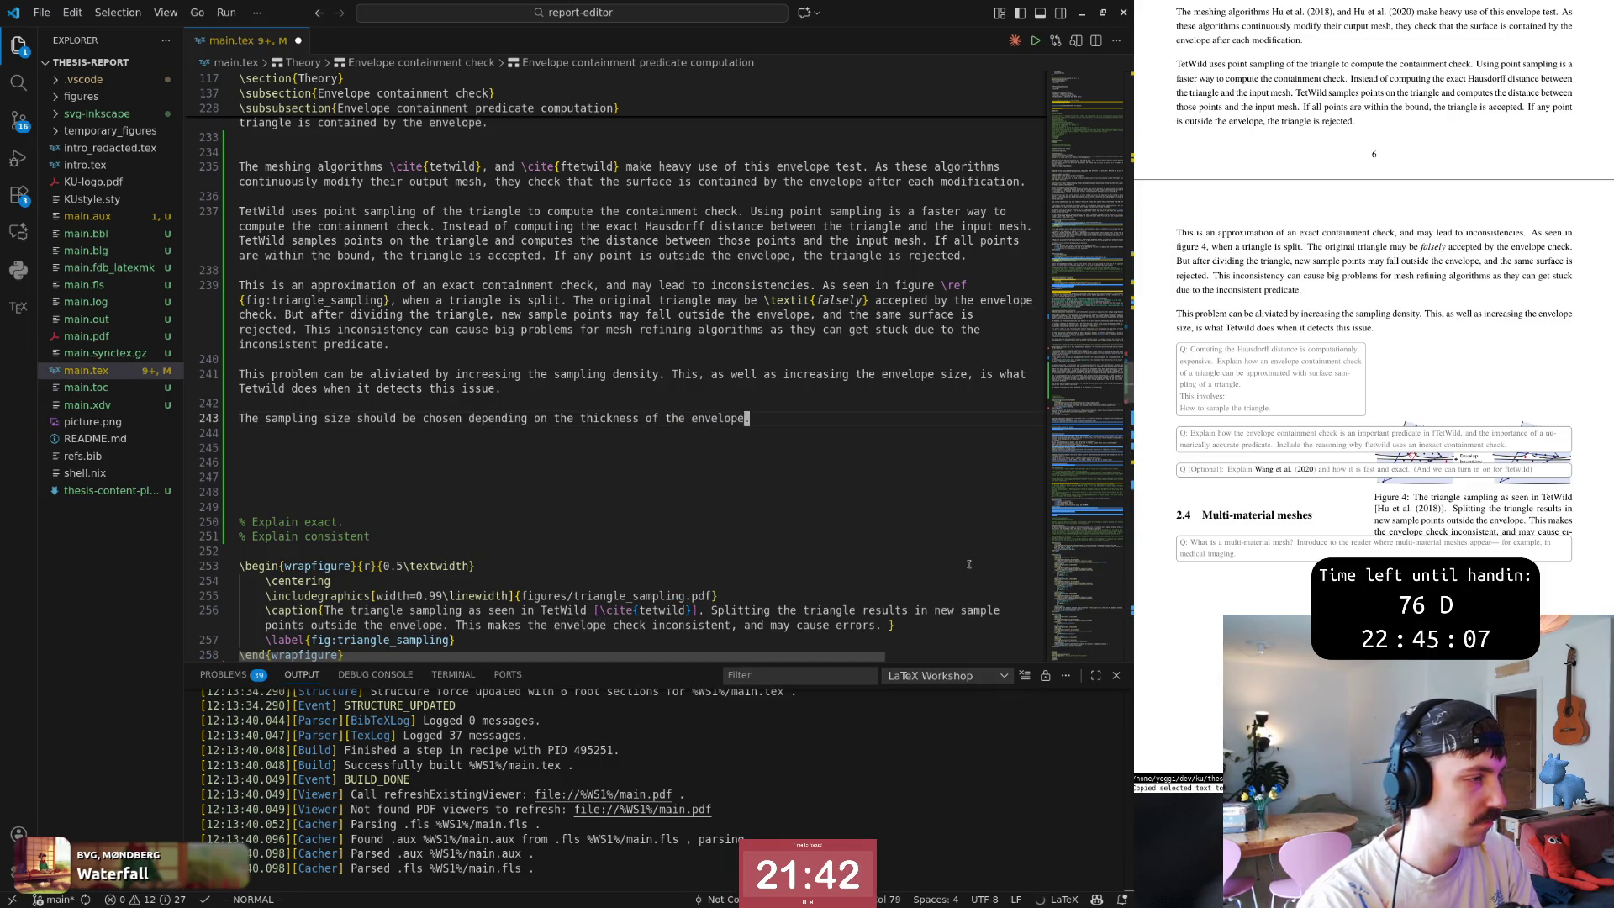
type("a.")
key("Escape")
Check the word 'size' and resume writing at the end of line 243.
key("0")
key("w")
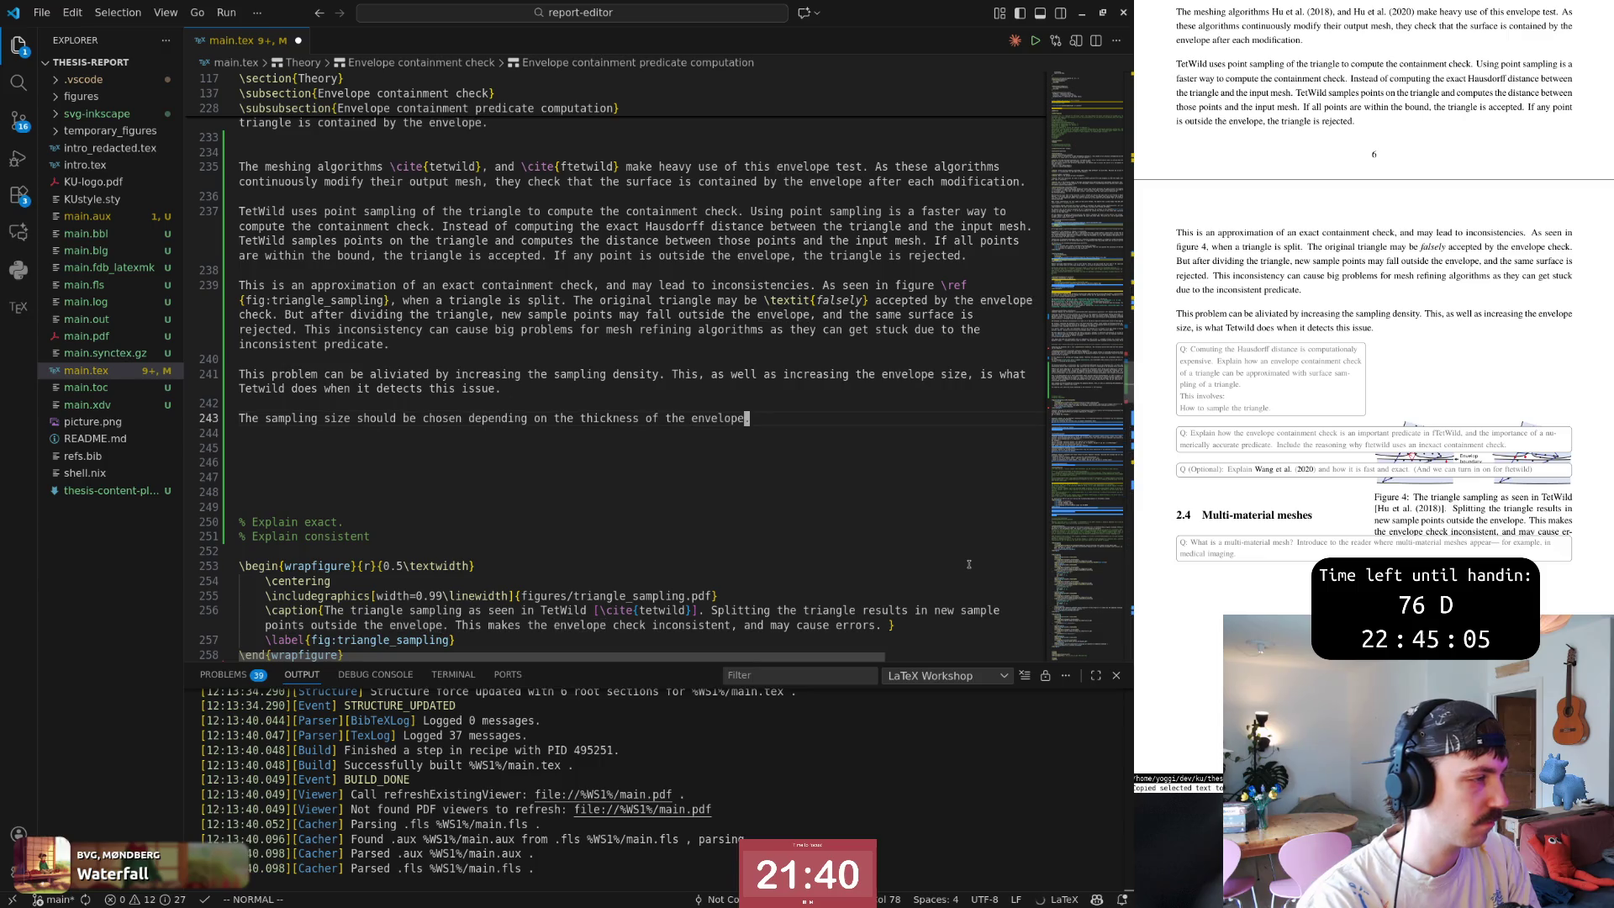
key("e")
key("e")
key("l")
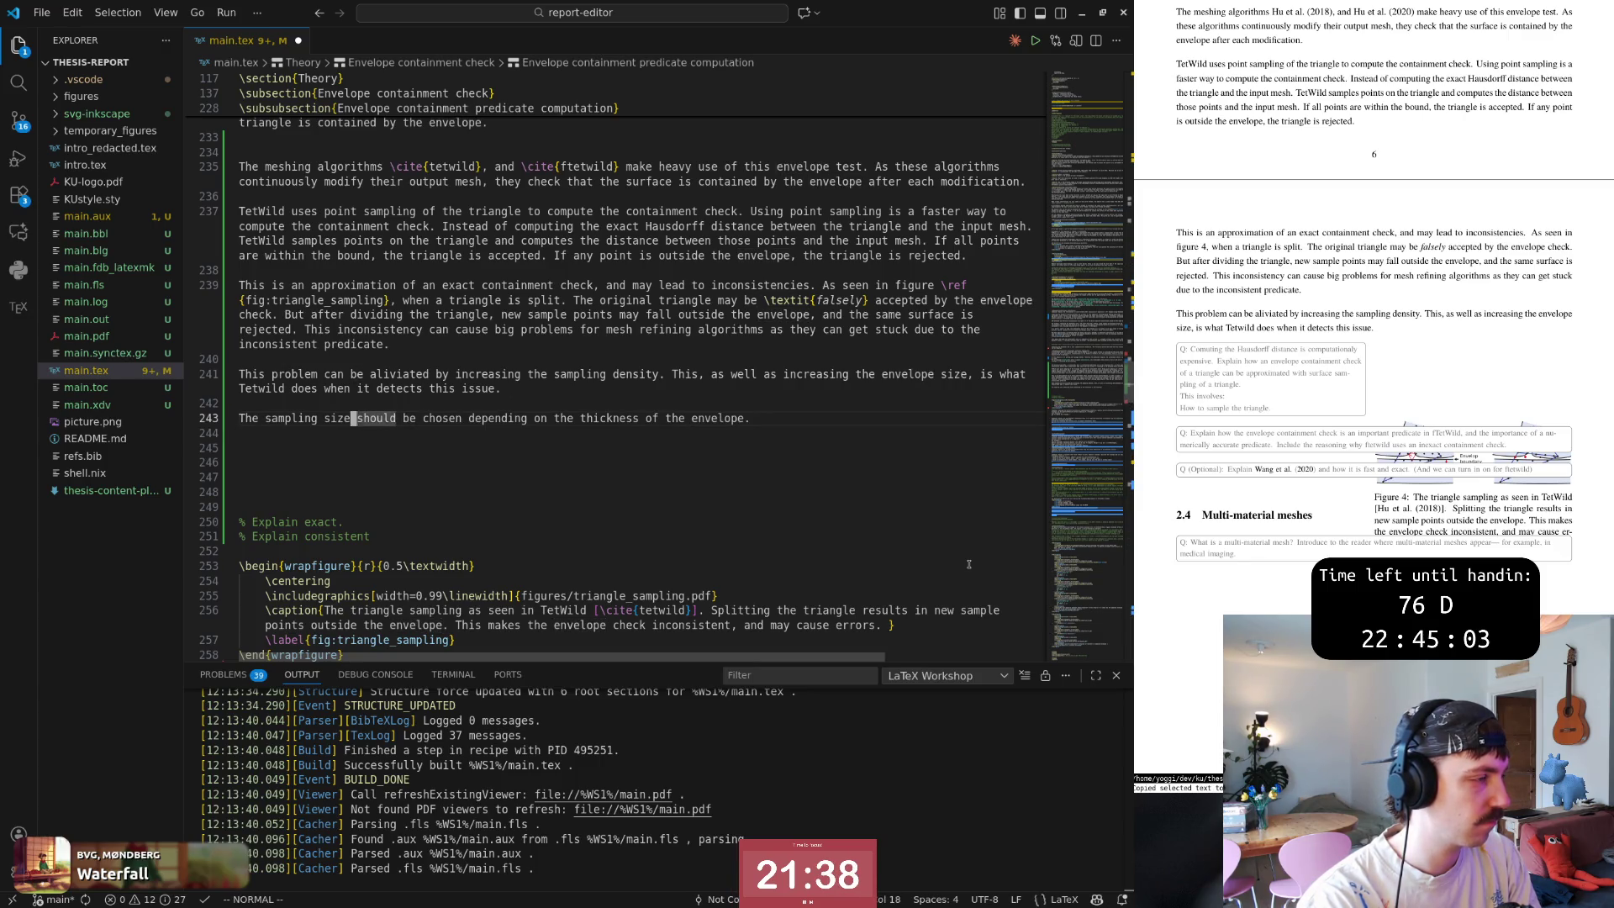
key("A")
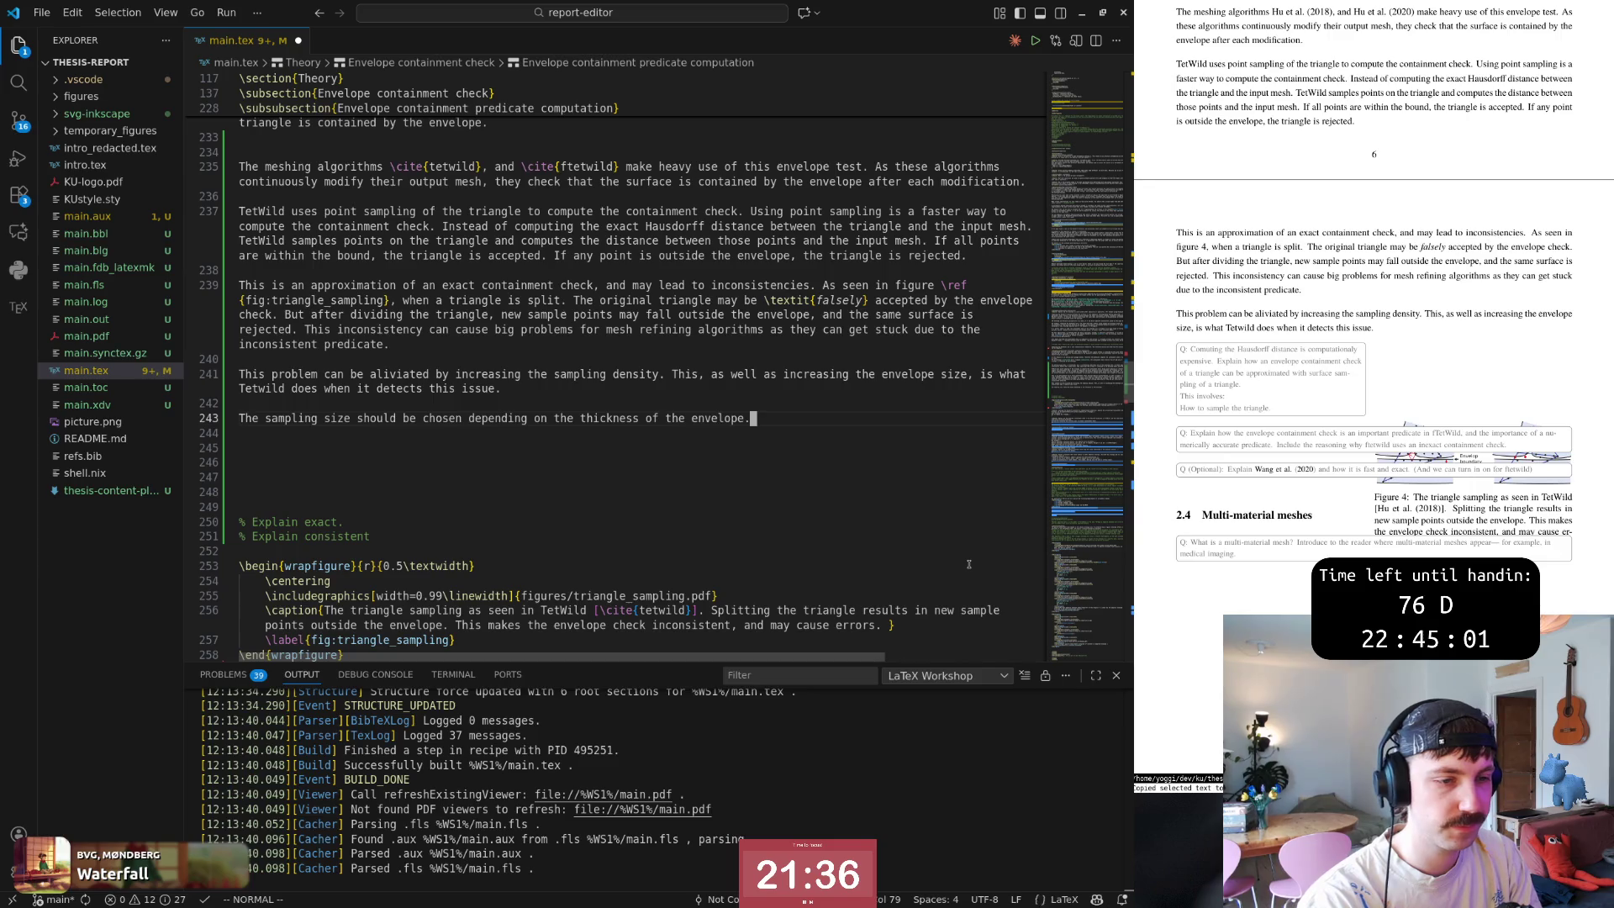
key("Escape")
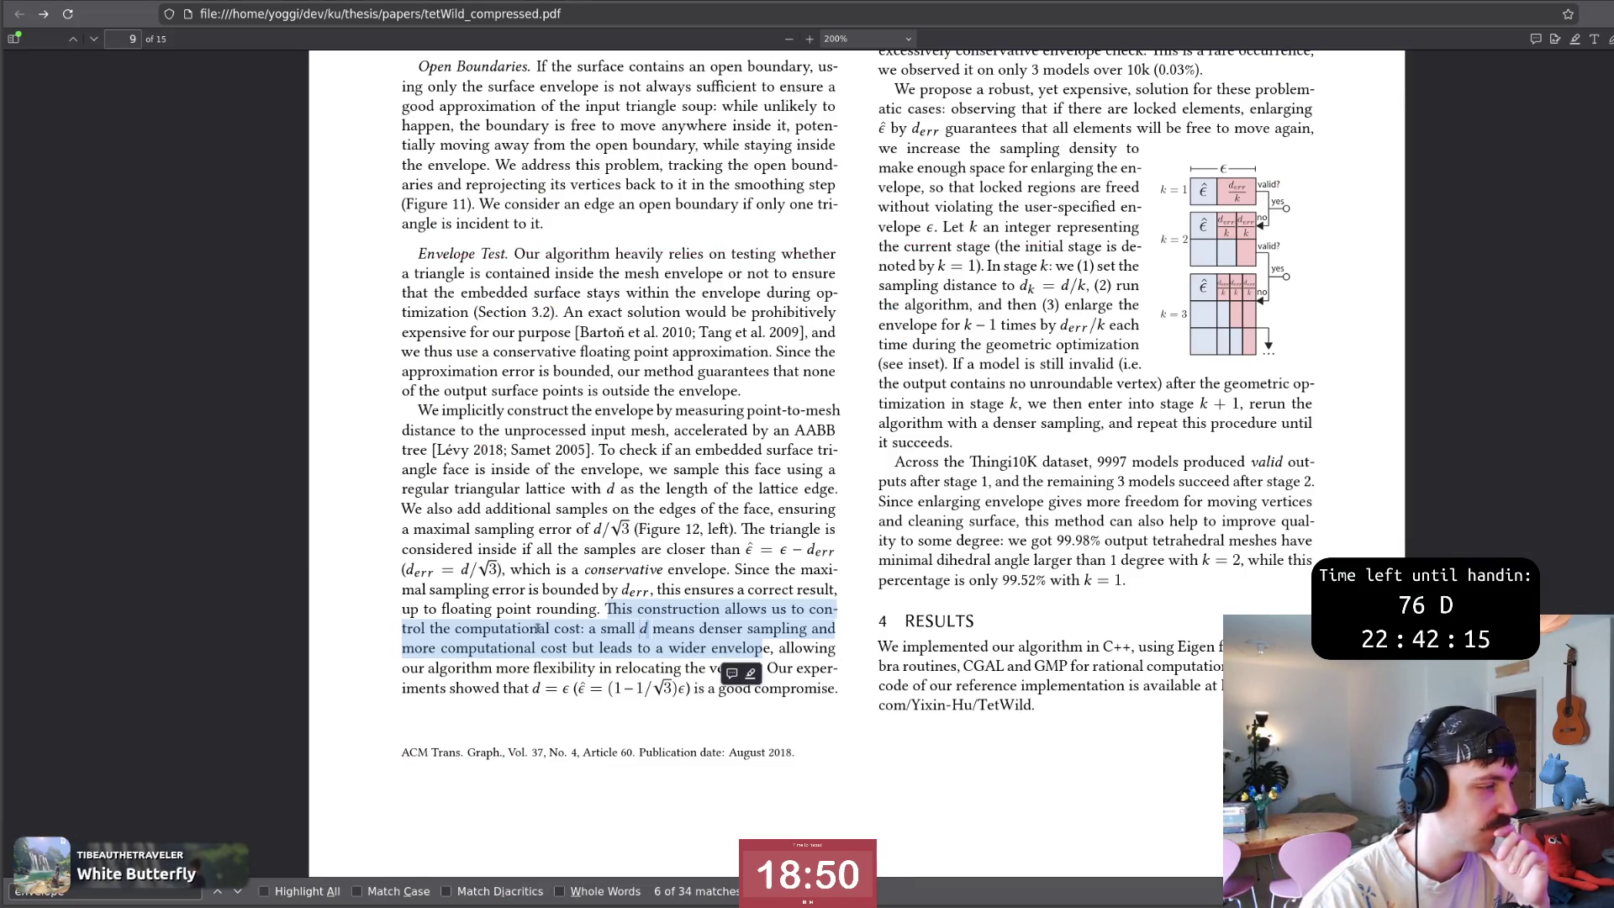
Read the Envelope Test passage, highlighting the 'd is a good compromise' sentence and the sampling-distance formula, then return to main.tex.
left_click(627, 628)
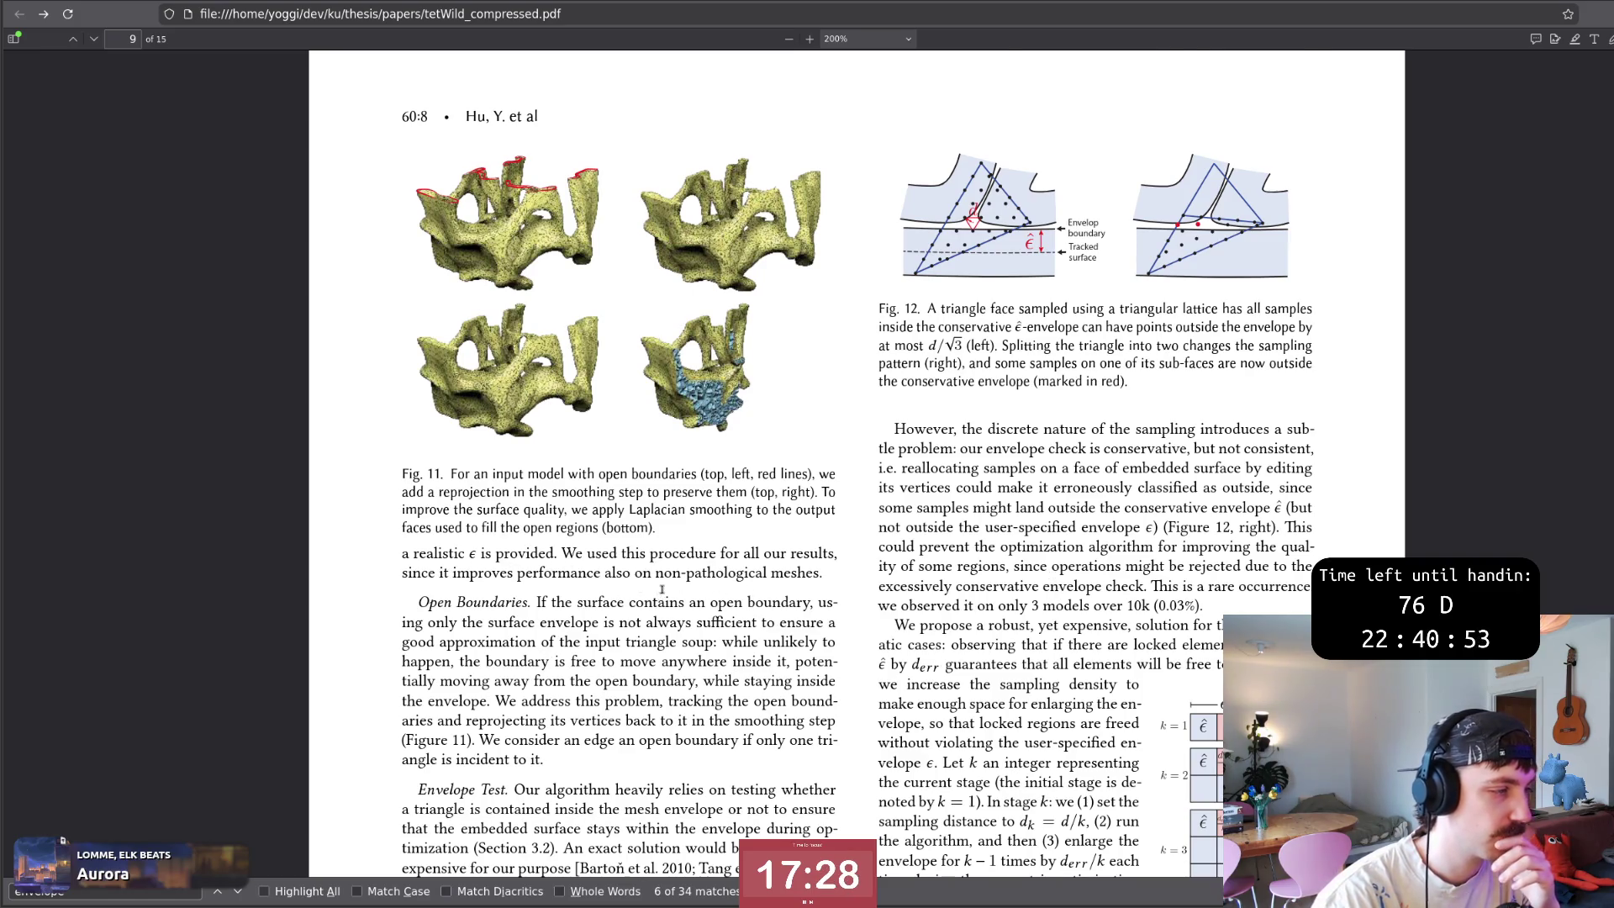
scroll(661, 589, "down", 8)
left_click_drag(607, 609, 753, 683)
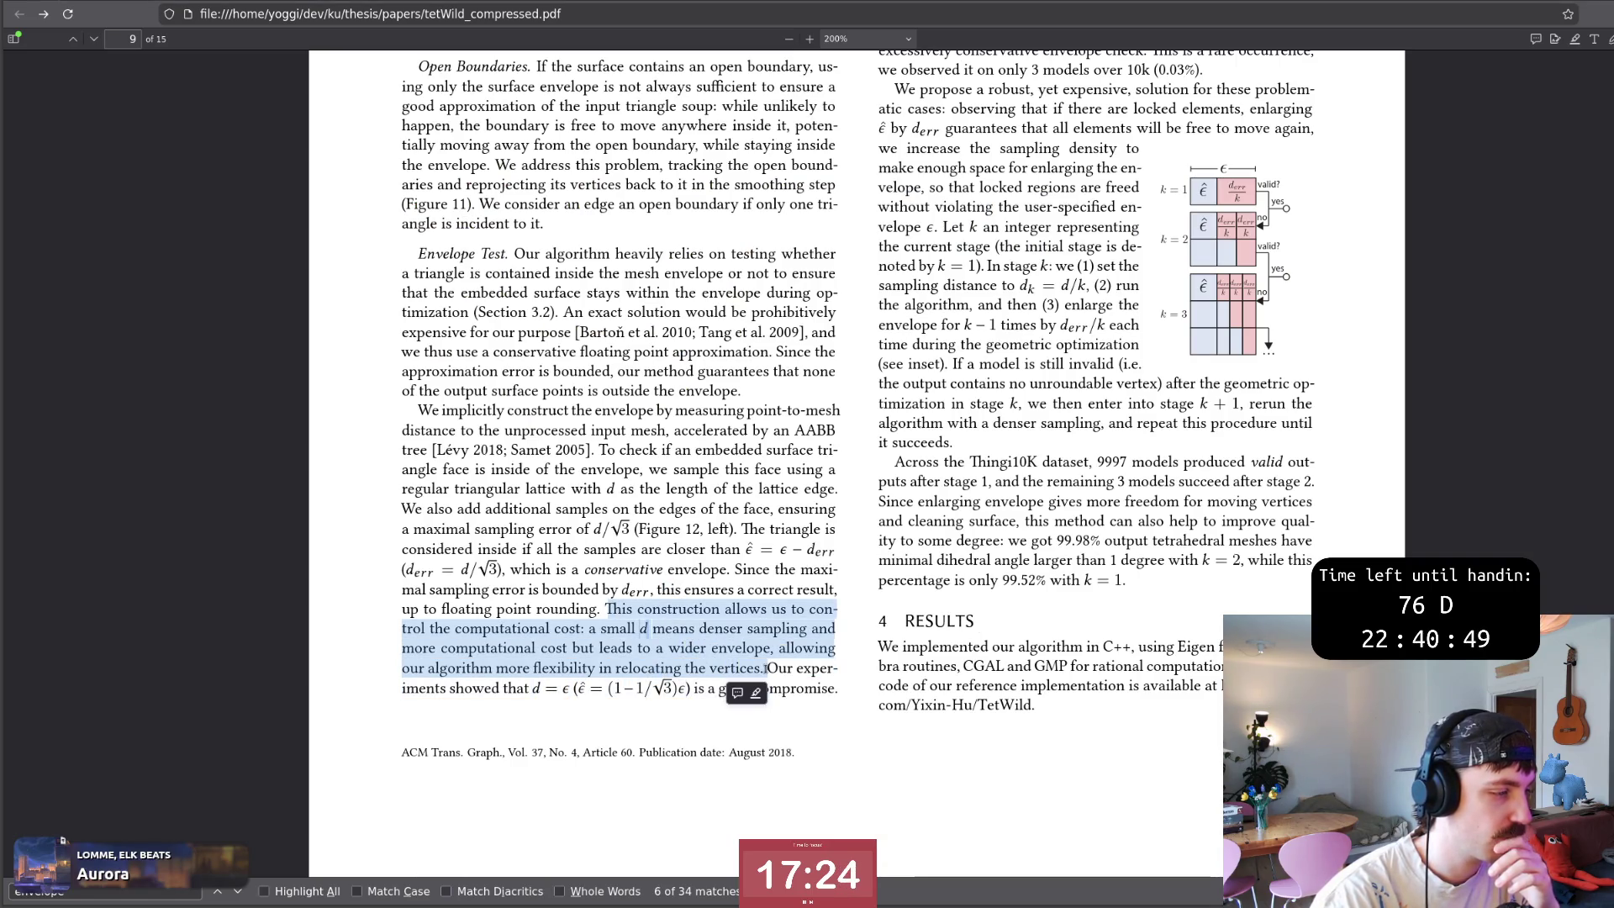
left_click(768, 669)
mouse_move(766, 670)
left_mouse_down()
mouse_move(801, 690)
mouse_move(781, 689)
left_mouse_up()
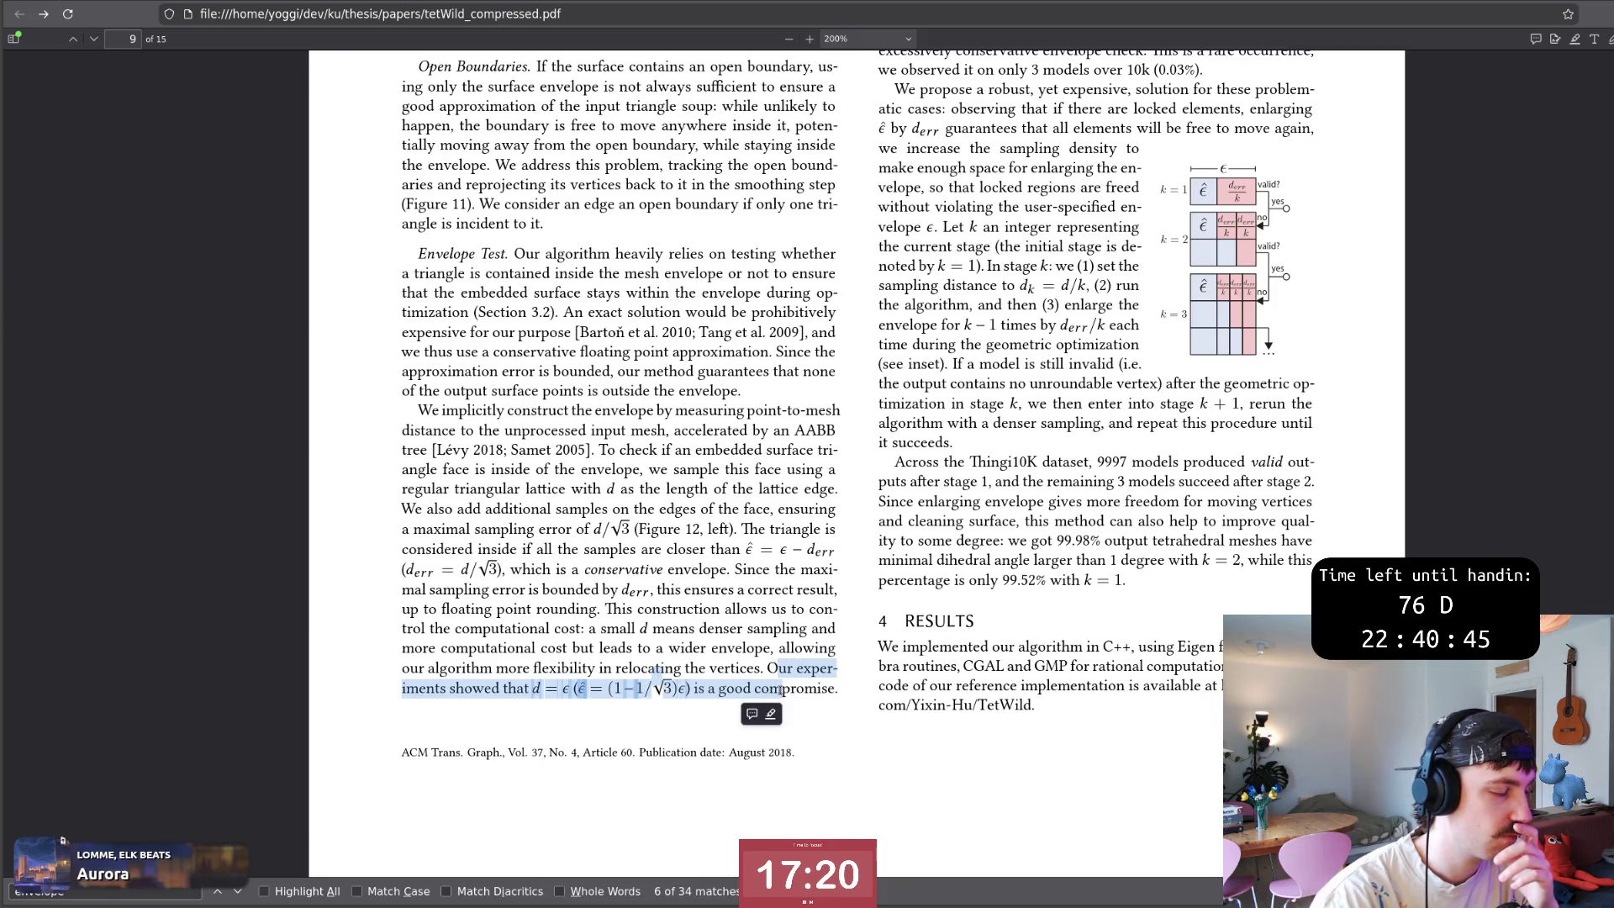
left_click_drag(562, 689, 684, 688)
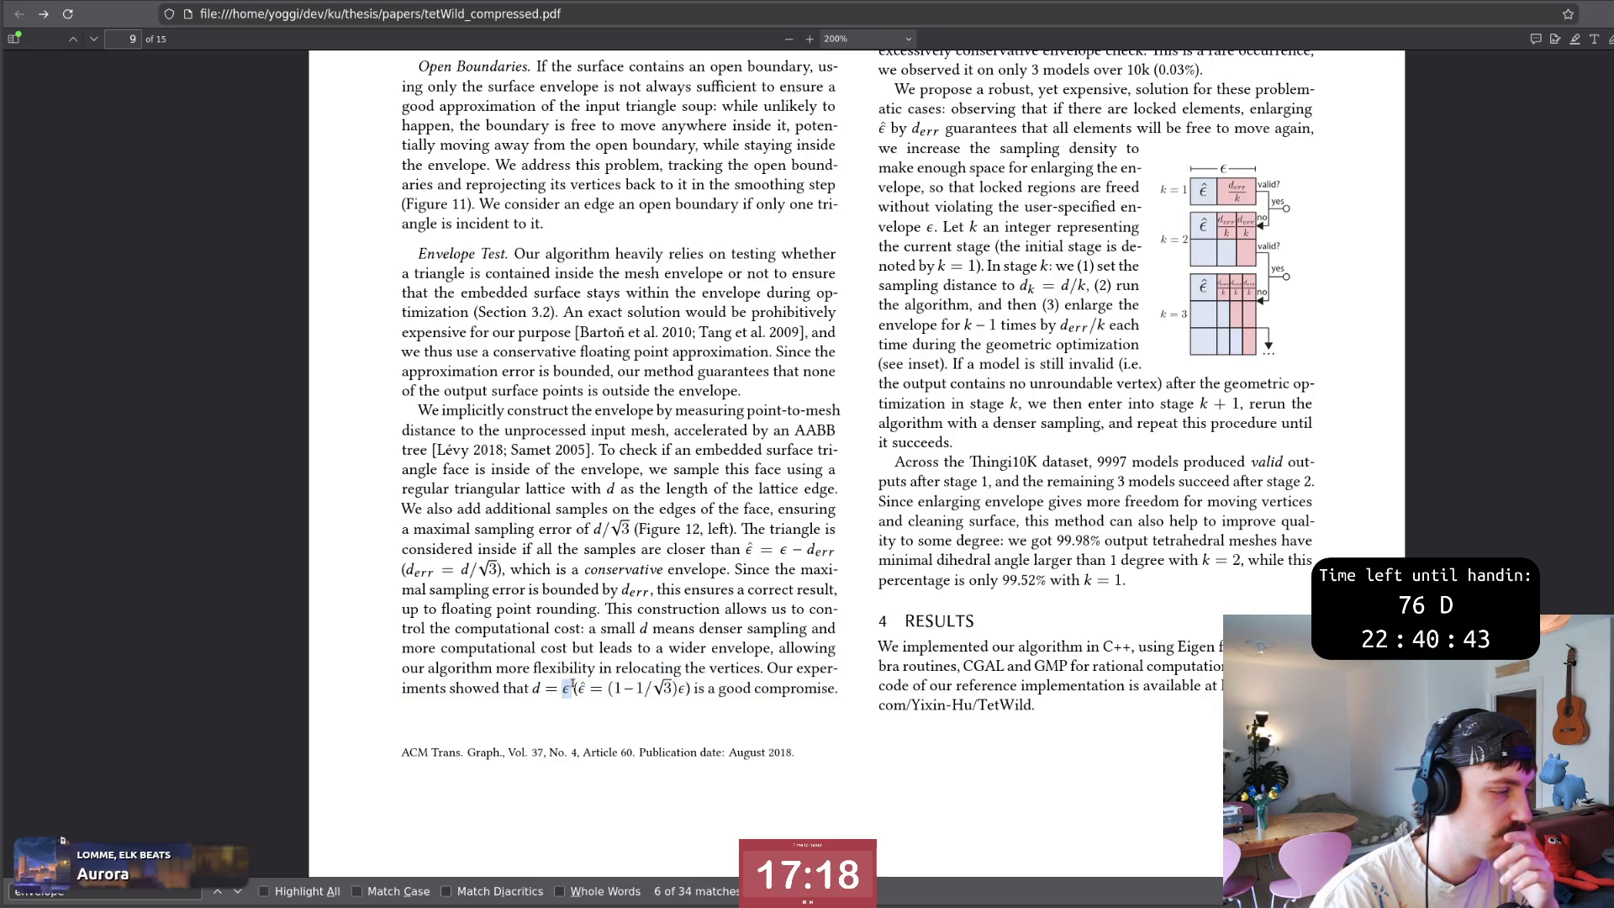
left_click(683, 690)
scroll(783, 528, "up", 1)
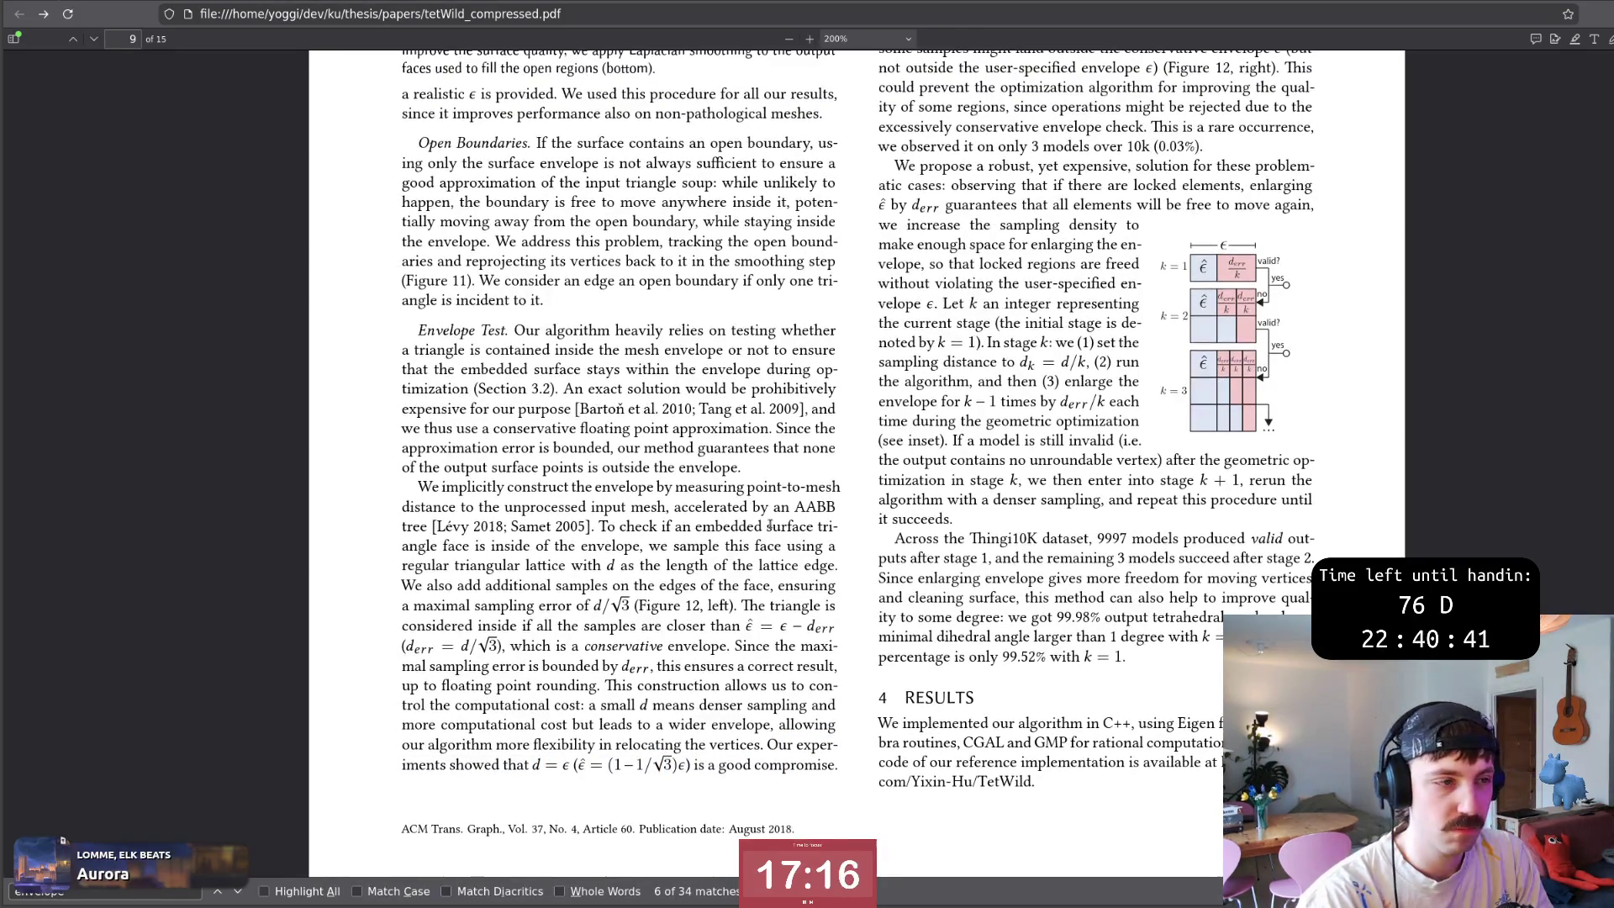
key("alt+Tab")
type("k")
type(":w")
Extend line 243: with a larger envelope fewer sampling points are needed per triangle.
key("Return")
key("j")
key("A")
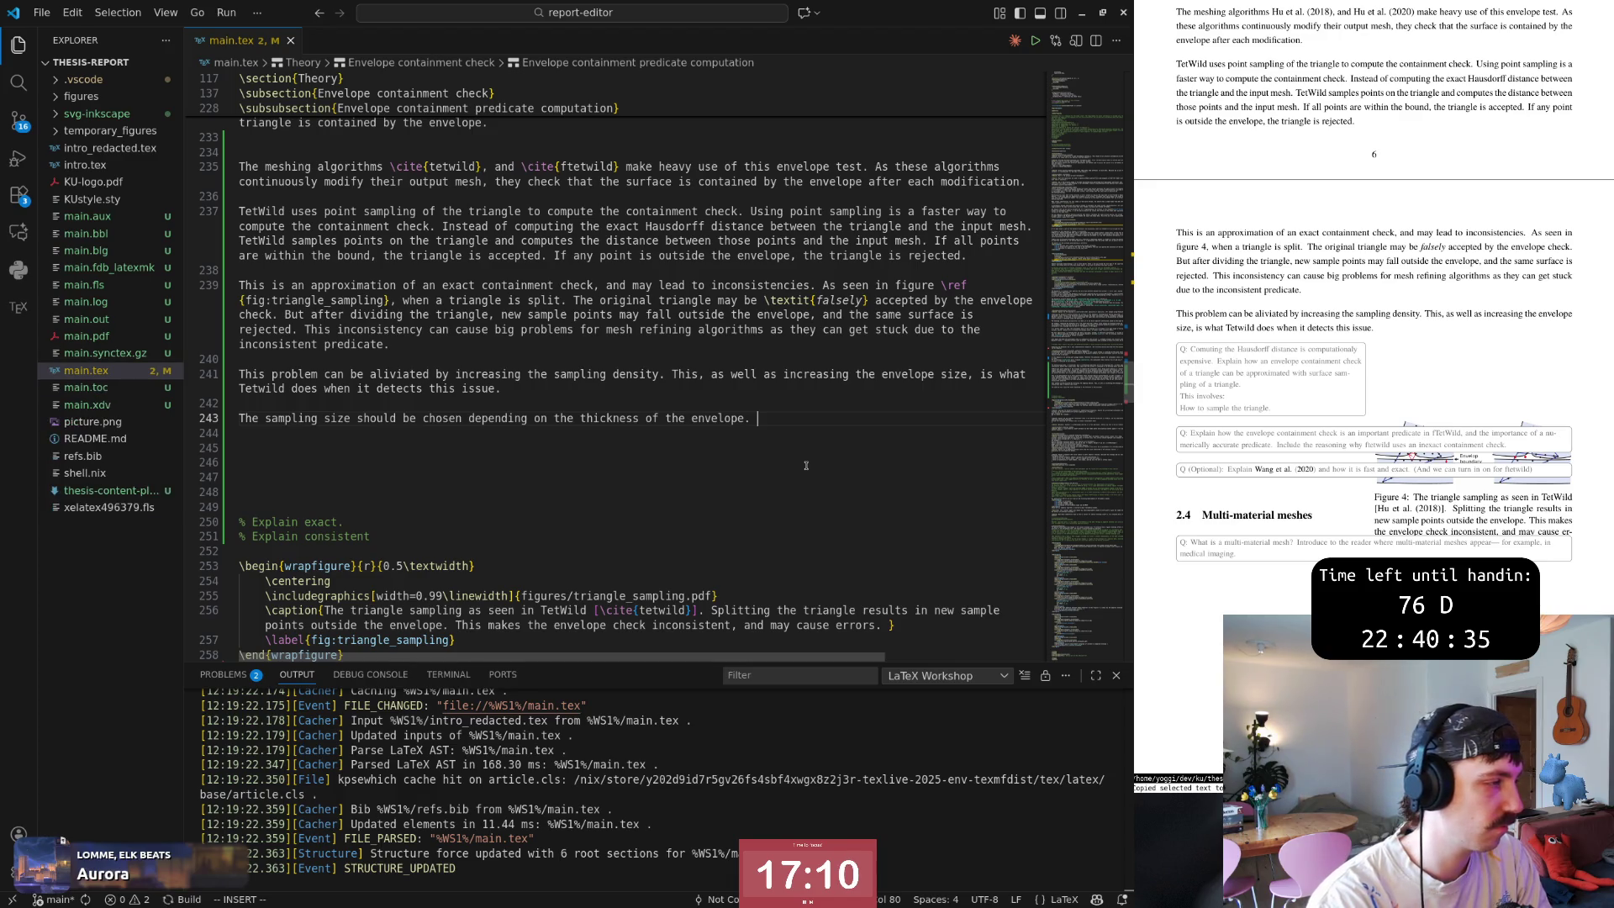
type("Th")
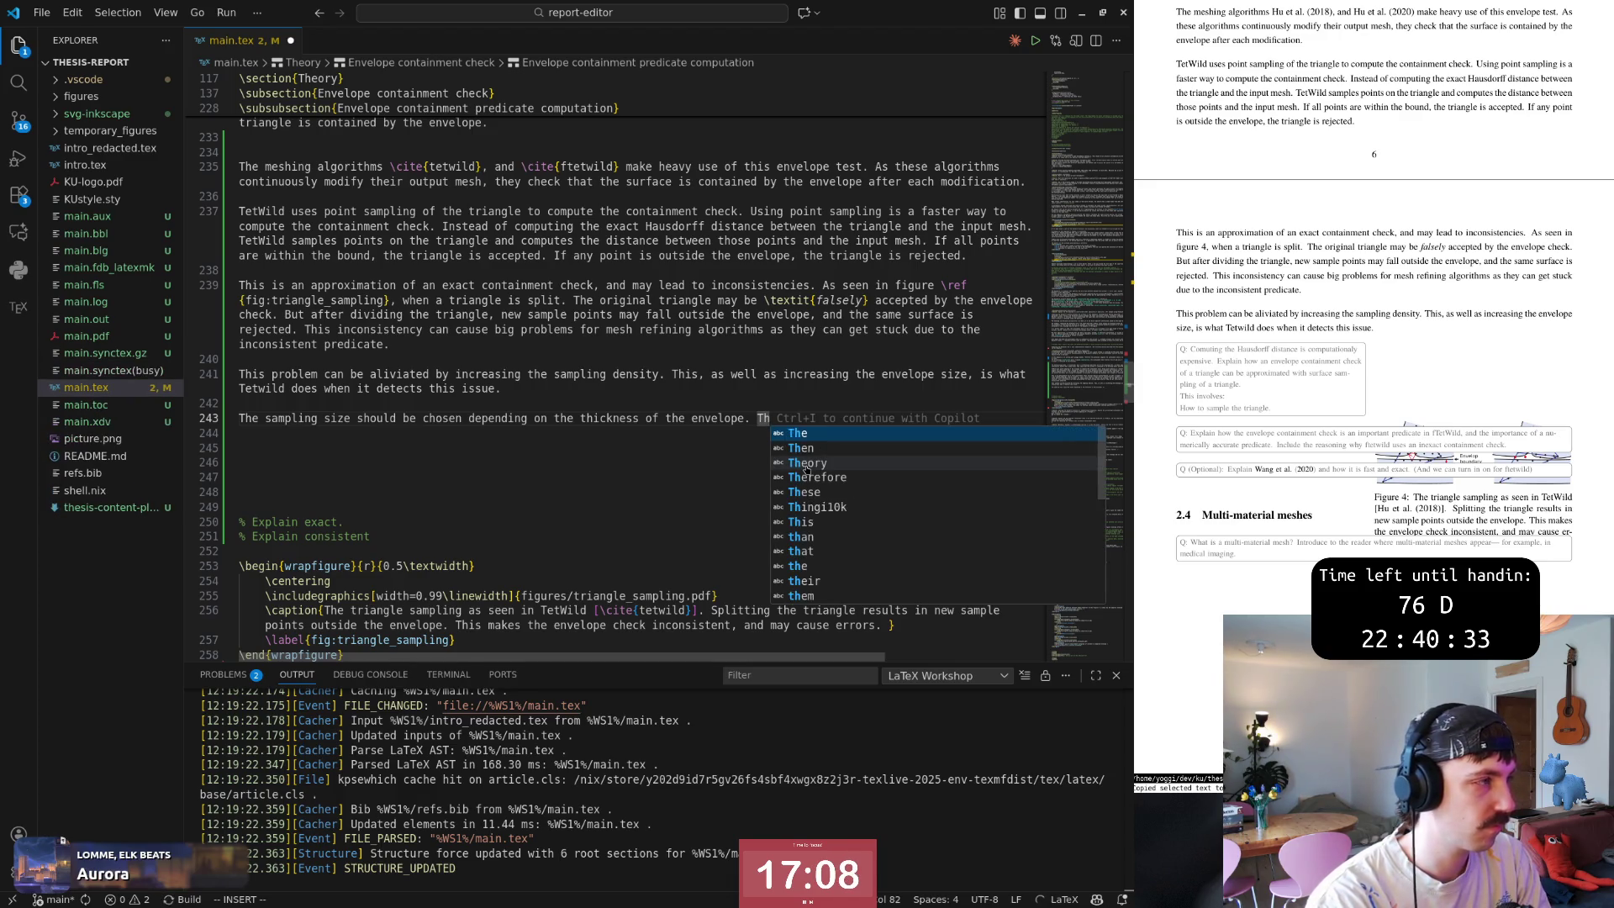
type("e sampling ")
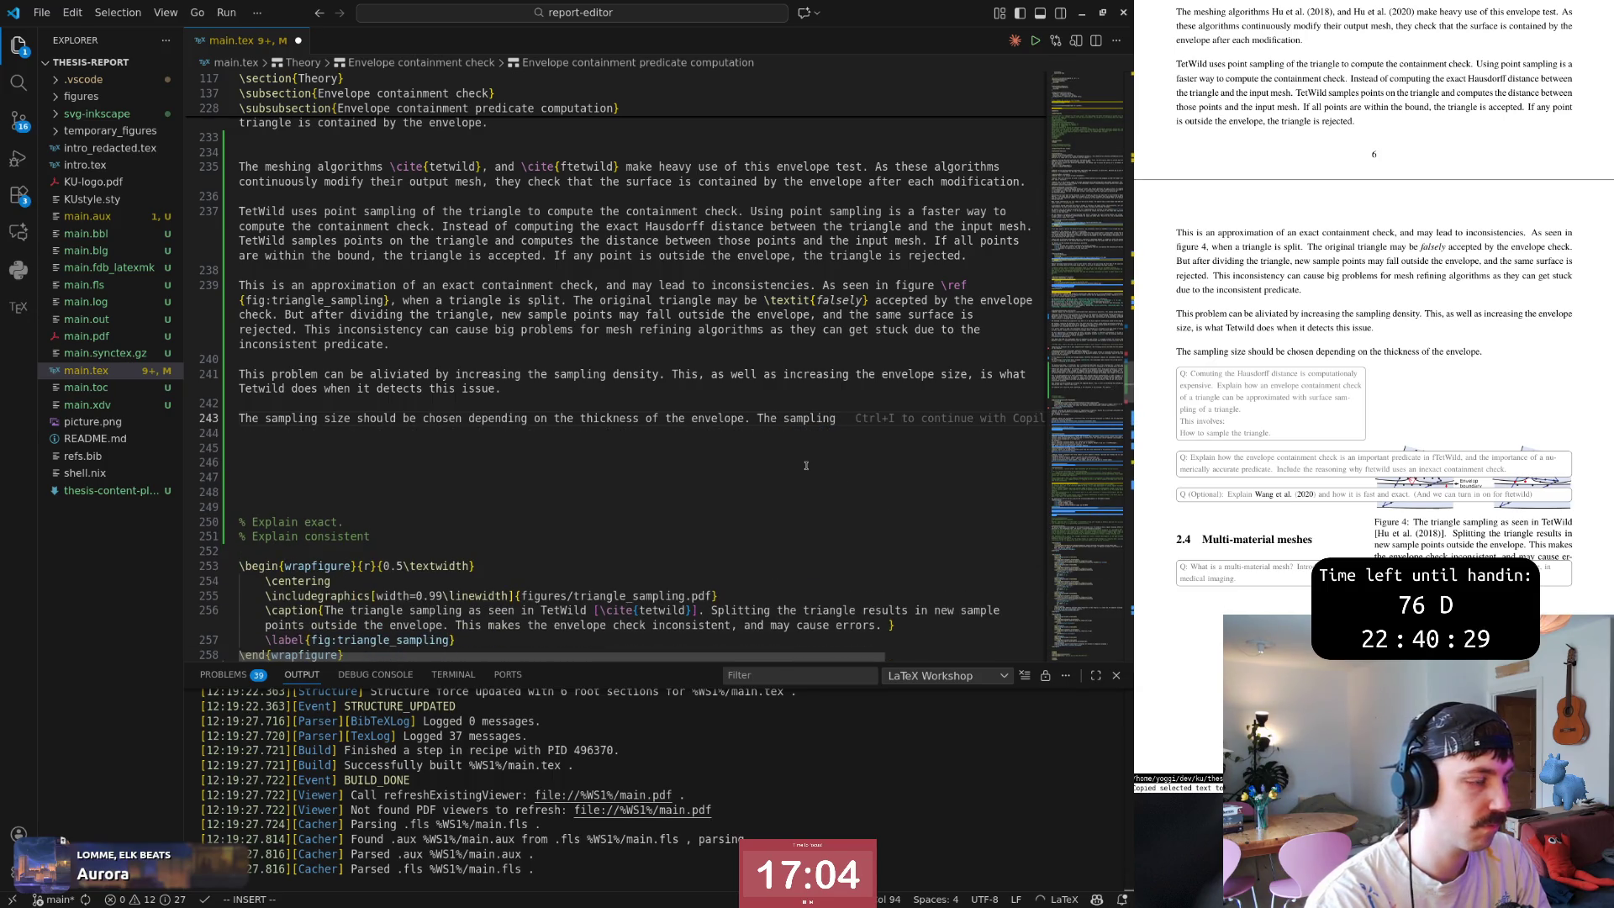
type("approa")
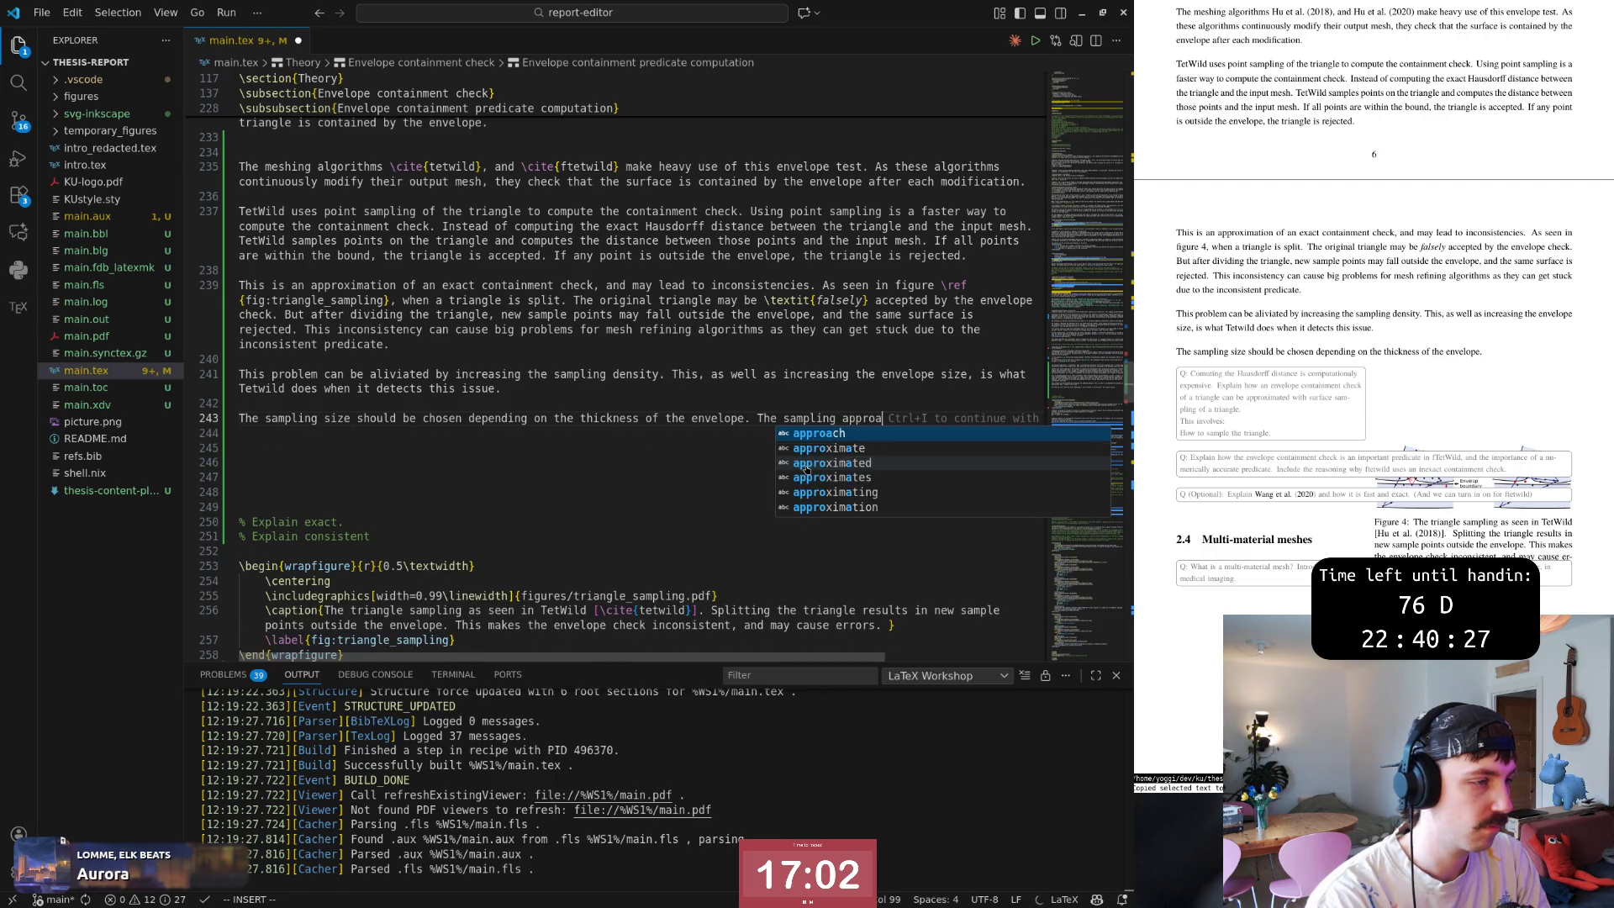
type("ch benefits from a")
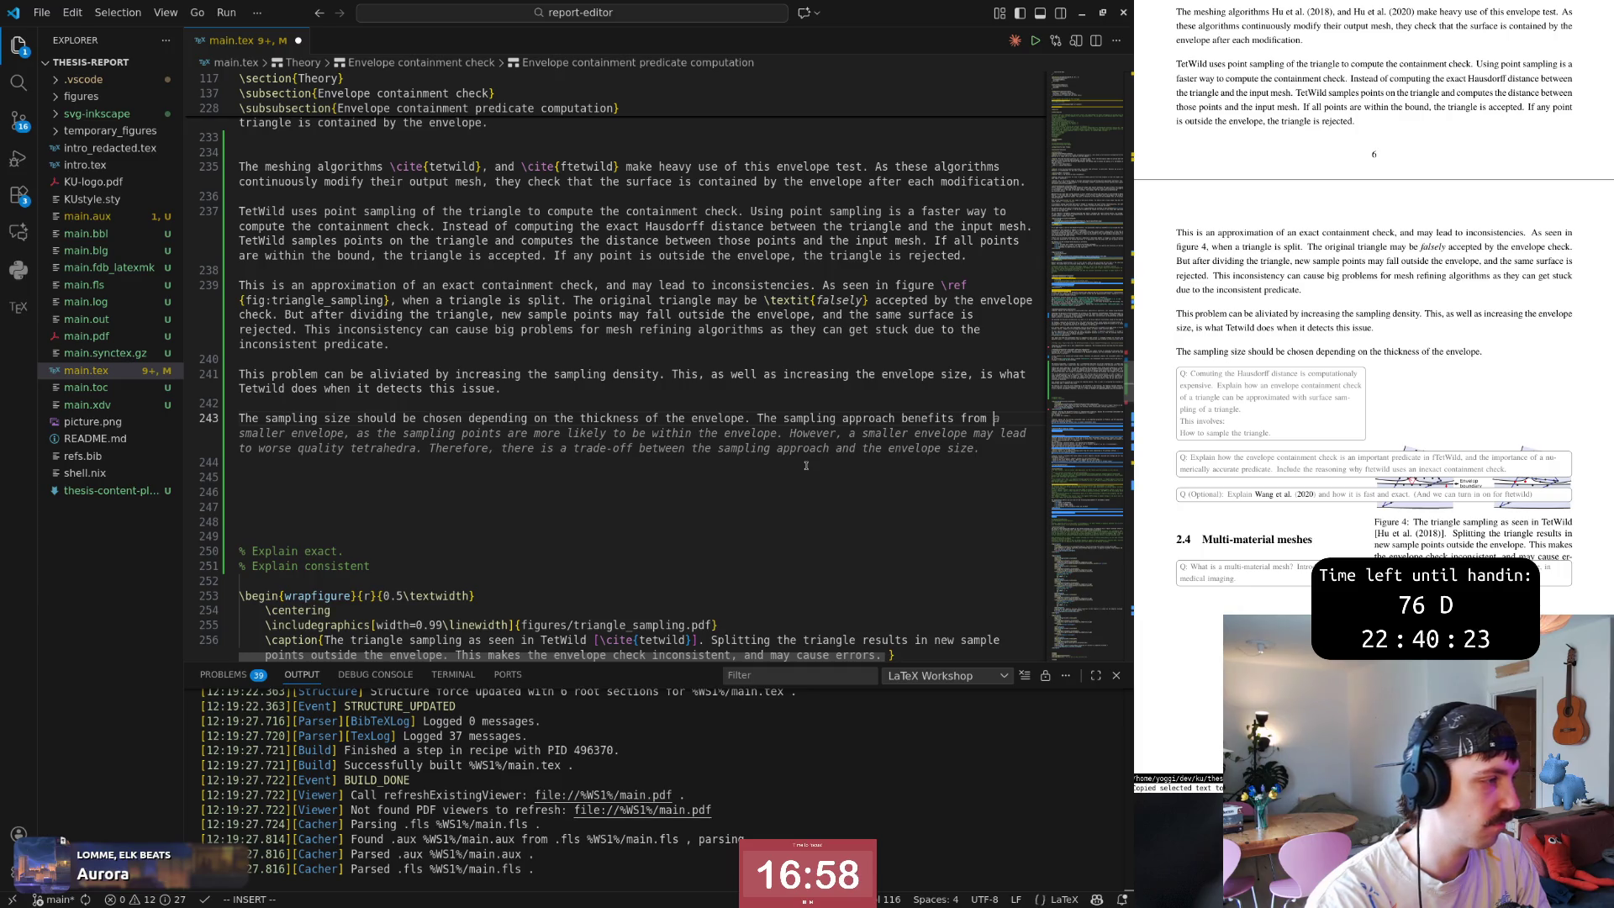
key("BackSpace")
type("having ")
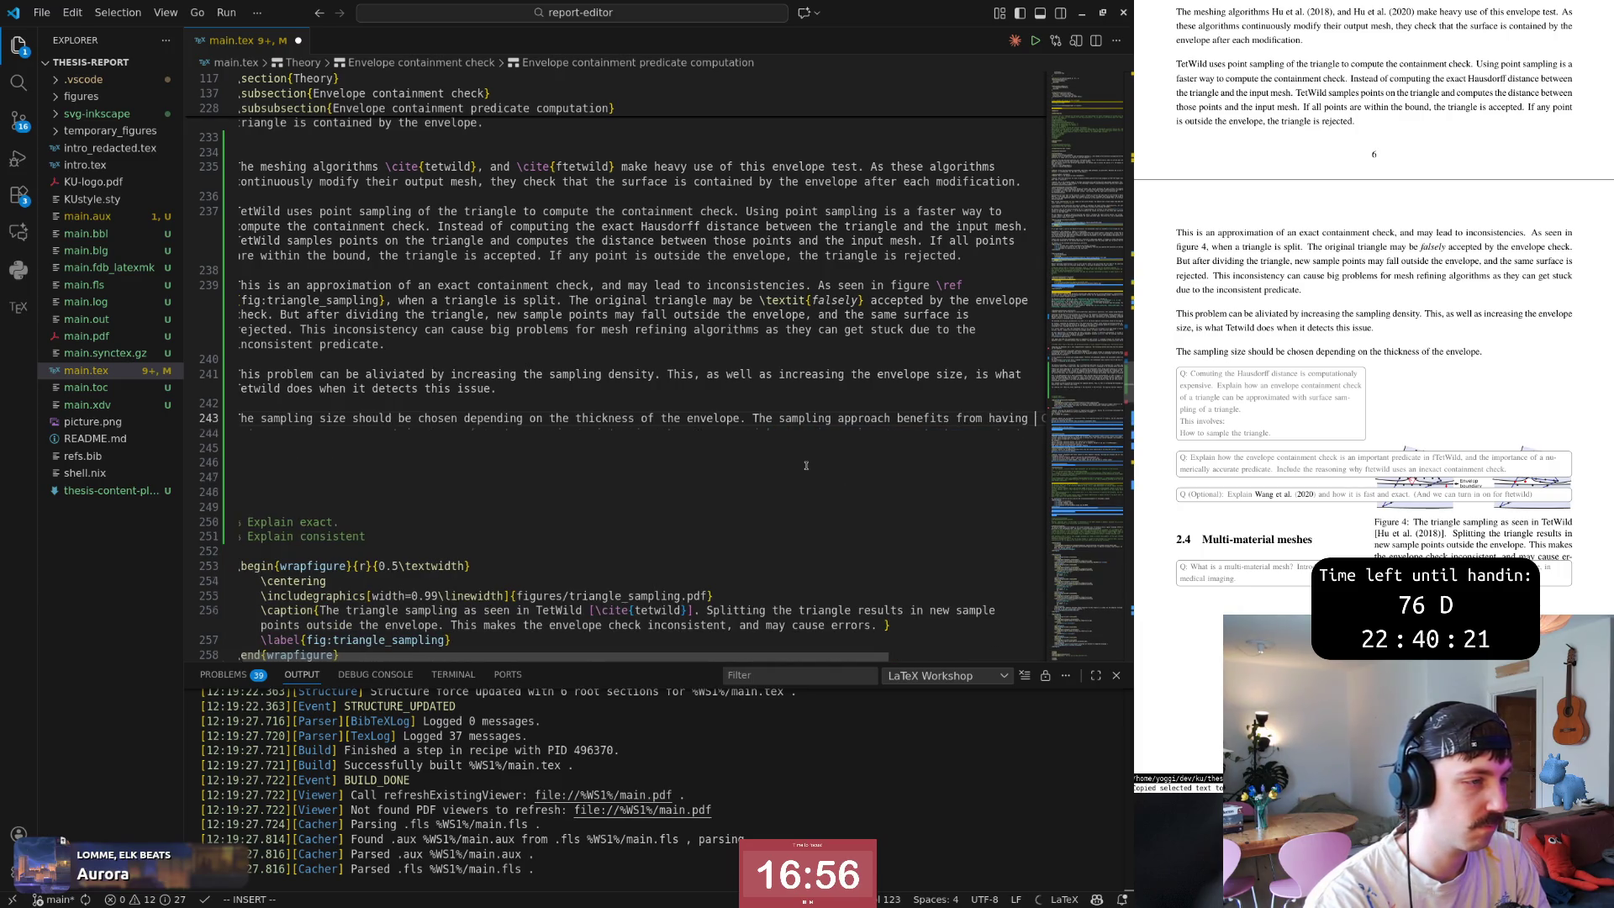
type("a larger envelope, ")
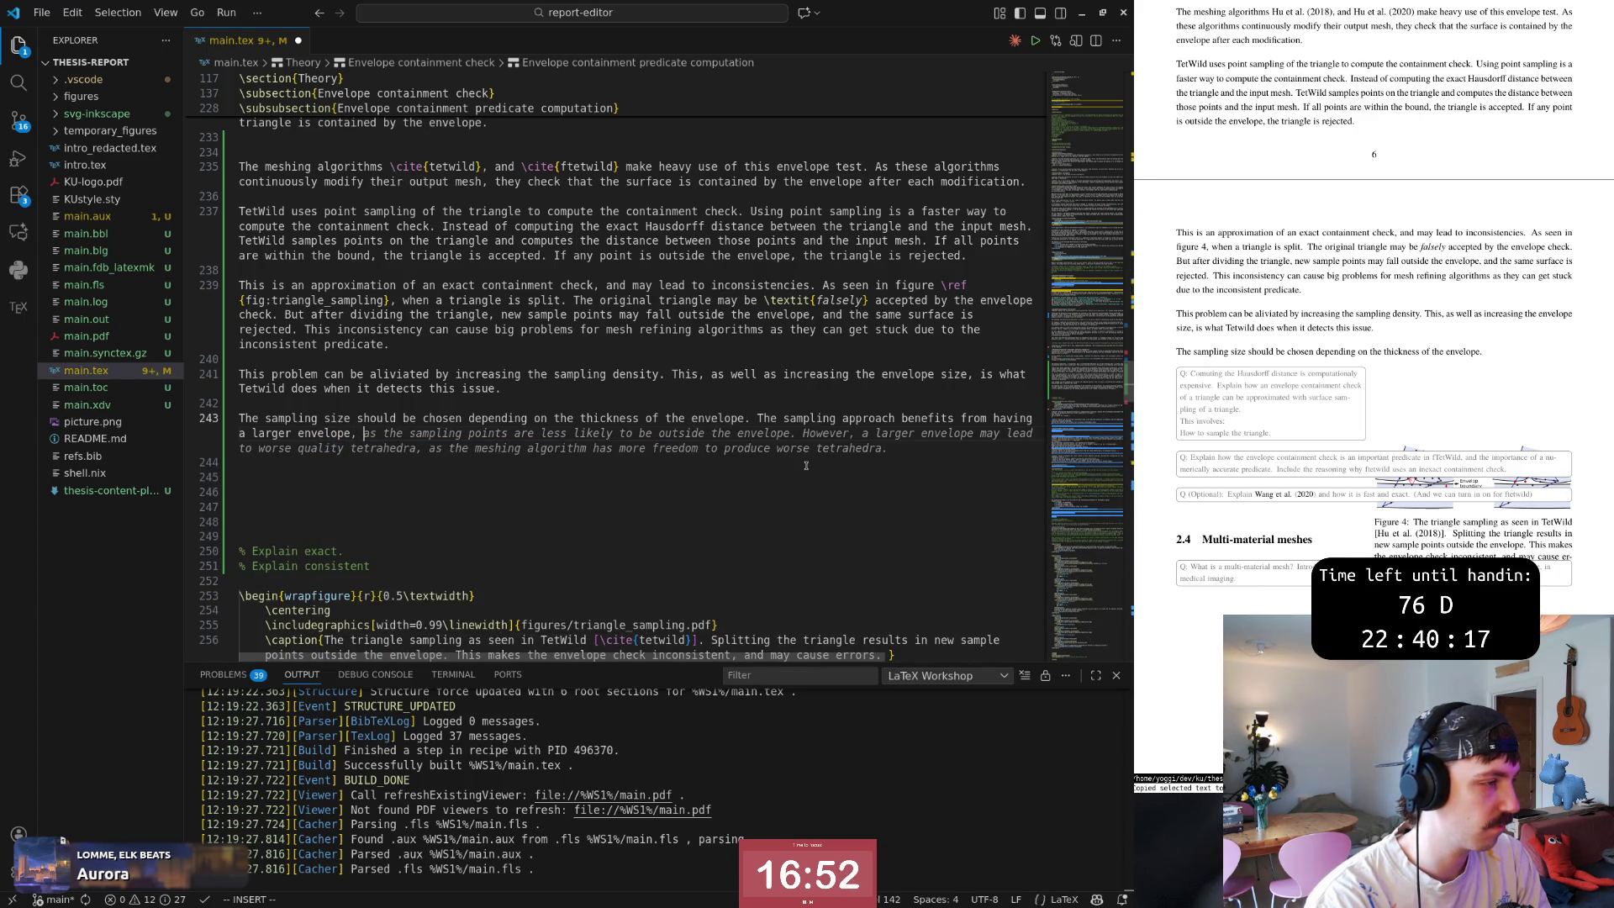
type("as the sampling points")
key("Escape")
key("b")
key("b")
key("l")
key("C")
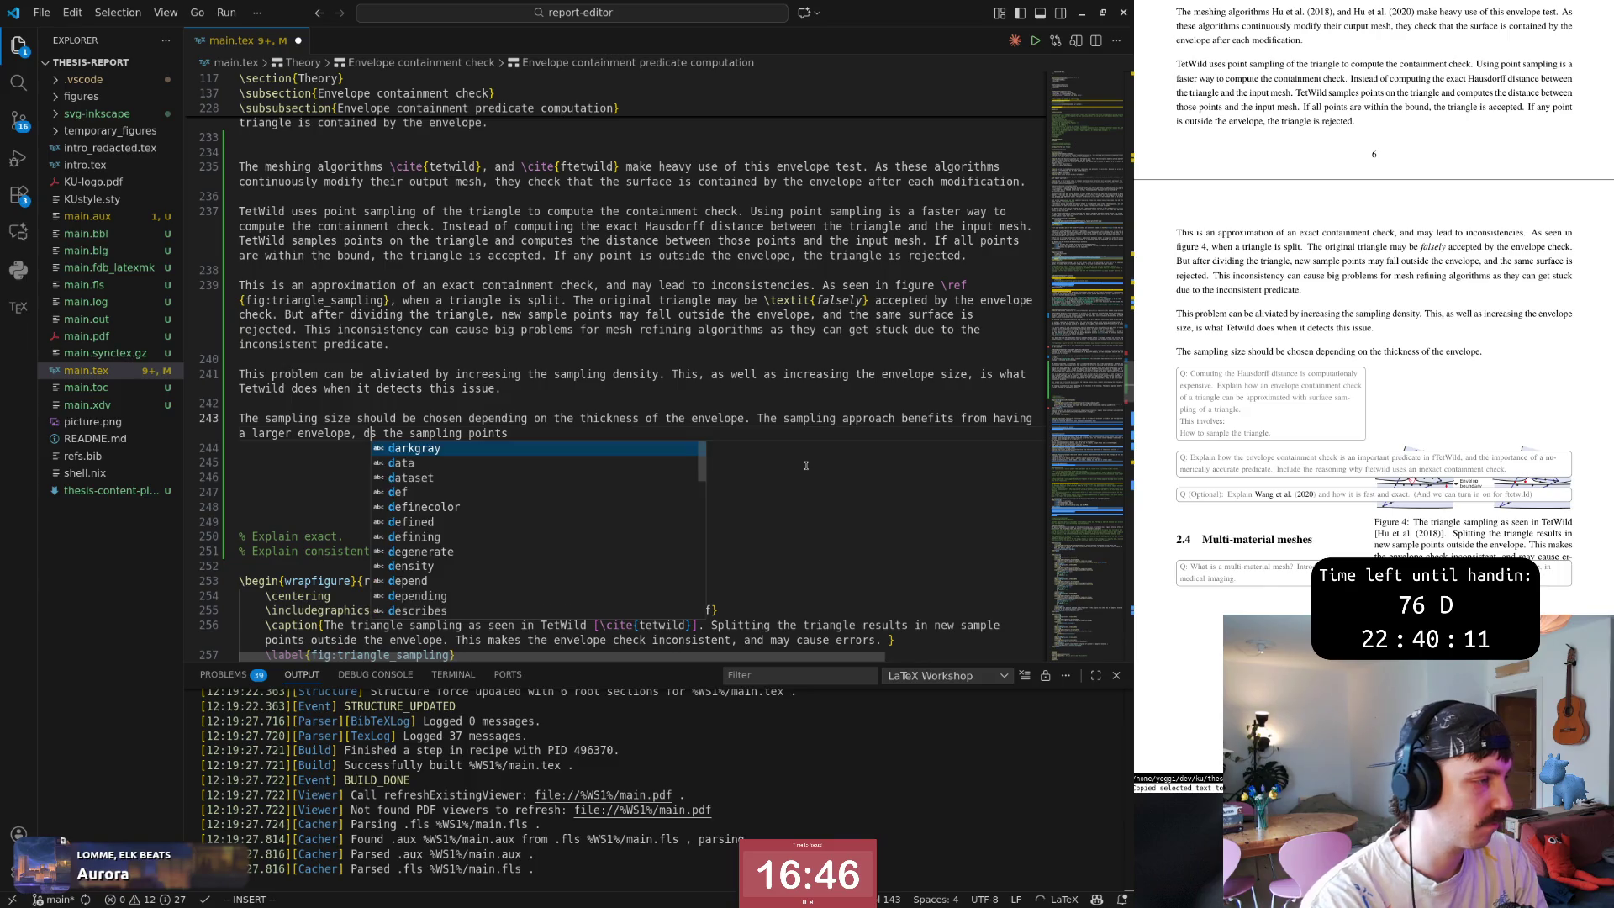
type("s fewer")
type("le points are needed per triangle.")
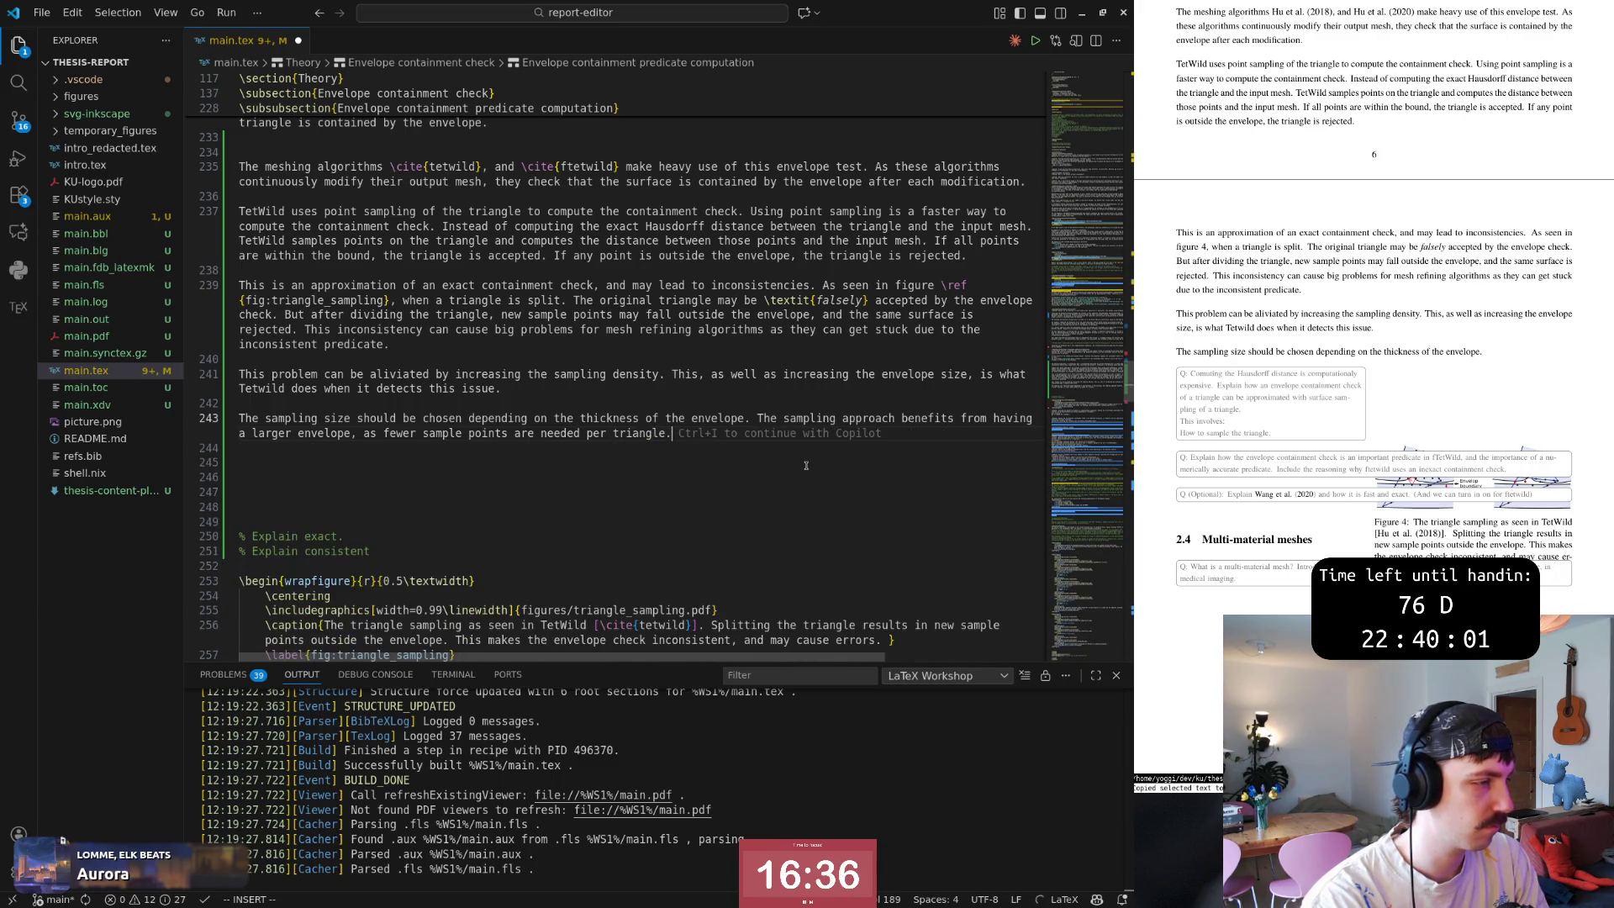
key("Escape")
Revise the wording, changing 'larger' to 'large' around 'envelope'.
key("b")
key("b")
key("b")
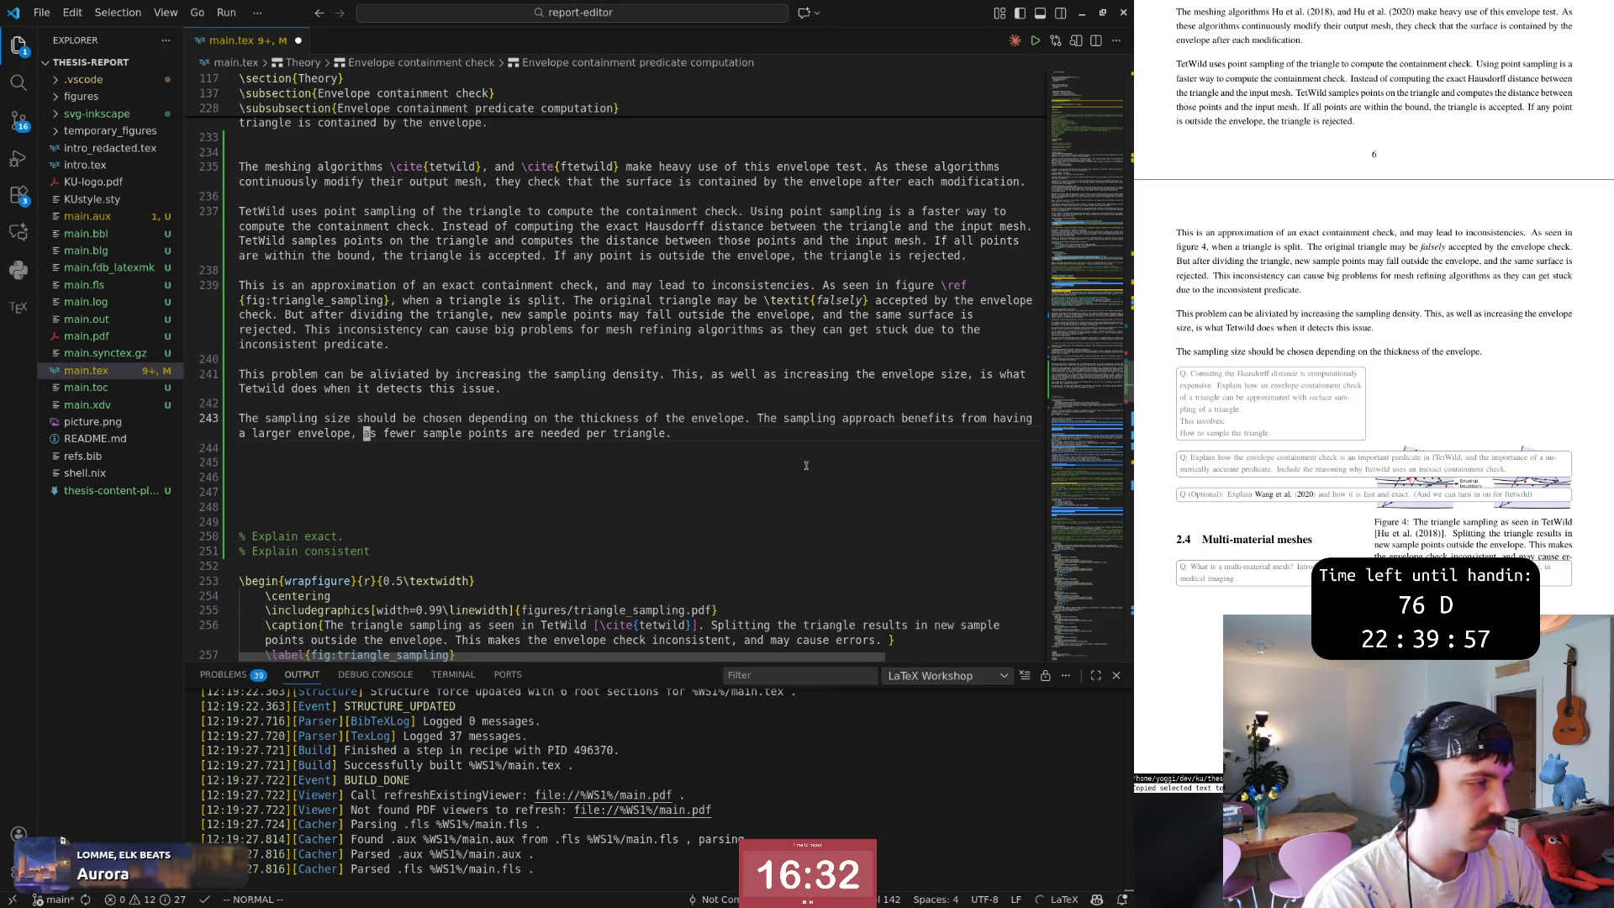
key("w")
key("w")
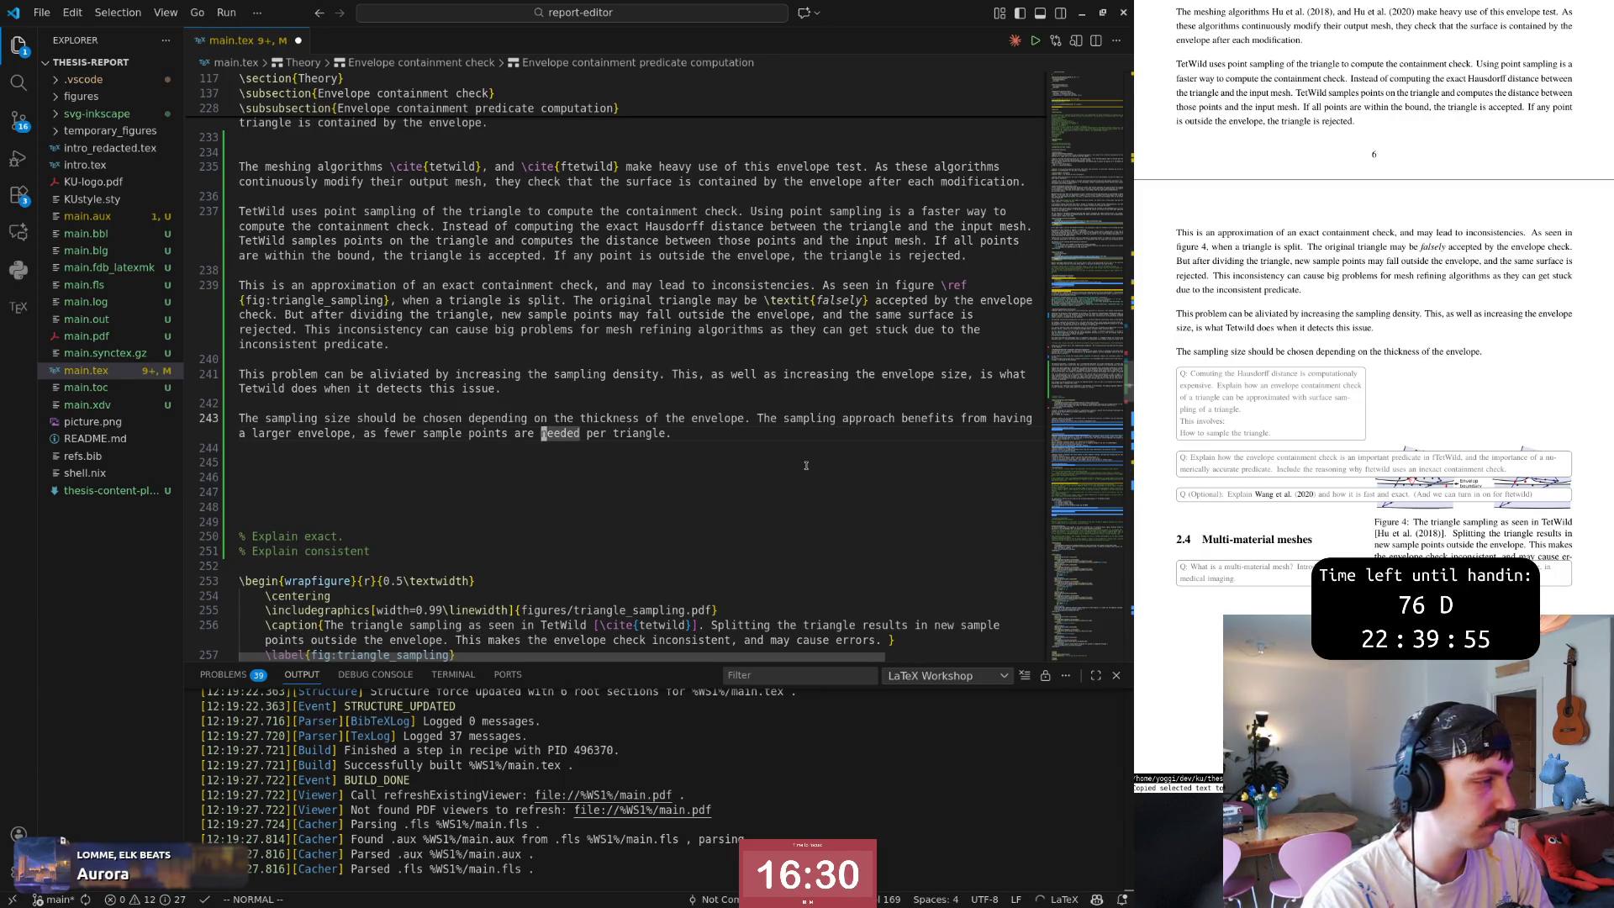
key("b")
key("b")
key("b")
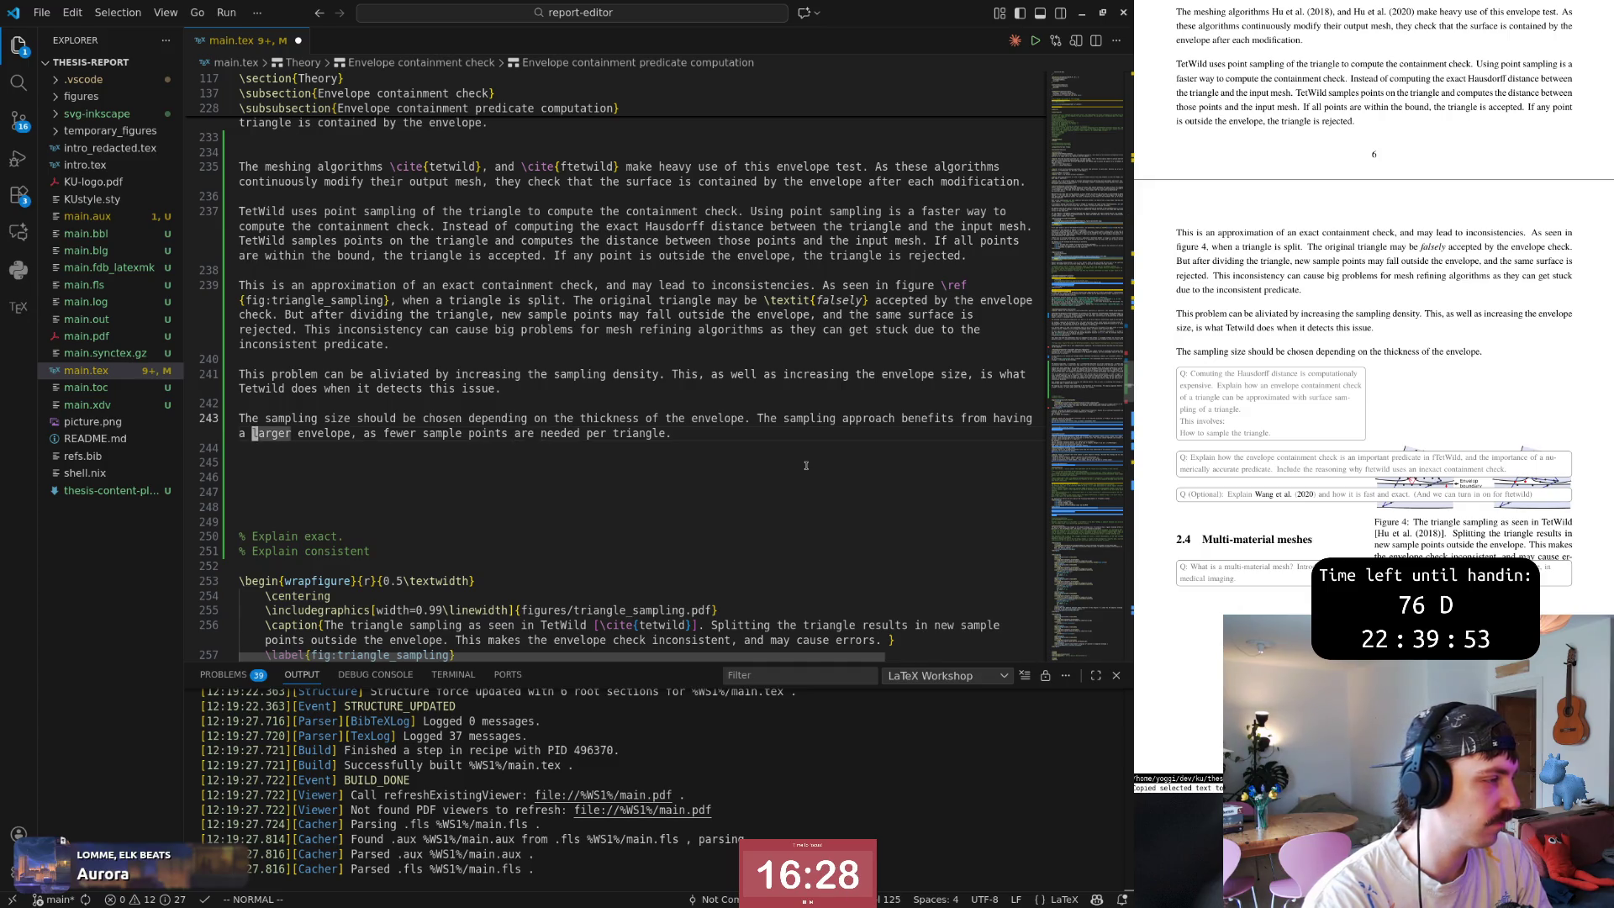
key("x")
key("e")
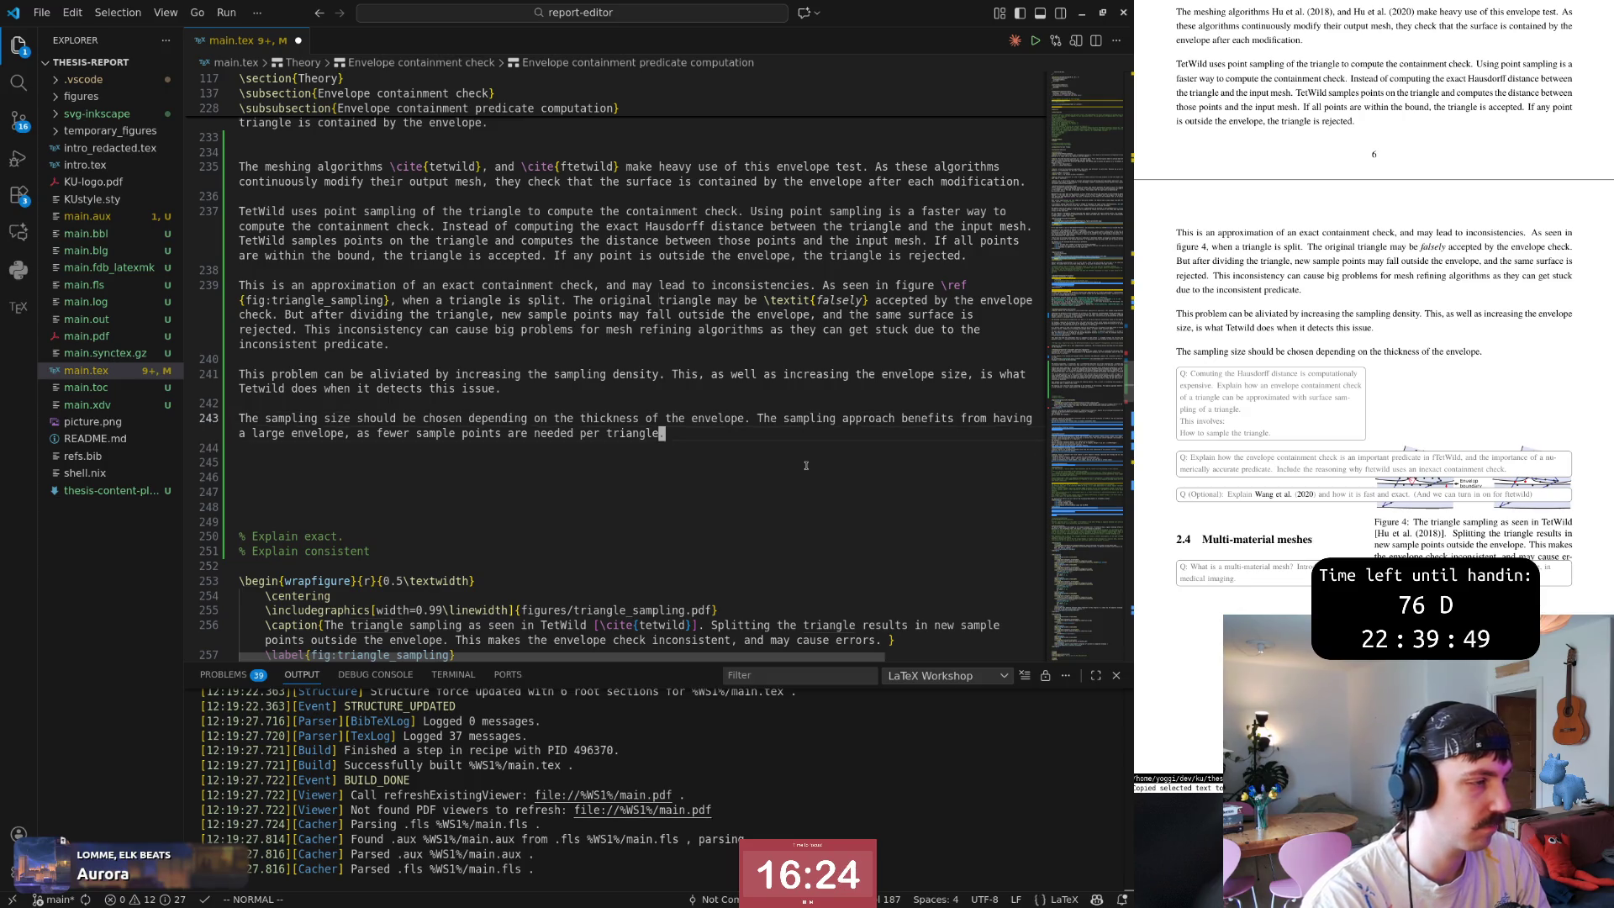
type("AHowever, as th")
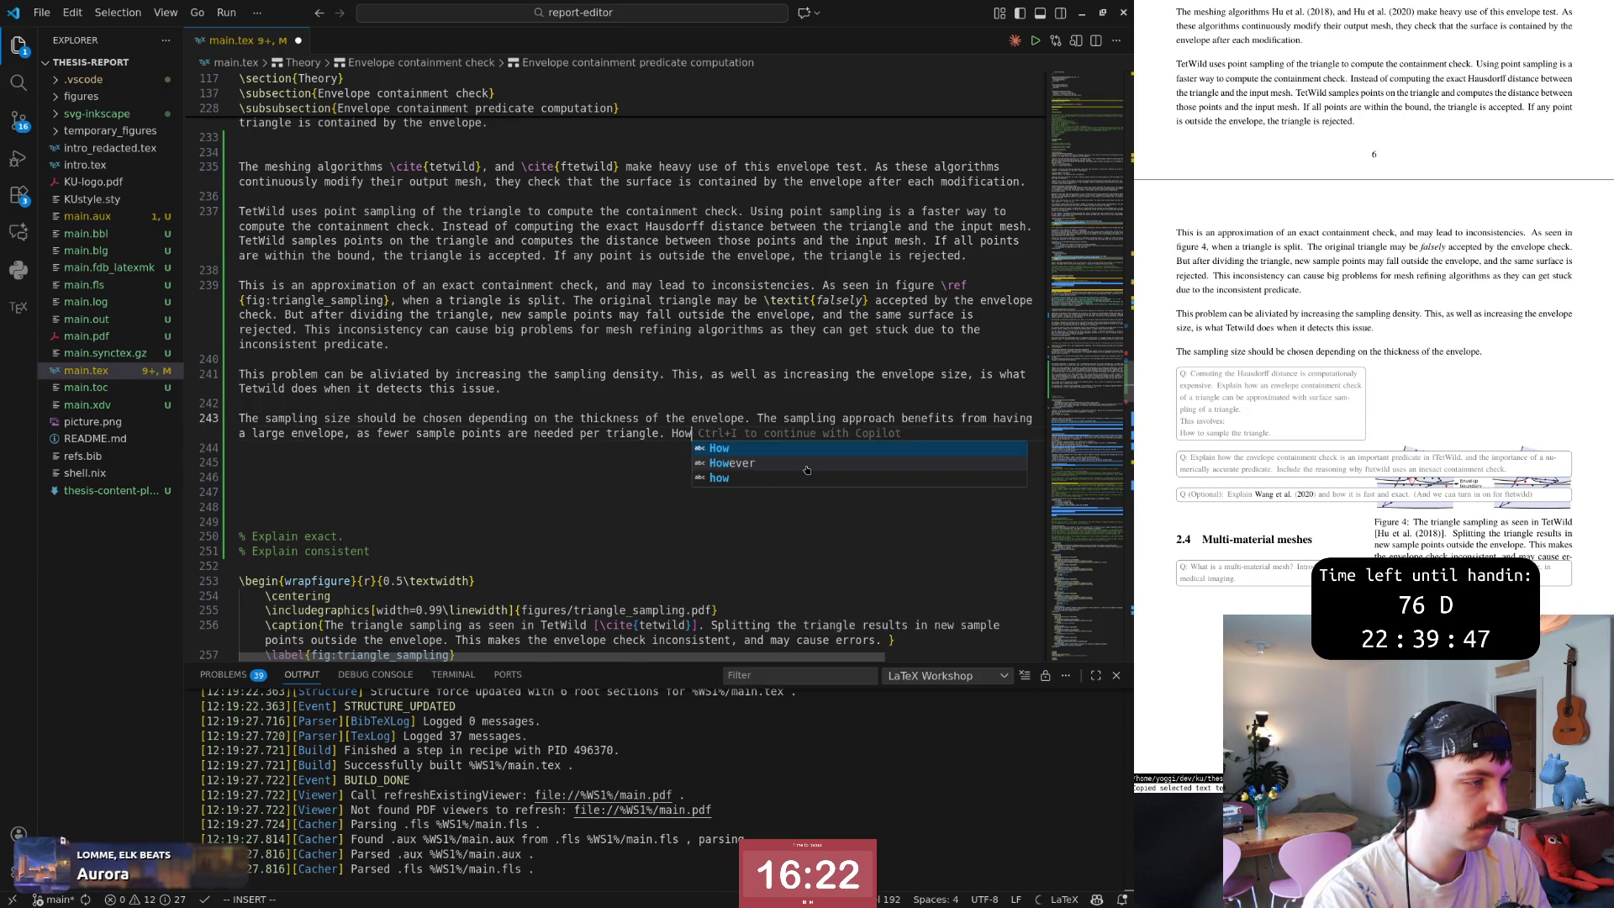
type("e")
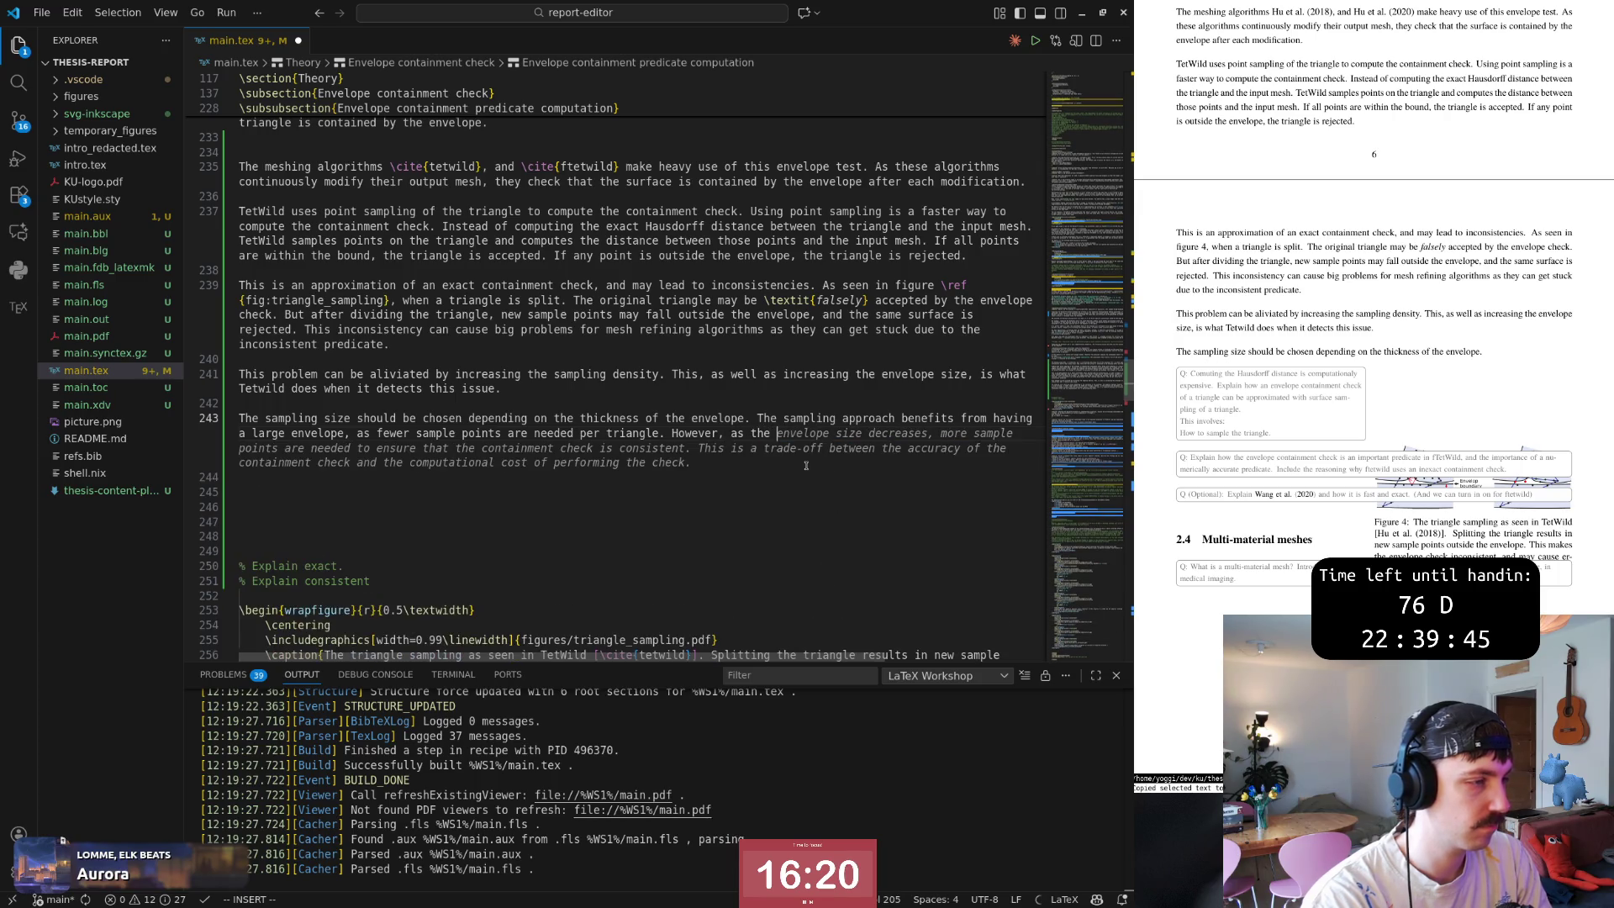
key("Escape")
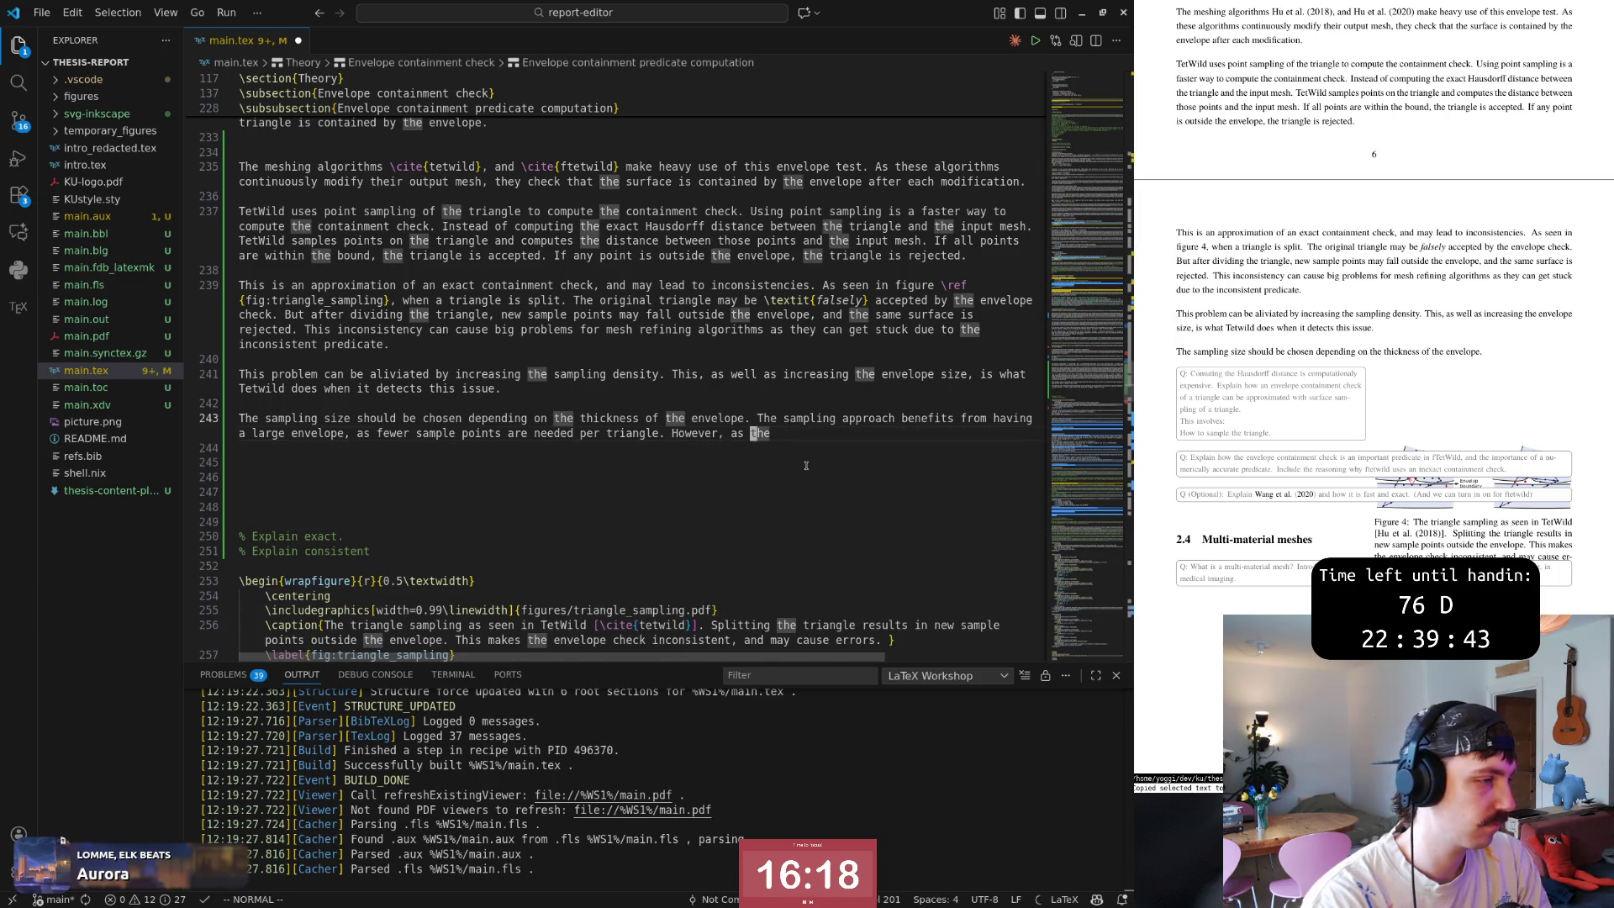
type("Aenvelope")
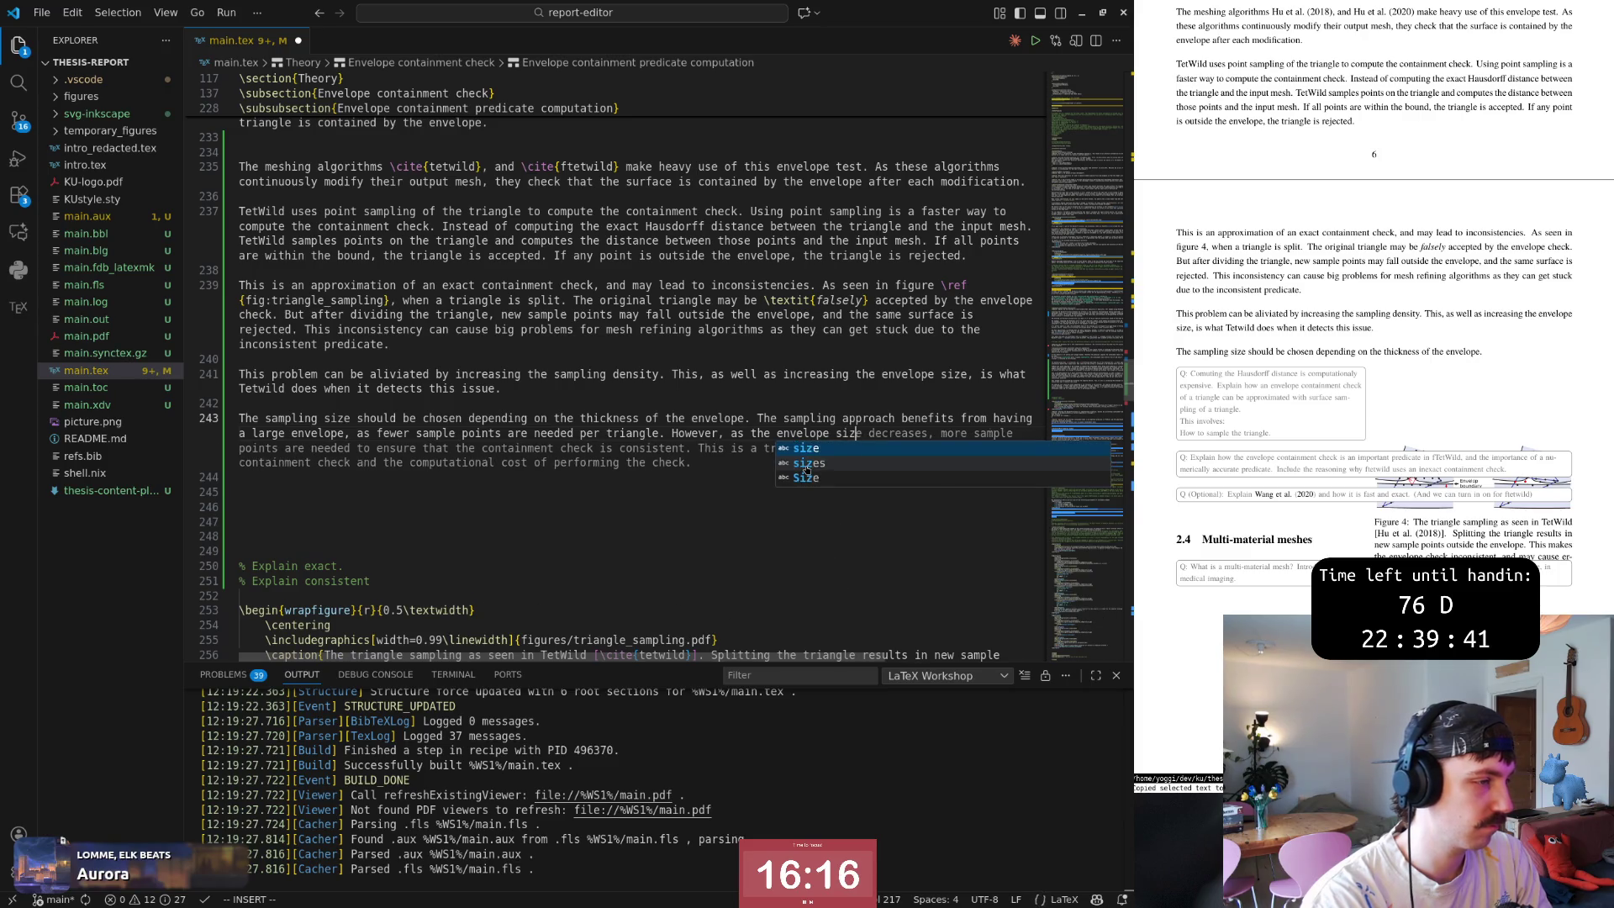
type(" size dec")
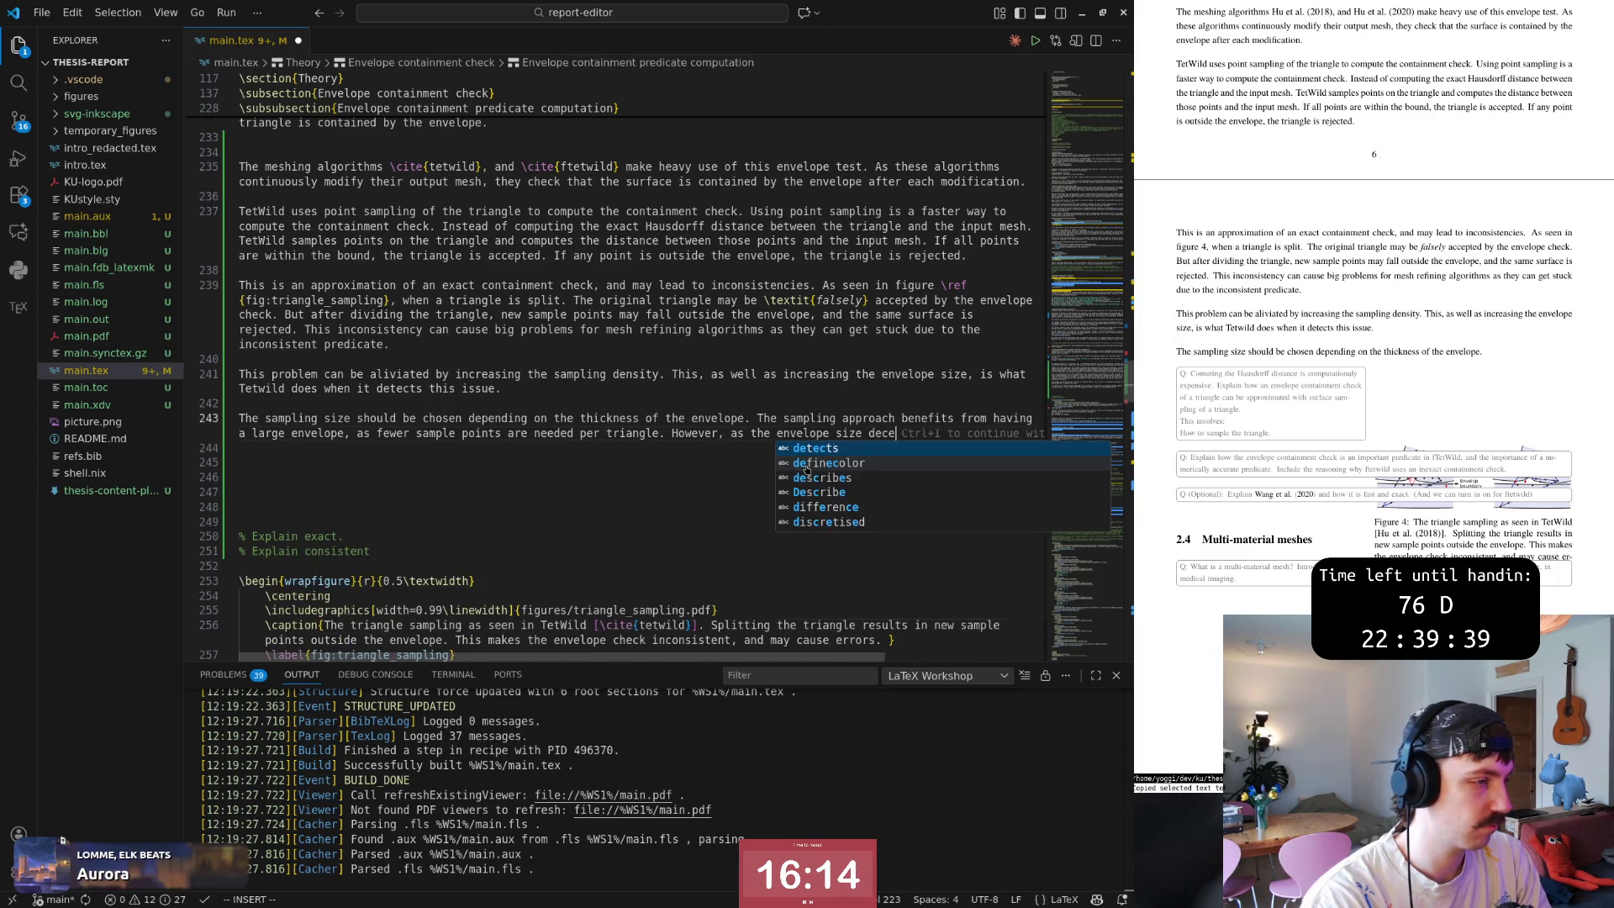
type("reseas")
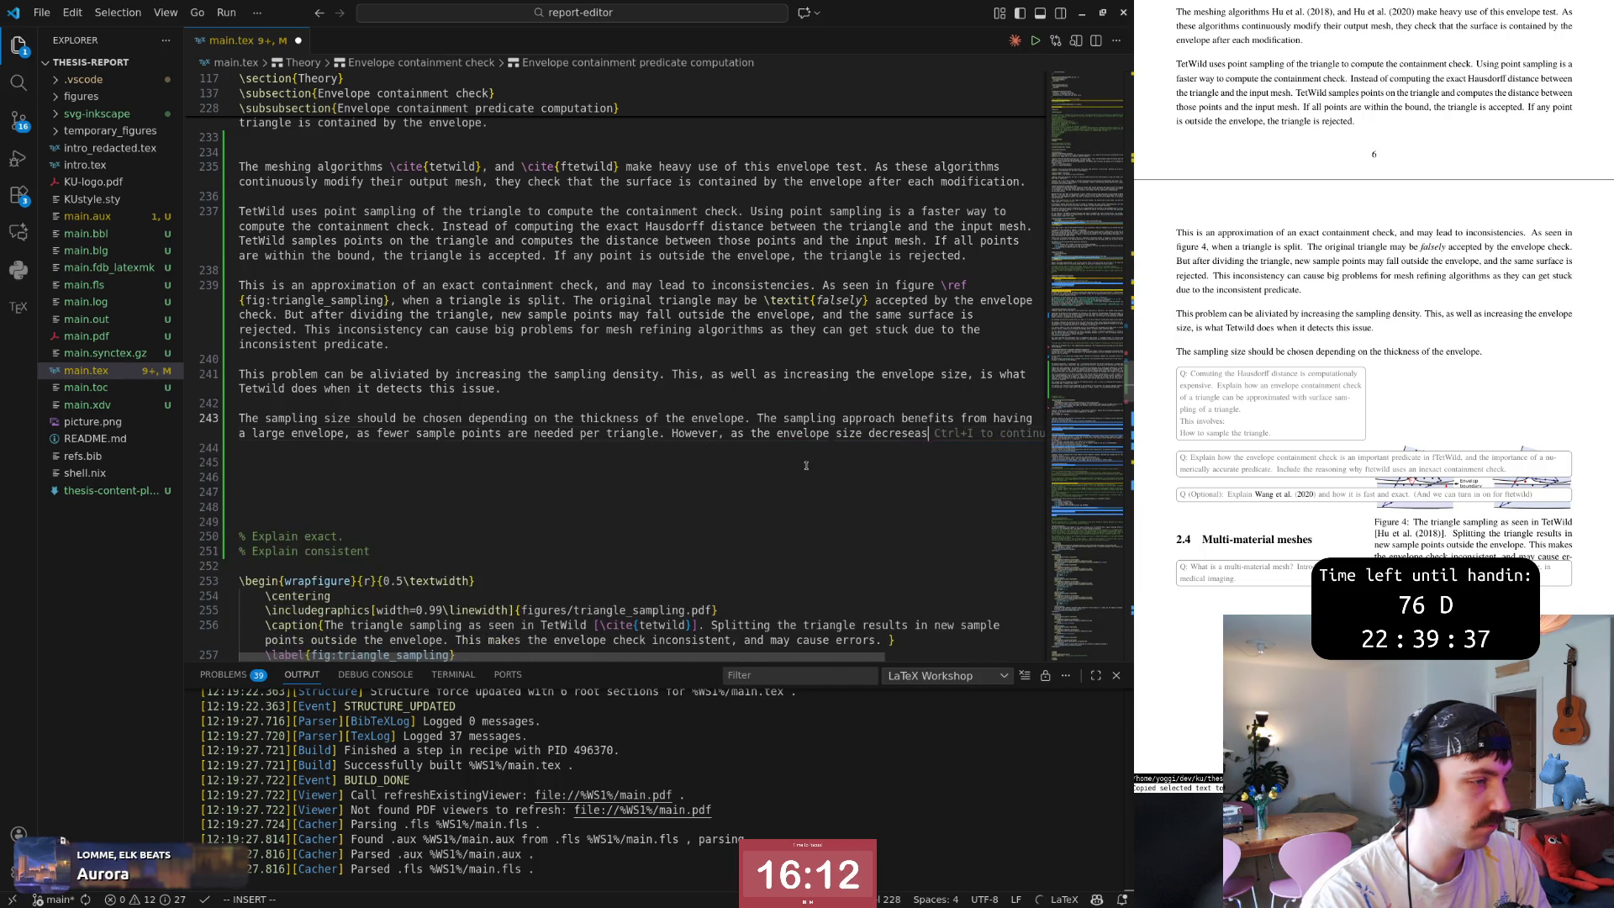
Add that decreasing the envelope size therefore increases the envelope check's computational cost, accepting Copilot's ending.
key("BackSpace")
type("ases,")
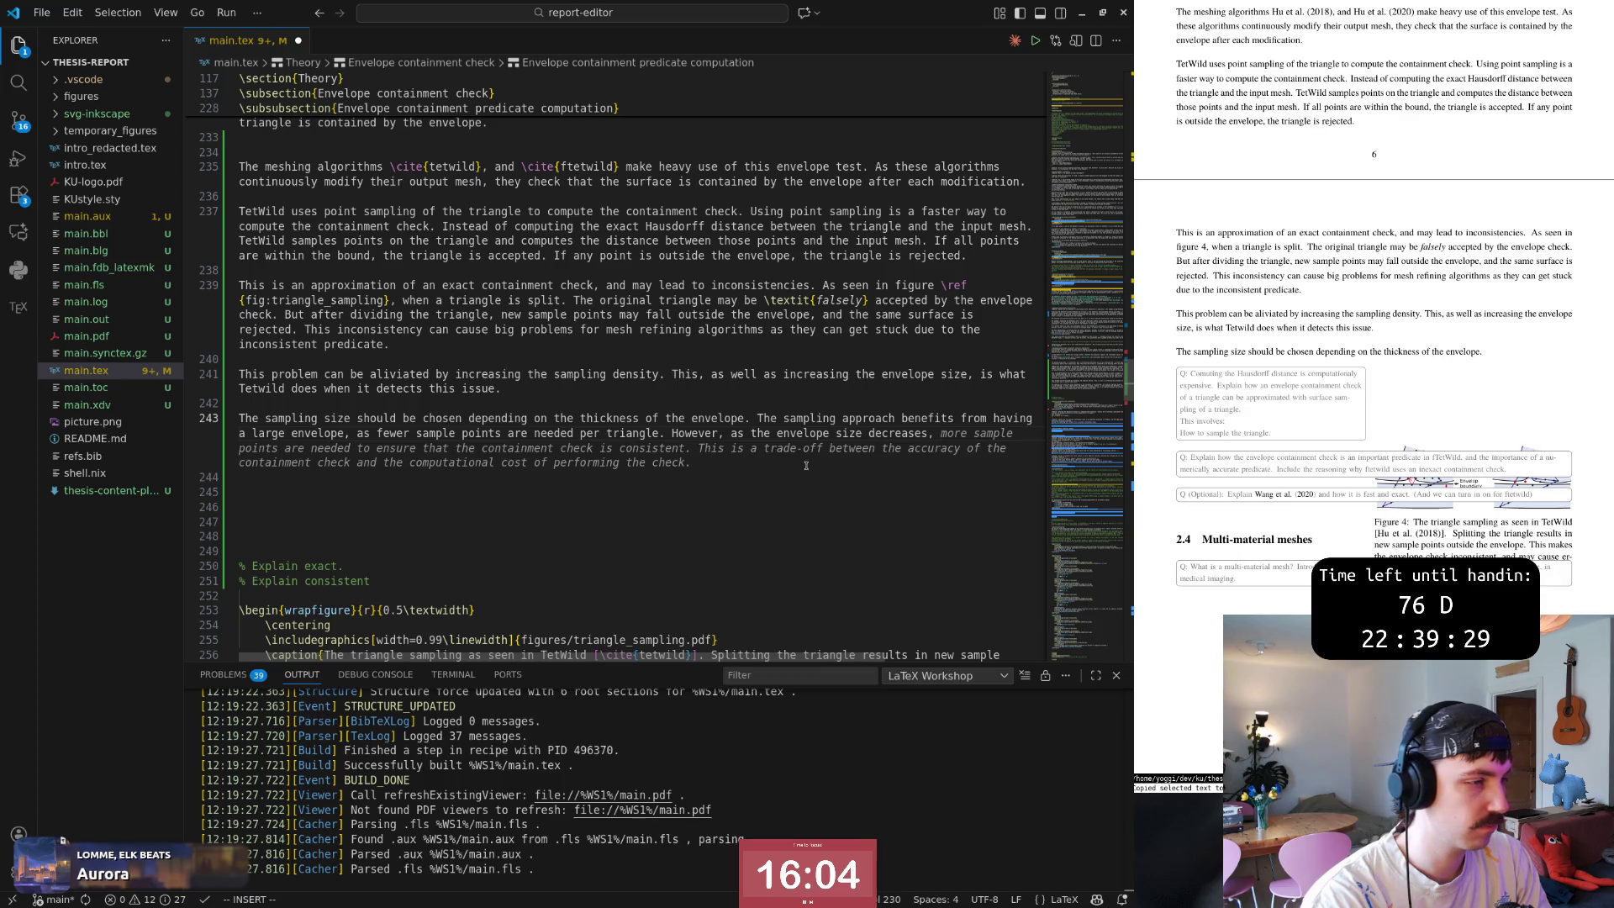
type("ope size decreases, more")
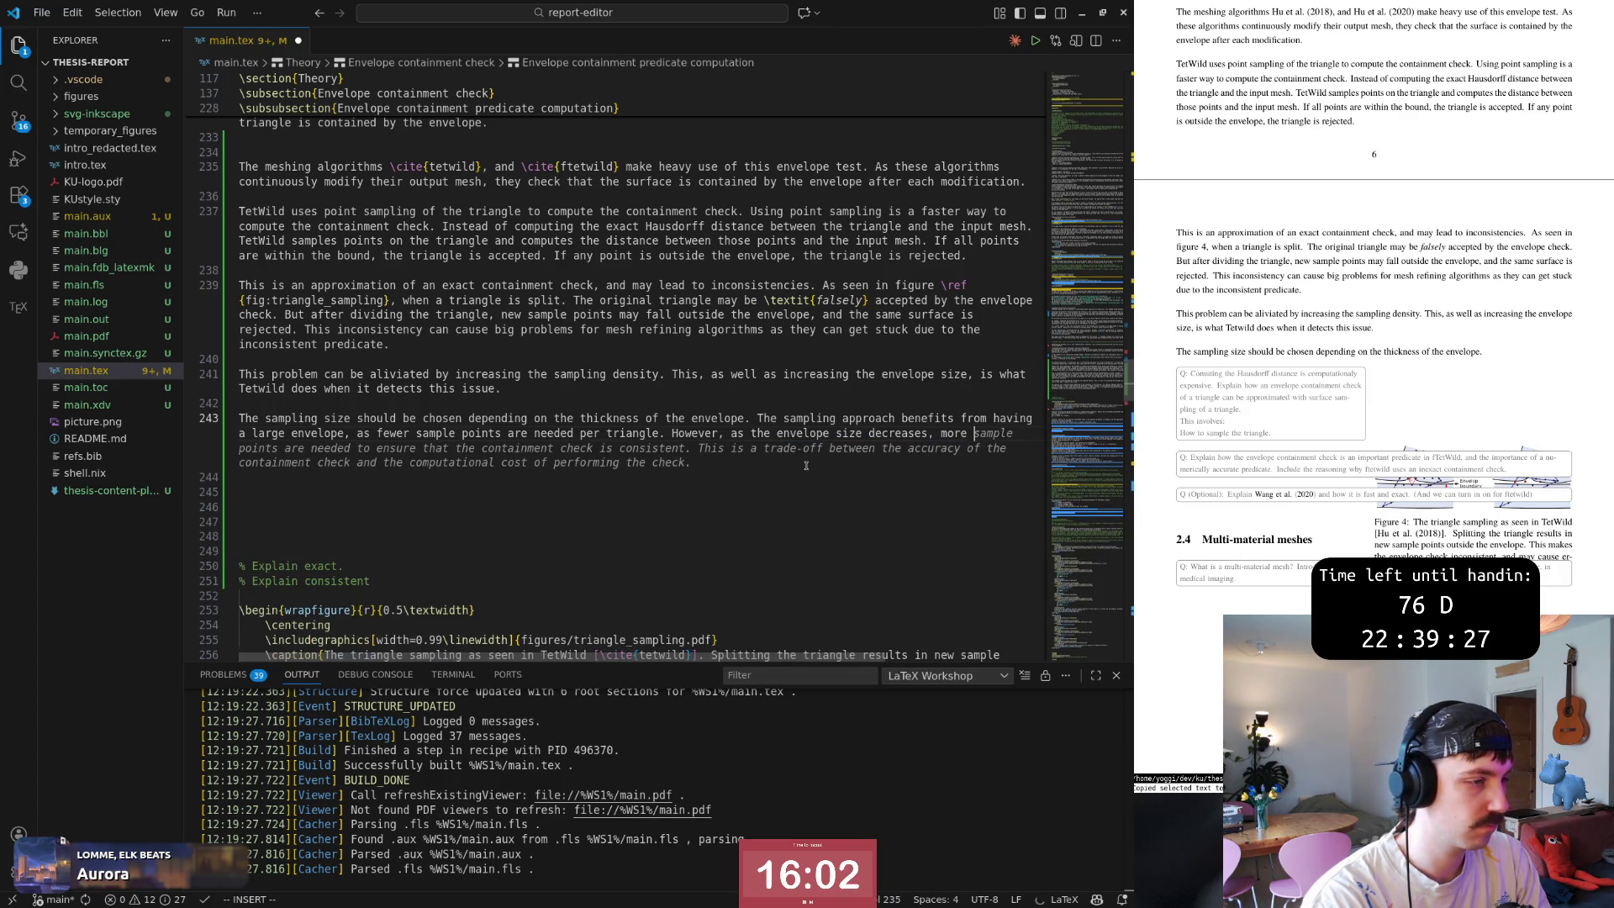
type(" sample ")
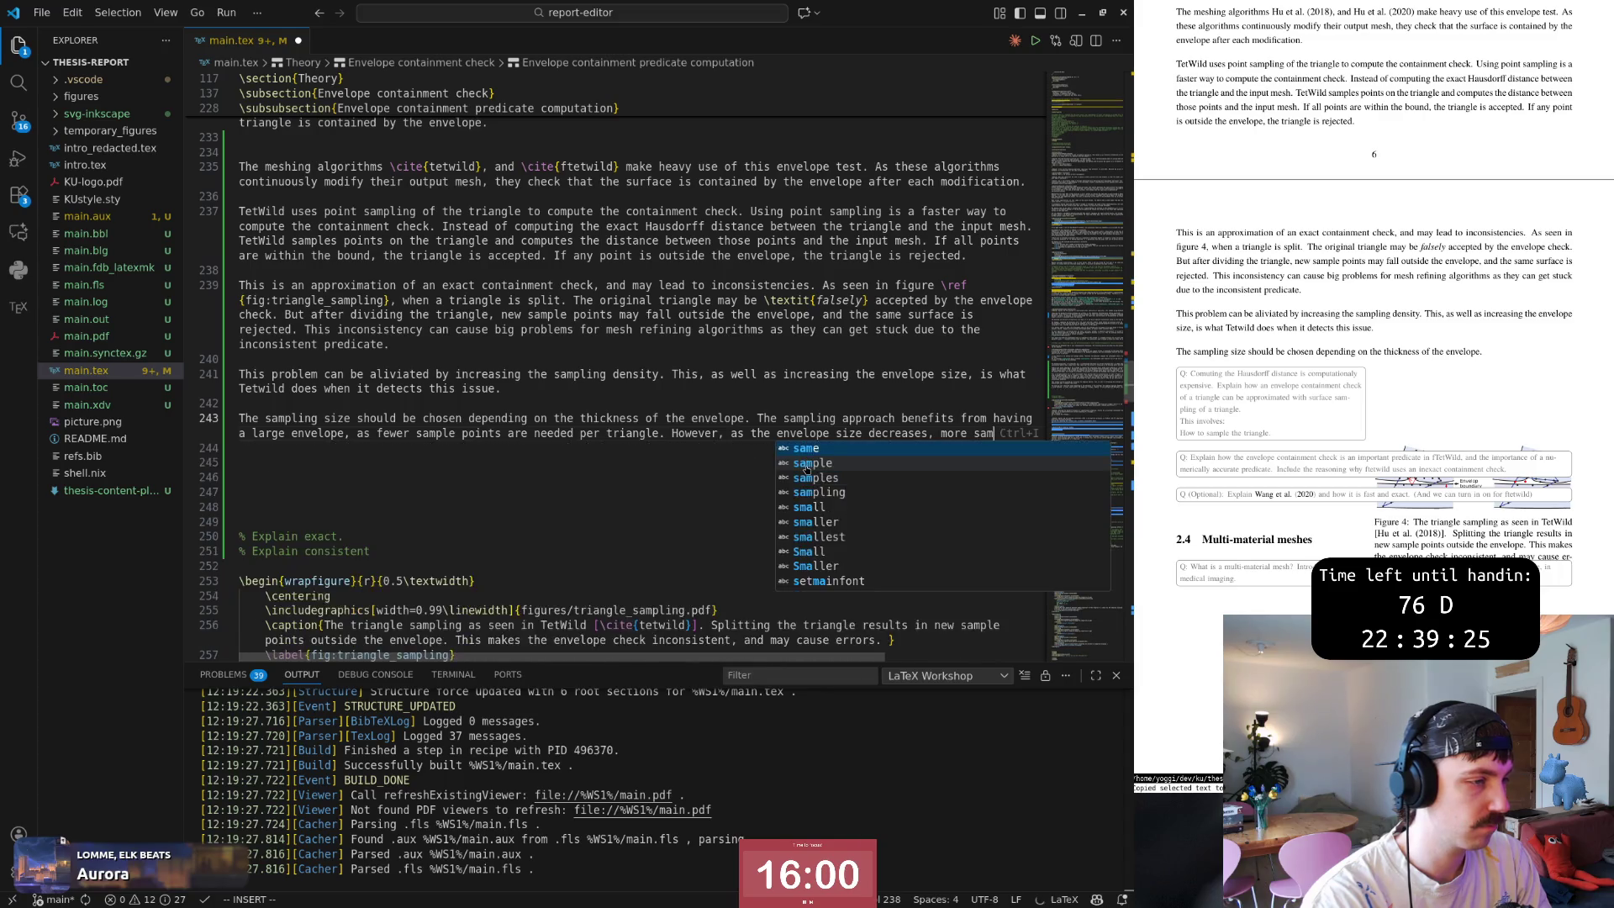
type("points a")
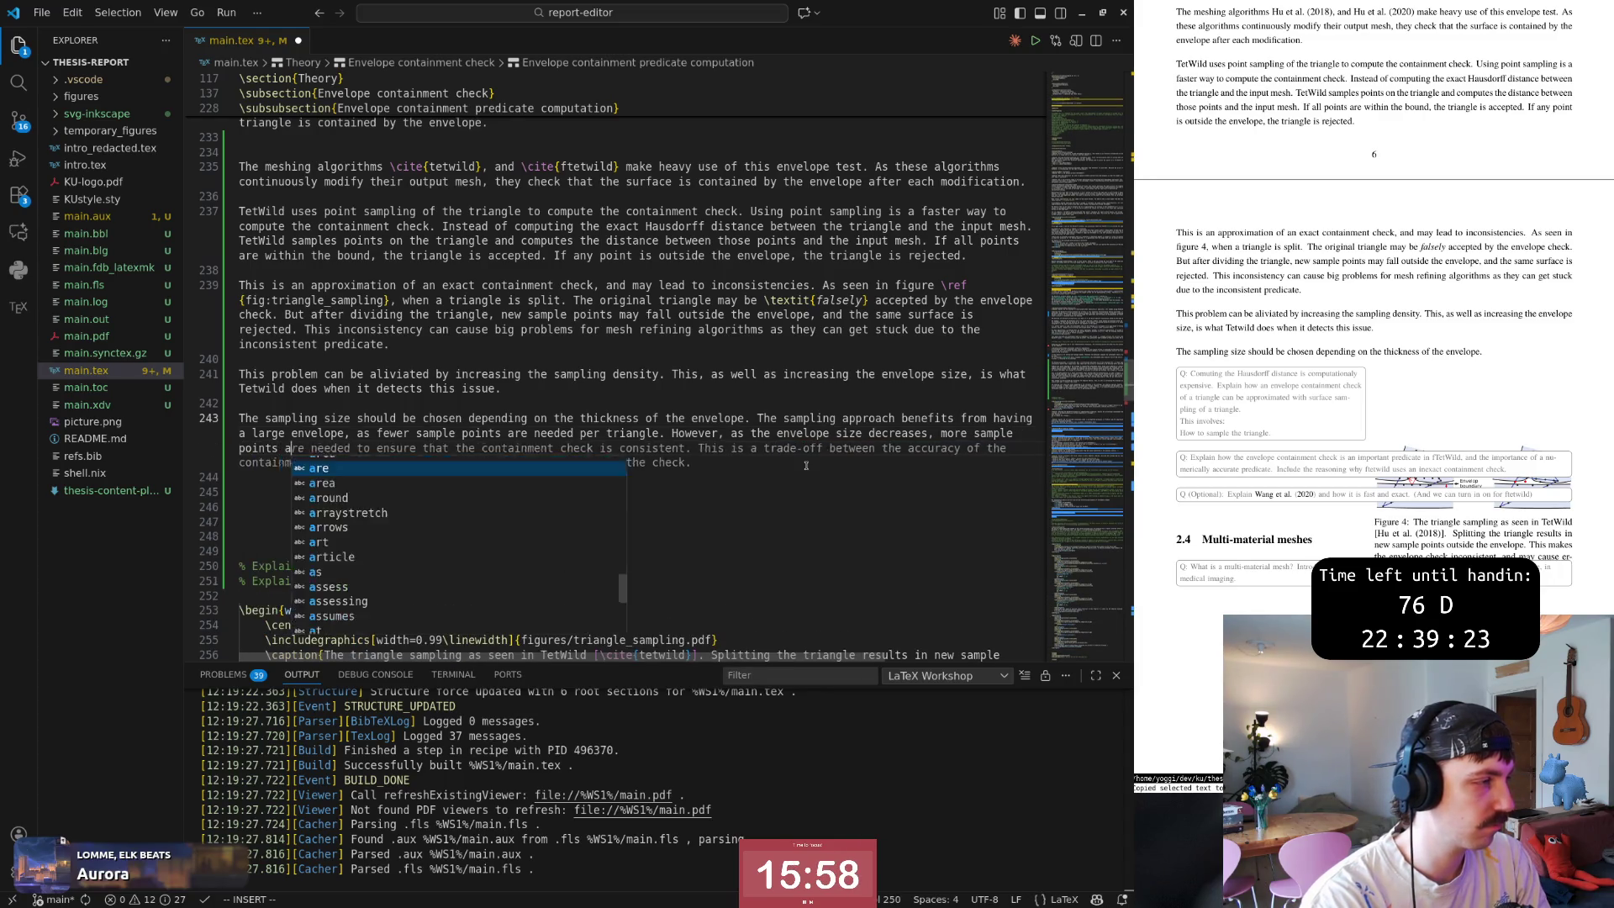
type("re needed, theref")
key("Tab")
key("Escape")
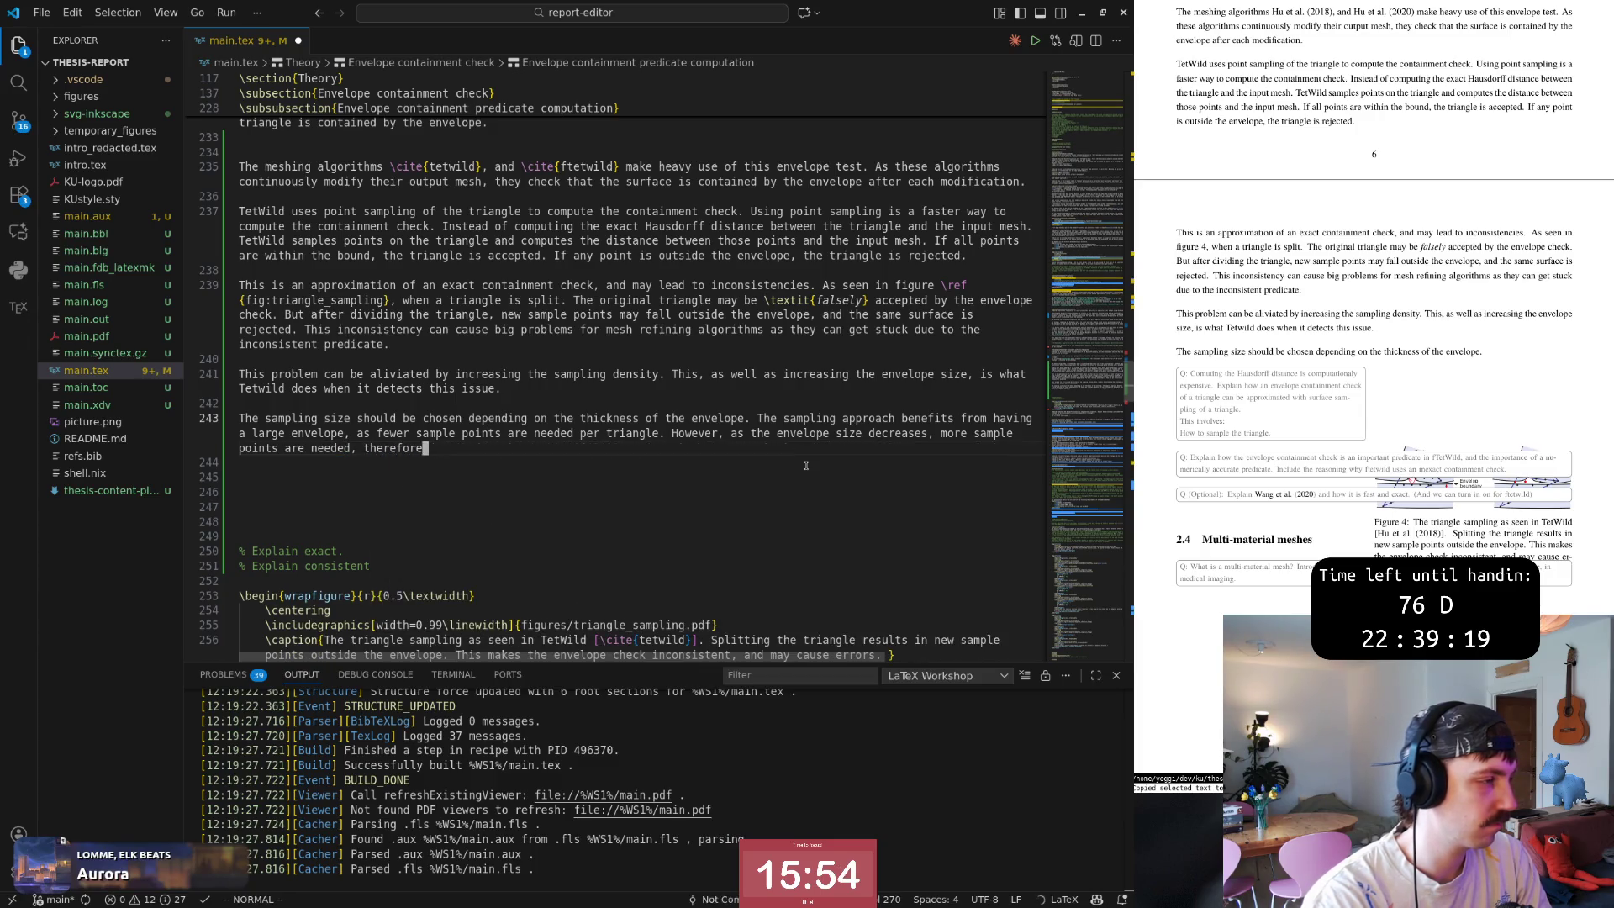
type(" i")
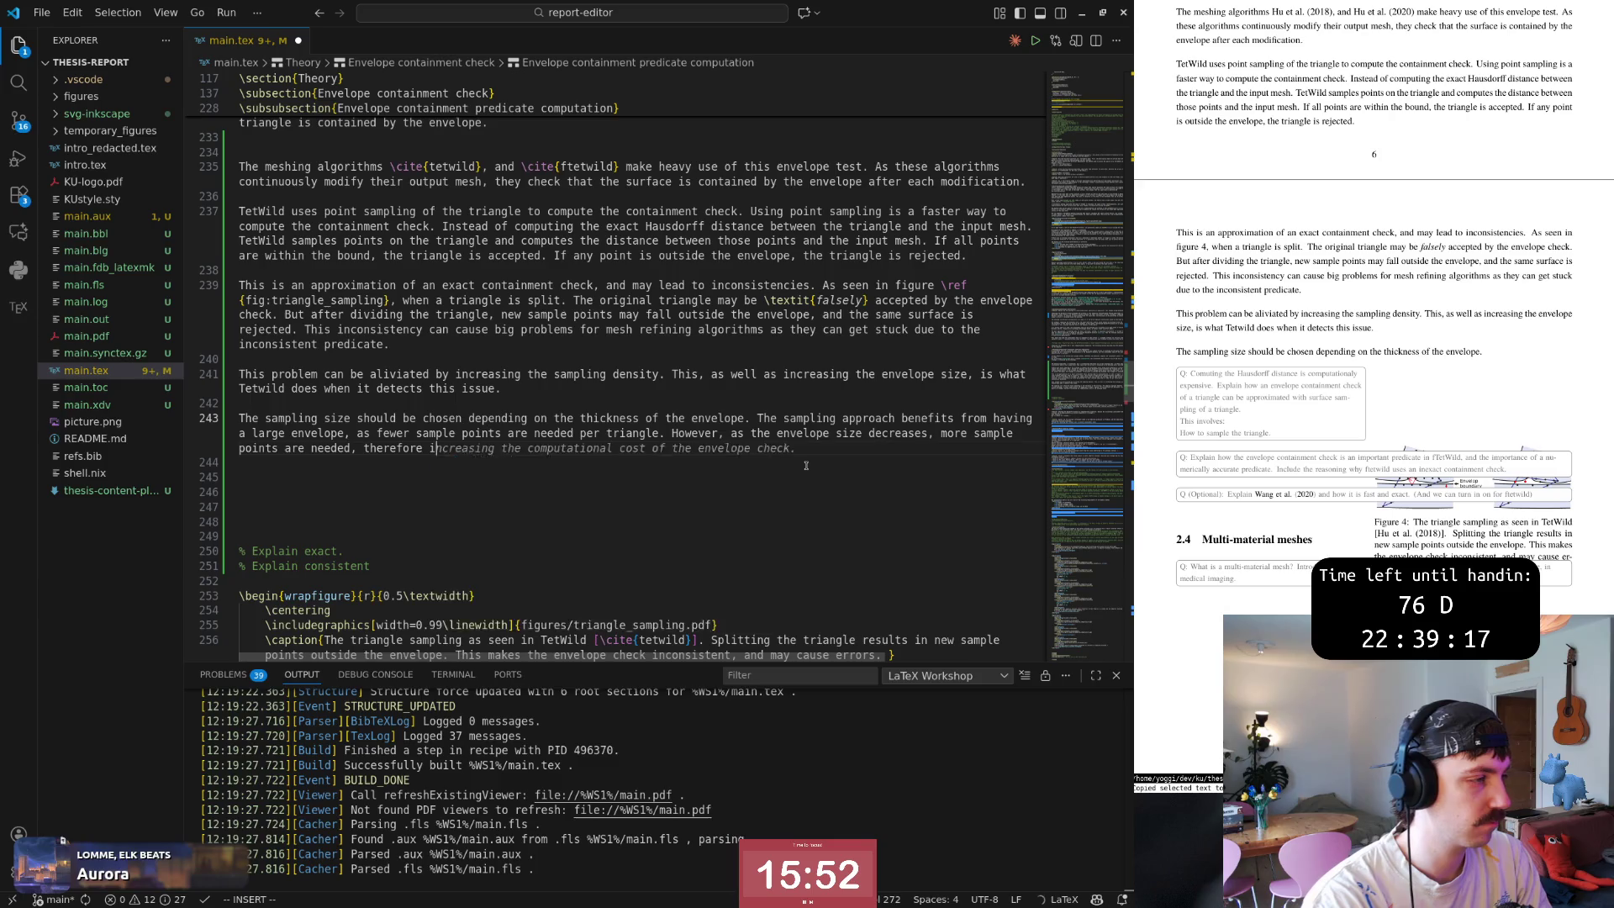
type("ncreasing compu")
key("BackSpace")
key("BackSpace")
key("BackSpace")
key("BackSpace")
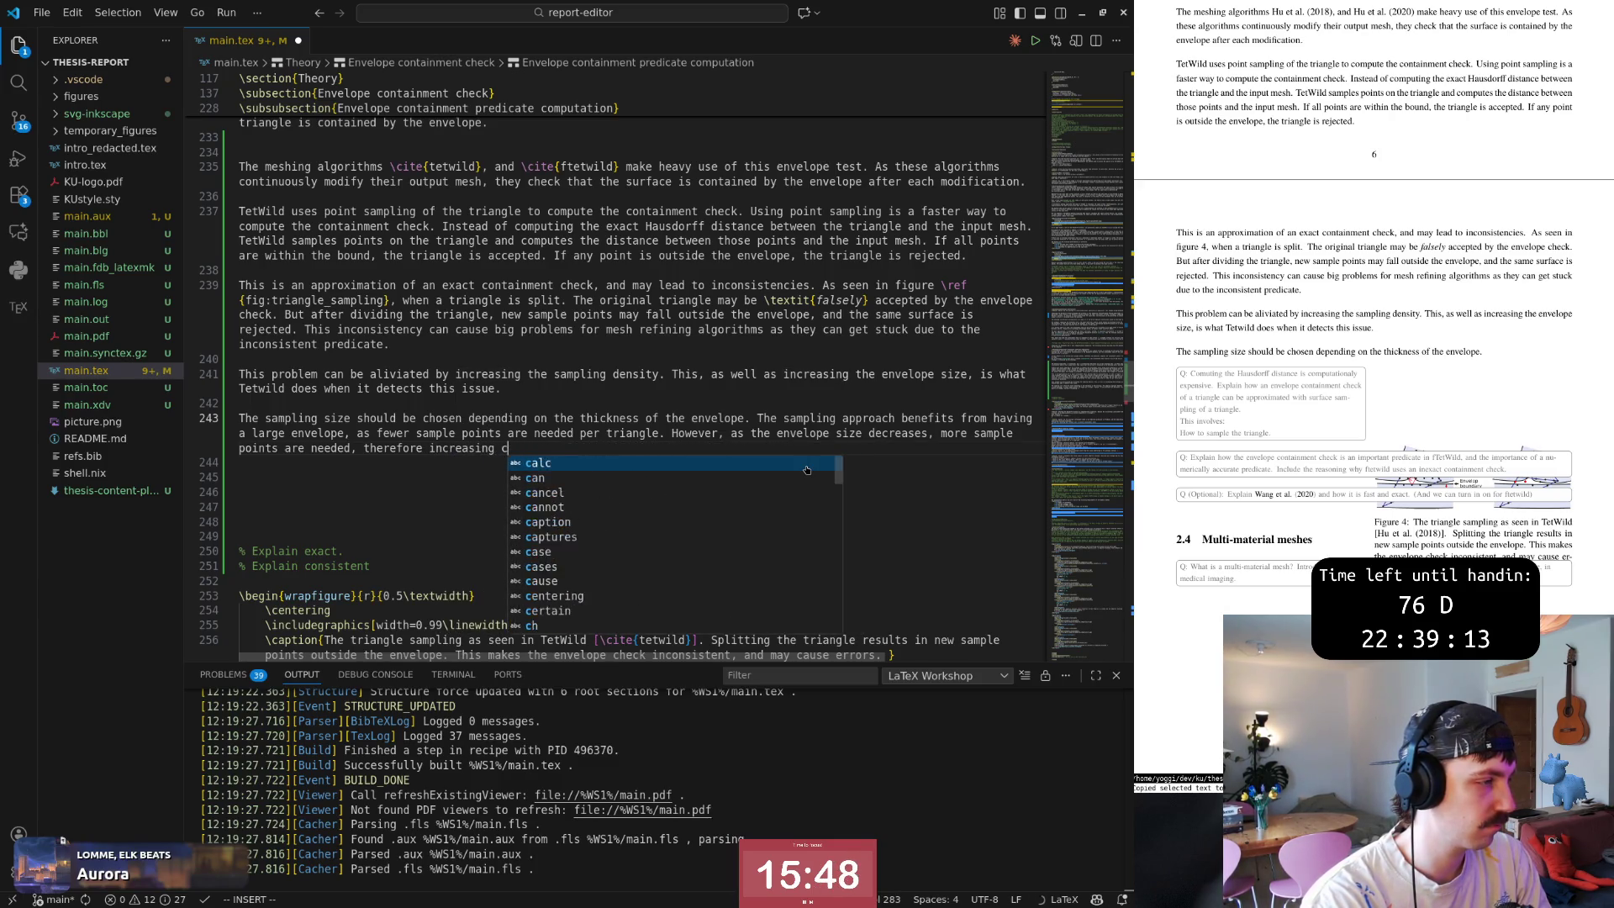
key("BackSpace")
key("Tab")
key("Escape")
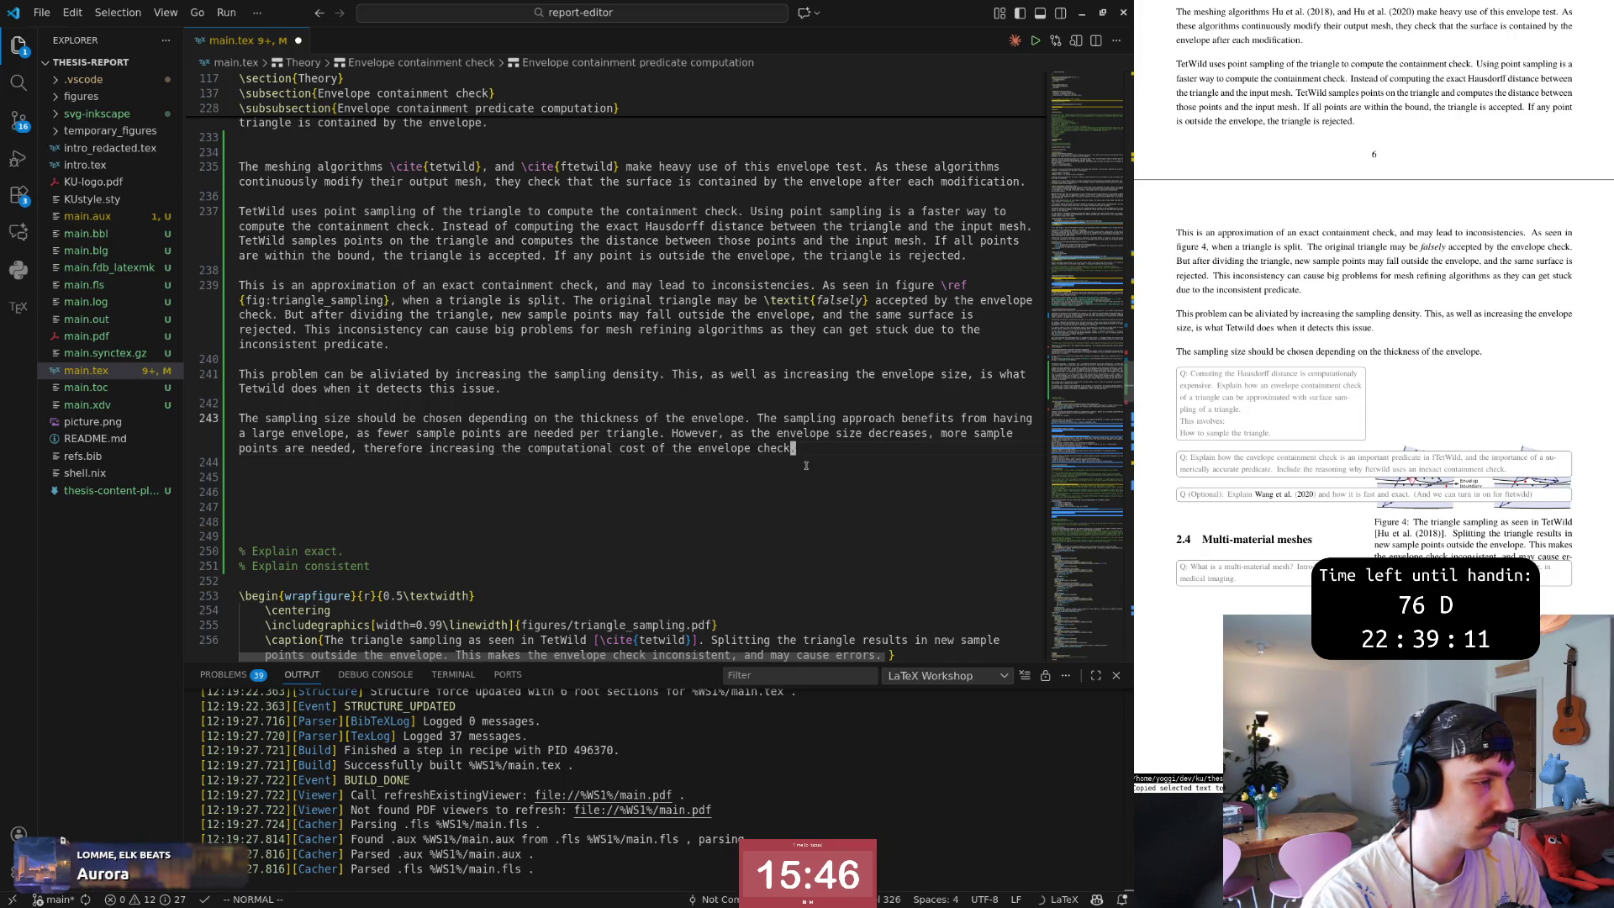
Save and rebuild the PDF, review the paragraph's 'envelope' occurrences, and add blank lines below it.
key("ctrl+s")
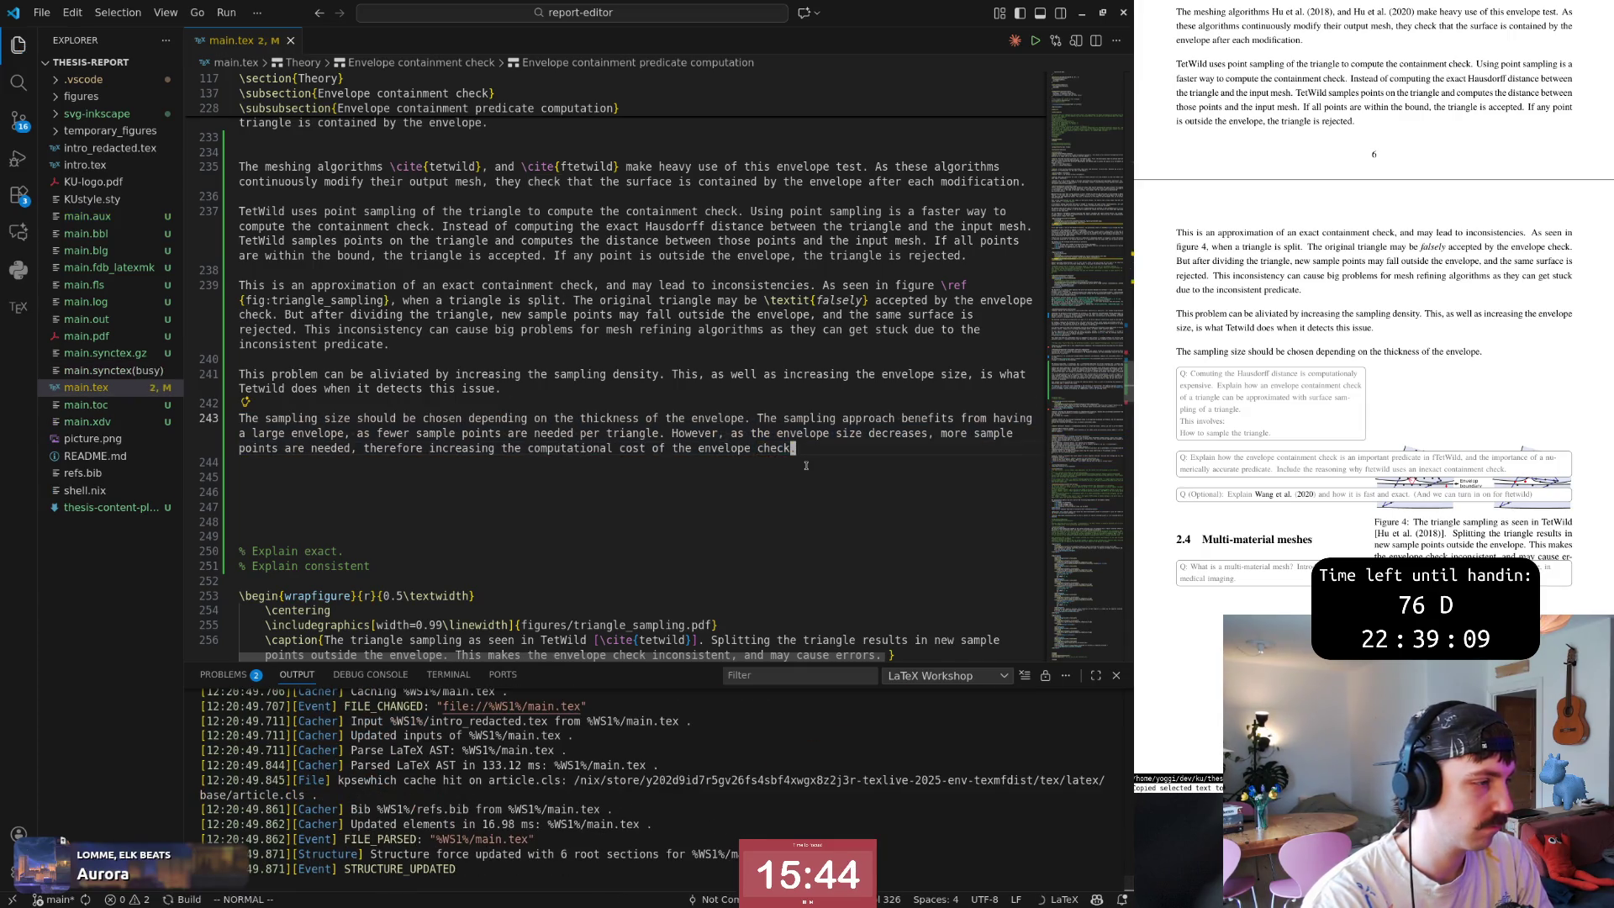
key("o")
key("y")
key("y")
type(":w")
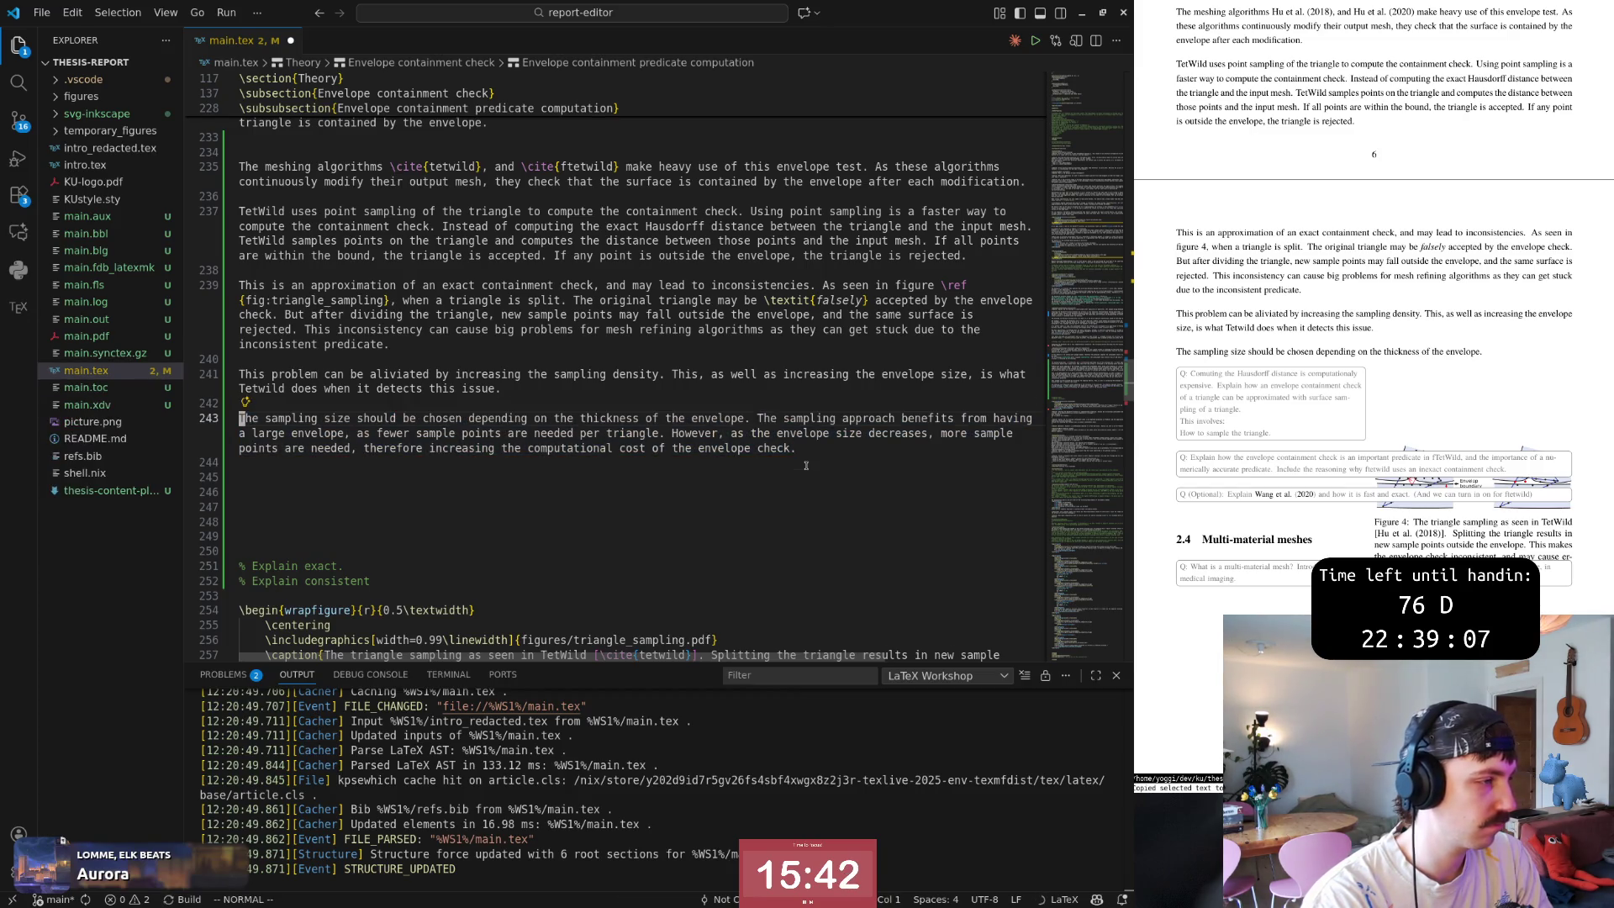
key("Return")
key("y")
key("y")
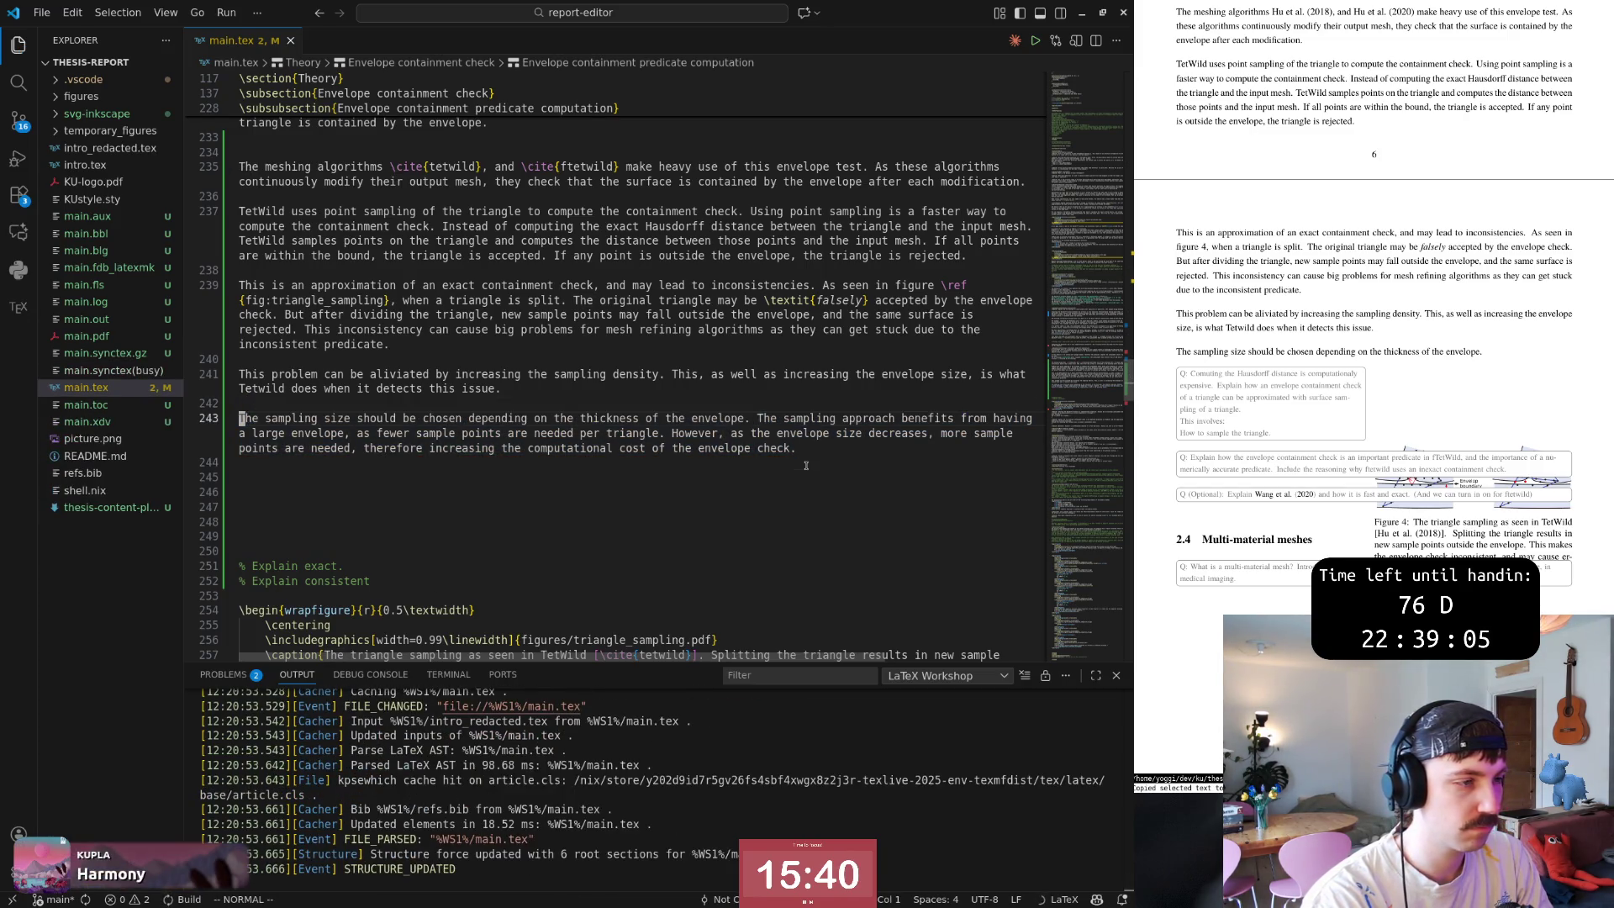
key("w")
key("w")
key("w")
key("w")
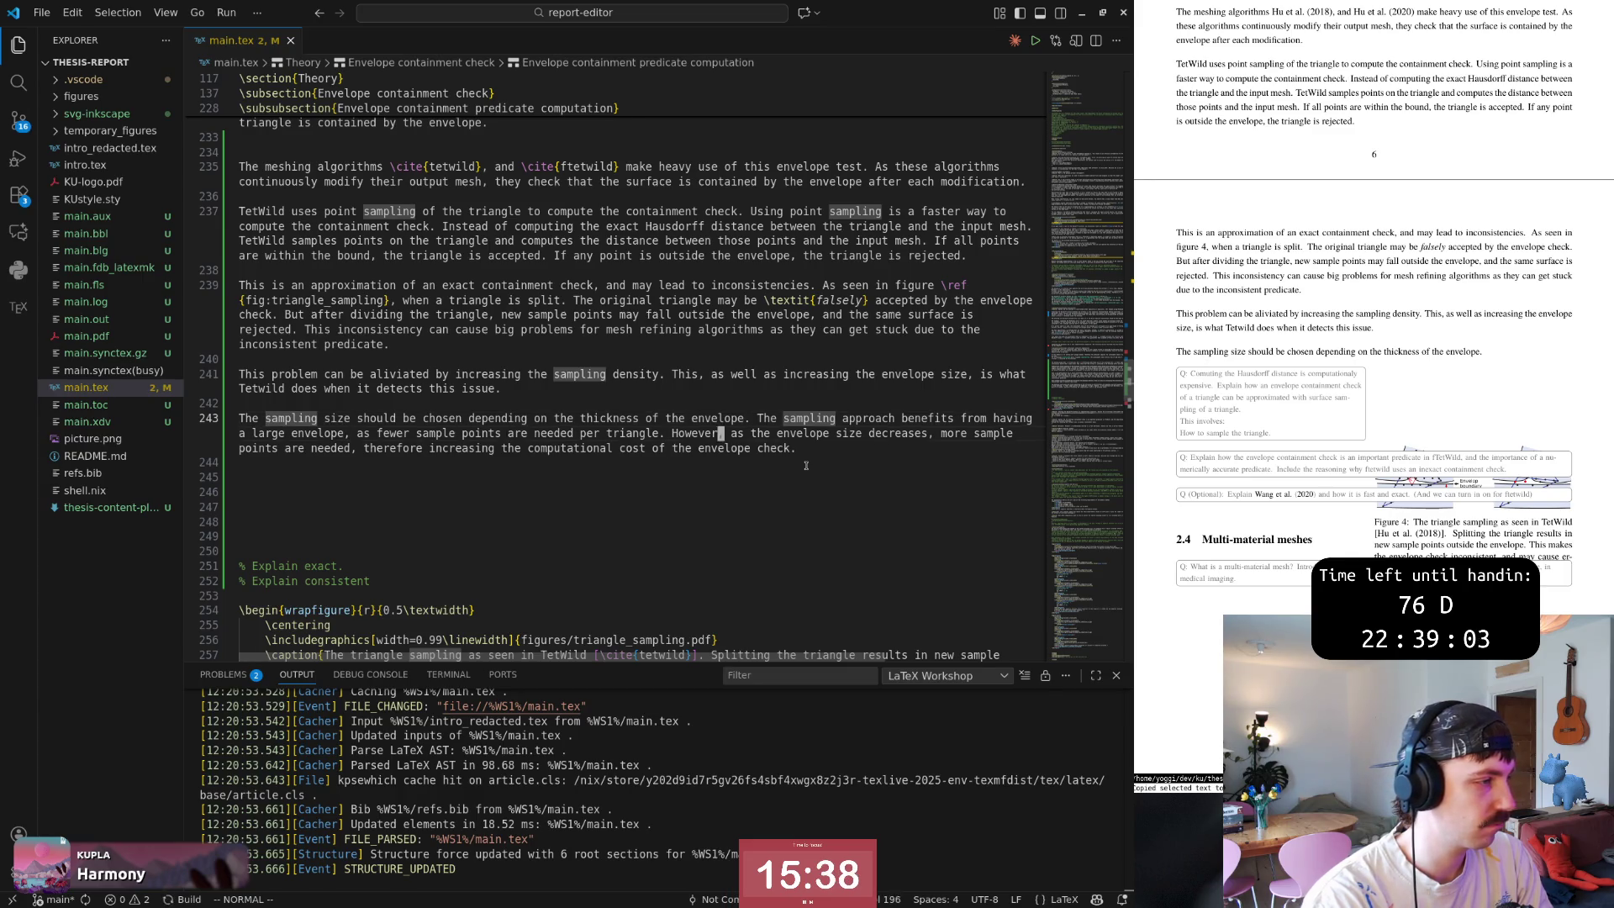
key("w")
key("w")
key("w")
key("asterisk")
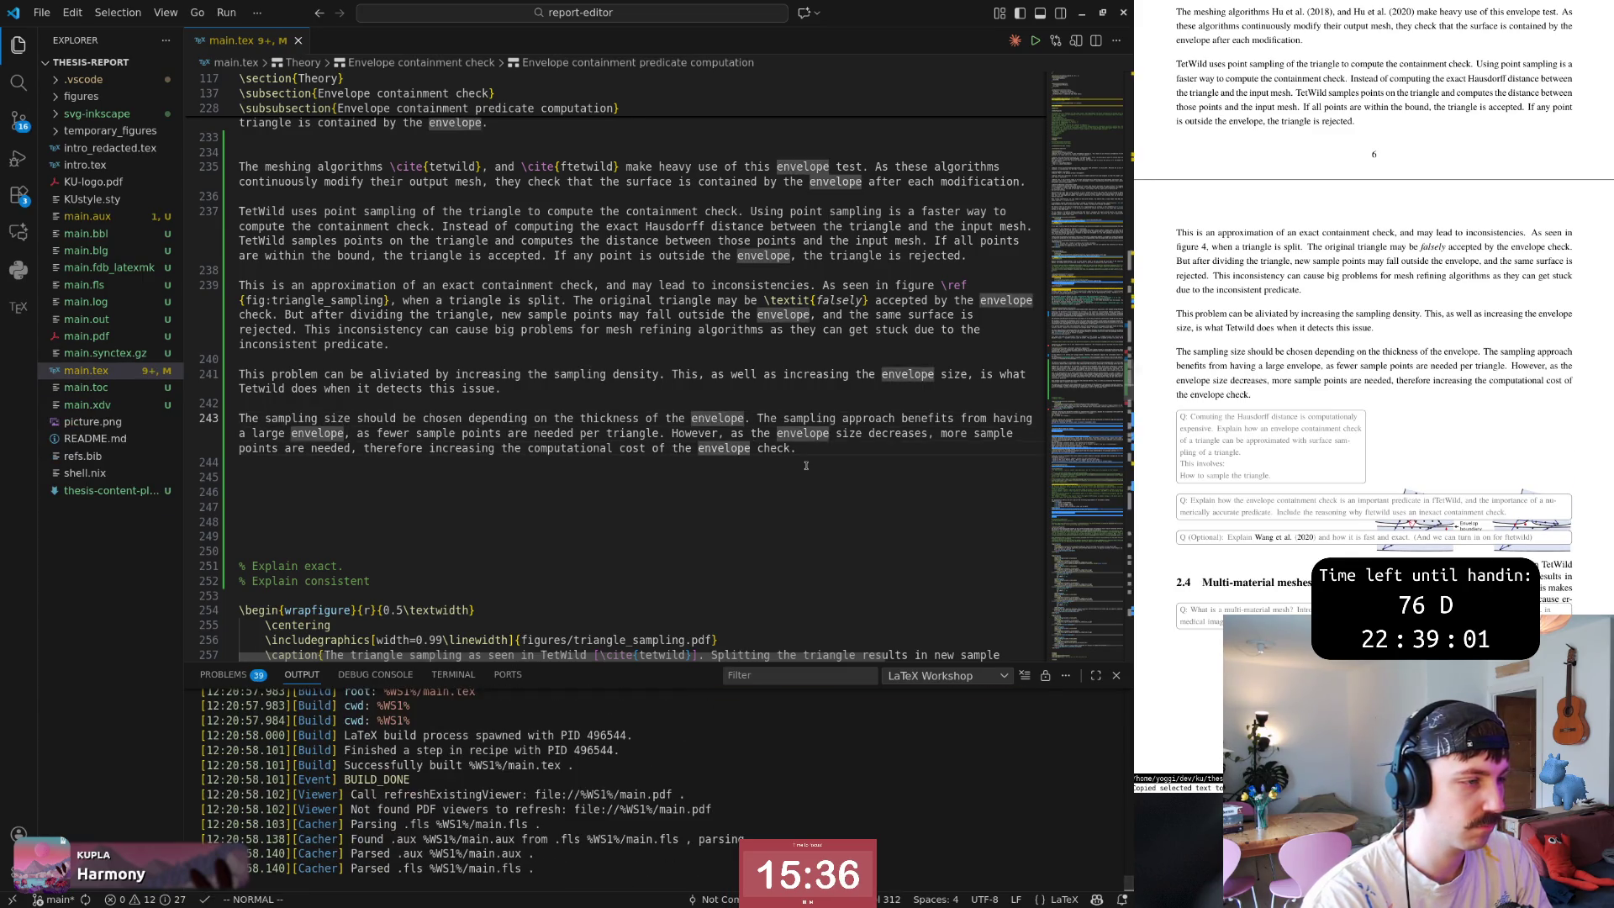
key("o")
key("Return")
key("Escape")
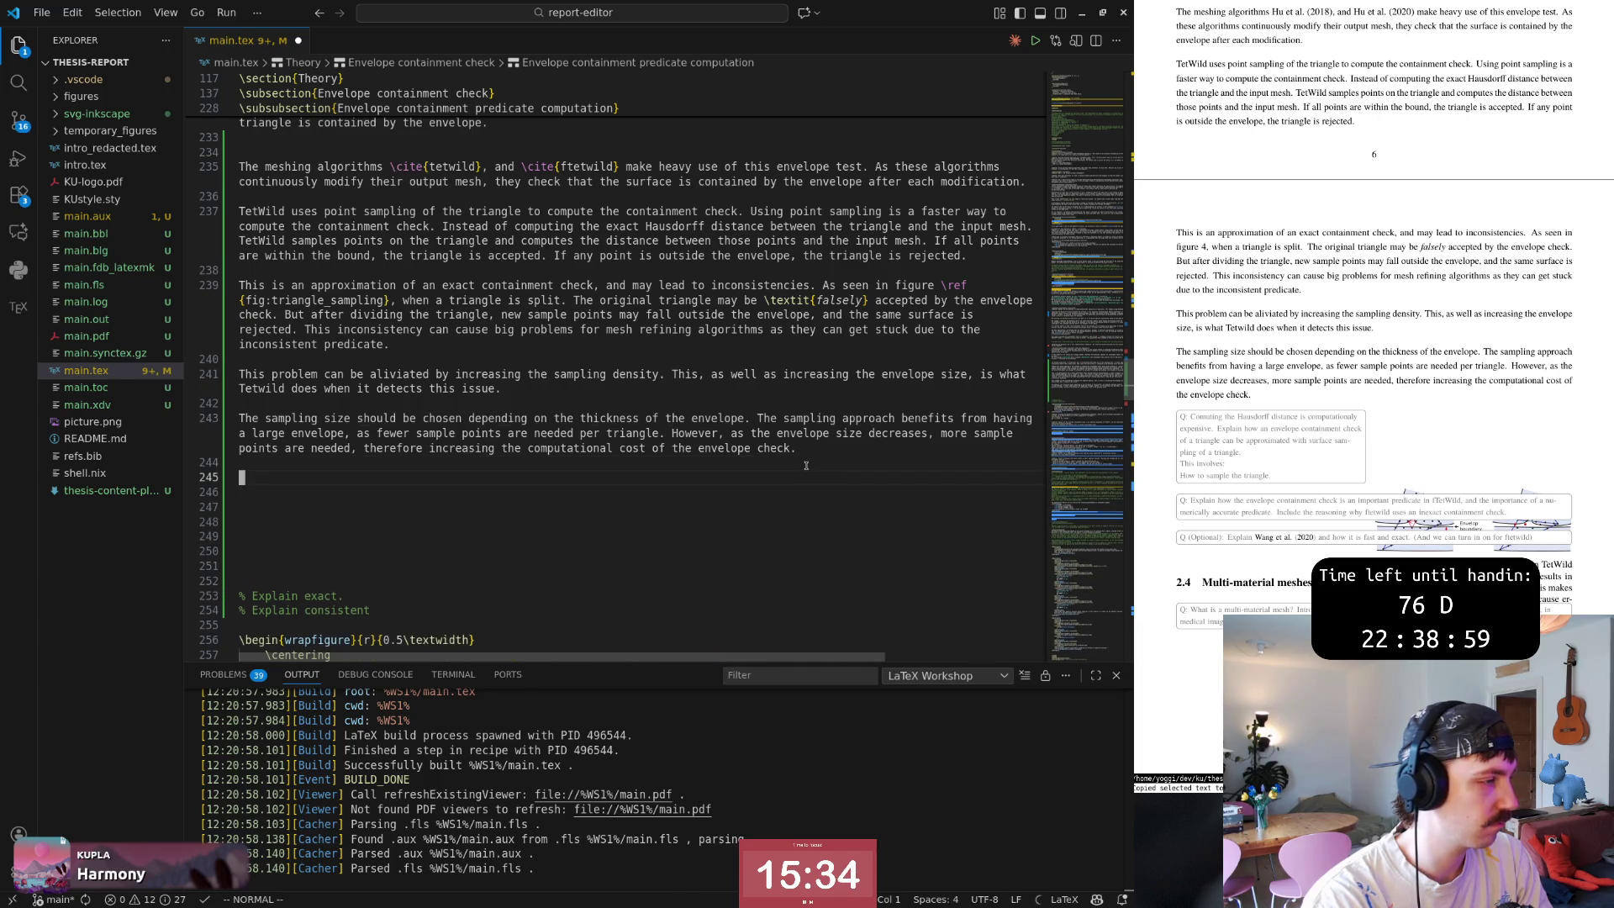
Join the extra blank lines and cut the triangle-sampling wrapfigure block.
key("J")
key("J")
key("J")
key("J")
key("J")
key("J")
key("J")
key("j")
key("j")
key("V")
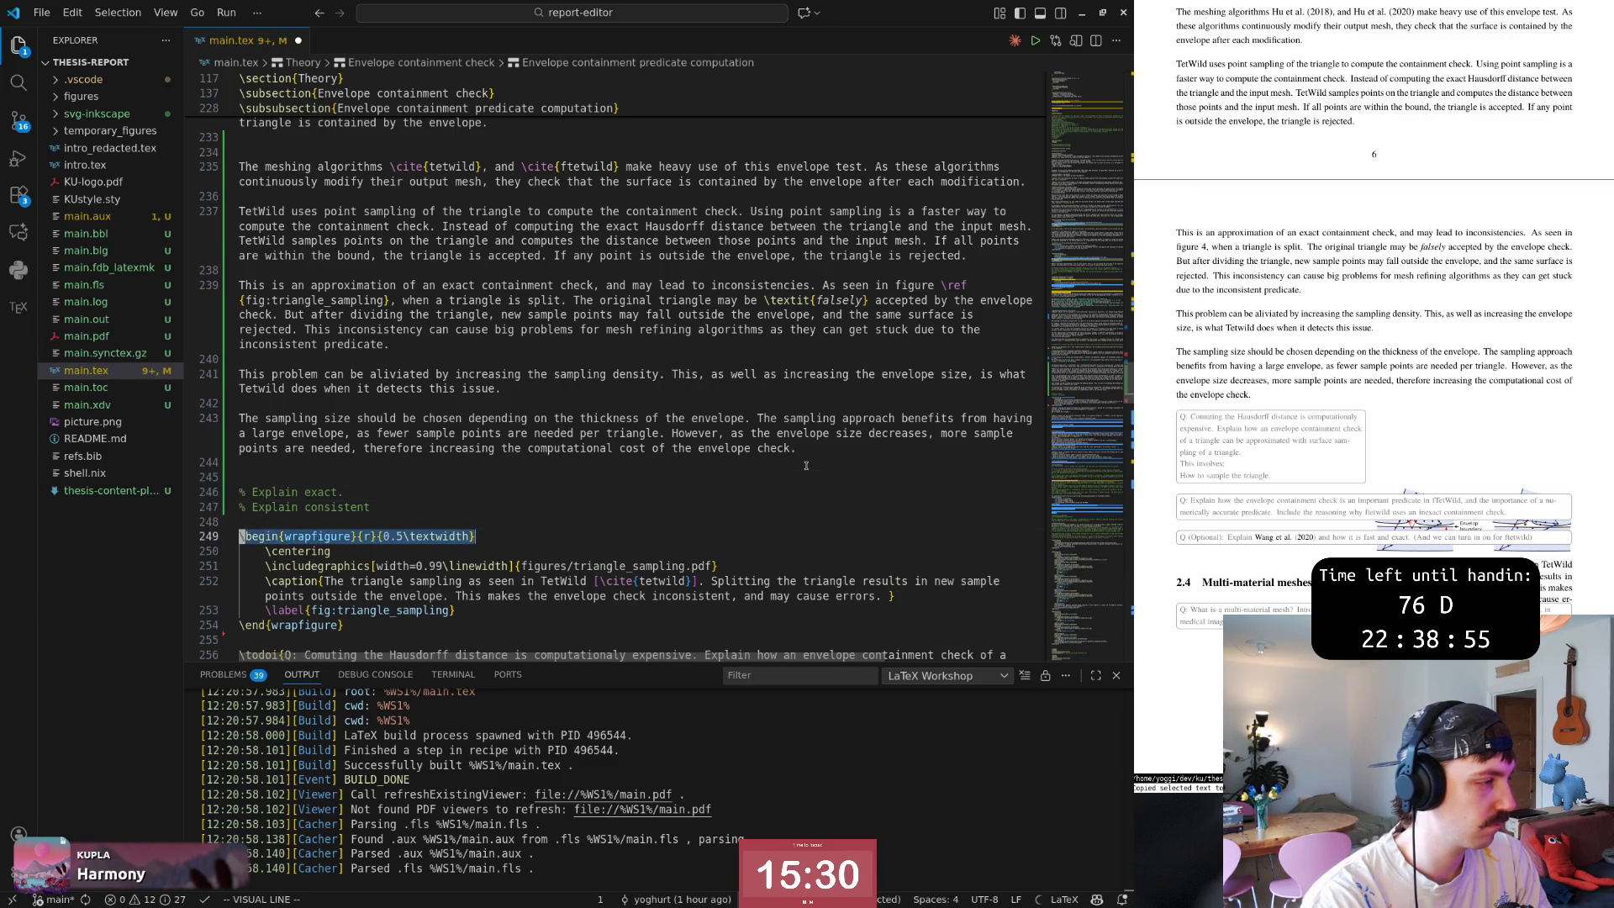
key("j")
key("j")
key("j")
key("d")
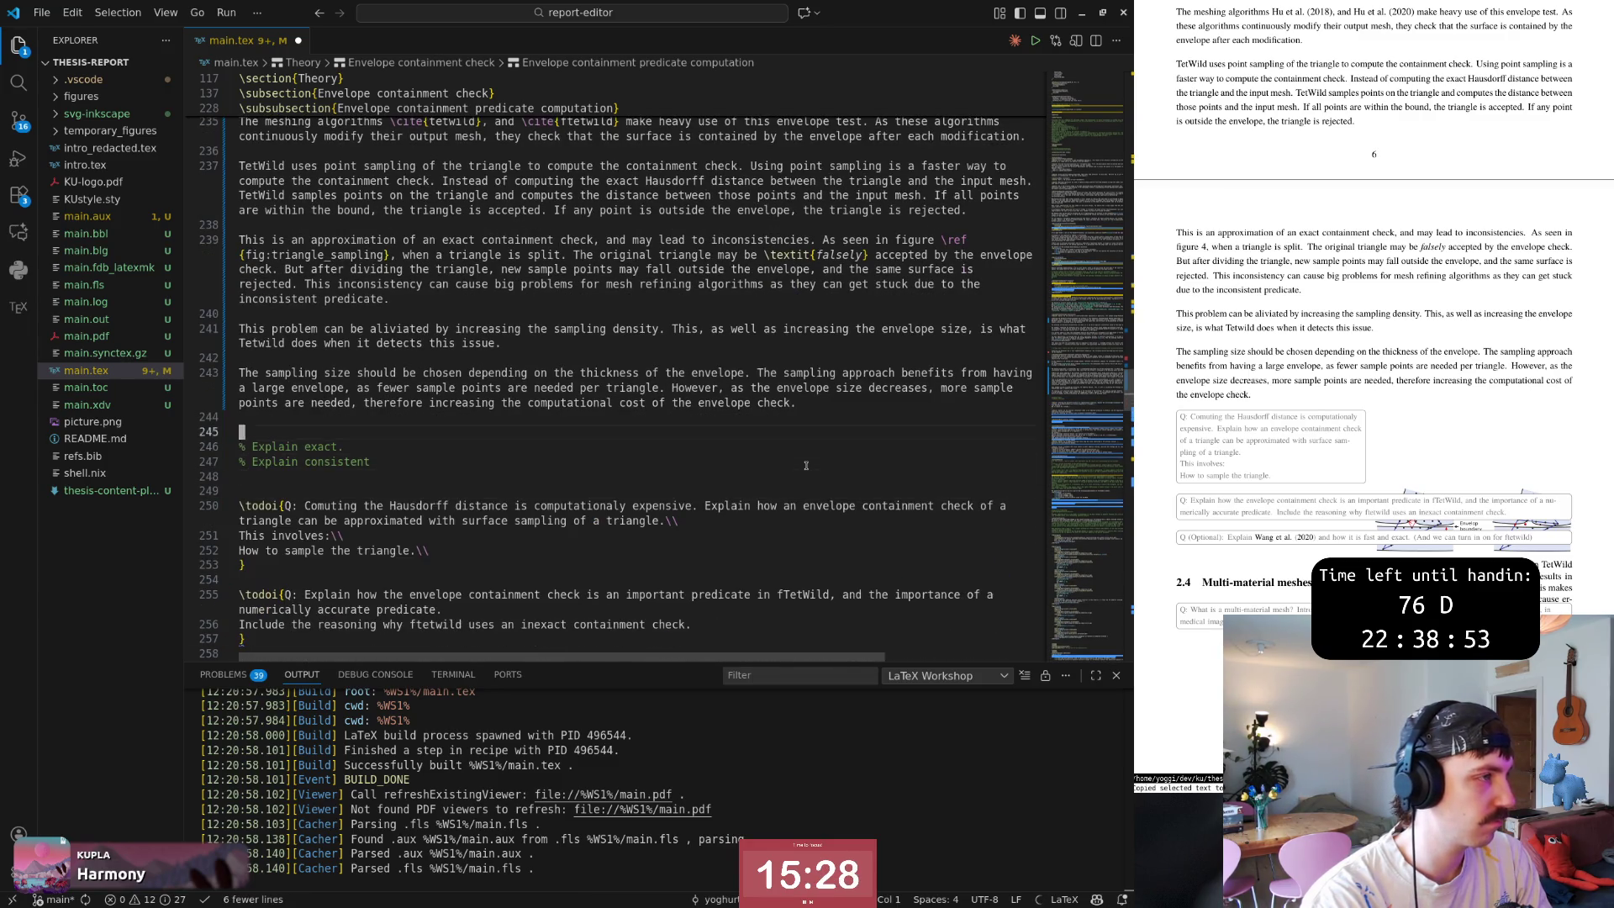
Paste the figure block after the meshing paragraph with a blank line, save, and move down to the 'Explain exact' comment.
key("braceleft")
key("braceleft")
key("braceleft")
key("p")
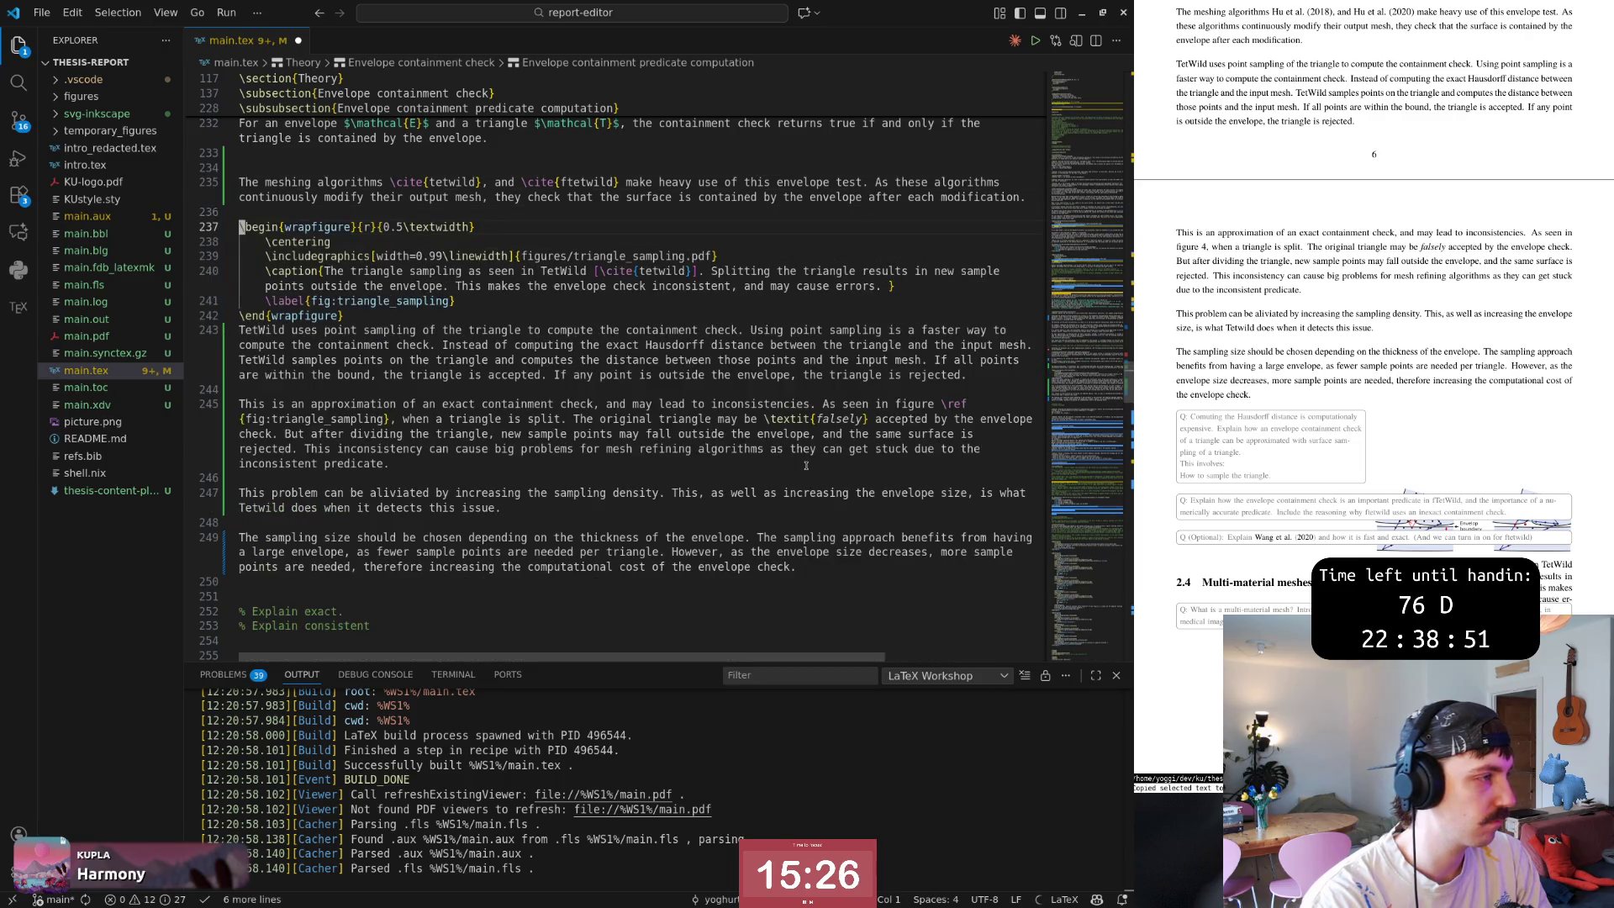
key("o")
key("Escape")
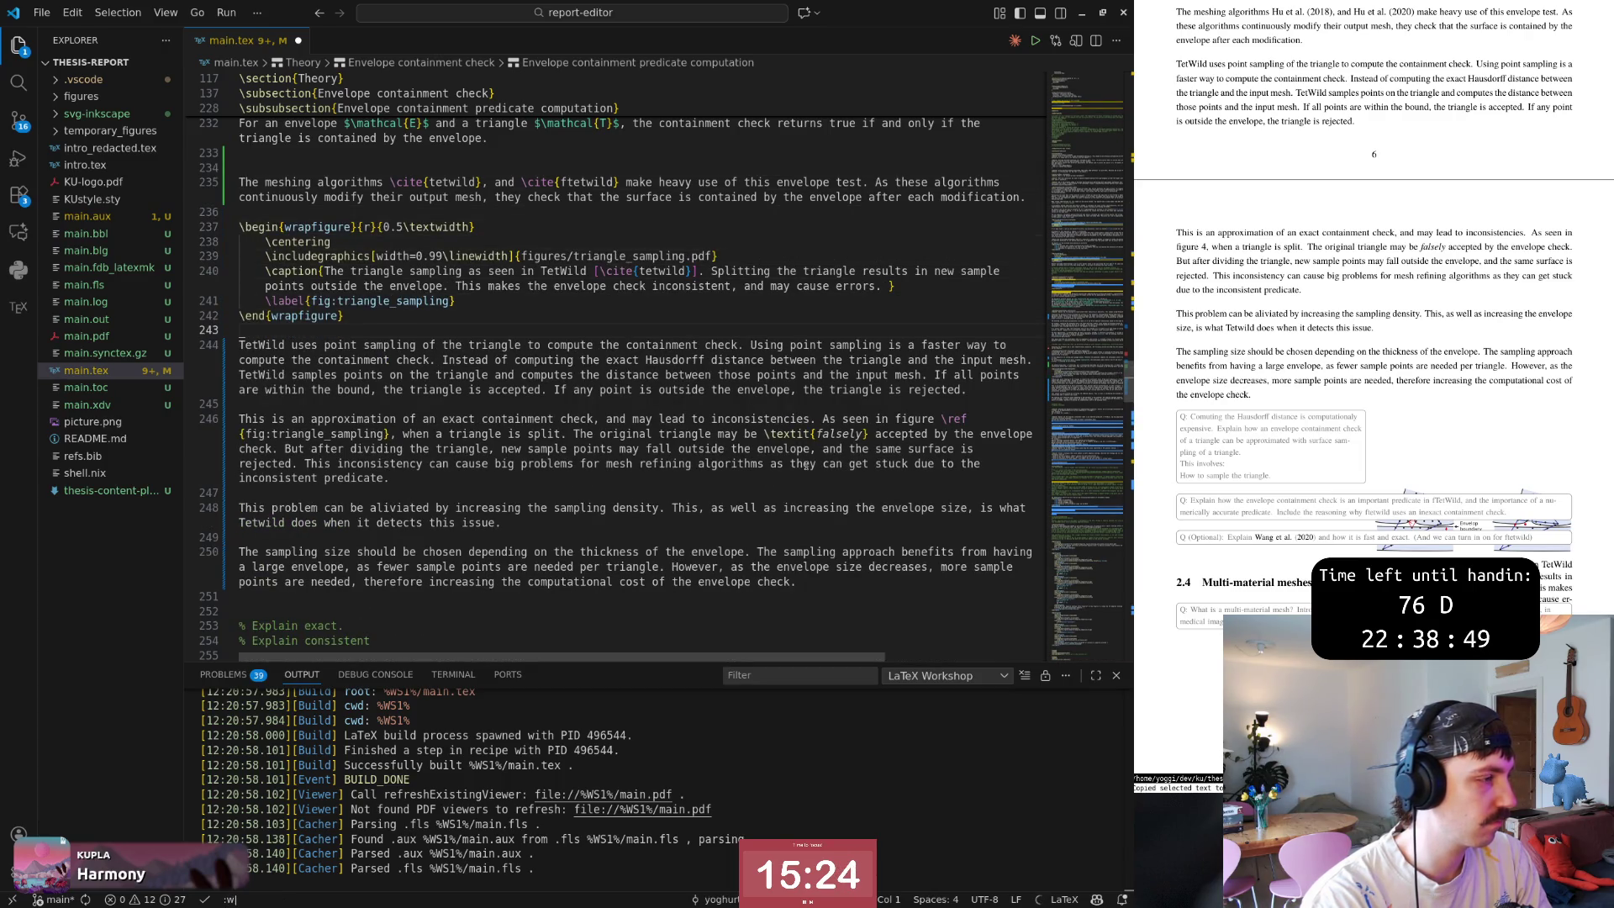
key("ctrl+s")
key("braceright")
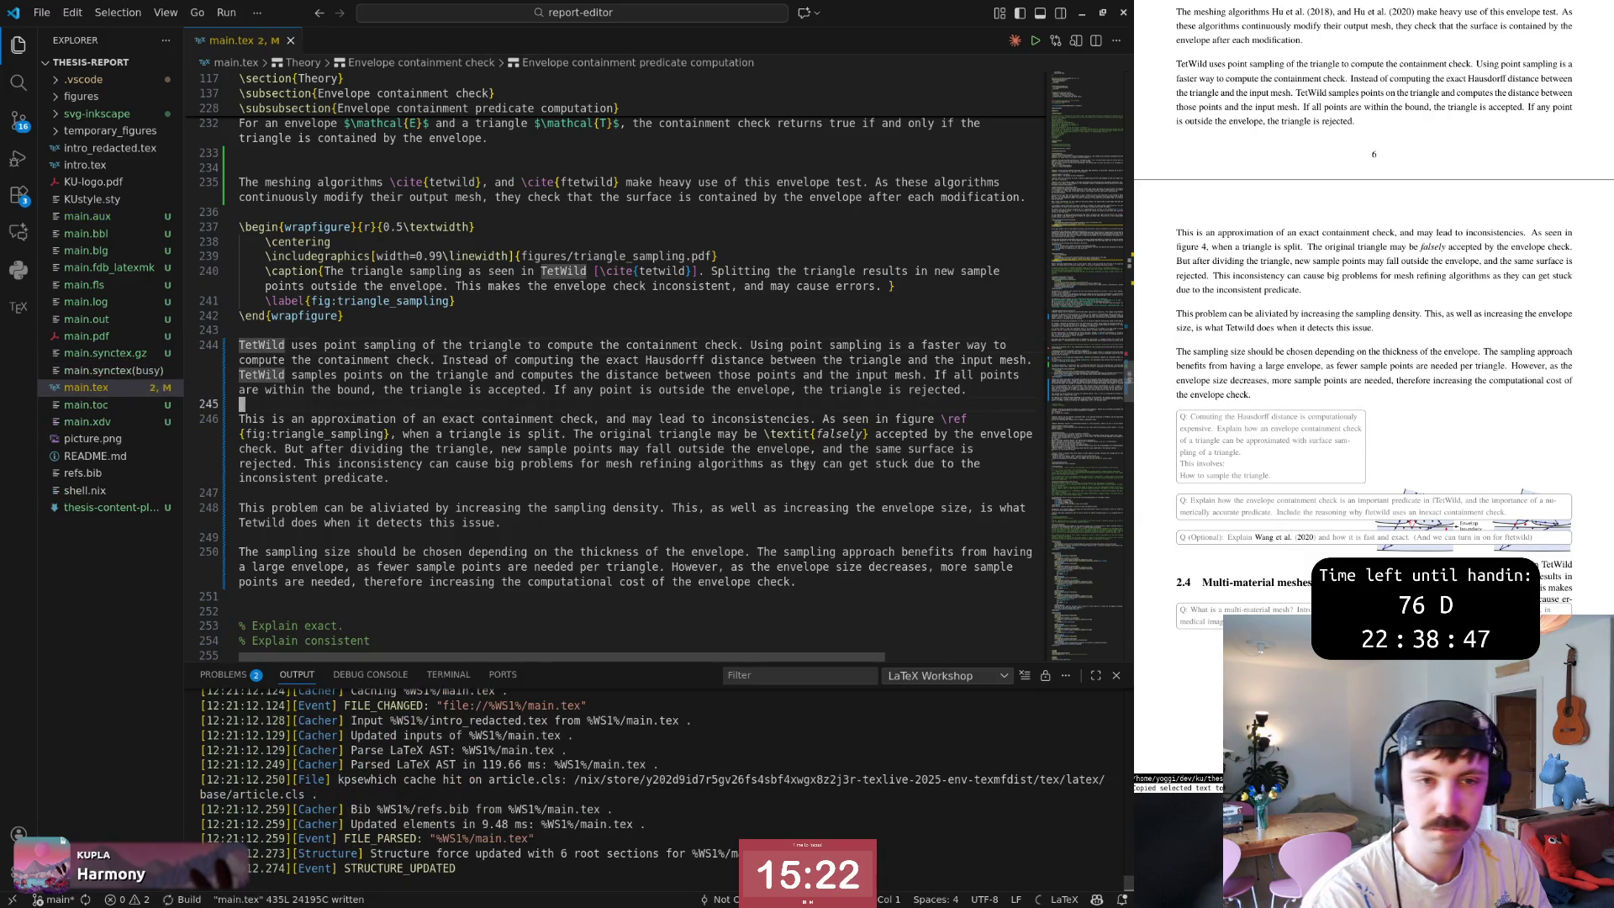
key("braceright")
key("braceright")
key("braceright")
key("braceright")
key("braceleft")
key("braceleft")
key("j")
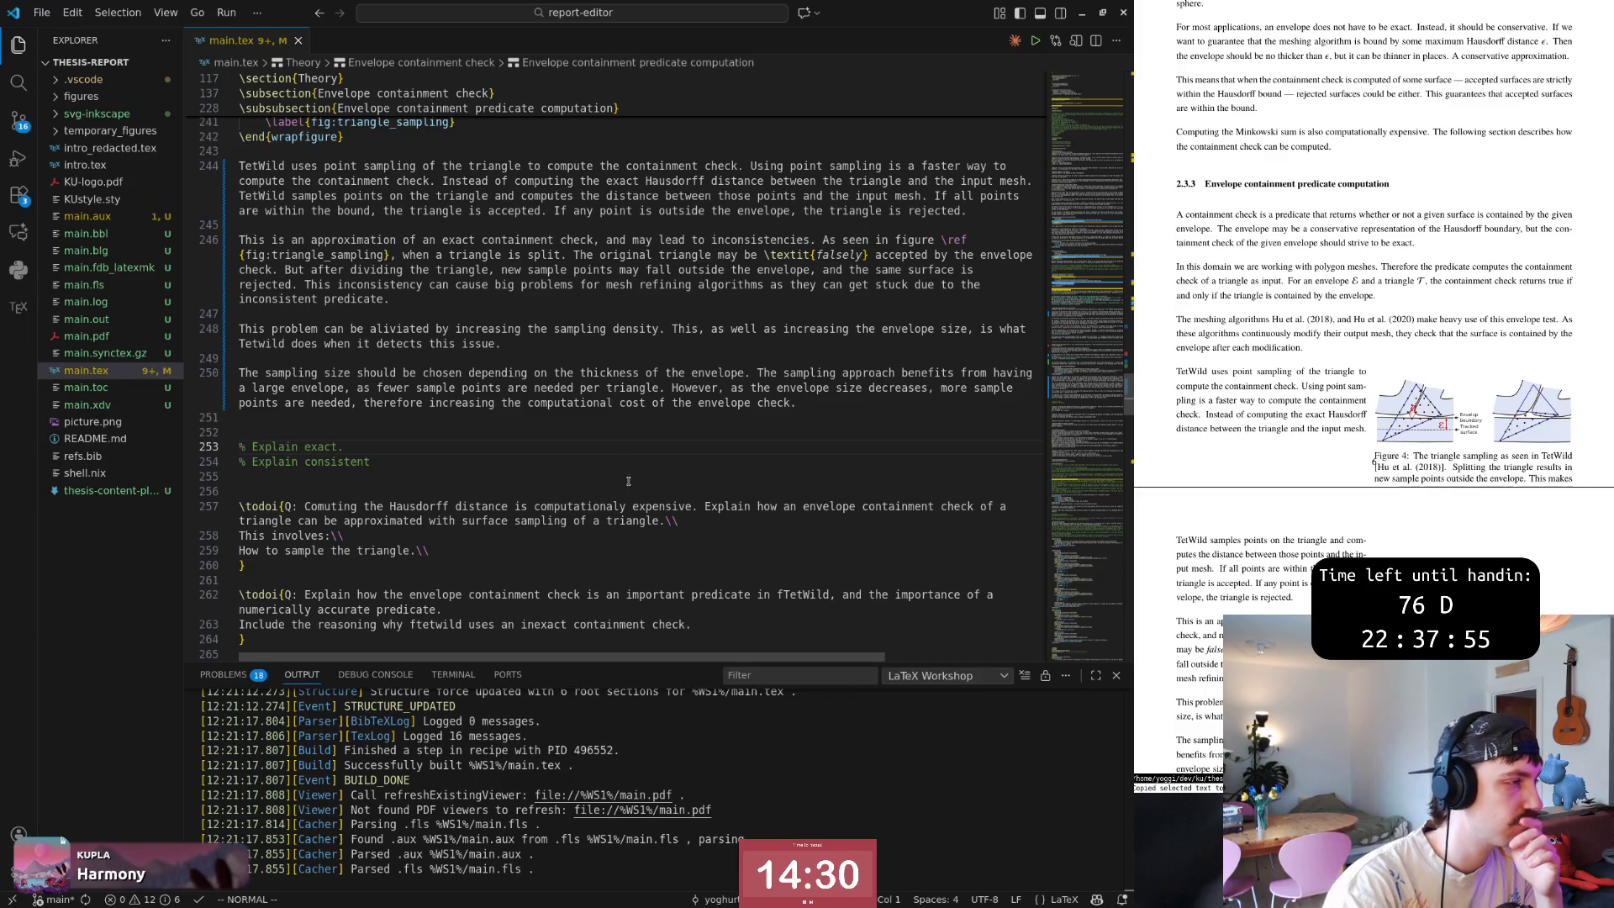
left_click(580, 482)
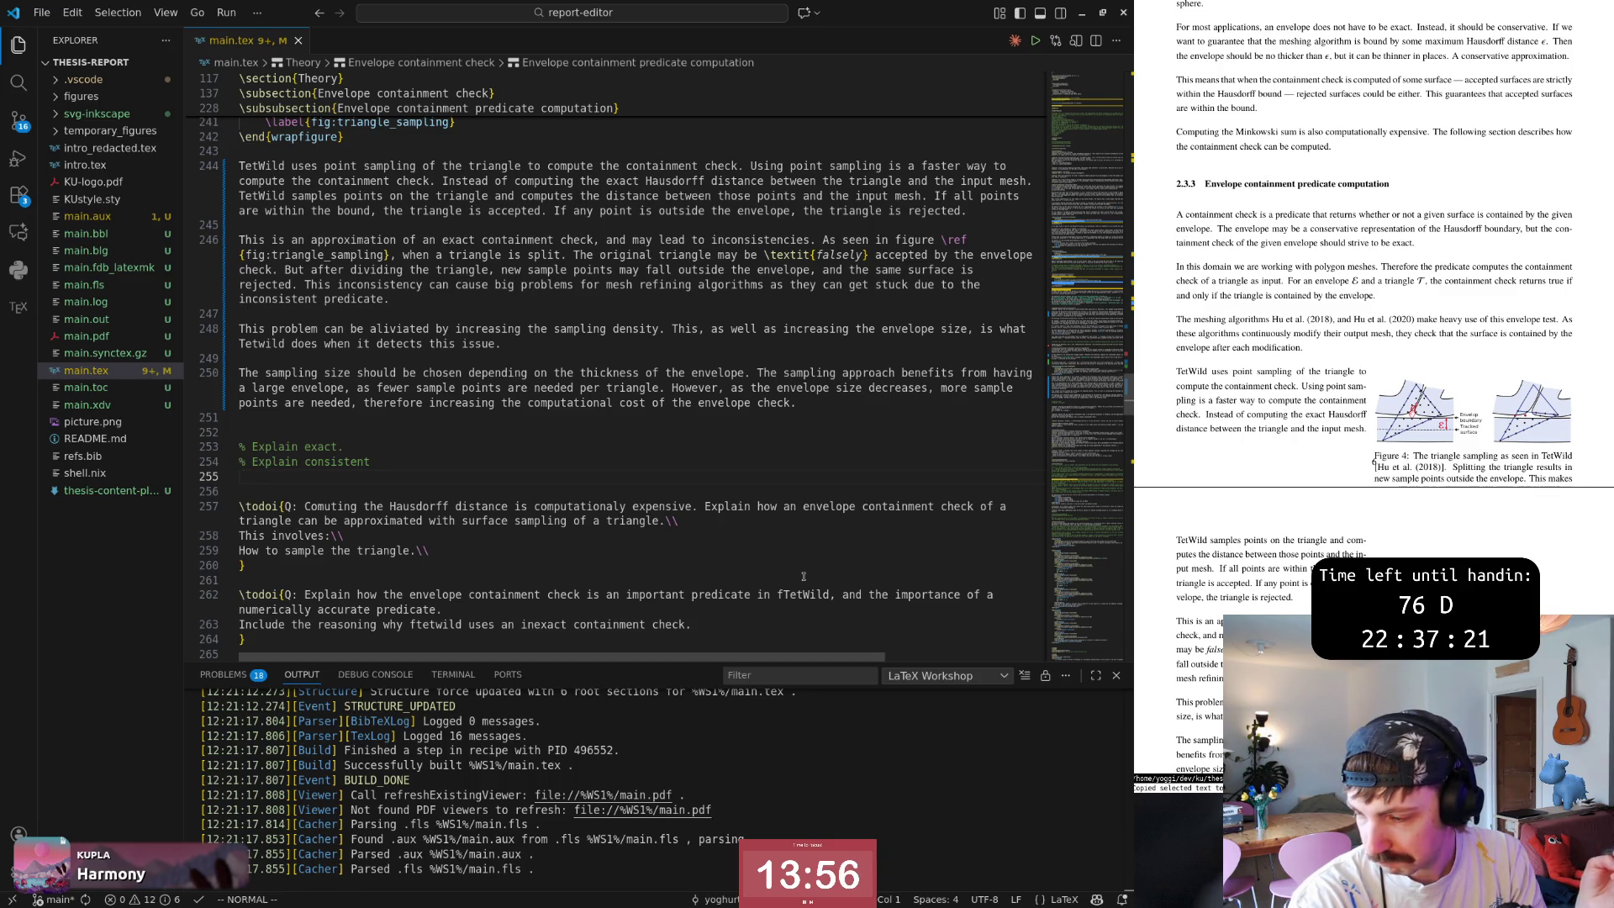
left_click(642, 422)
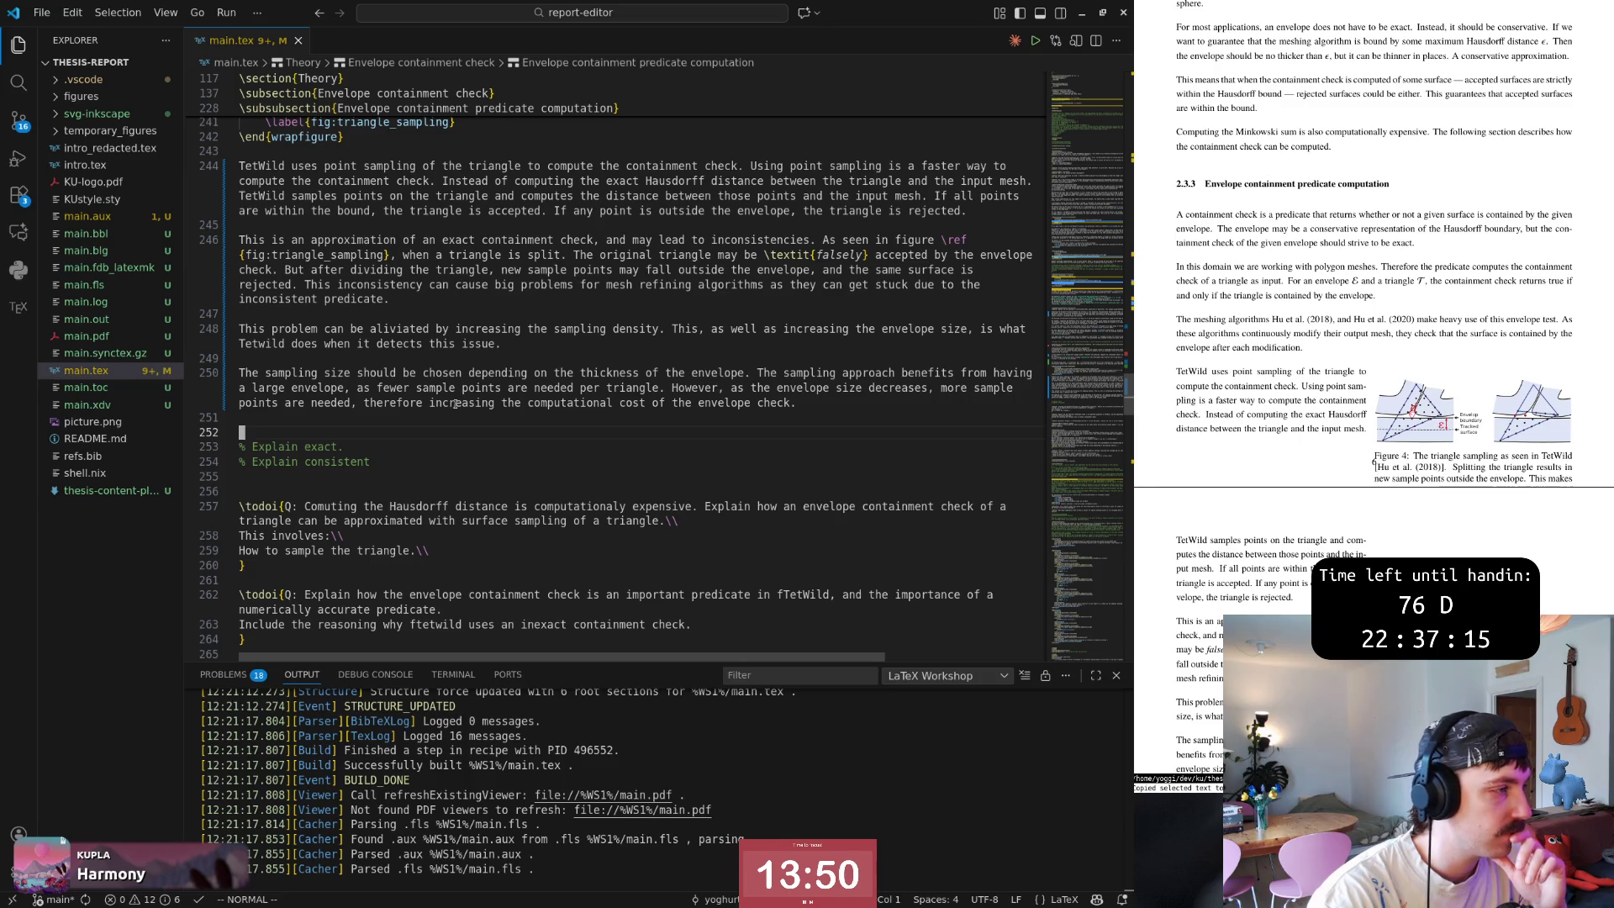
Split 'The sampling approach' sentence into its own paragraph separated by a blank line.
left_click(762, 374)
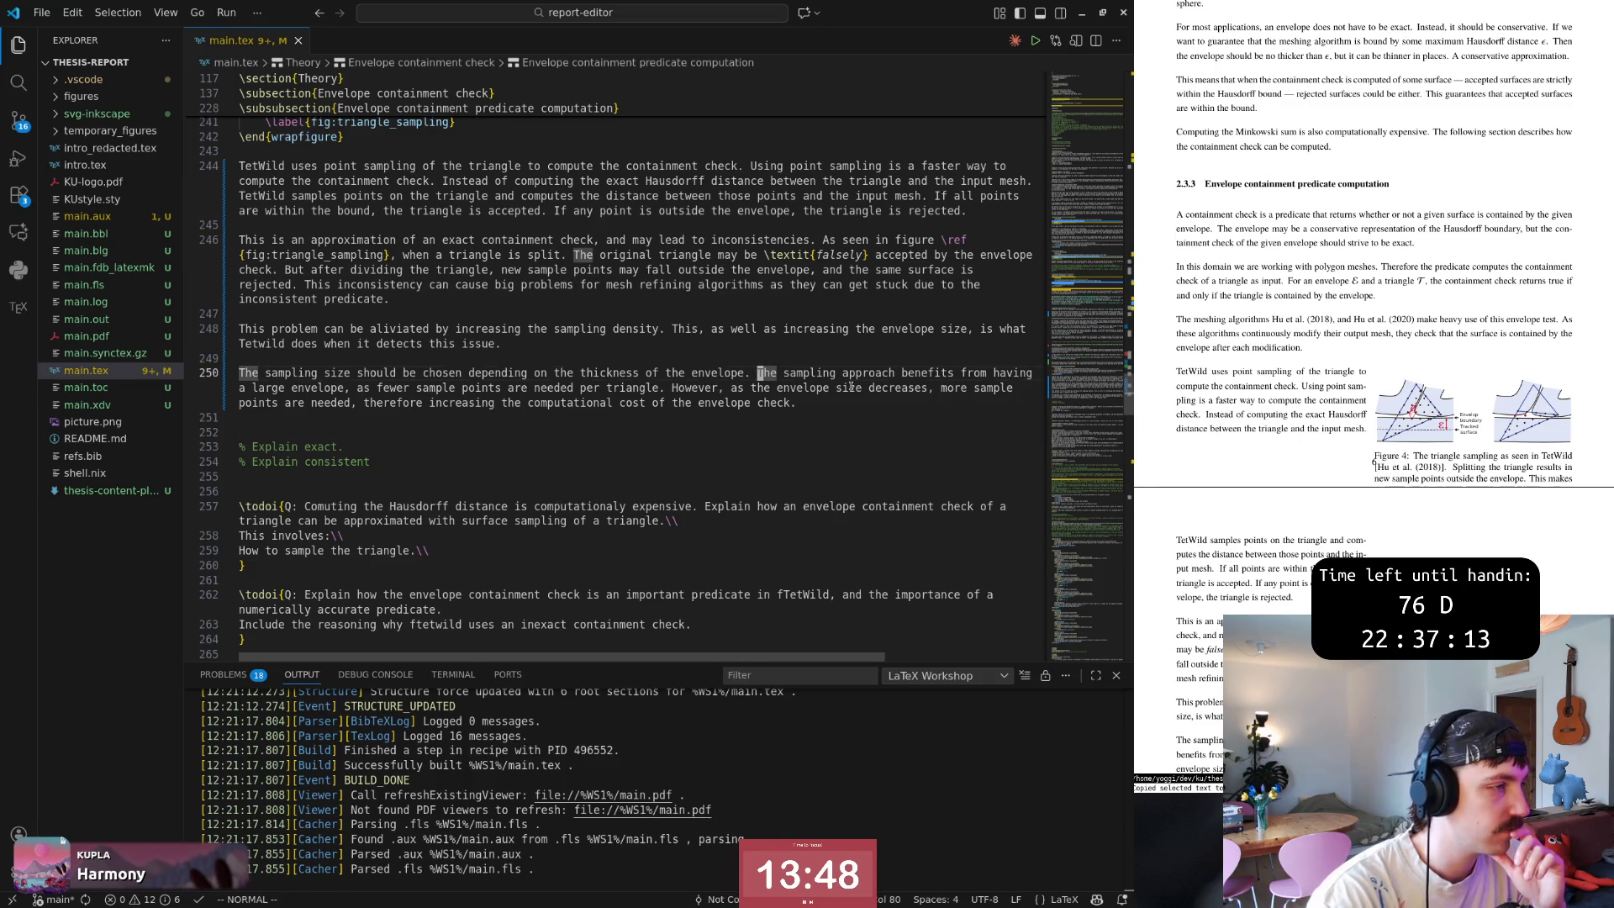
key("i")
key("Return")
key("Return")
key("Escape")
key("k")
key("k")
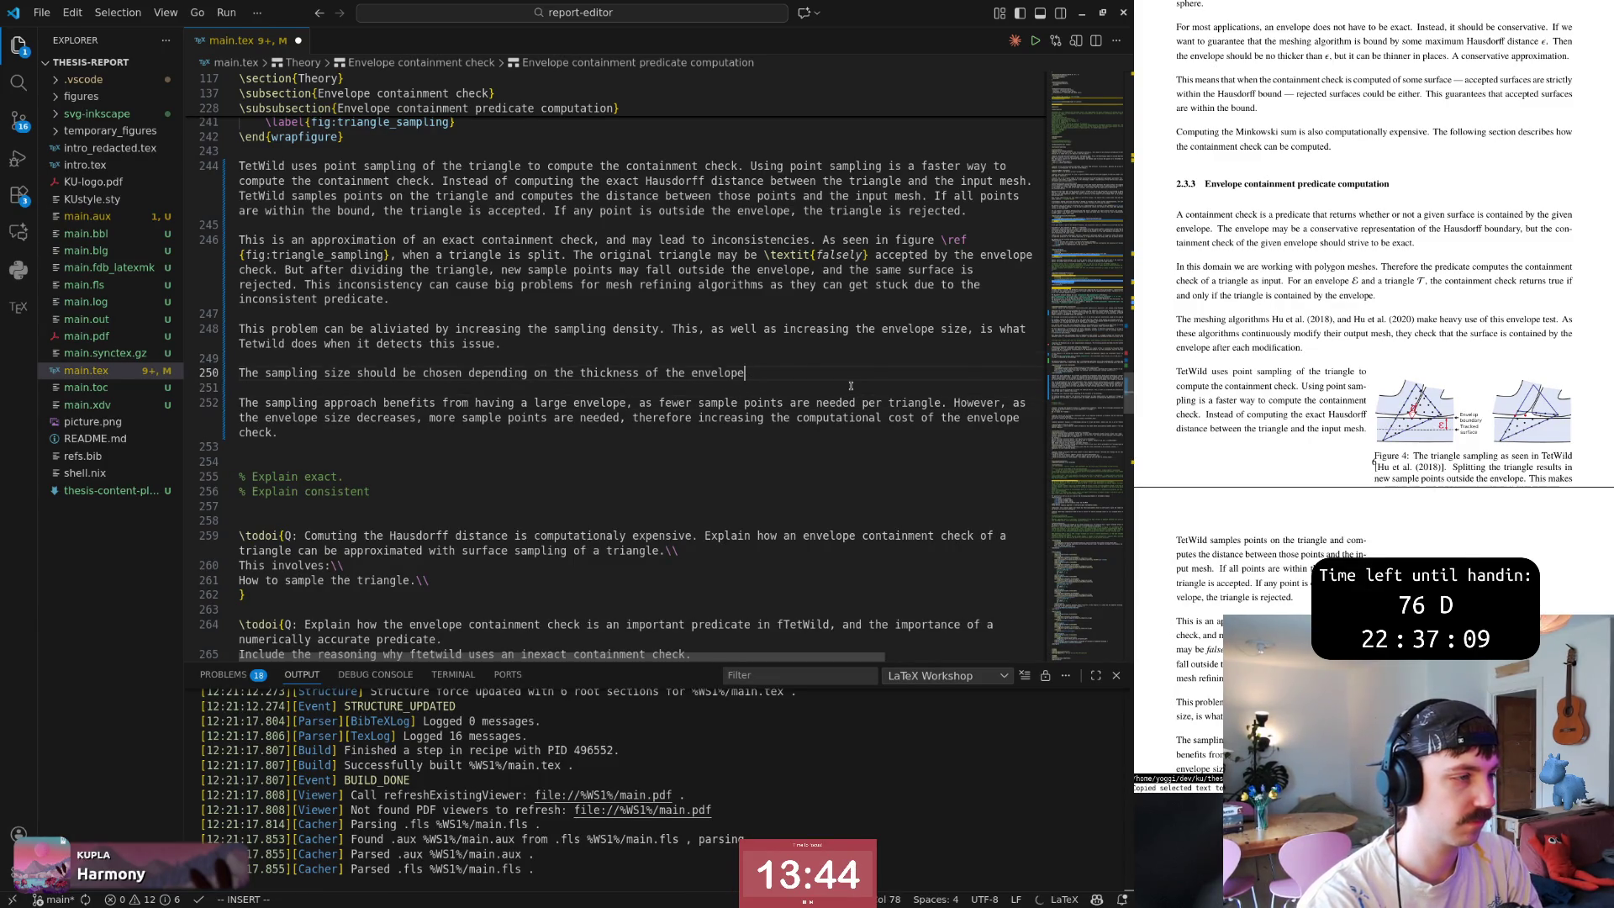
type(", as the distance")
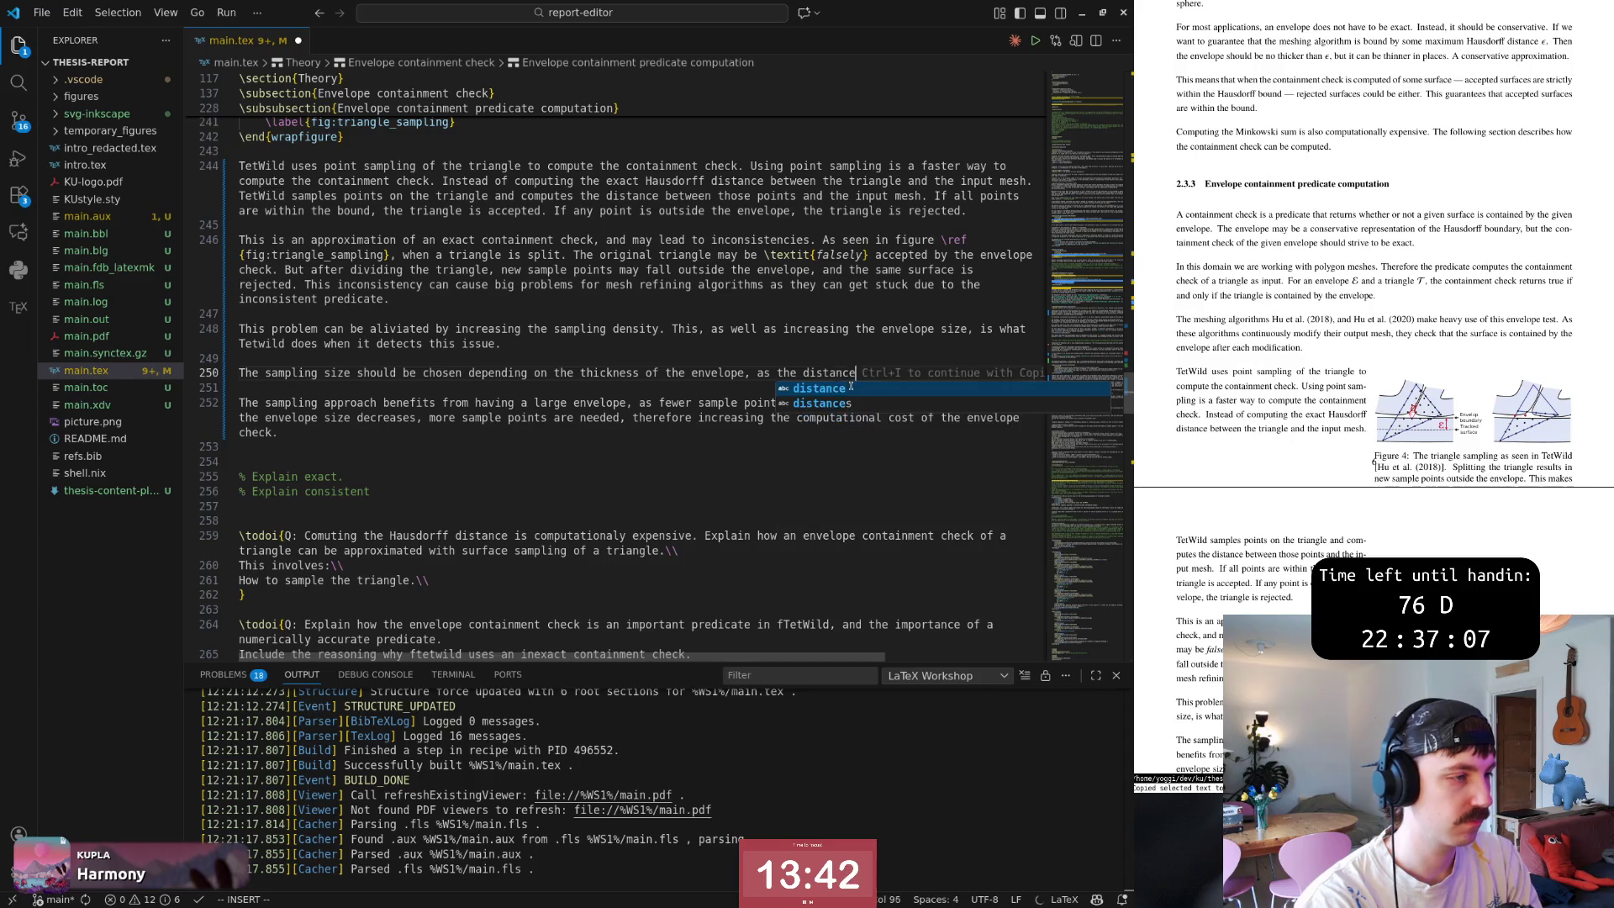
type(" between $")
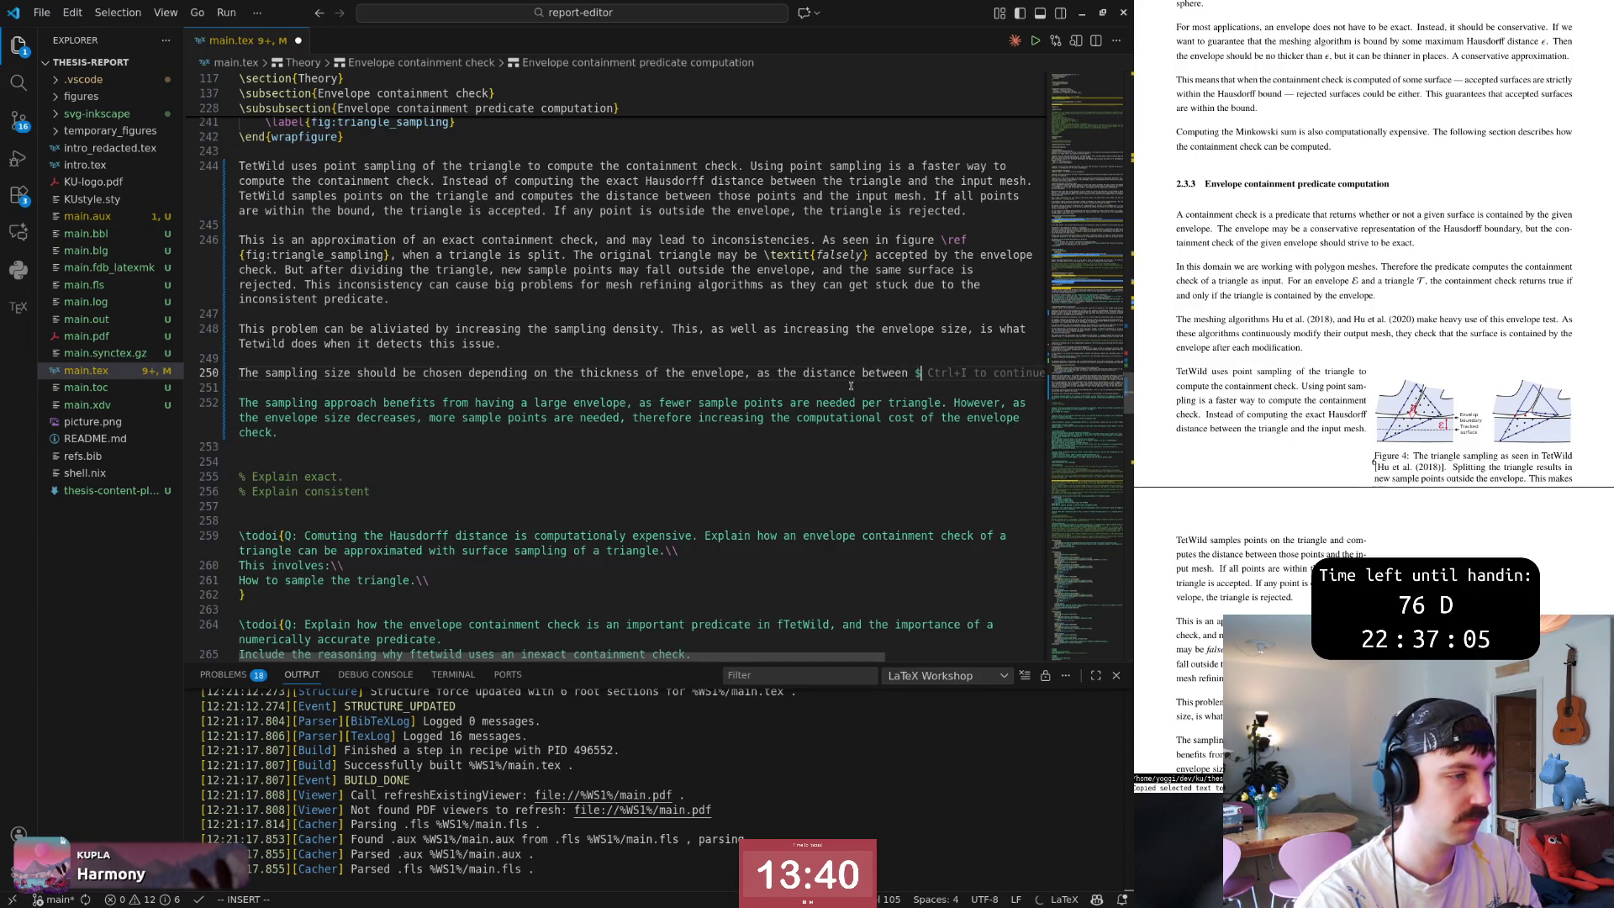
type("sample")
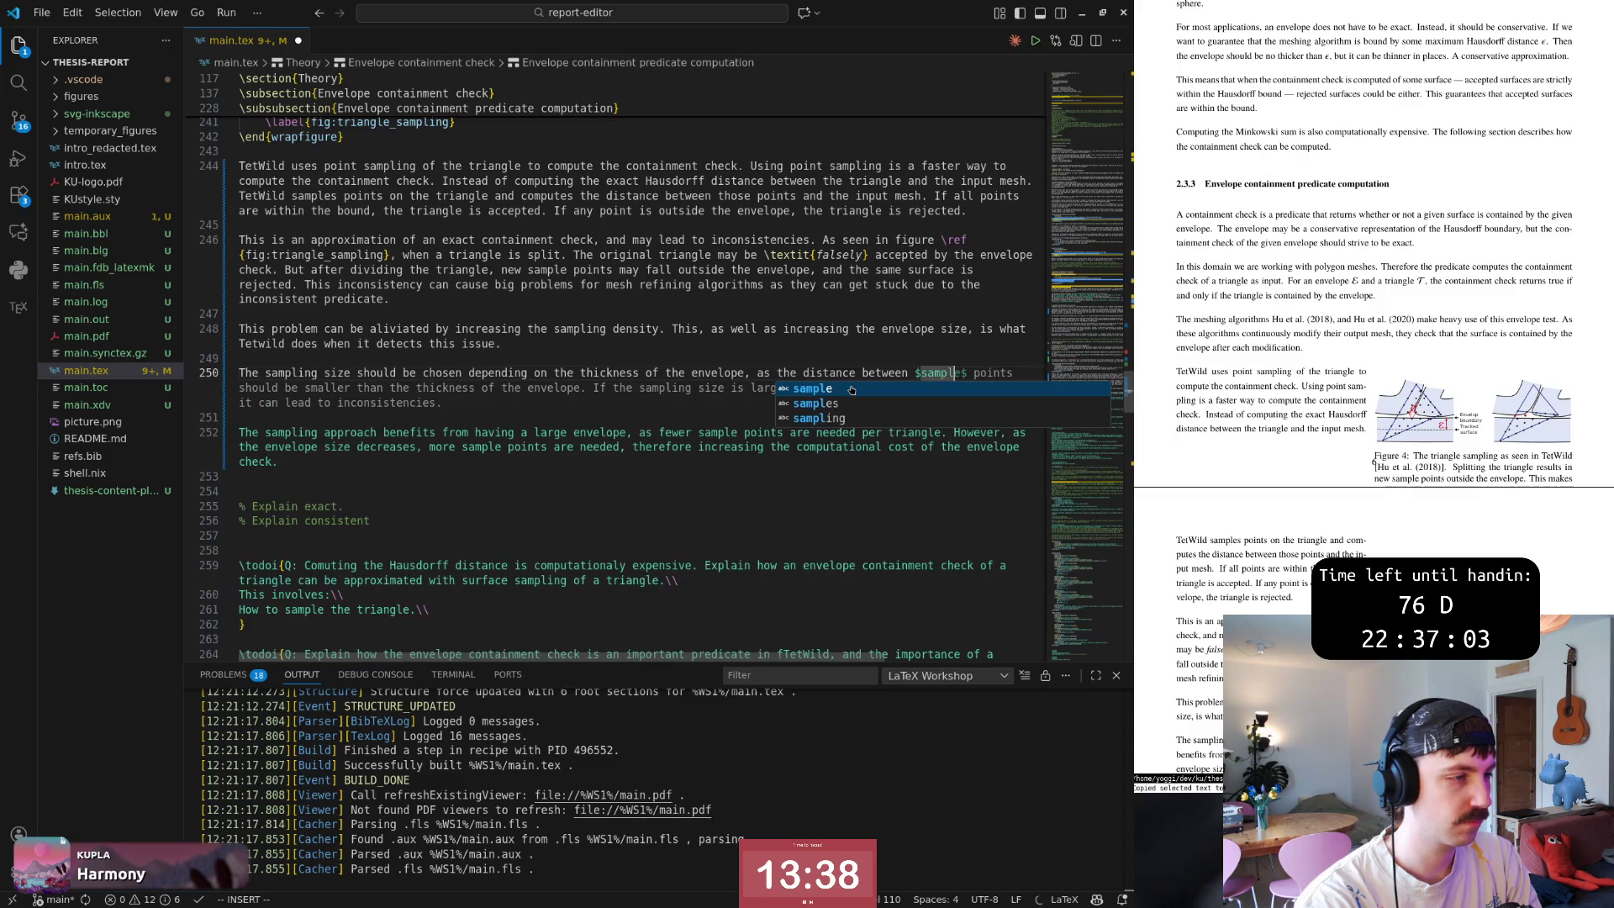
Finish line 250: the sampling-point distance $d$ should at least be smaller than the envelope thickness $\epsilon$.
key("BackSpace")
key("BackSpace")
key("BackSpace")
type("s")
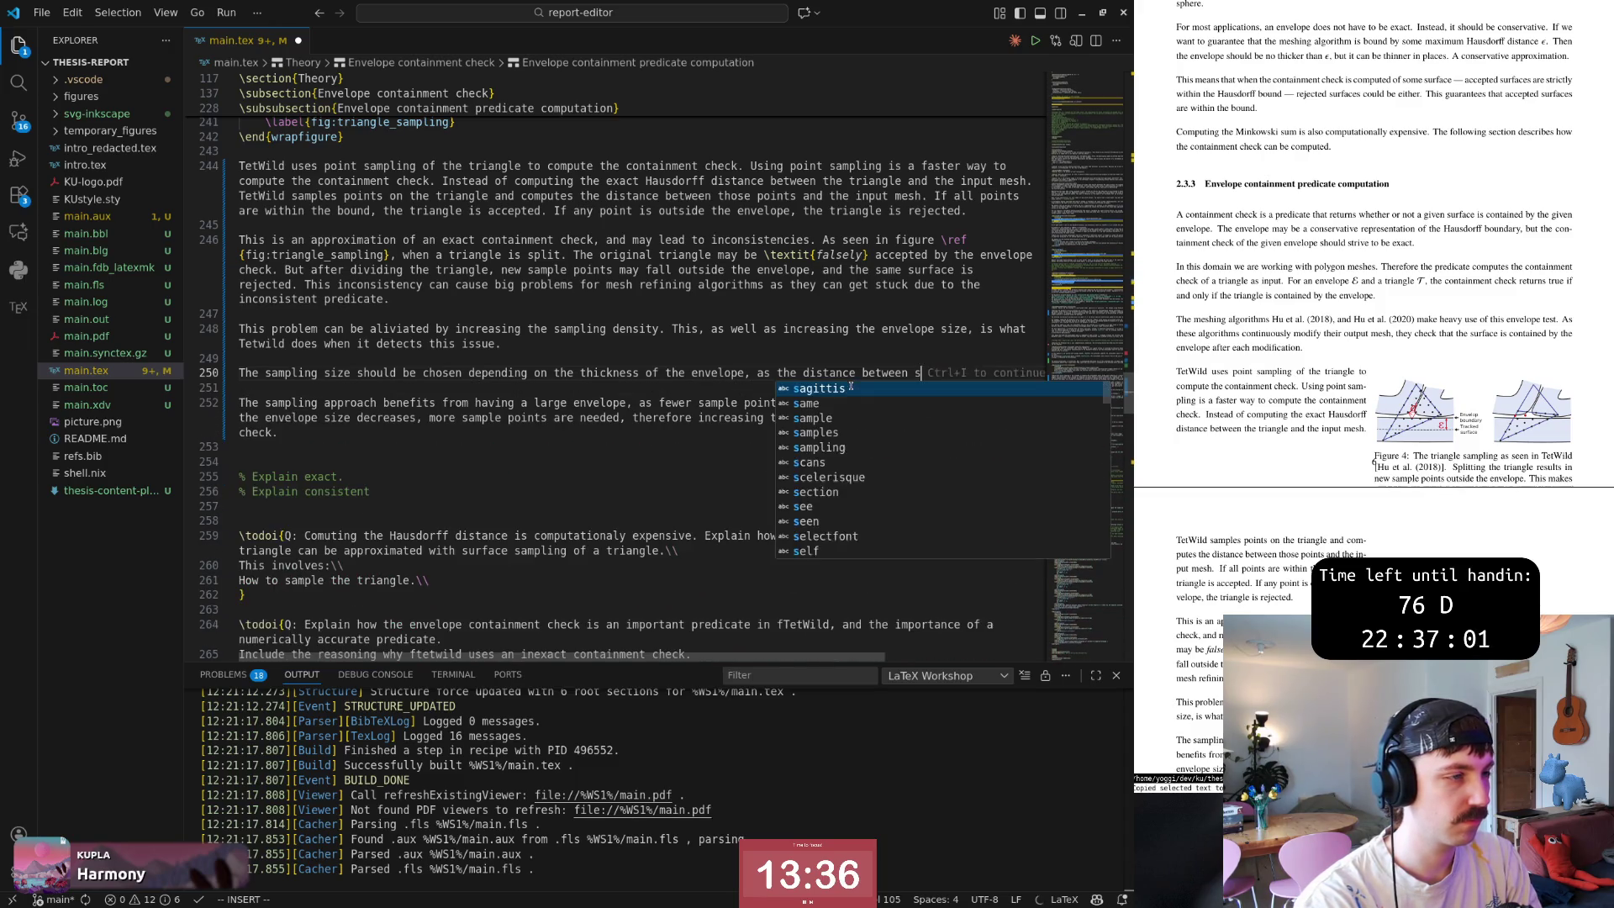
type("ampling point $D")
key("BackSpace")
type("d$ should be")
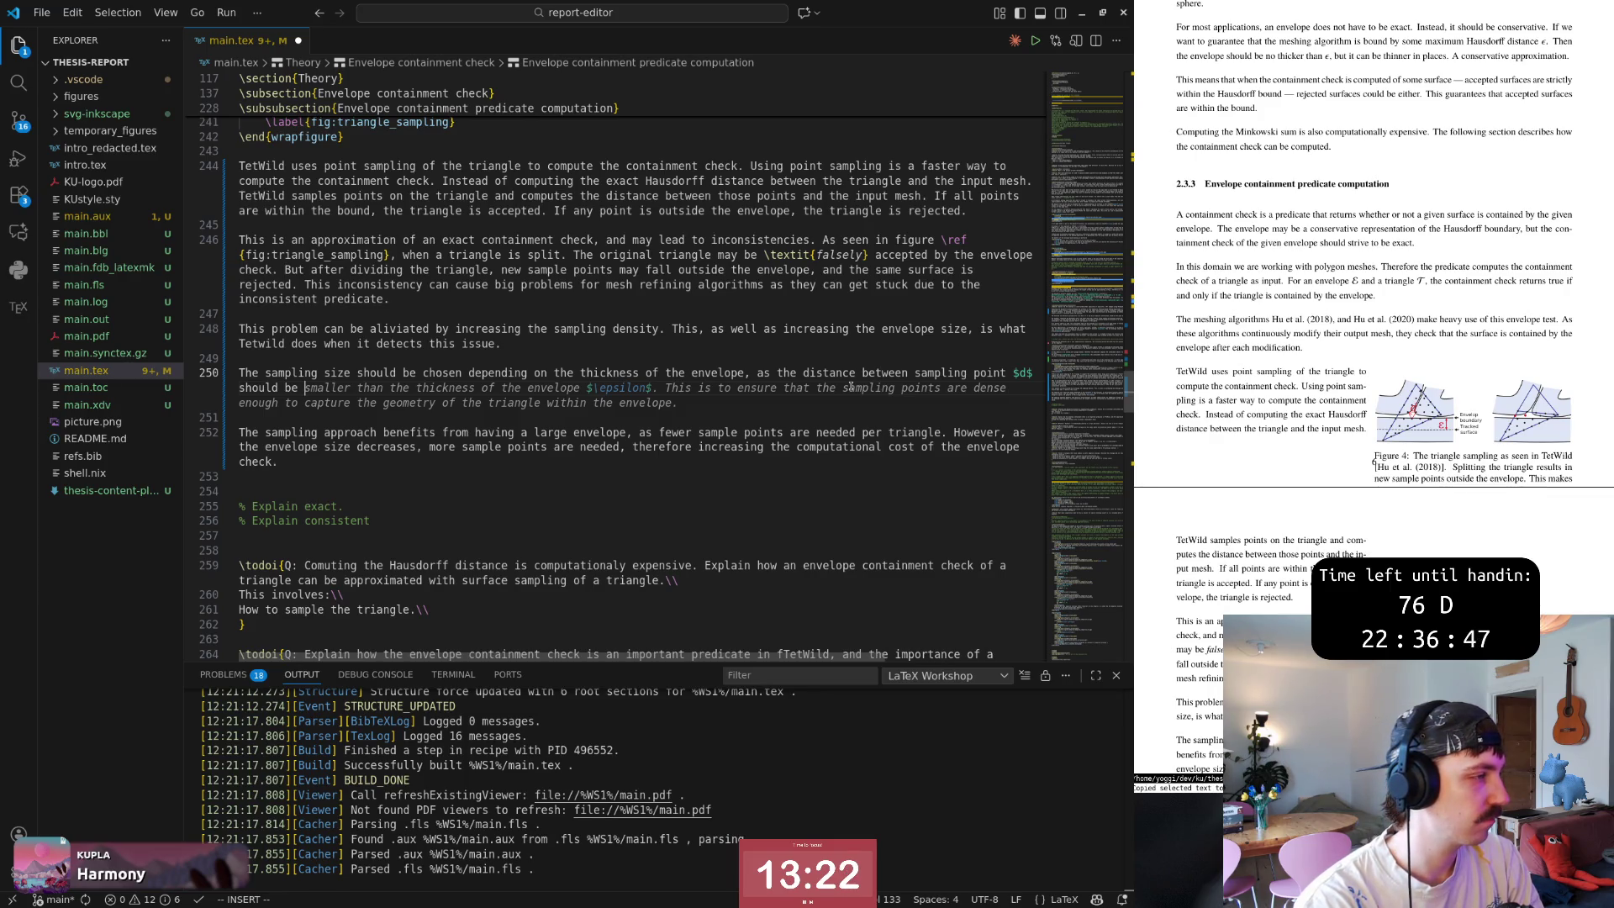
key("Escape")
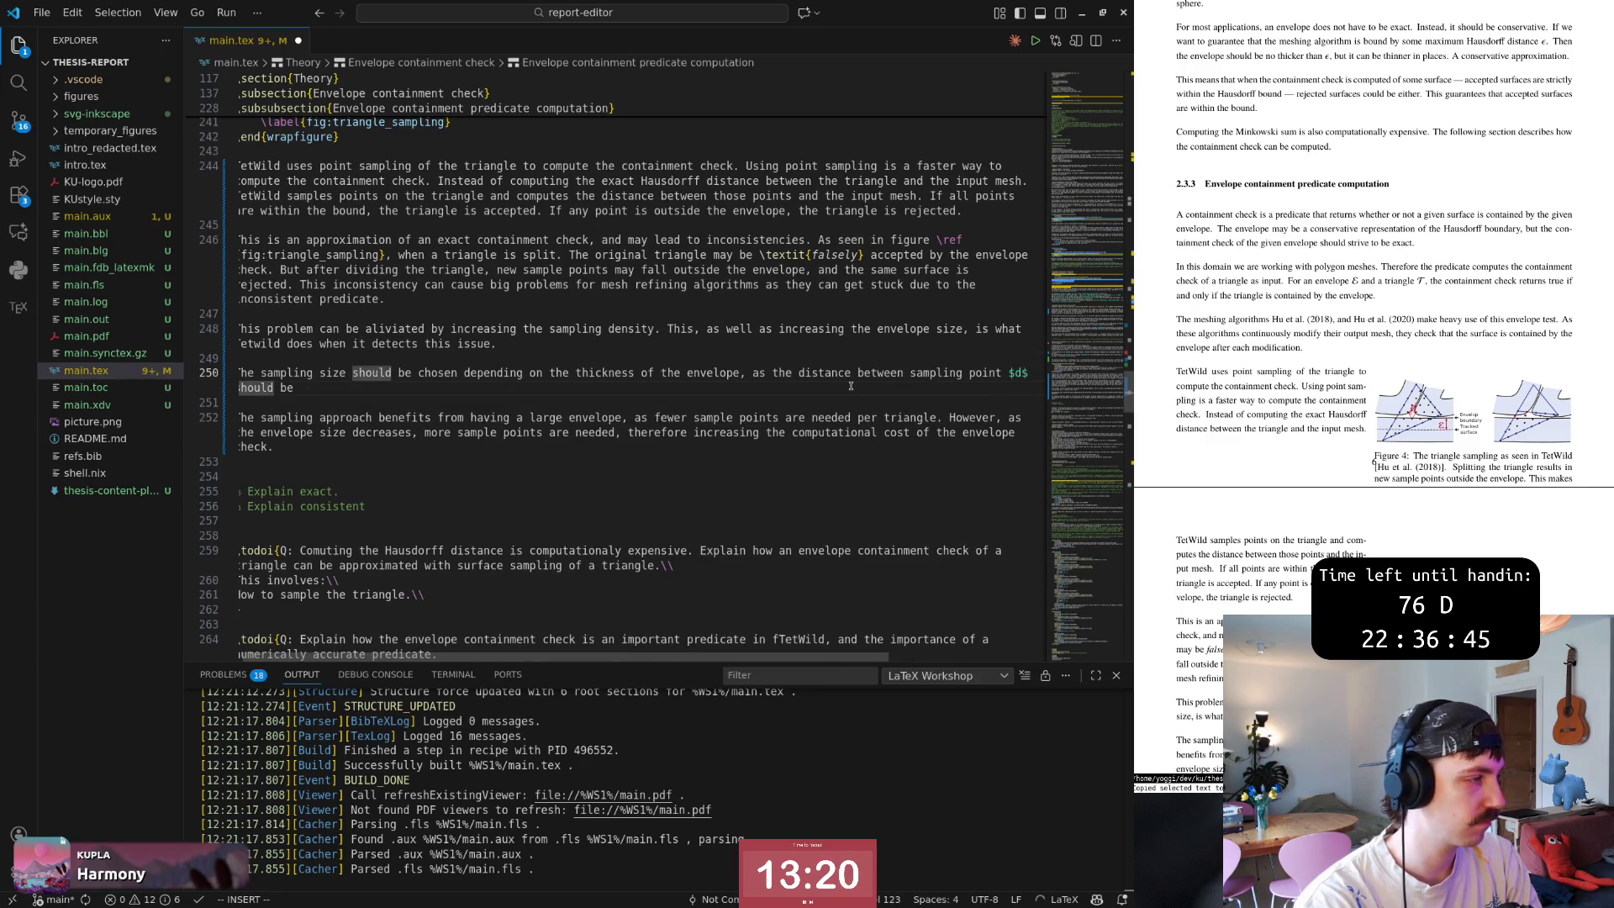
key("BackSpace")
key("BackSpace")
type("at least be smaller")
key("Escape")
type("tha")
key("Escape")
key("BackSpace")
type("the envelope thick")
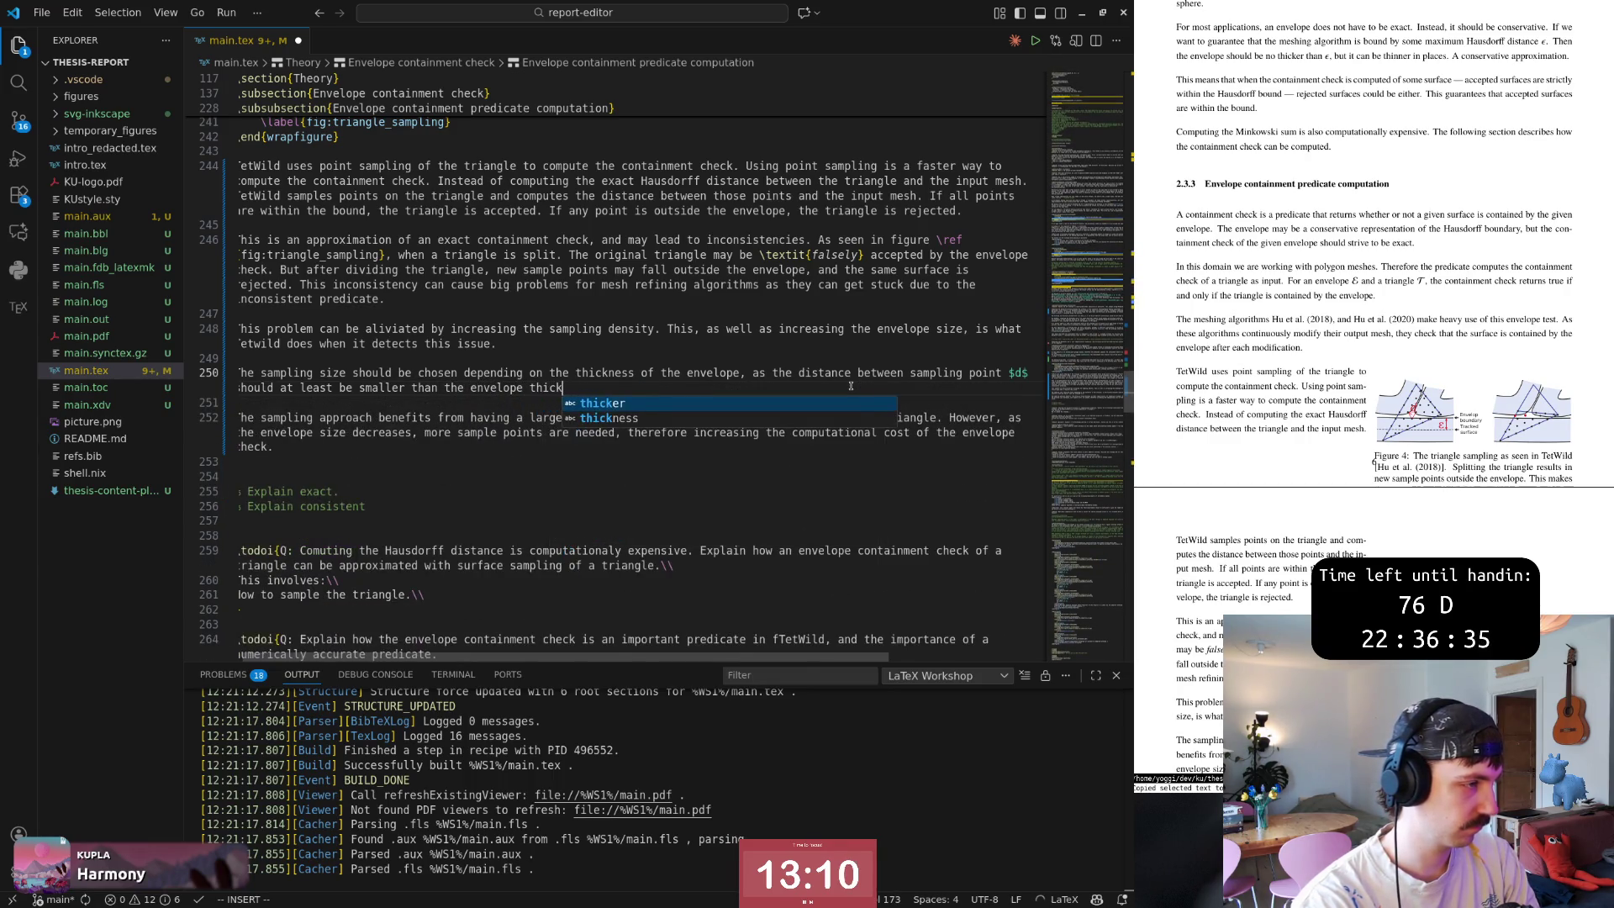
type("ness ")
type("$\\epsilon$.")
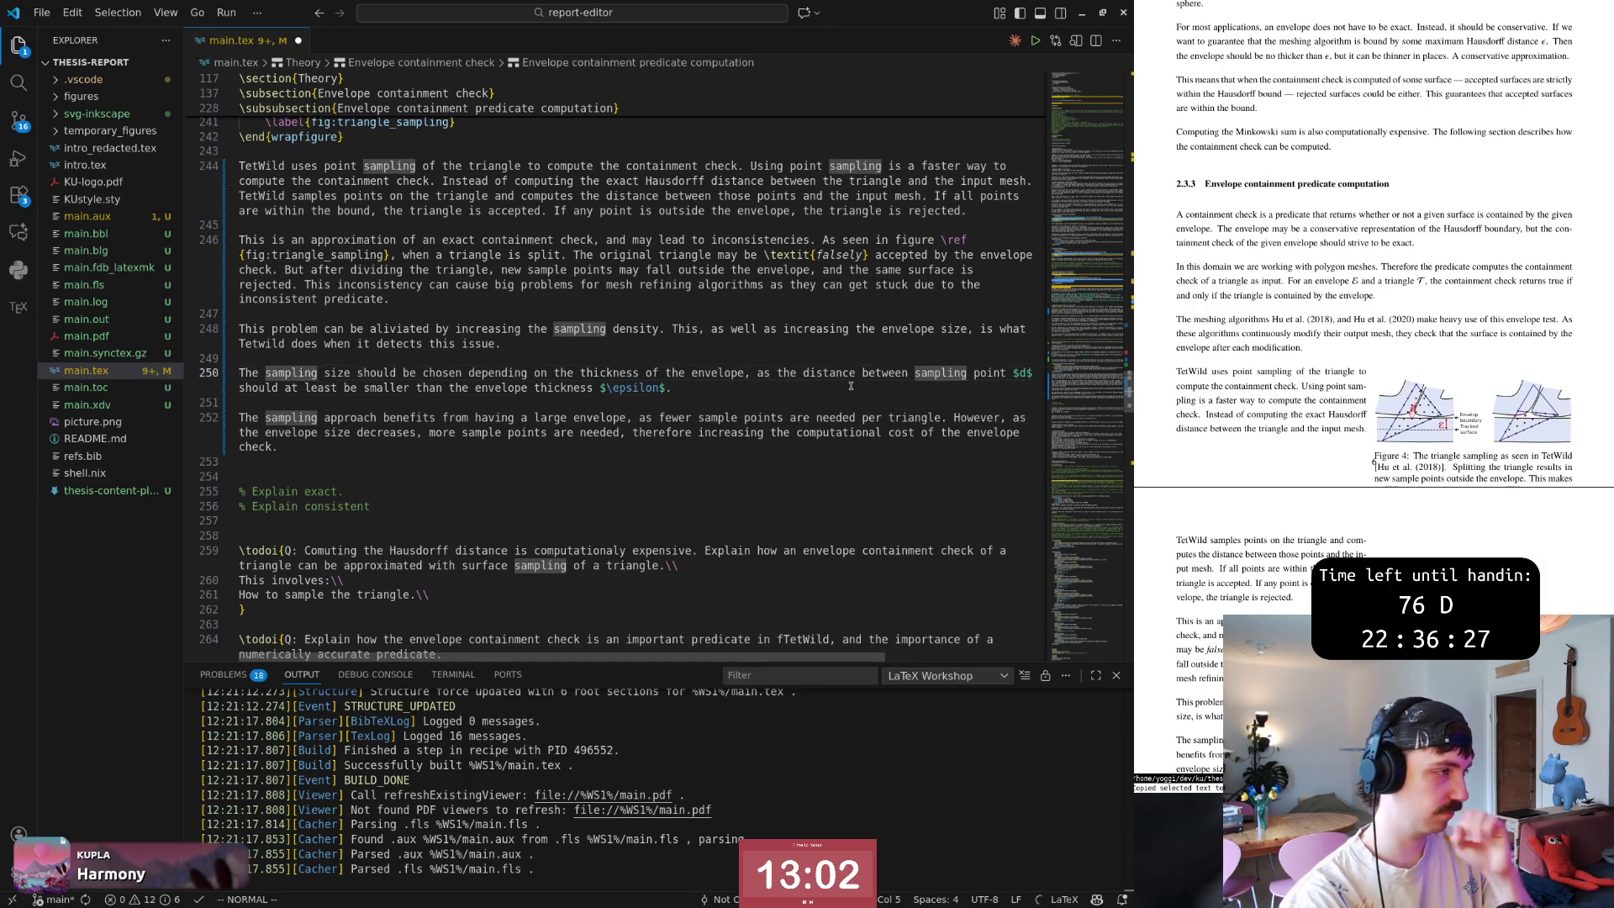
key("k")
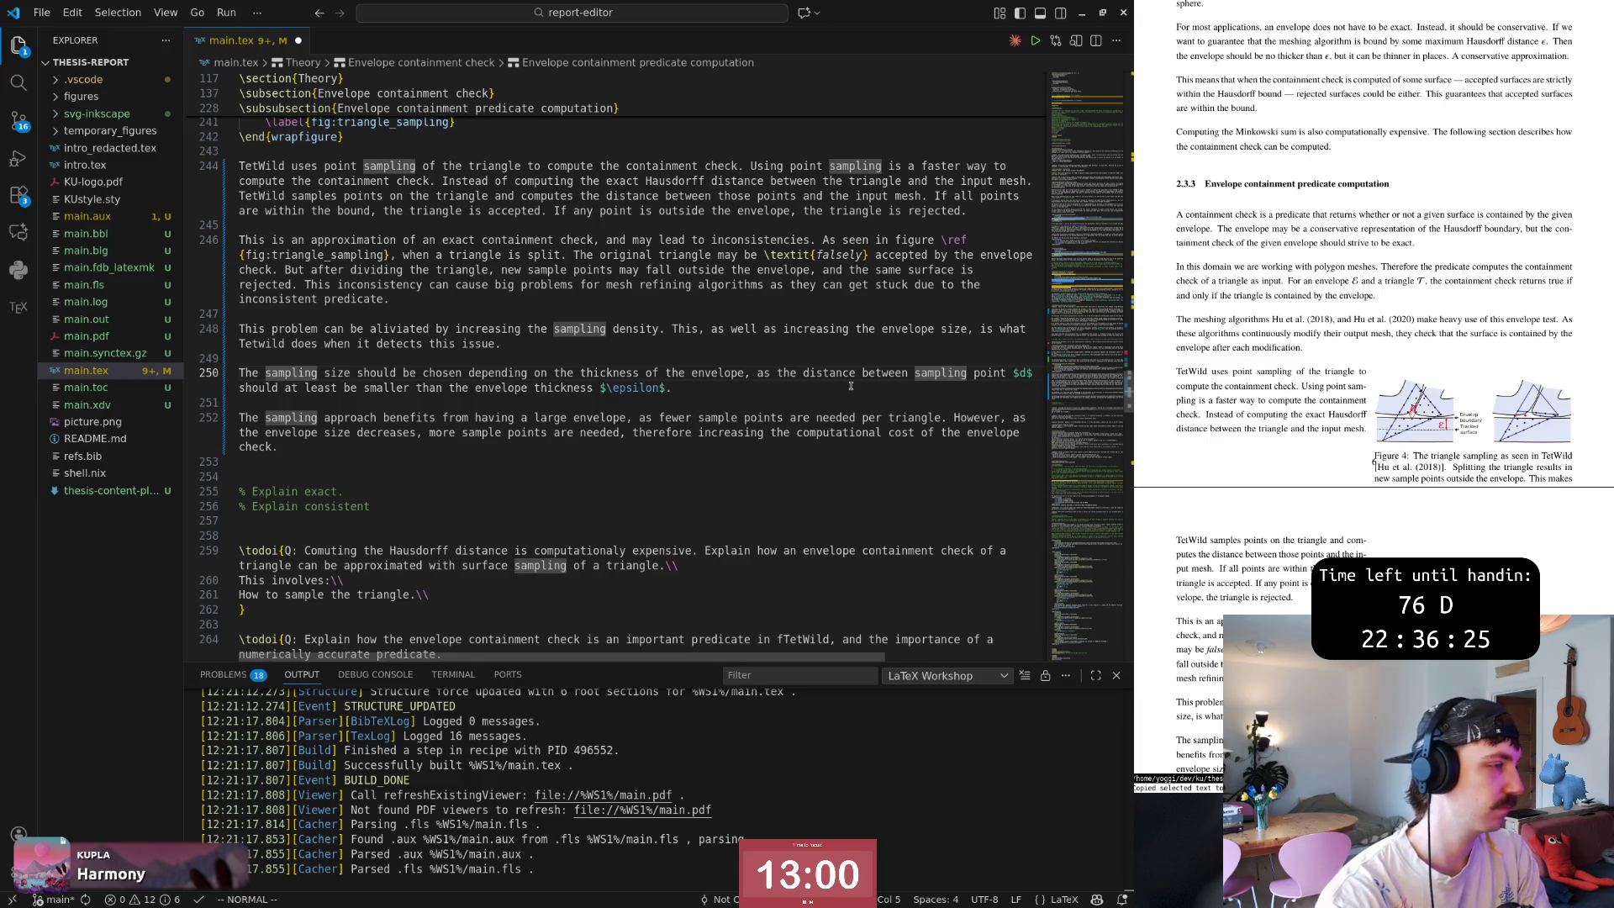
Split the sentence on line 250 at the comma after 'envelope', starting a new sentence 'The distance'.
key("k")
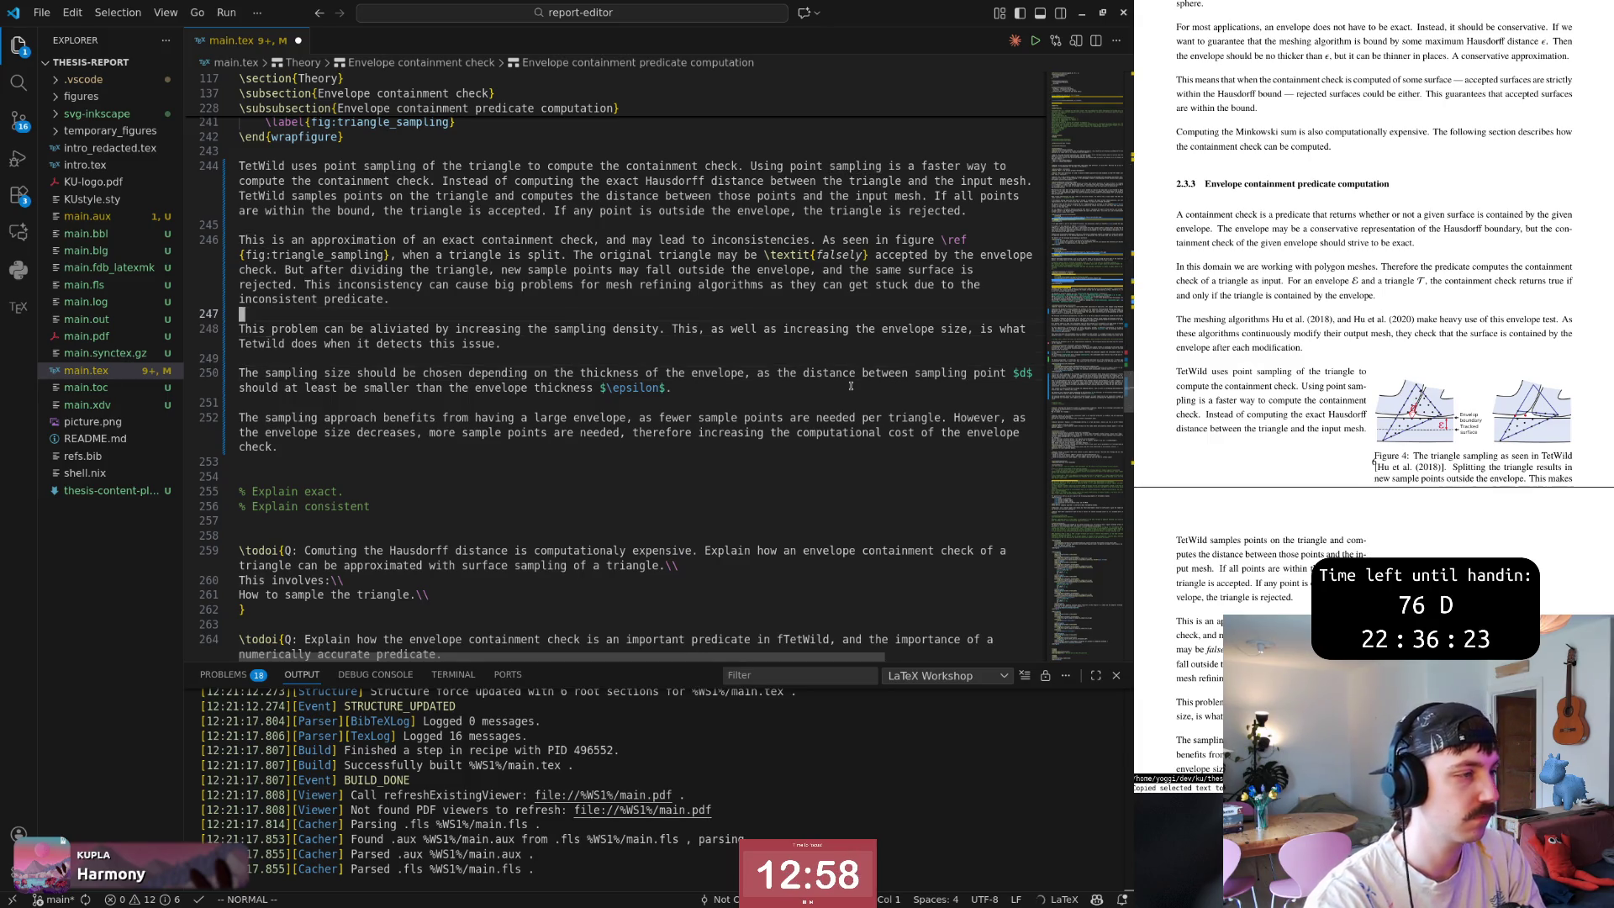
key("w")
key("w")
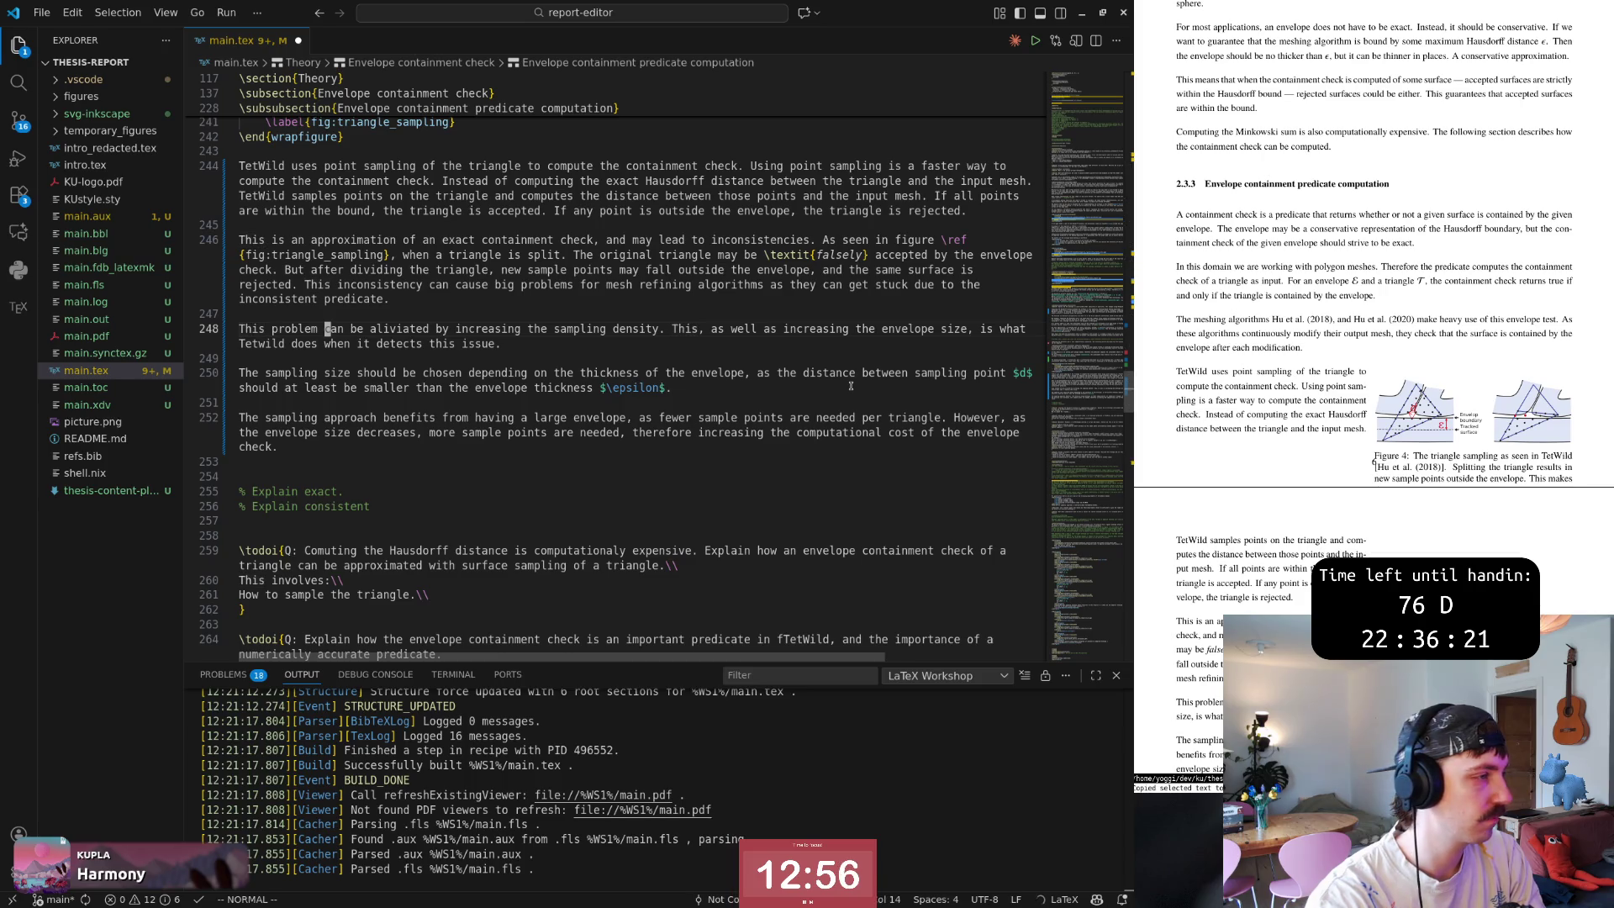
key("w")
key("w")
key("j")
key("j")
key("w")
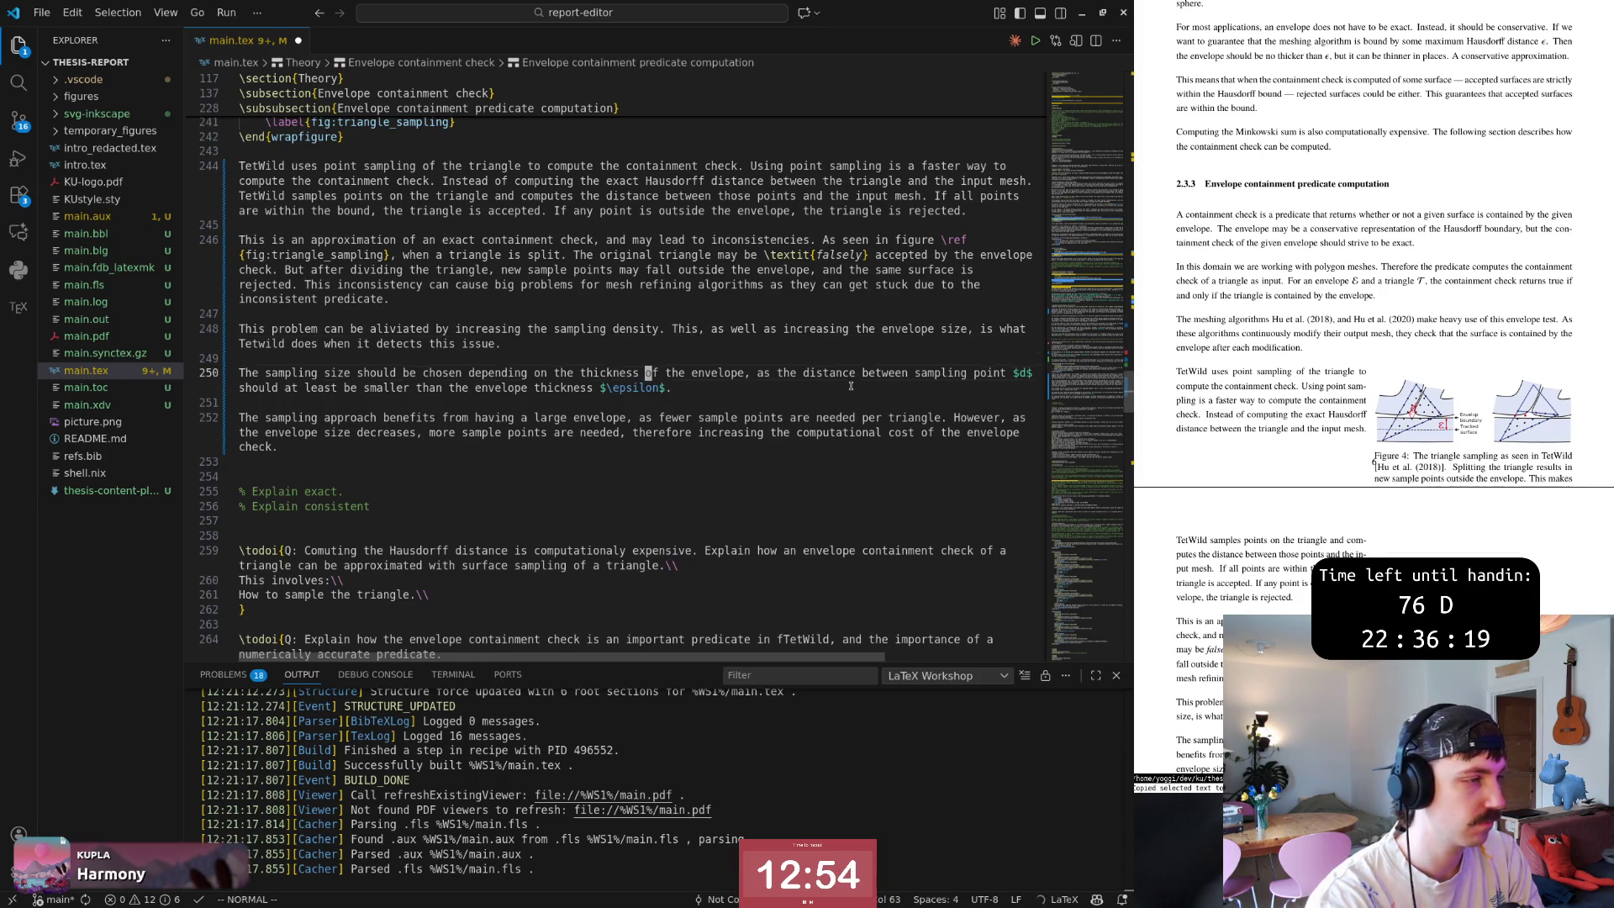
key("w")
key("w")
key("w")
key("w")
key("w")
key("w")
key("w")
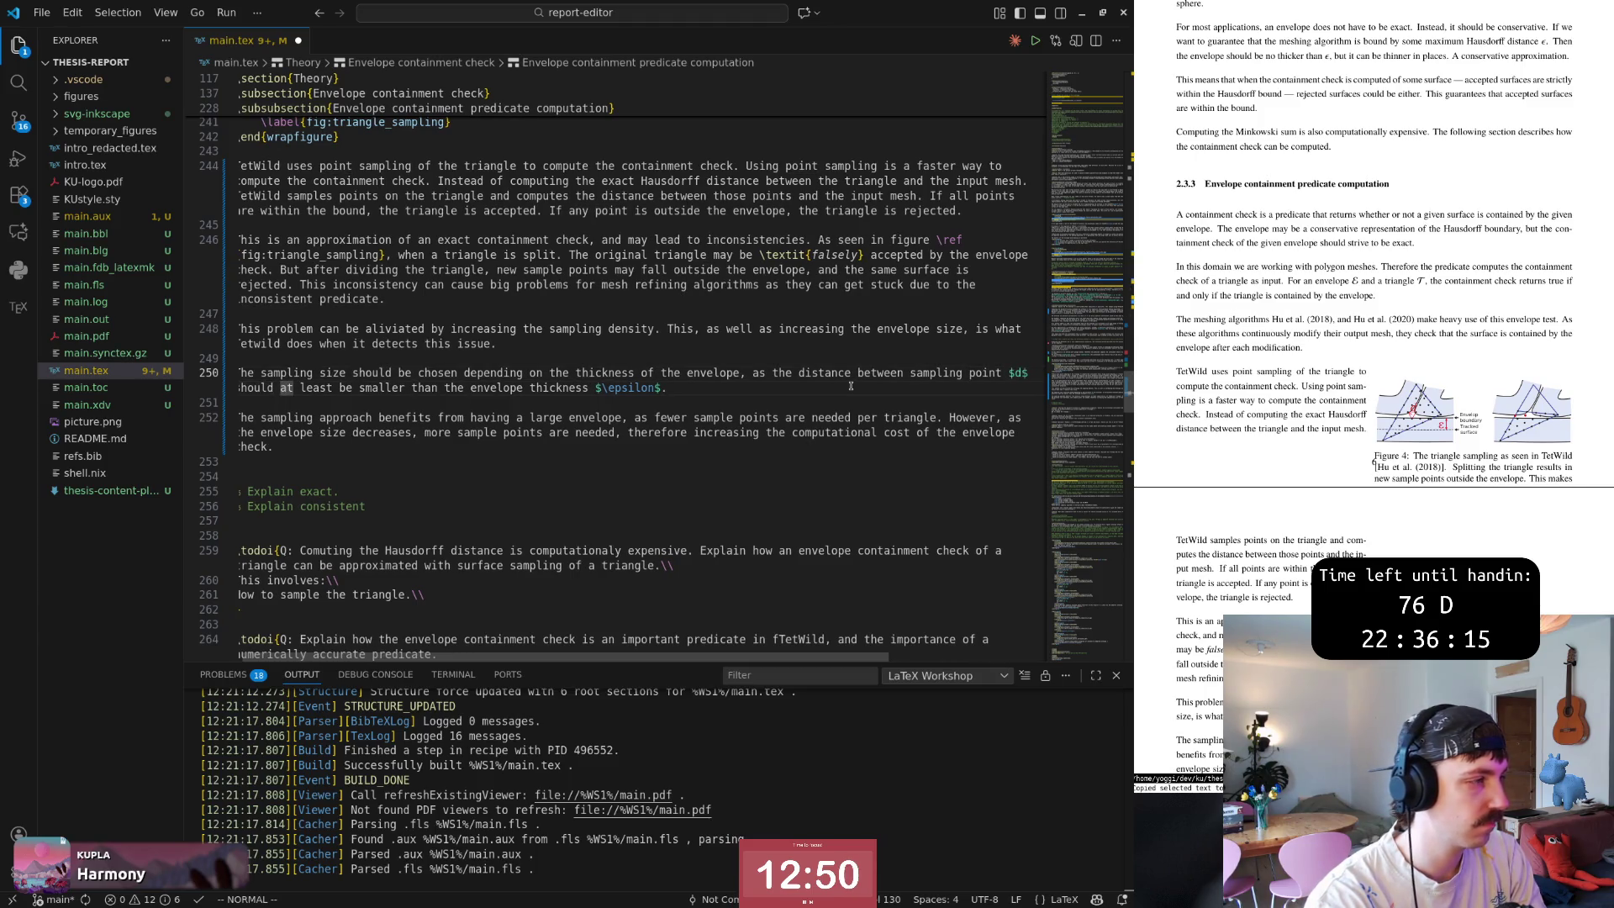
key("0")
key("w")
key("w")
key("w")
key("w")
key("w")
key("w")
key("w")
key("w")
key("r")
key("period")
type("wdwsT")
key("Escape")
key("w")
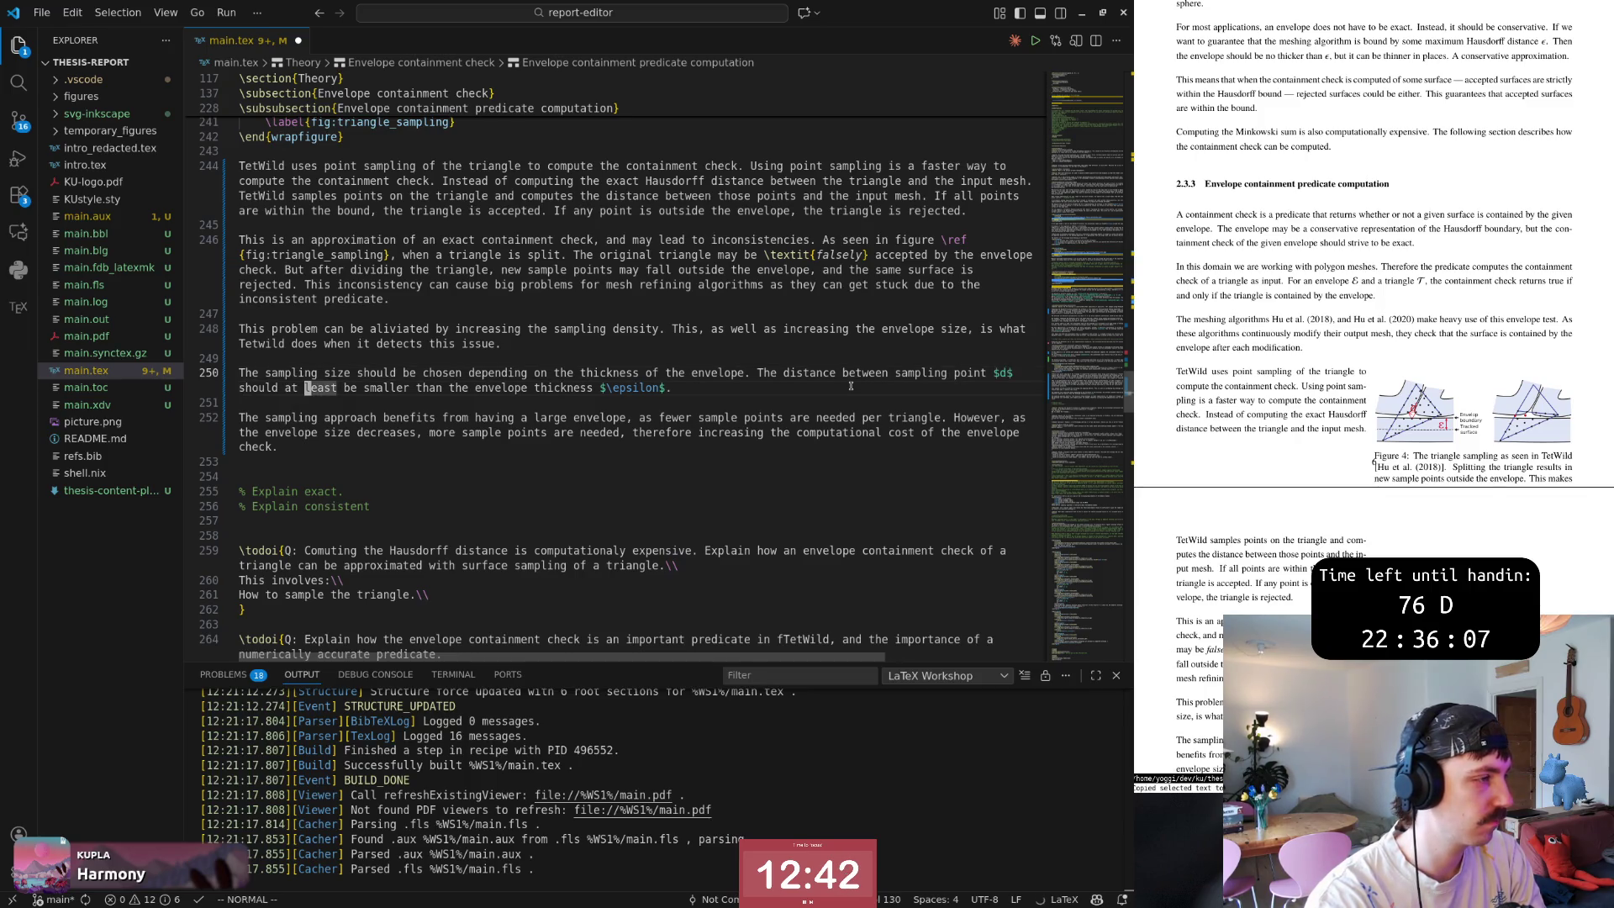
type("cwalway")
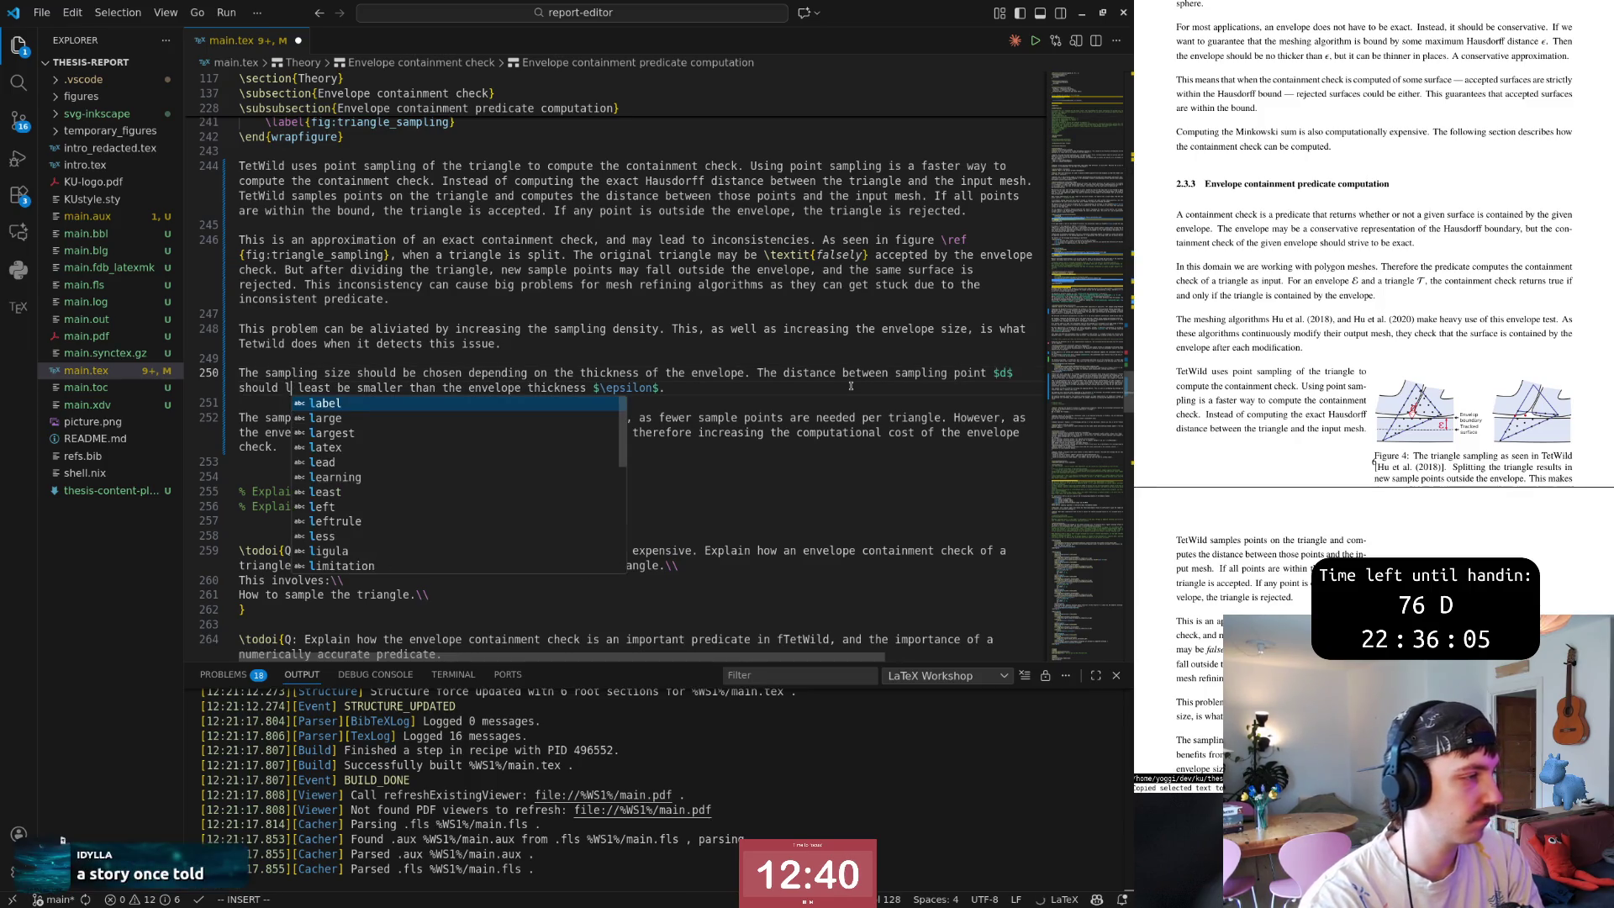
type("s be")
Replace 'at least' with 'always', drop the duplicated 'be', and begin the clause about a smaller d.
key("Escape")
key("w")
key("d")
key("w")
type("dw")
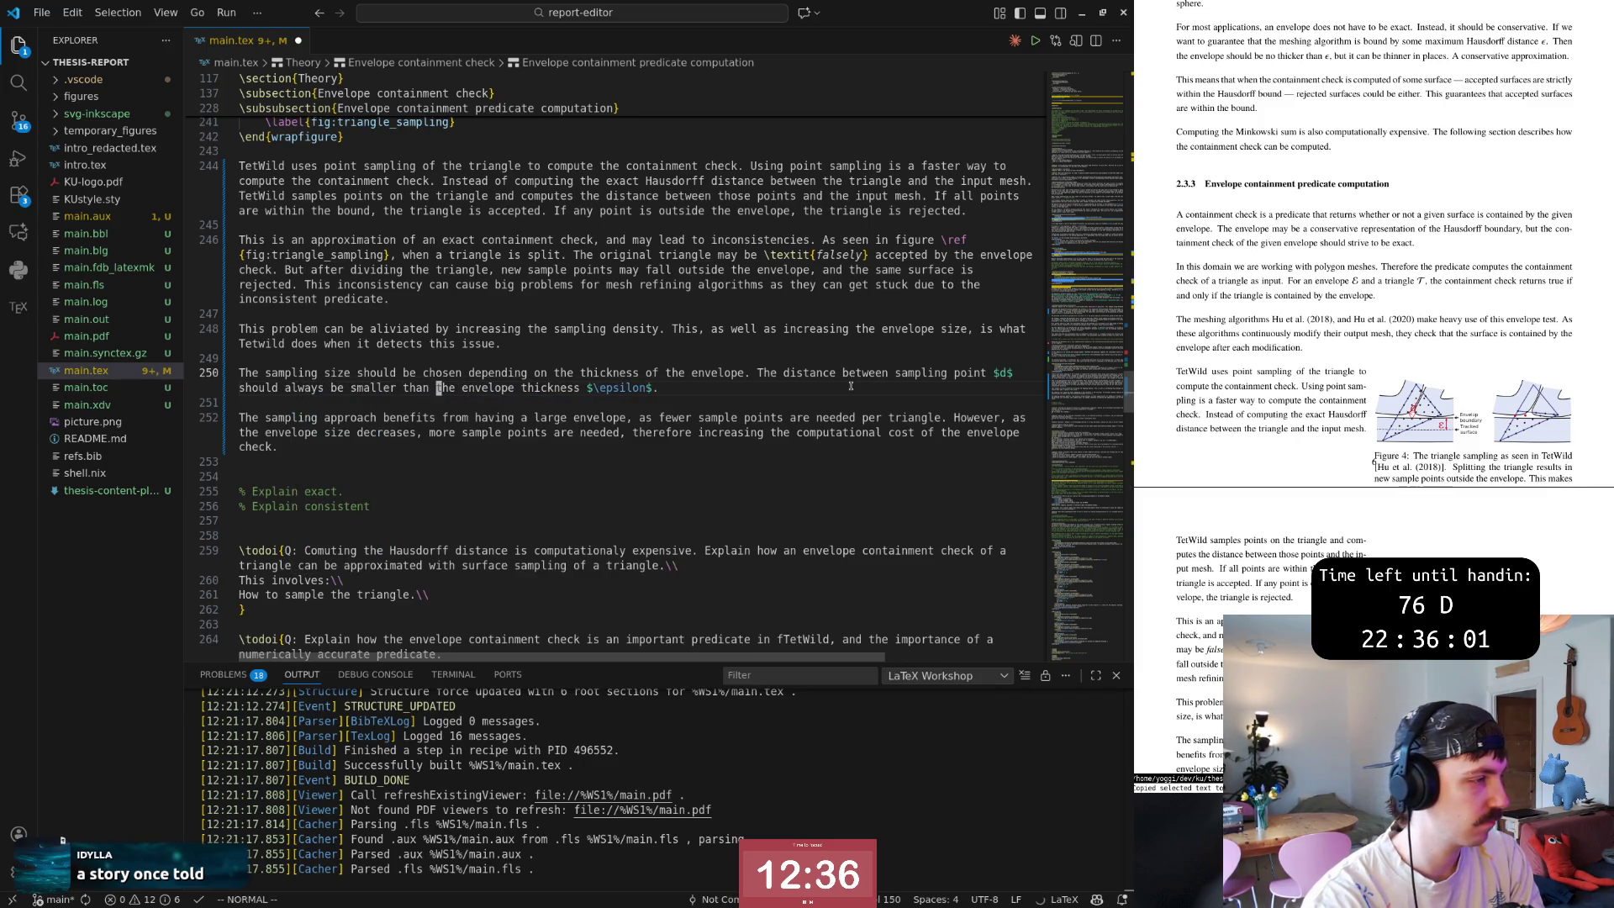
type("A h")
key("BackSpace")
key("BackSpace")
key("BackSpace")
type(", and ")
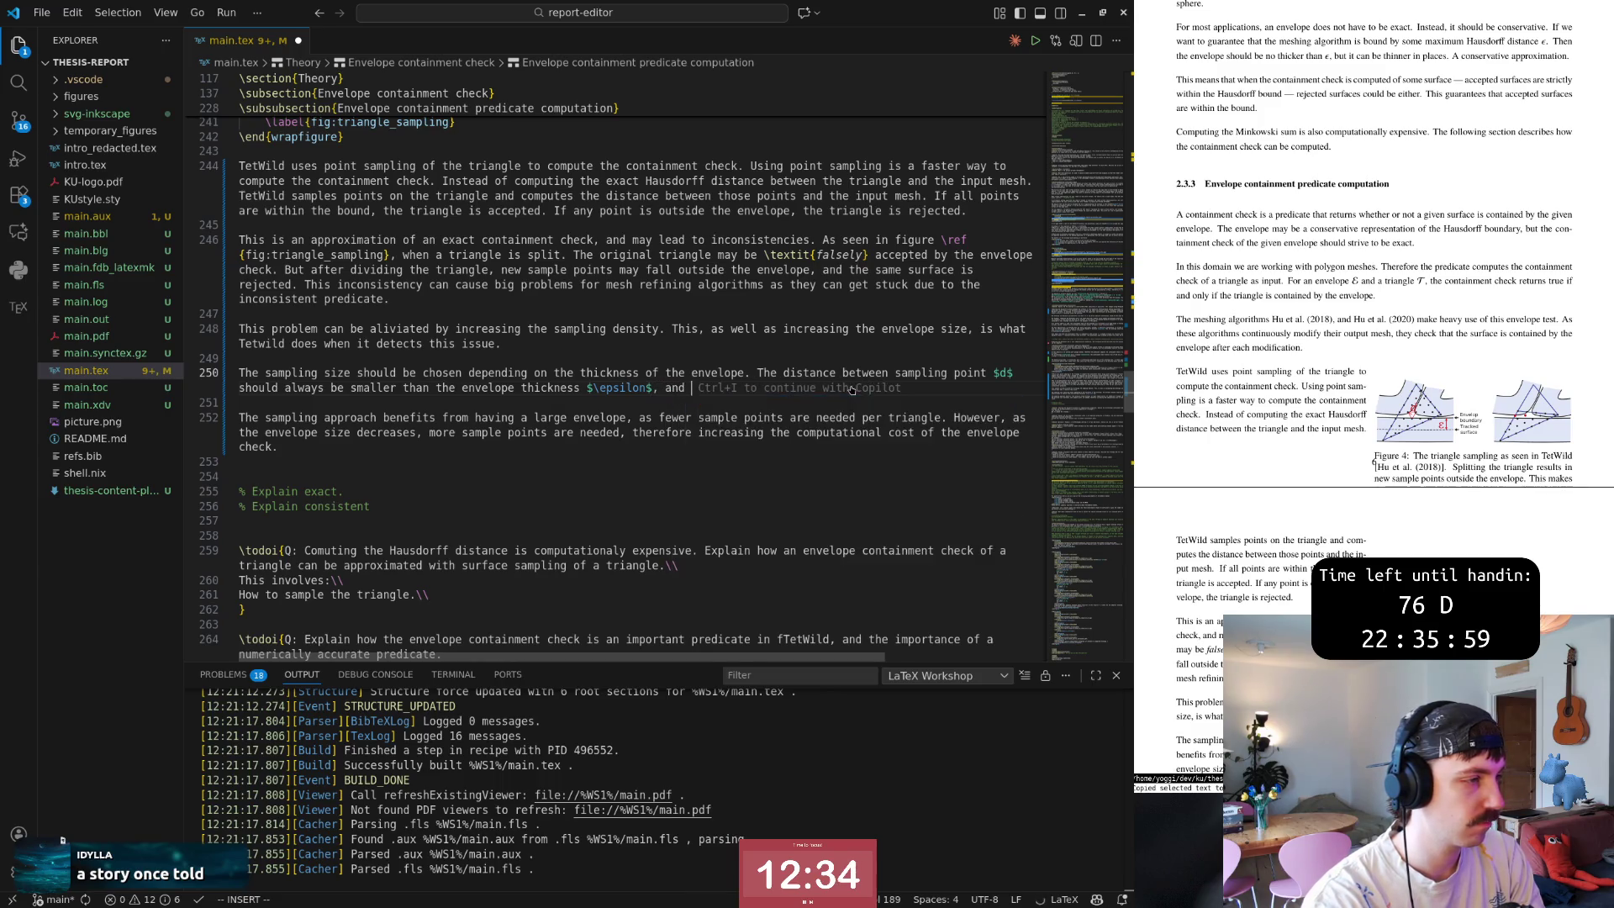
type("the smaller ")
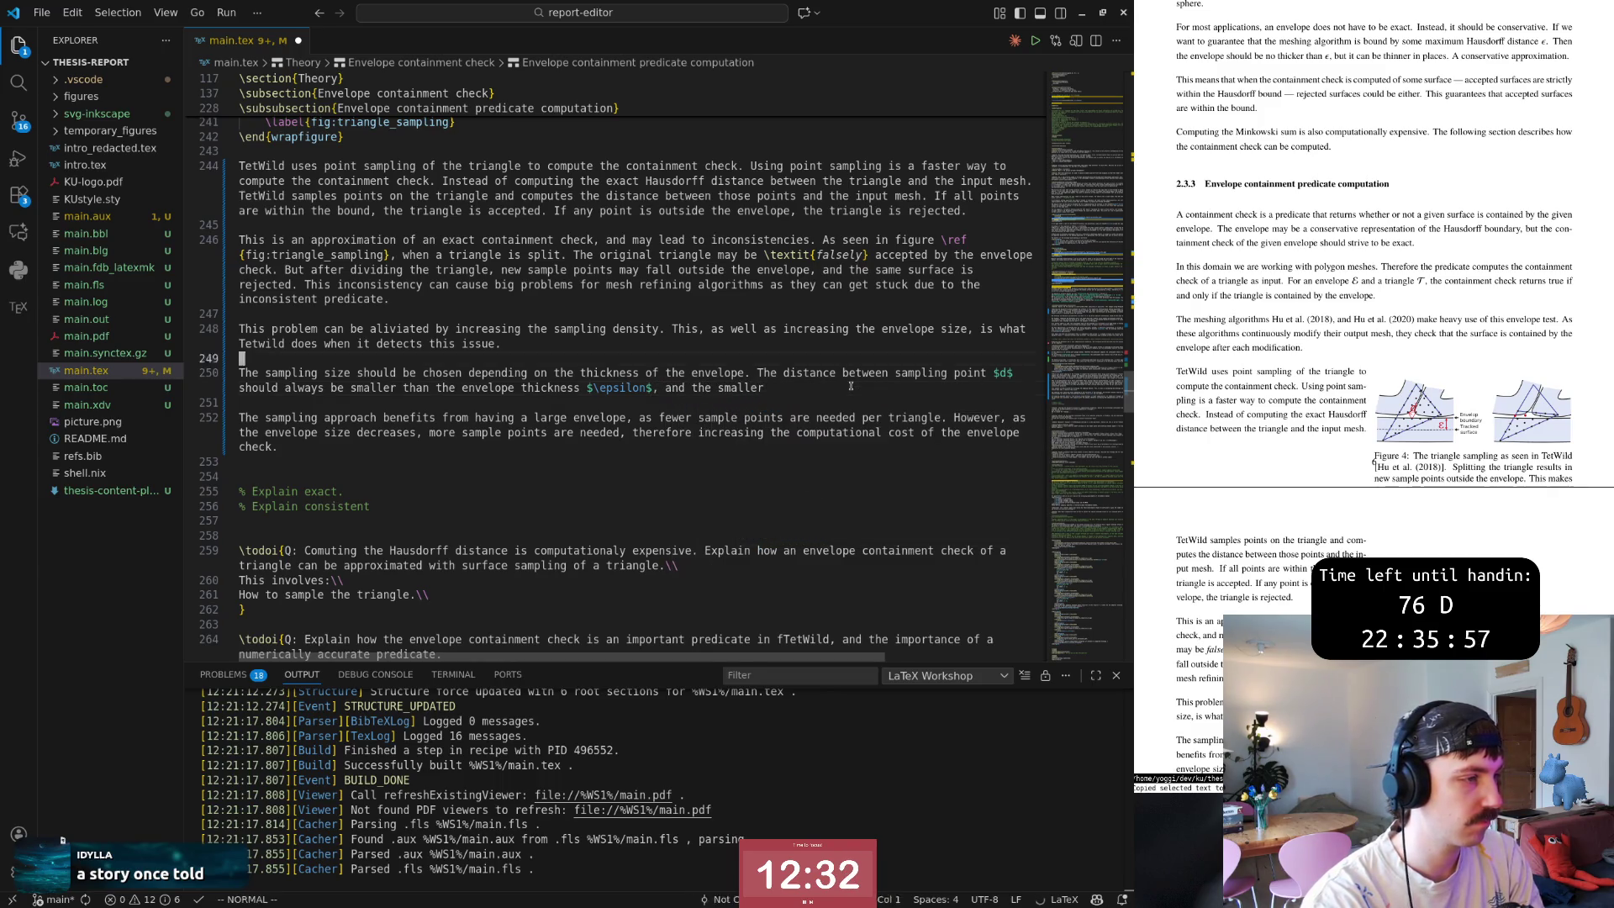
type("$d$ ")
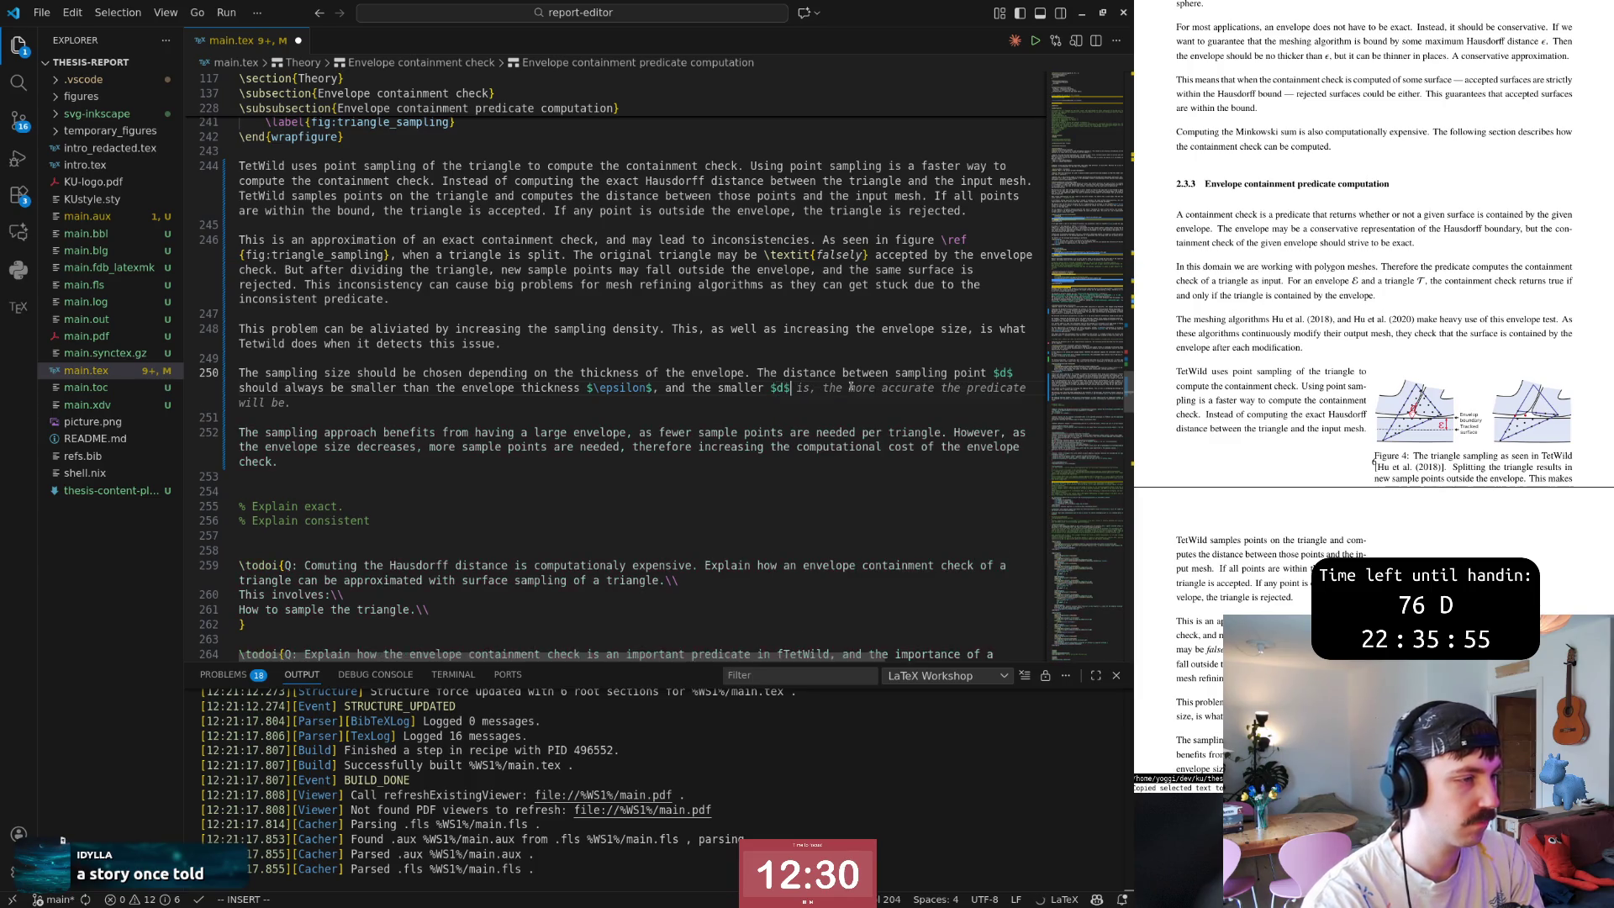
type("is")
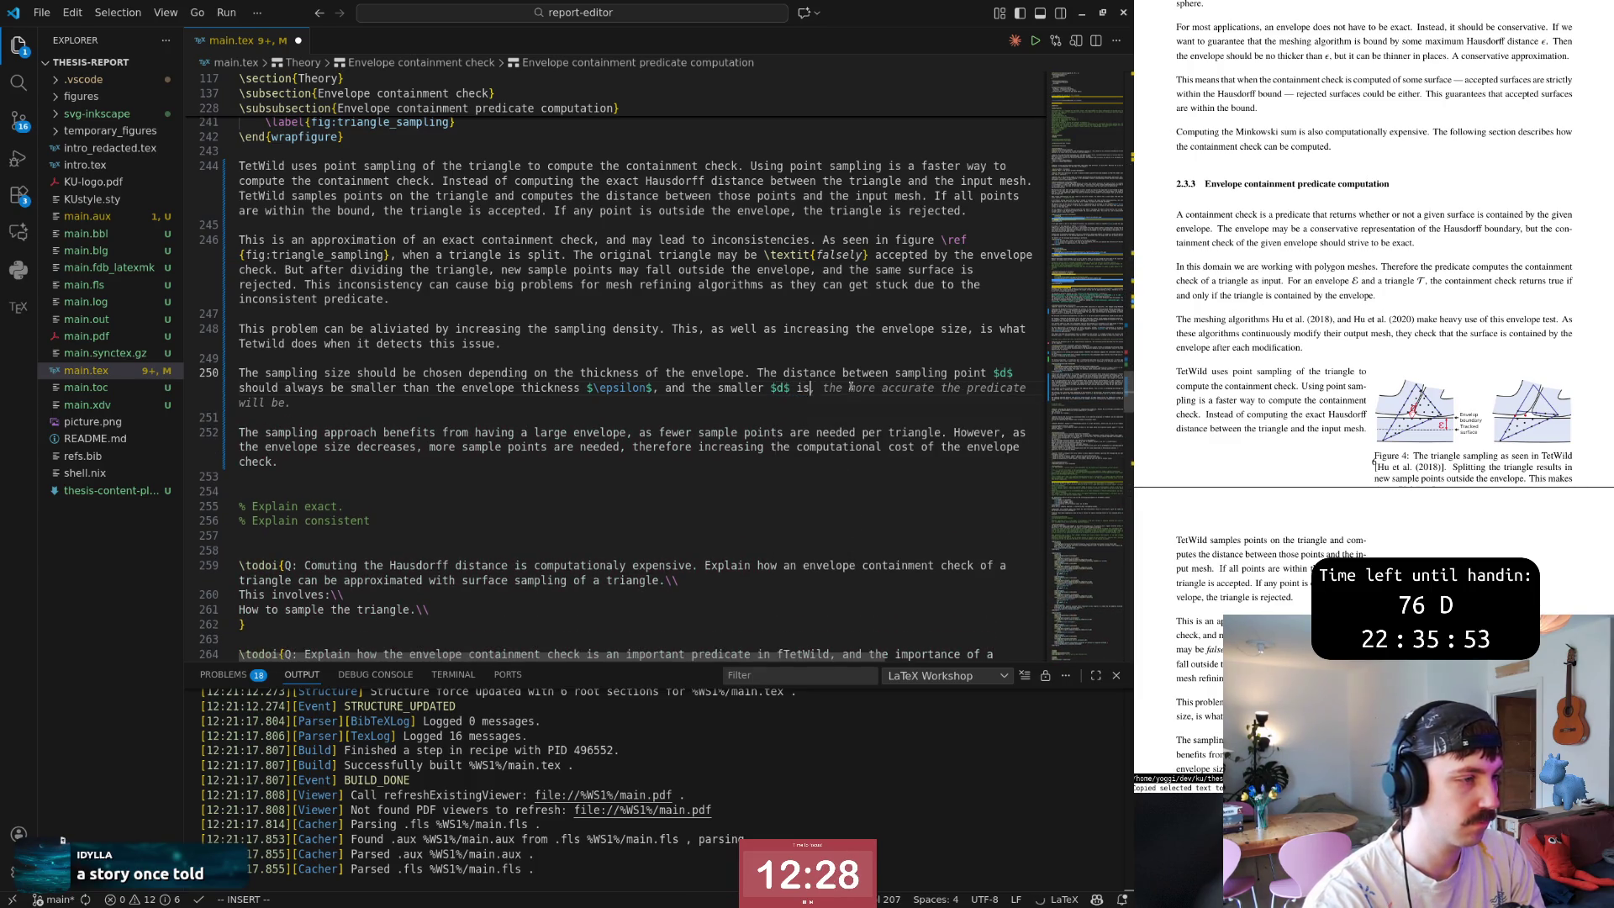
type(", the")
key("Escape")
type("a.")
Append that a smaller $d$ gives a more accurate predicate at the cost of computational resources.
key("BackSpace")
type("at the co")
key("Tab")
key("BackSpace")
key("BackSpace")
key("BackSpace")
key("BackSpace")
key("BackSpace")
key("BackSpace")
key("BackSpace")
key("BackSpace")
key("BackSpace")
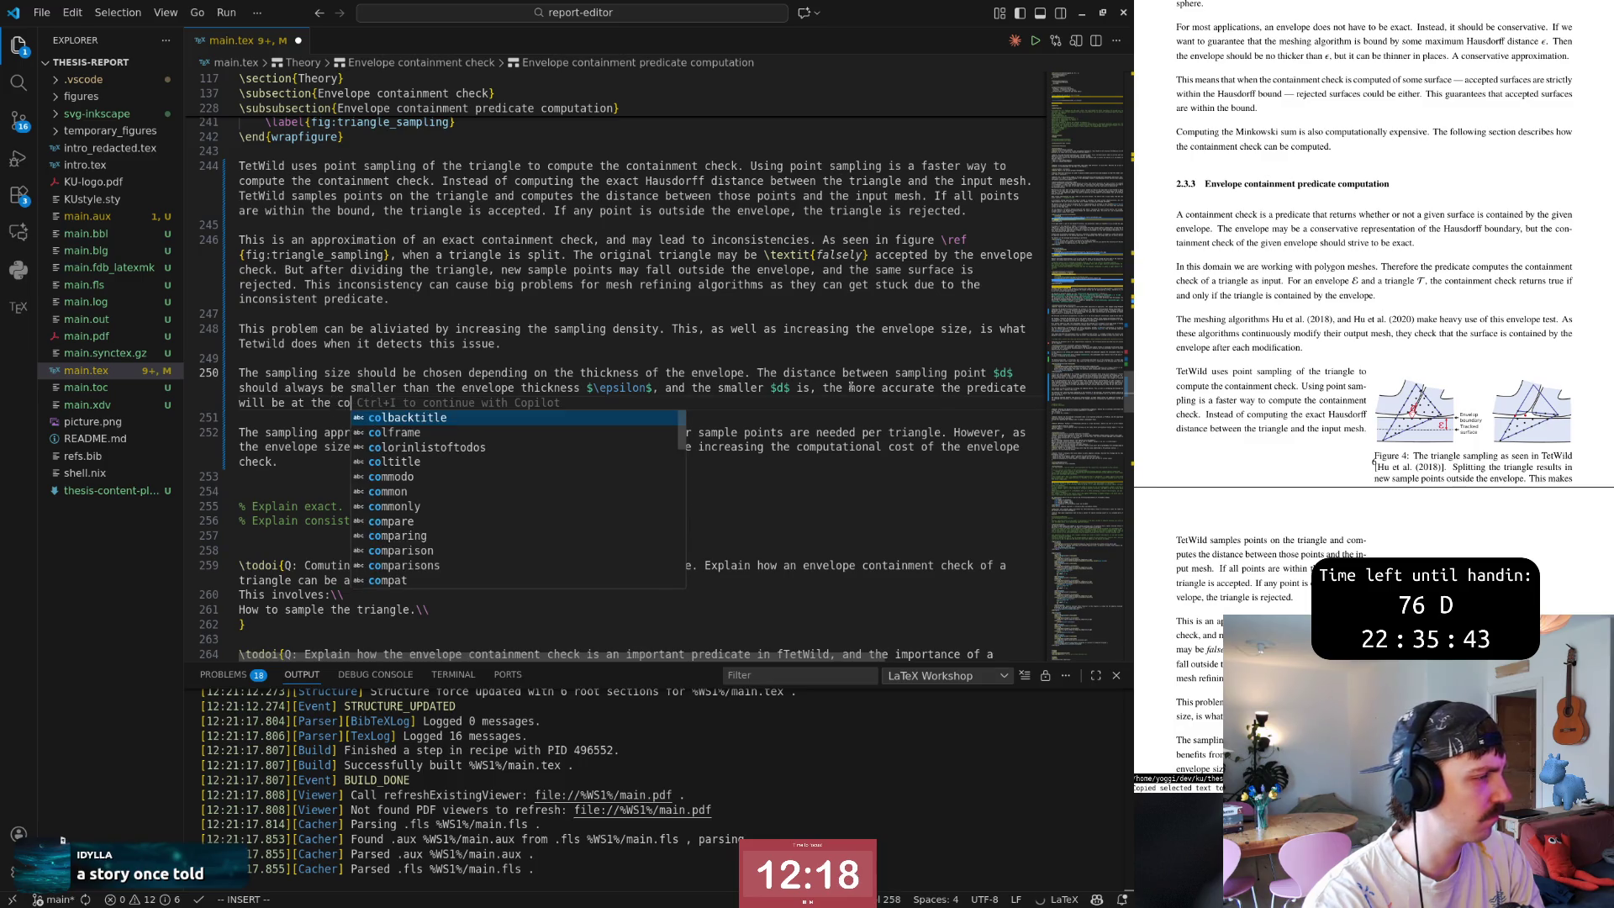
type("st")
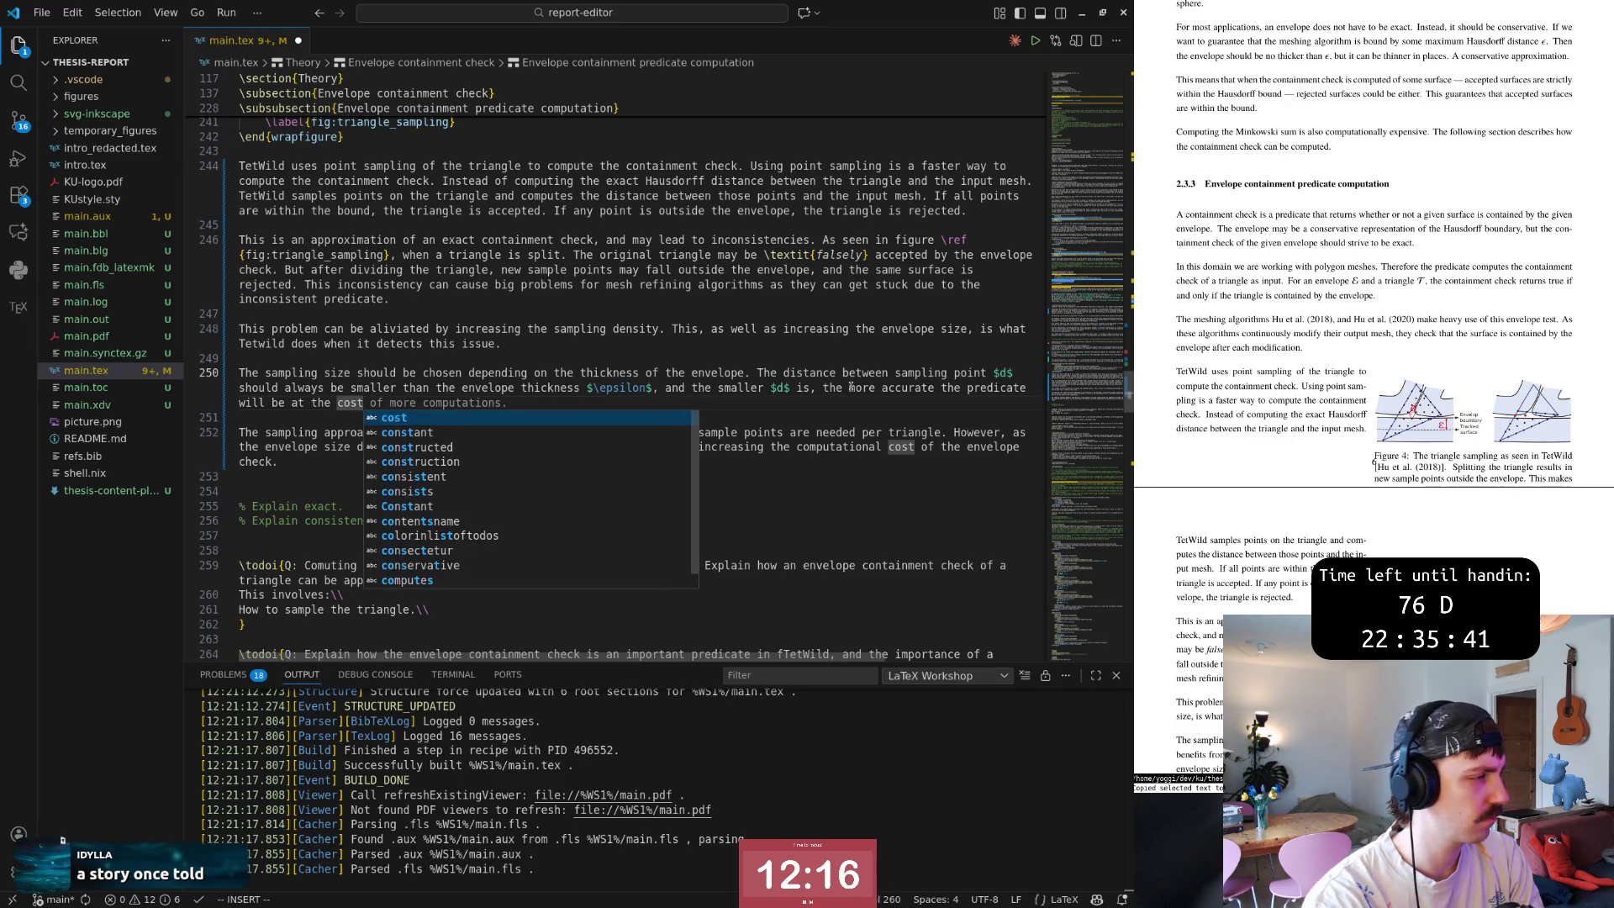
key("Escape")
key("ctrl+Left")
key("ctrl+BackSpace")
type("taking more")
key("Escape")
type("e")
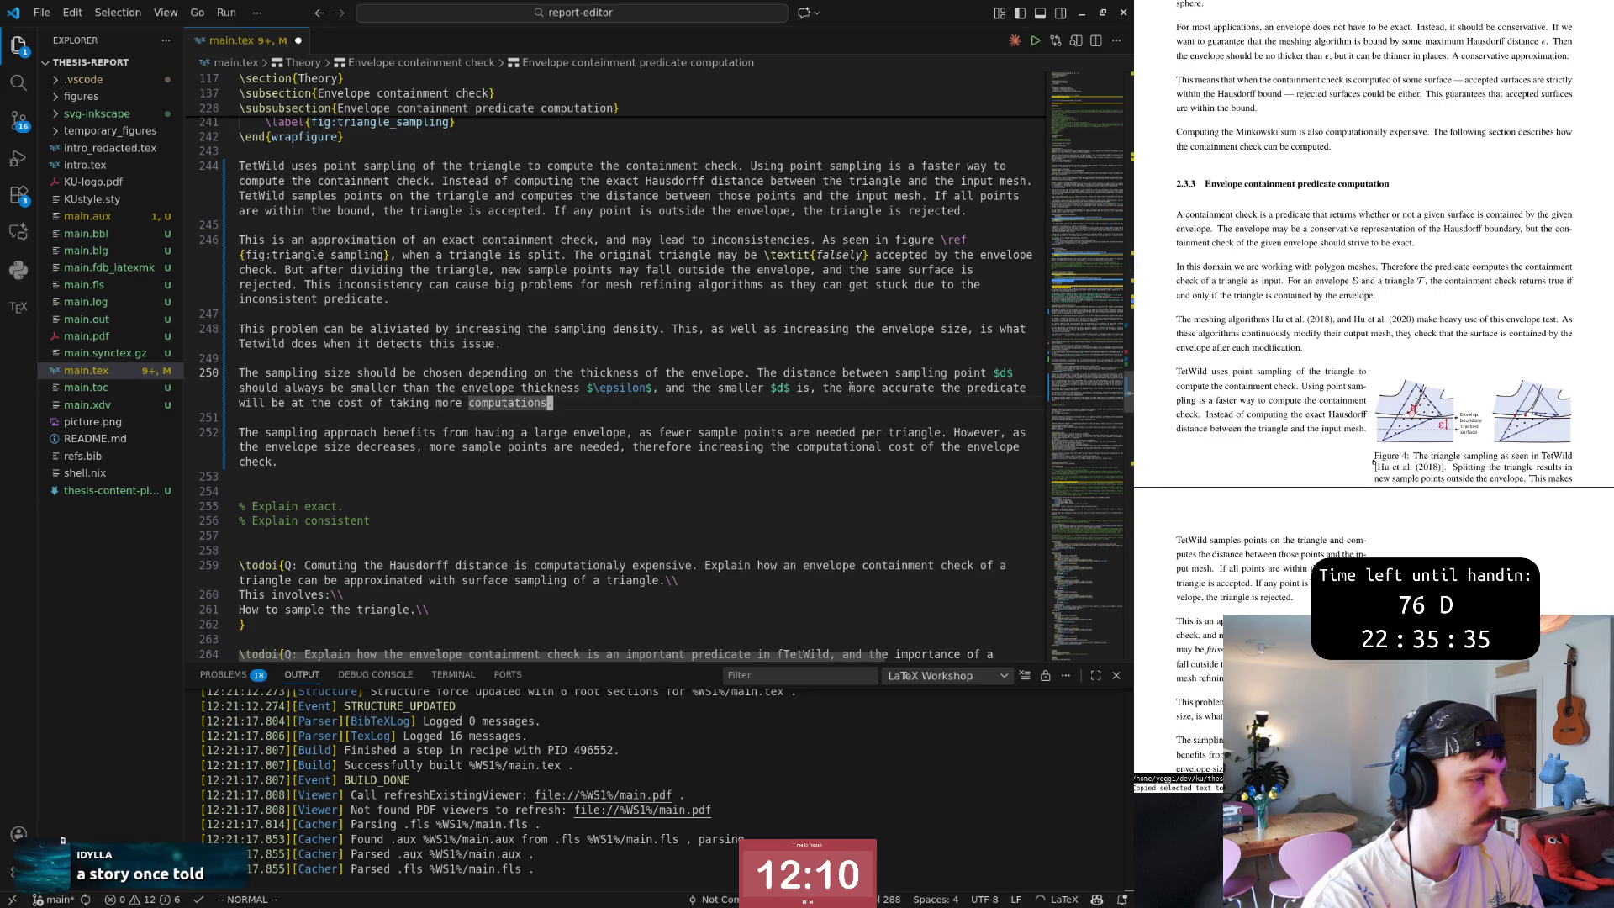
type("Cal resources.")
key("Escape")
type(":w")
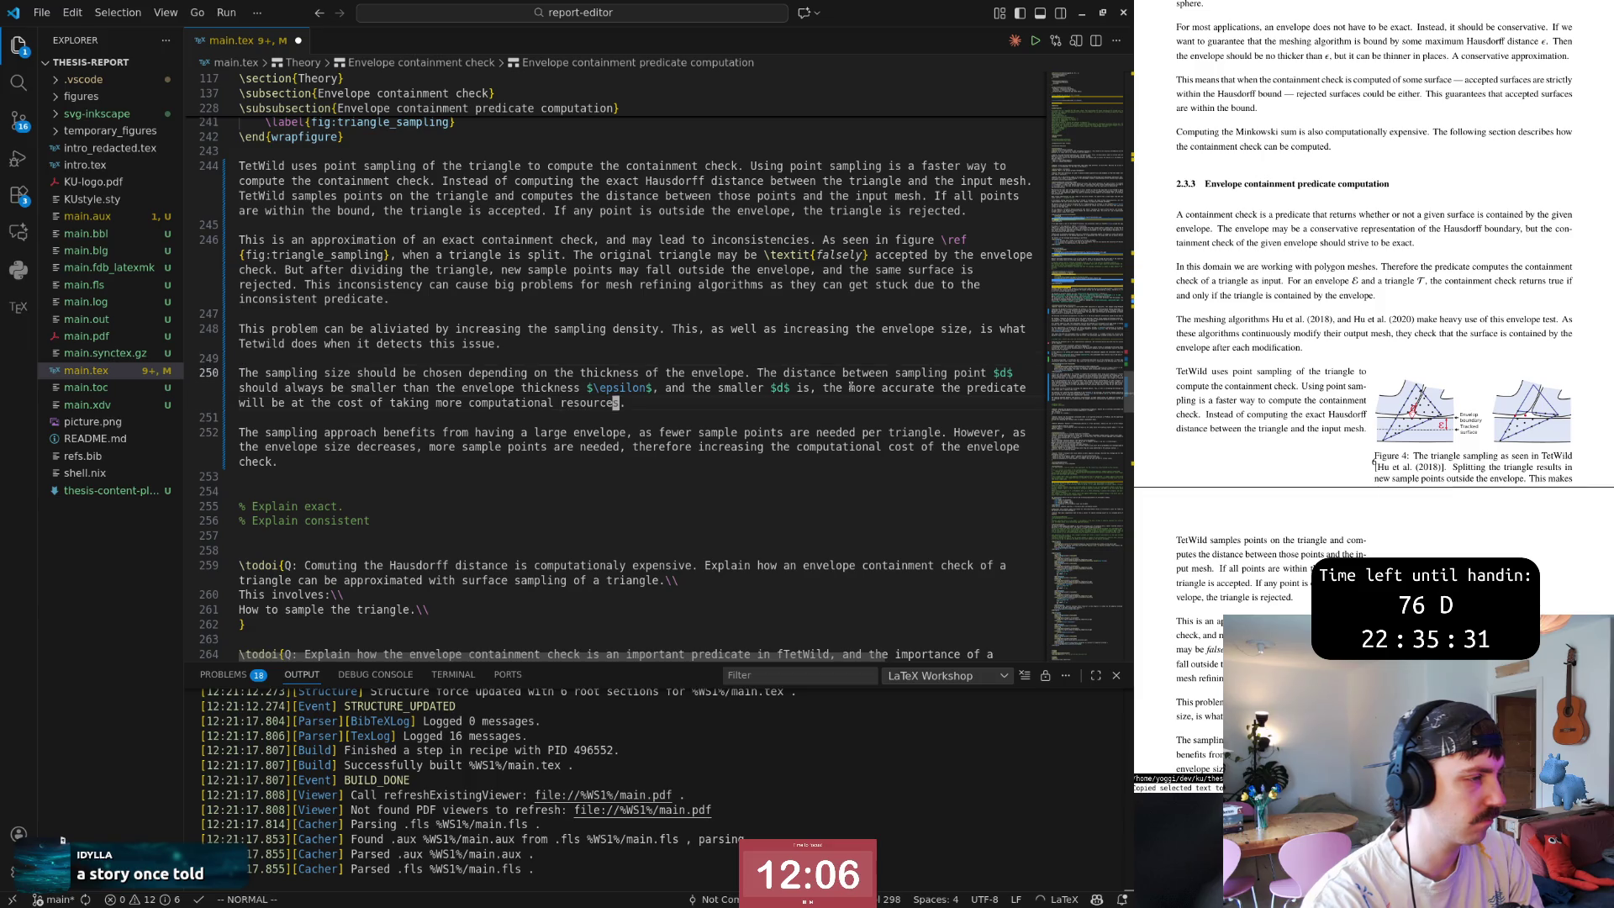
Save and rebuild the PDF, reviewing line 250 up to 'at the cost'.
key("Return")
key("0")
key("w")
key("w")
key("w")
key("w")
key("w")
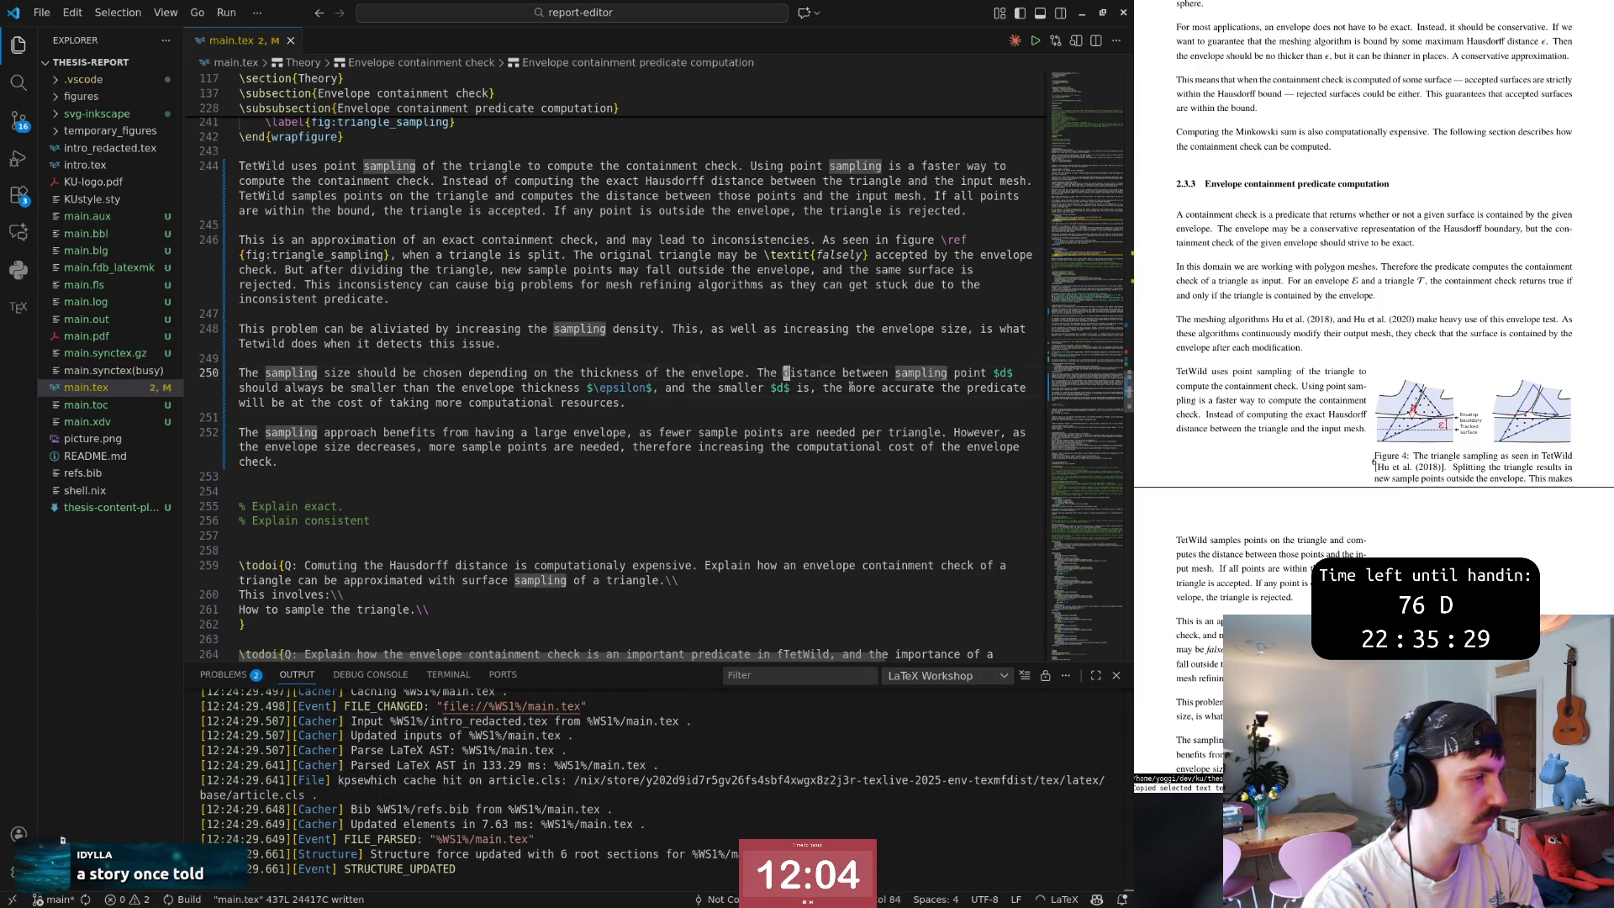
key("w")
key("w")
key("w")
key("w")
key("w")
key("w")
key("w")
key("w")
key("w")
key("w")
key("w")
key("w")
key("w")
key("w")
key("w")
key("w")
key("w")
key("w")
key("w")
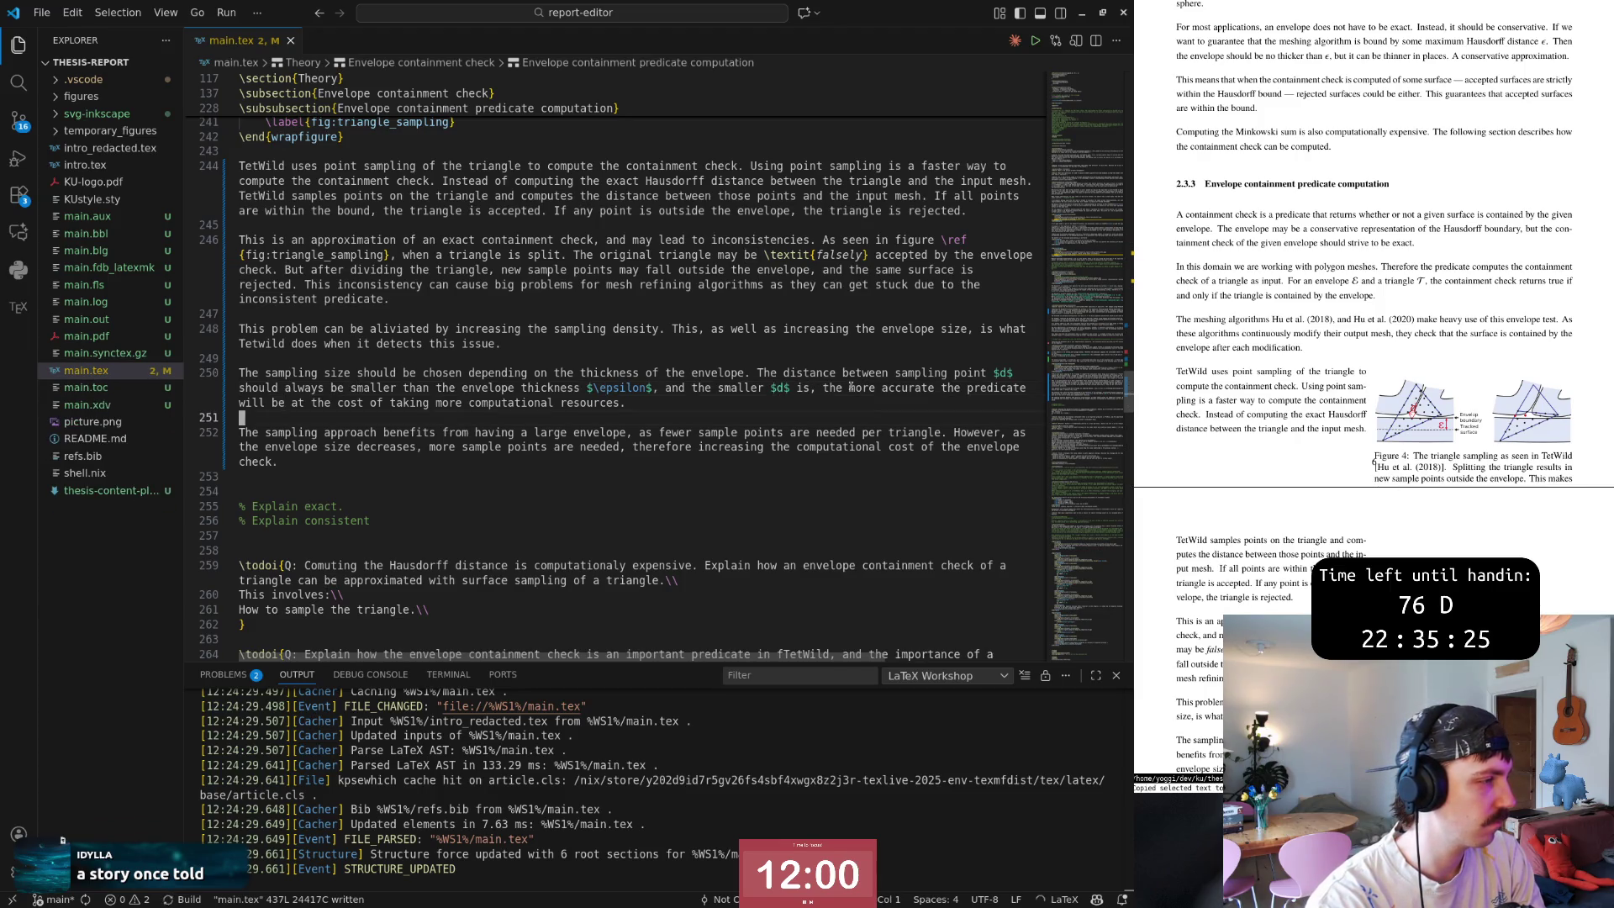
key("w")
key("w")
key("w")
key("w")
key("w")
key("w")
key("b")
key("b")
key("b")
type("wdwdw")
type("j:w")
key("Return")
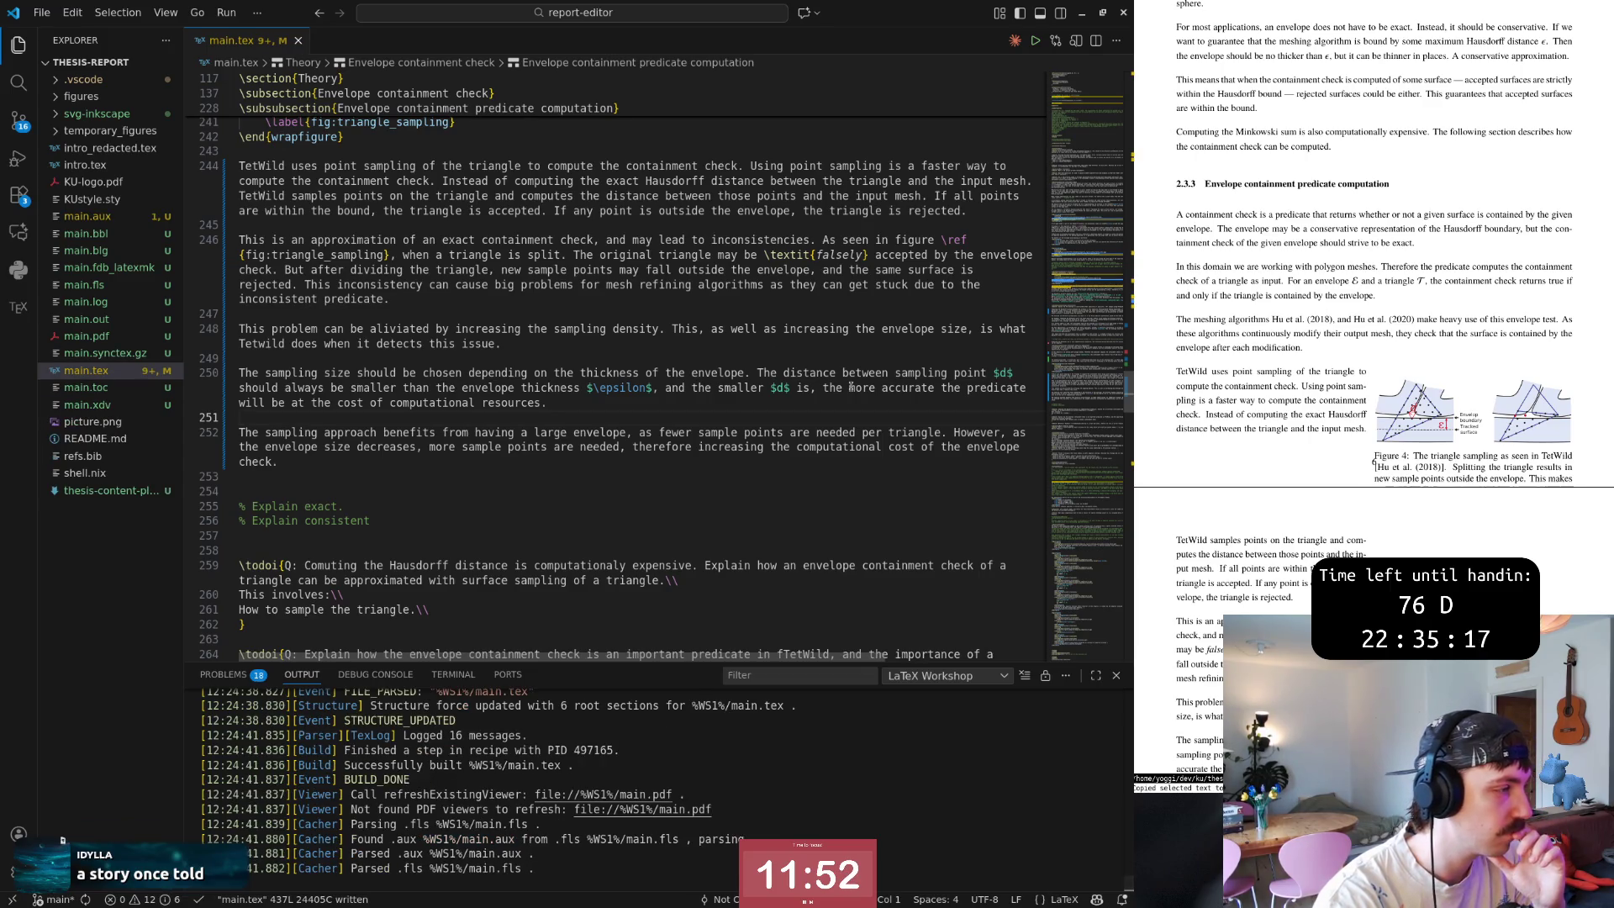
type("jwipoint")
Insert 'point' on line 252 and split the sentence into 'The larger the envelope, the fewer'.
key("Escape")
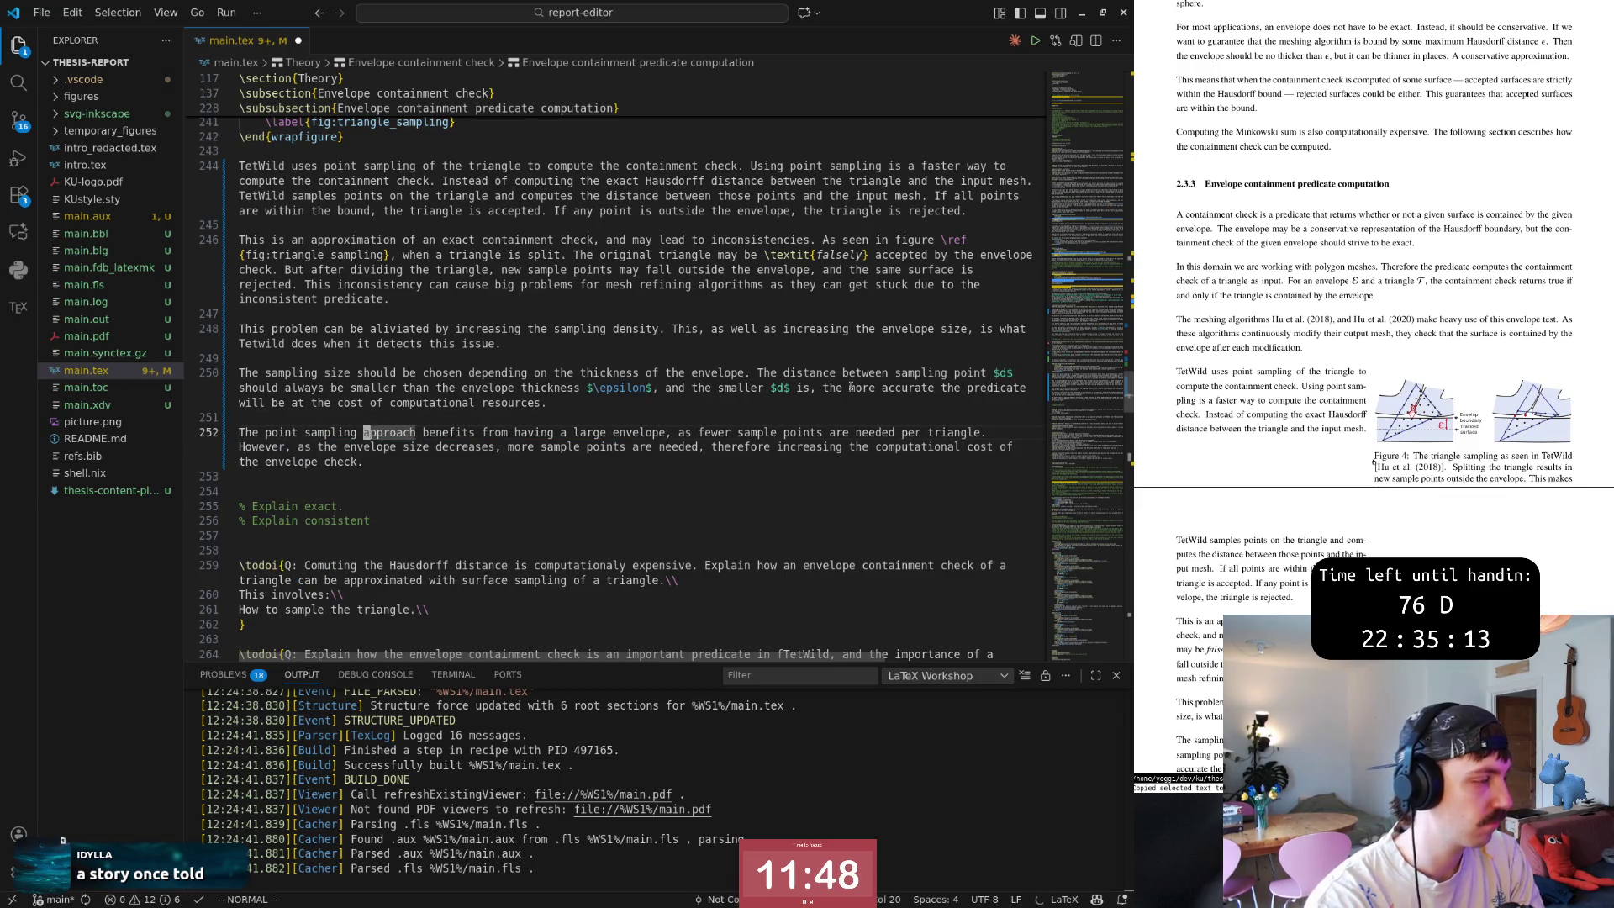
key("w")
key("w")
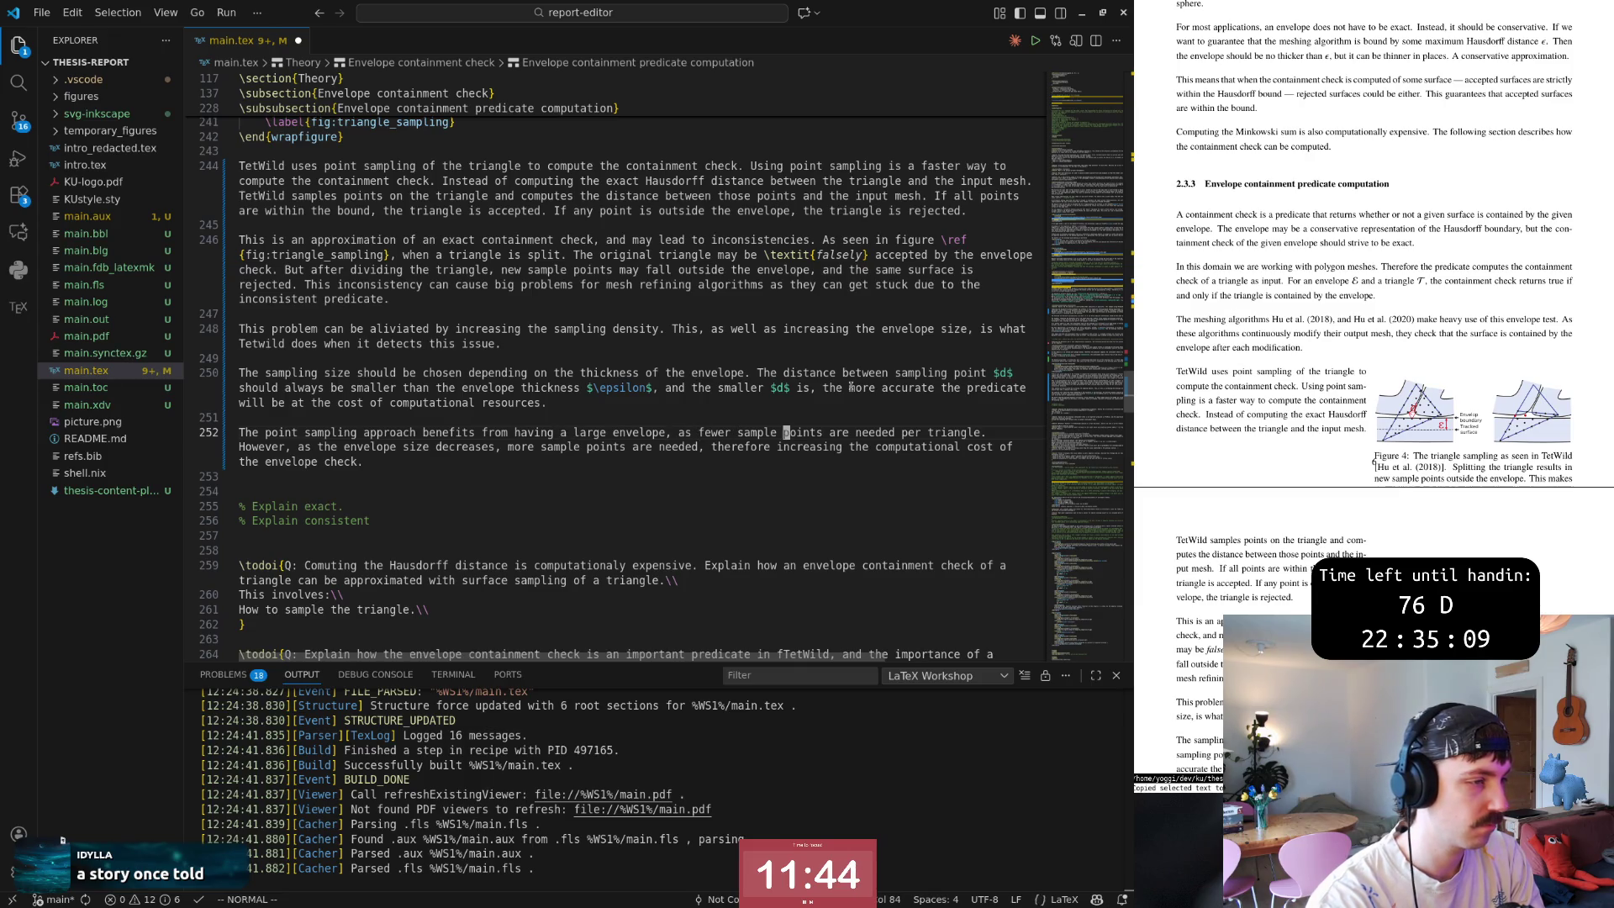
key("b")
key("b")
key("i")
key("BackSpace")
key("BackSpace")
type(". The larg")
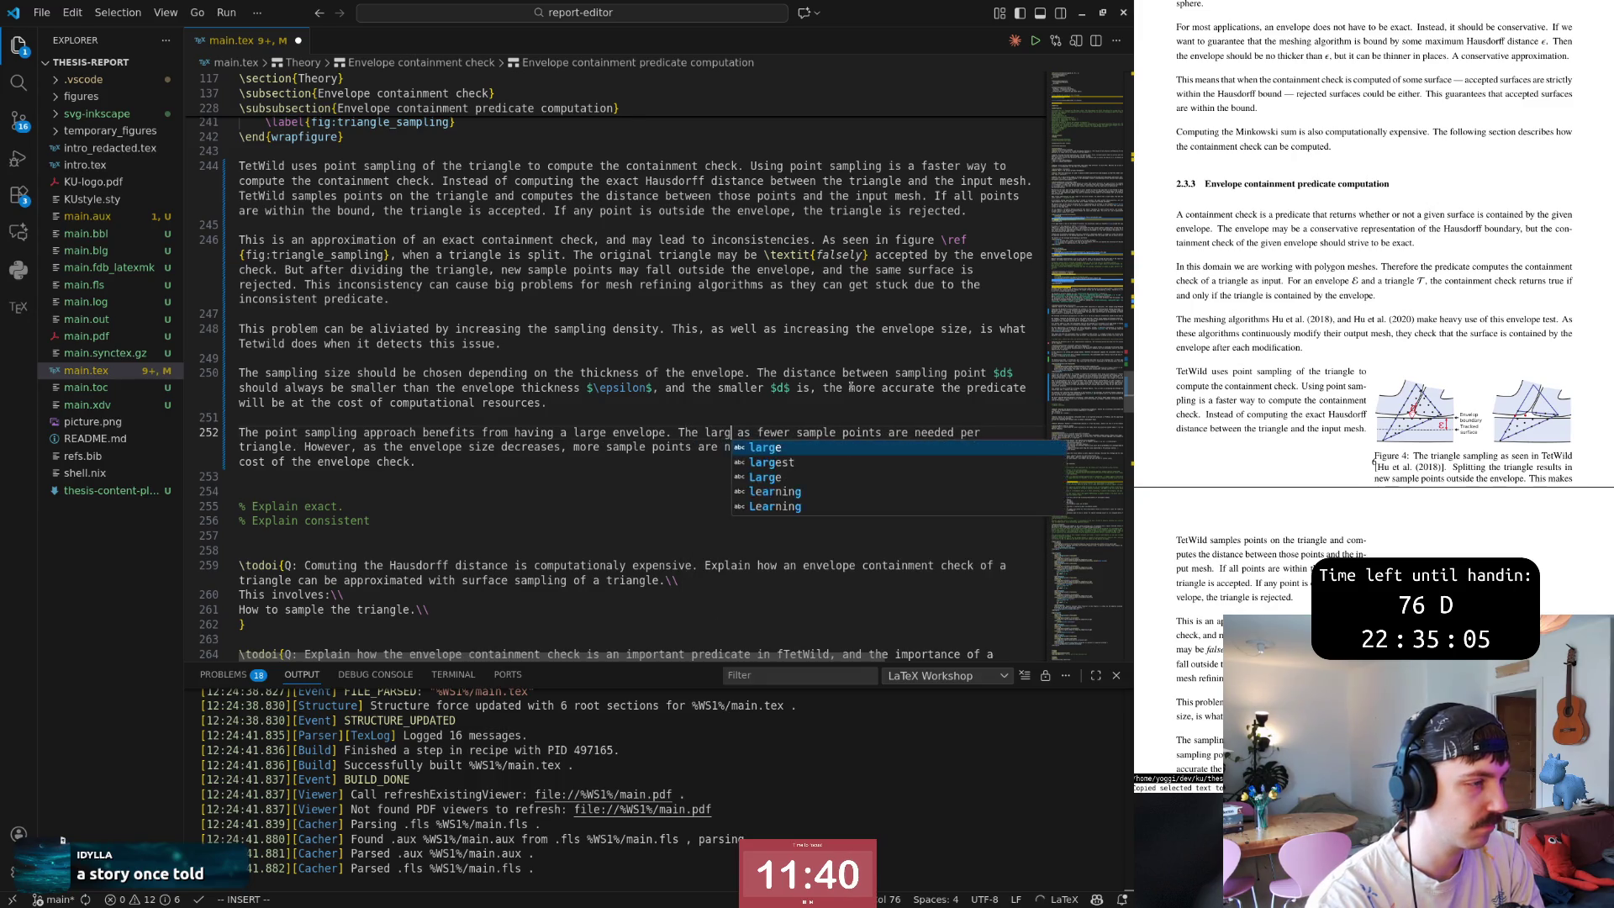
type("er the envelope,cw the")
key("Escape")
End the sentence with 'per triangle.', delete the extra blank line, and save to rebuild the PDF.
key("w")
key("w")
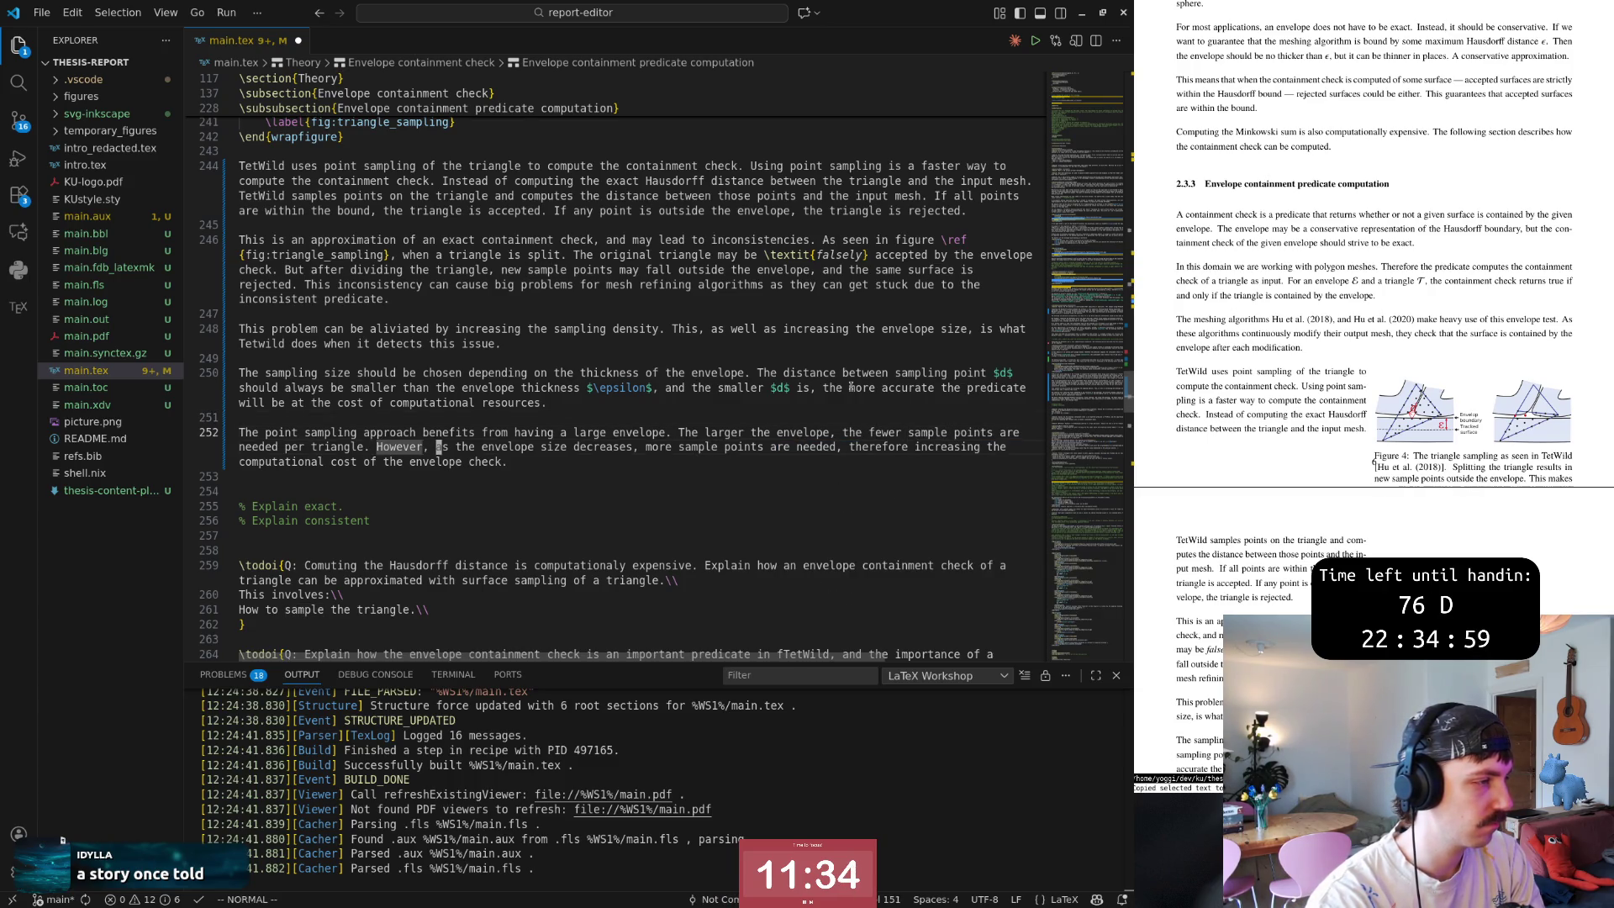
key("w")
key("w")
key("w")
key("w")
key("BackSpace")
type("per")
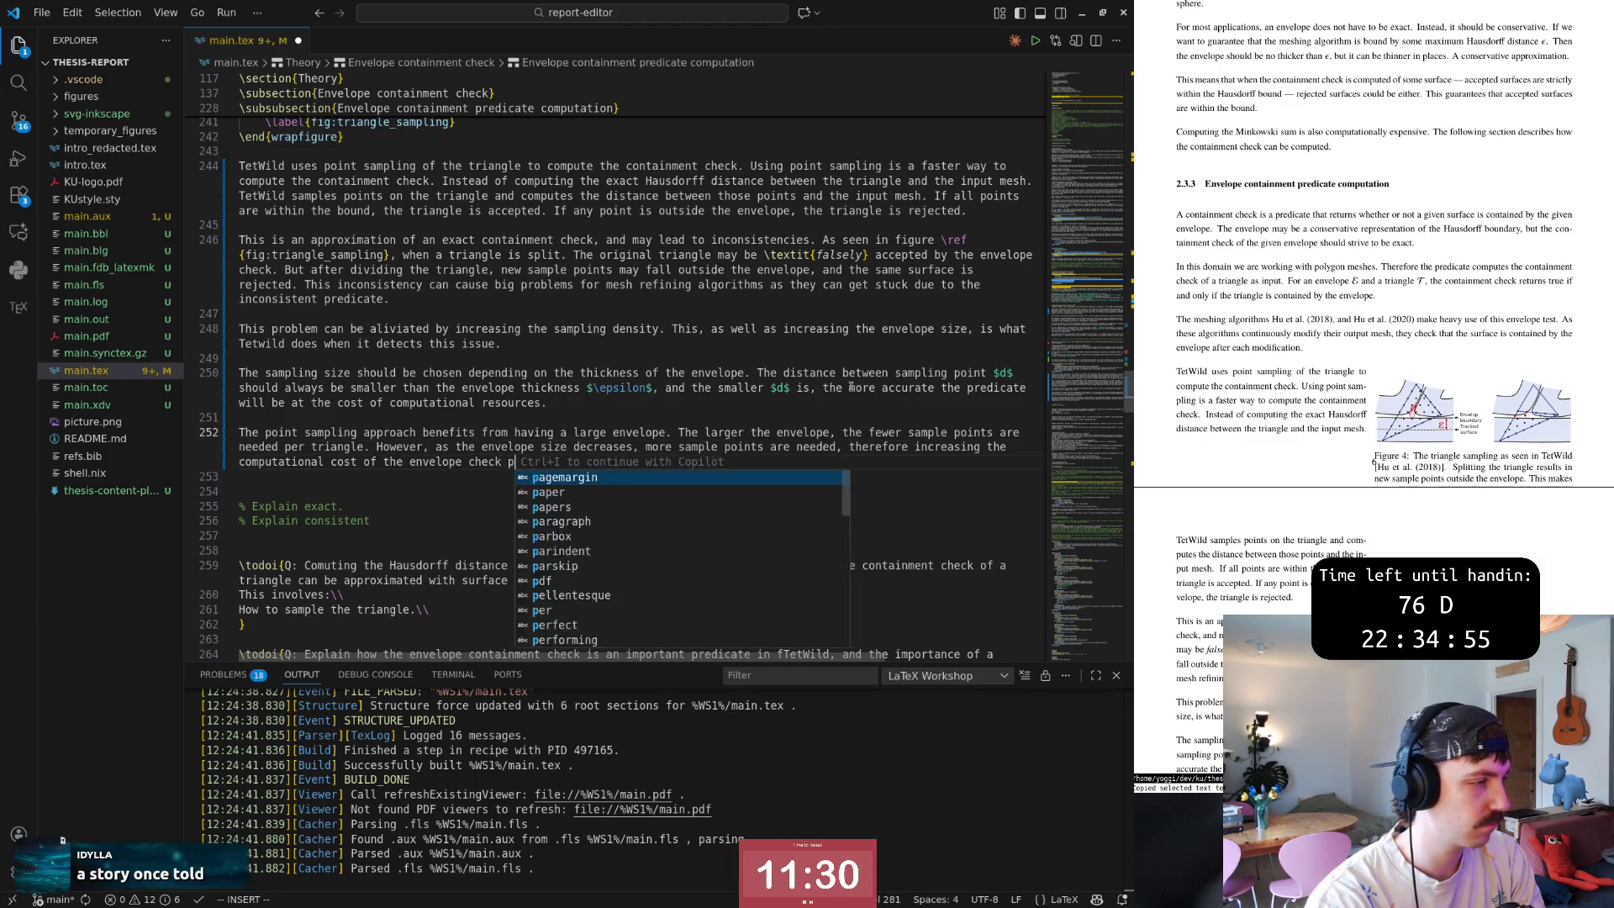
type(" triangle")
key("Escape")
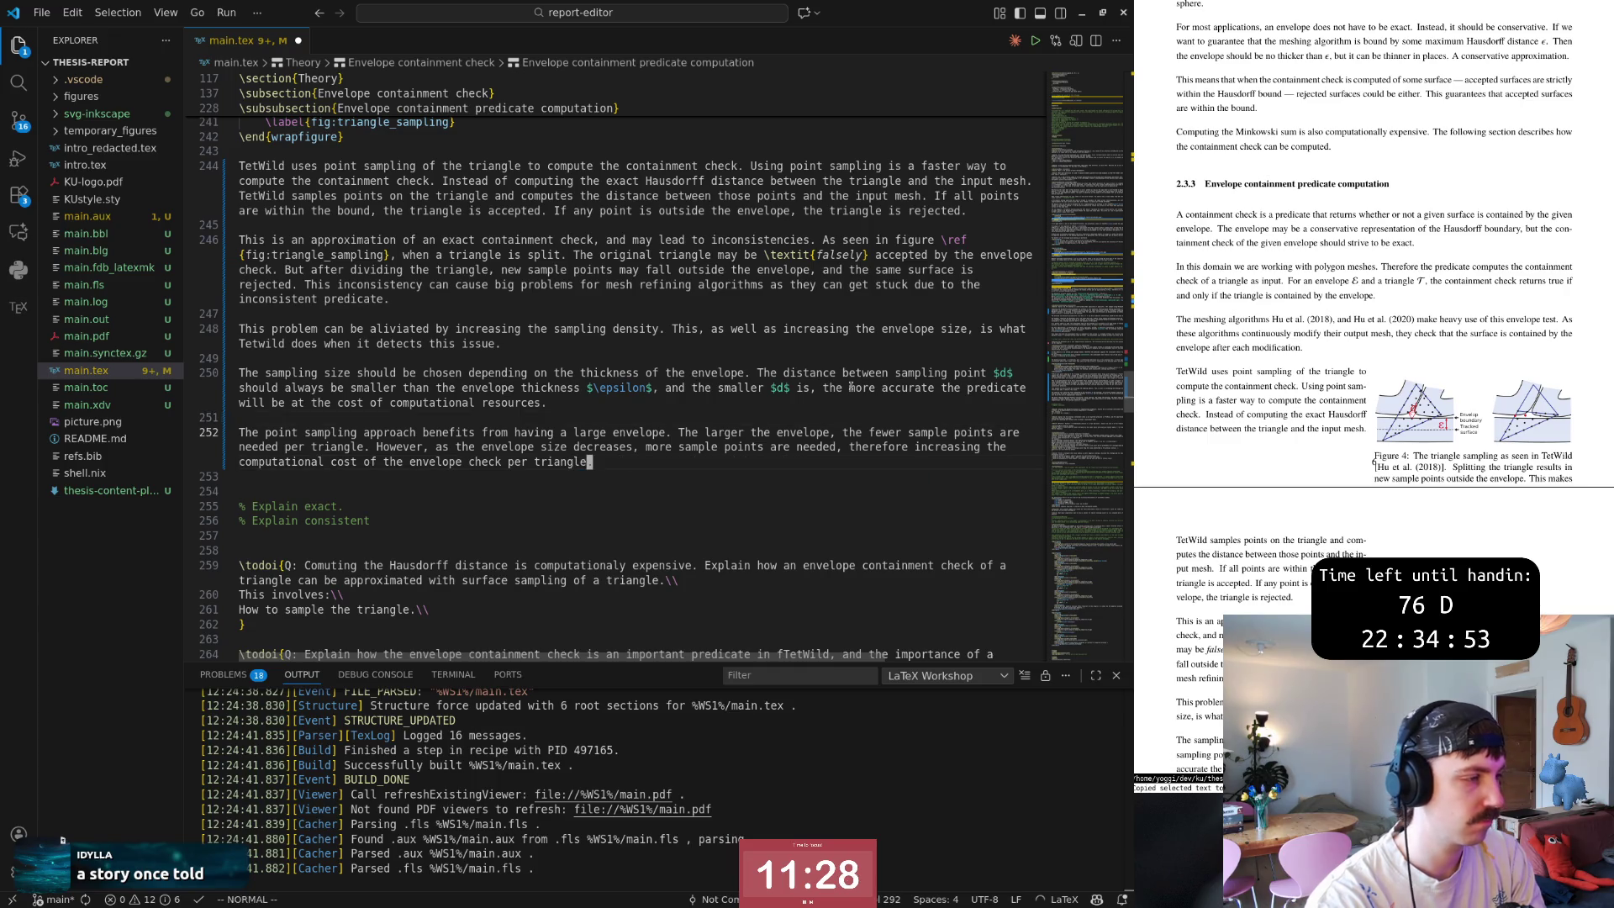
type("angle.")
key("Escape")
key("ctrl+s")
key("j")
key("d")
key("d")
key("ctrl+s")
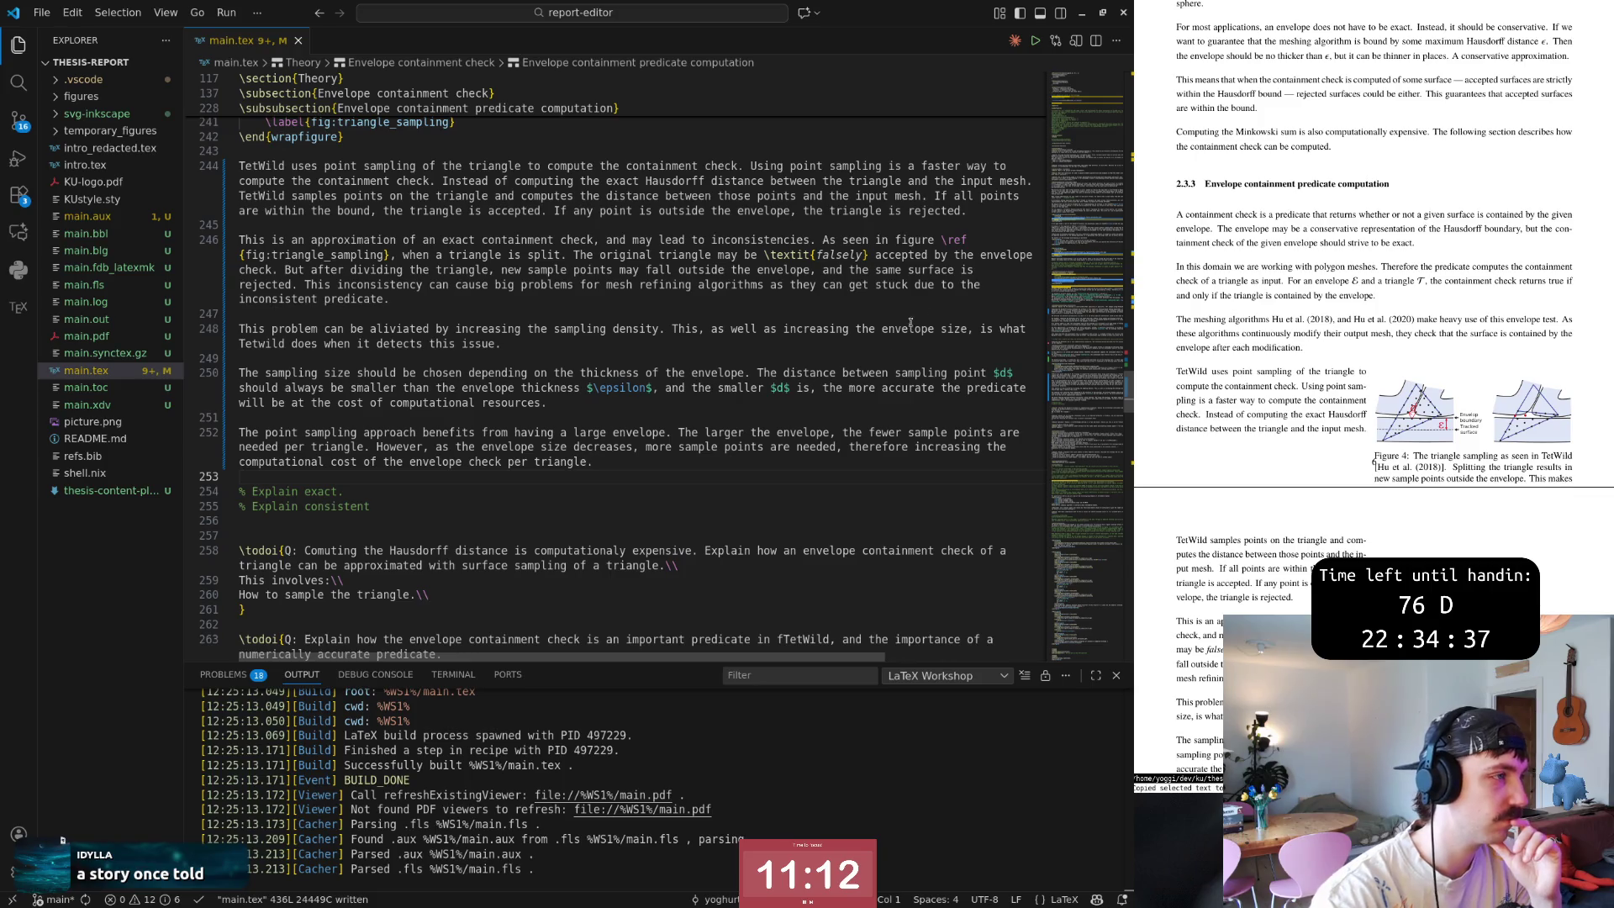
scroll(623, 334, "up", 1)
scroll(623, 335, "up", 1)
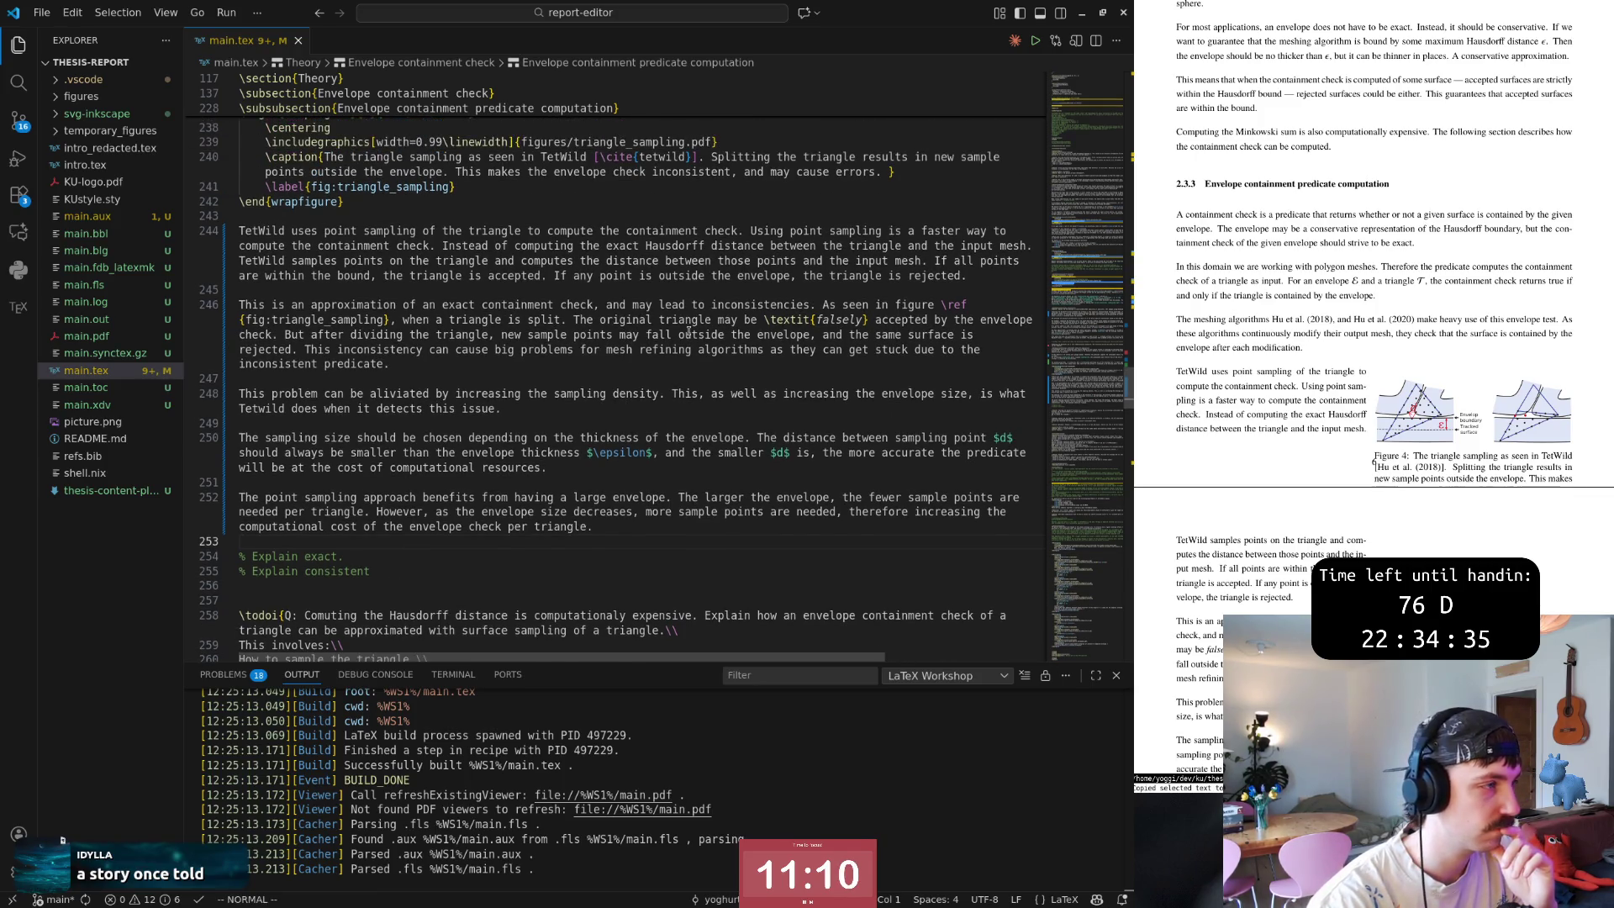
scroll(581, 327, "up", 1)
scroll(539, 322, "up", 1)
scroll(539, 322, "up", 1)
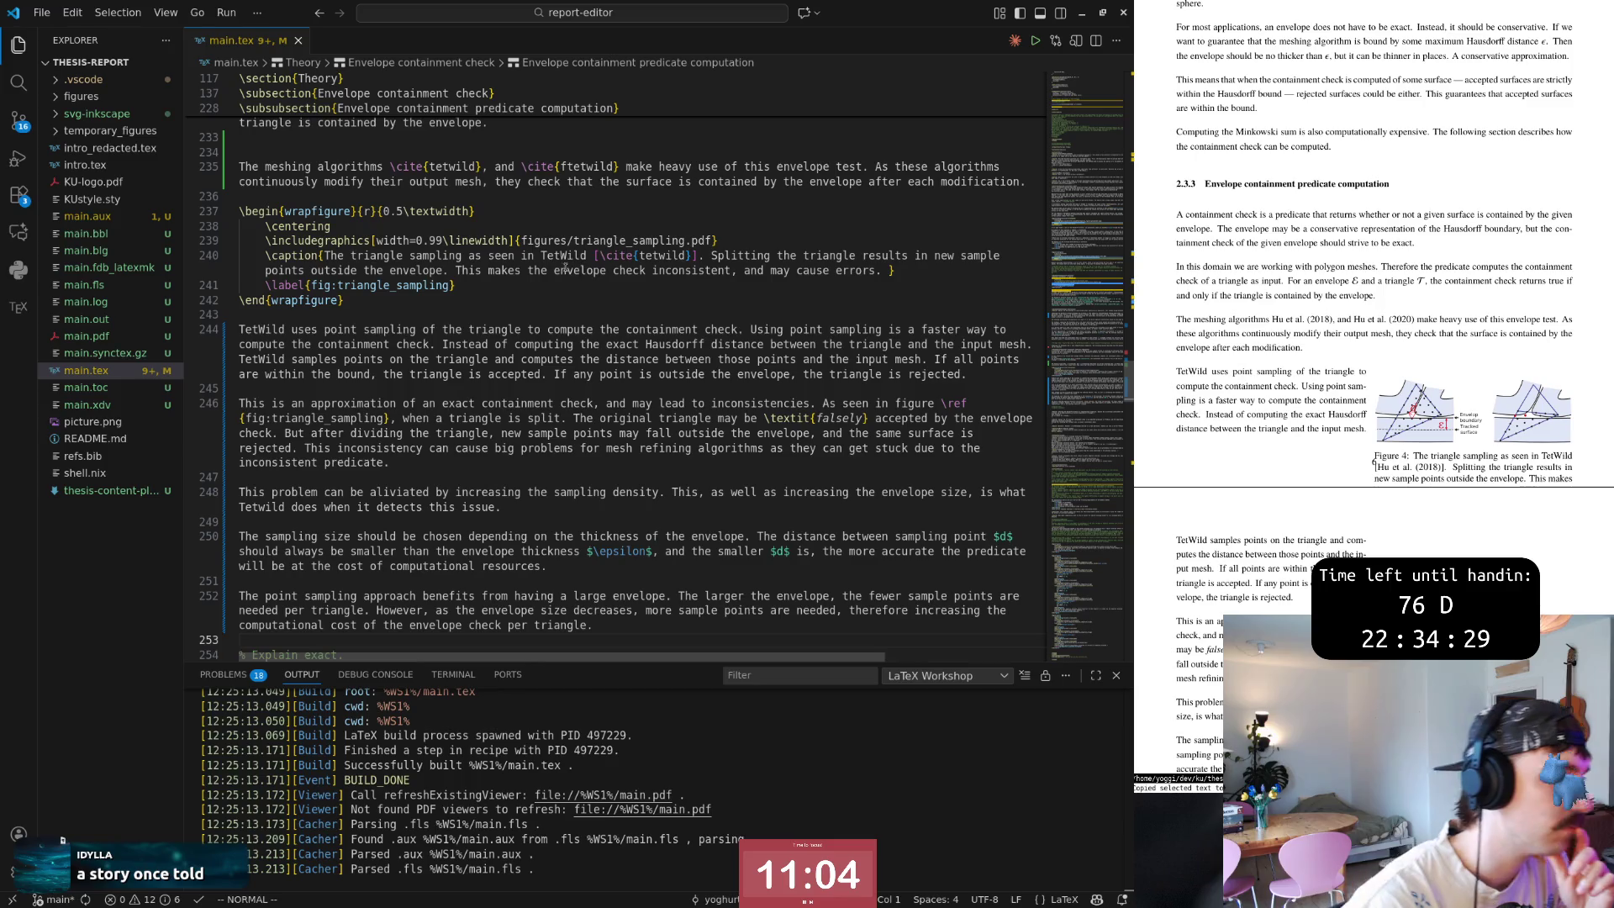
left_click(470, 343)
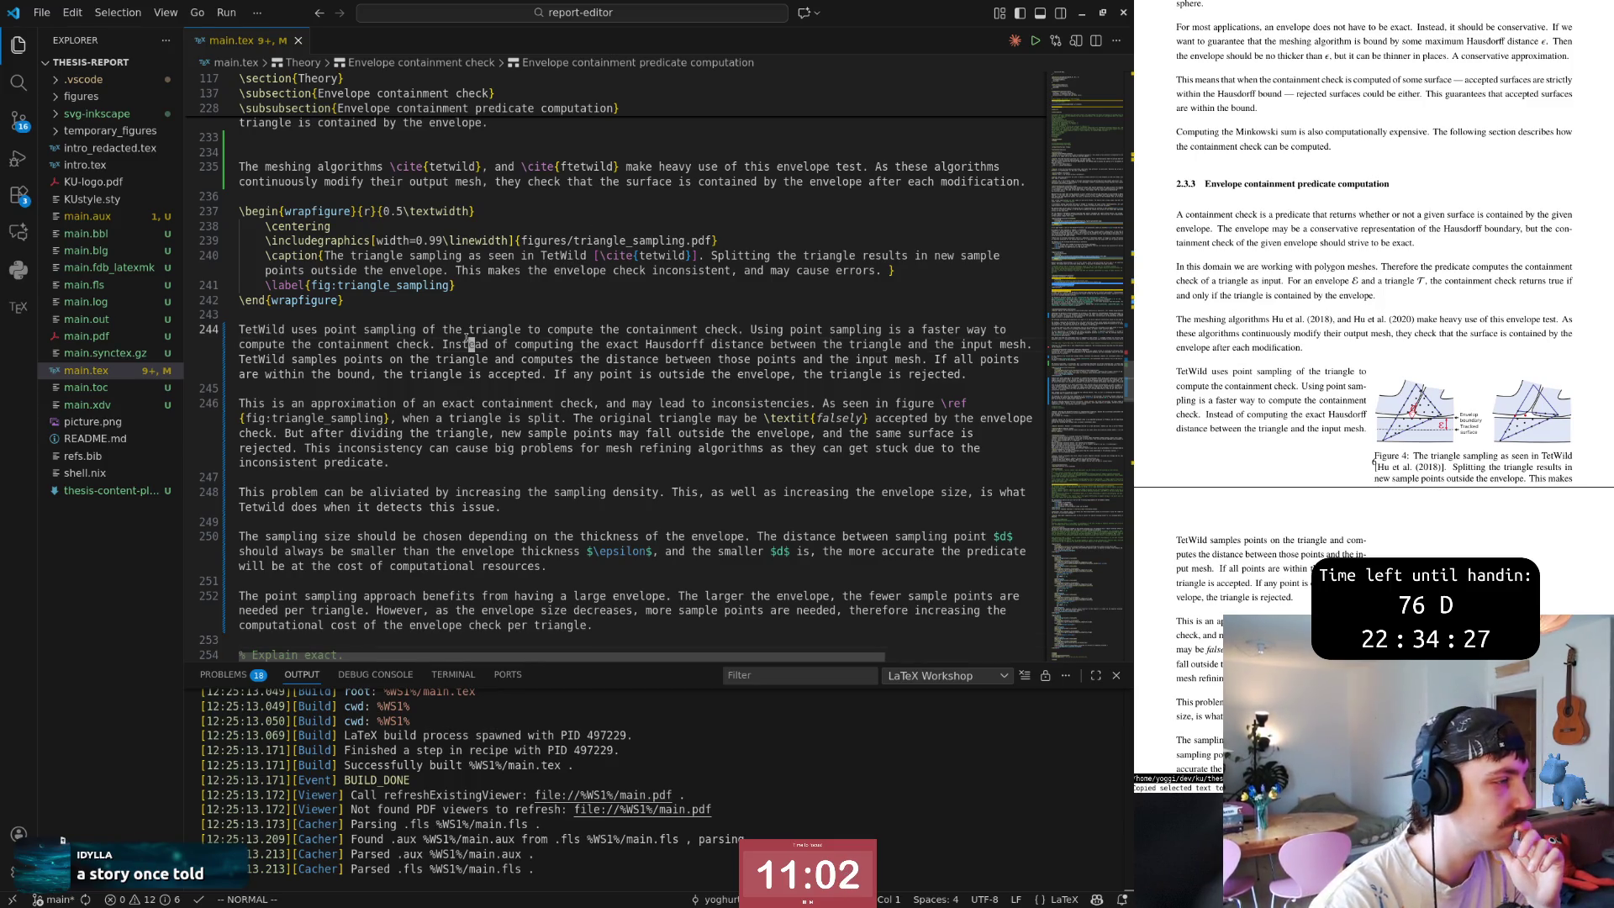
left_click(505, 330)
scroll(517, 326, "up", 5)
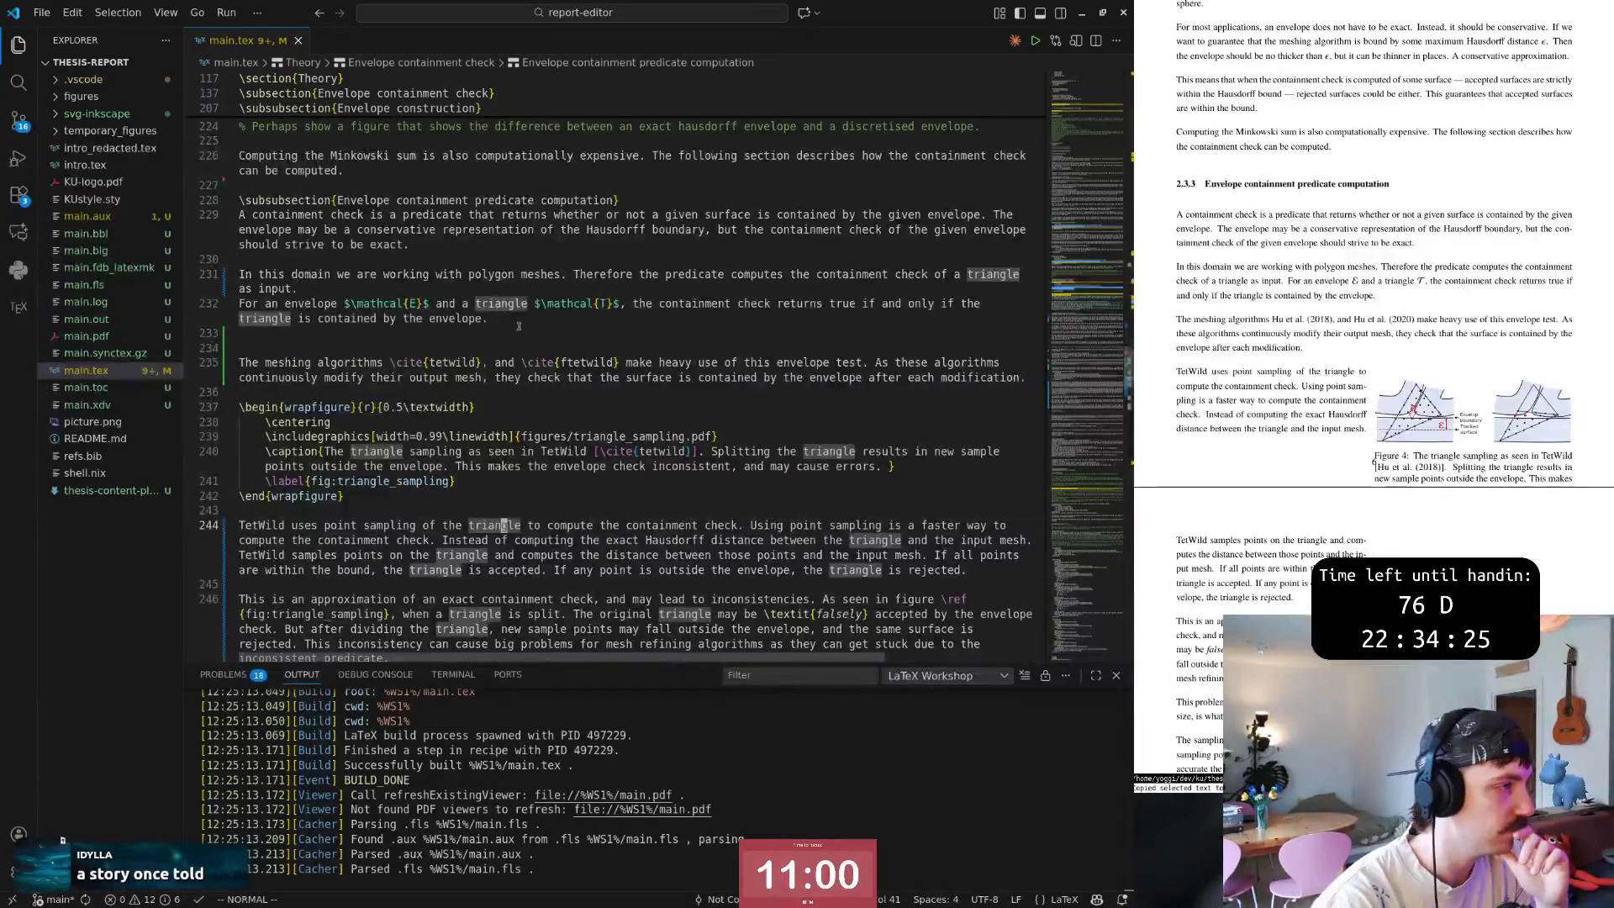
left_click(575, 202)
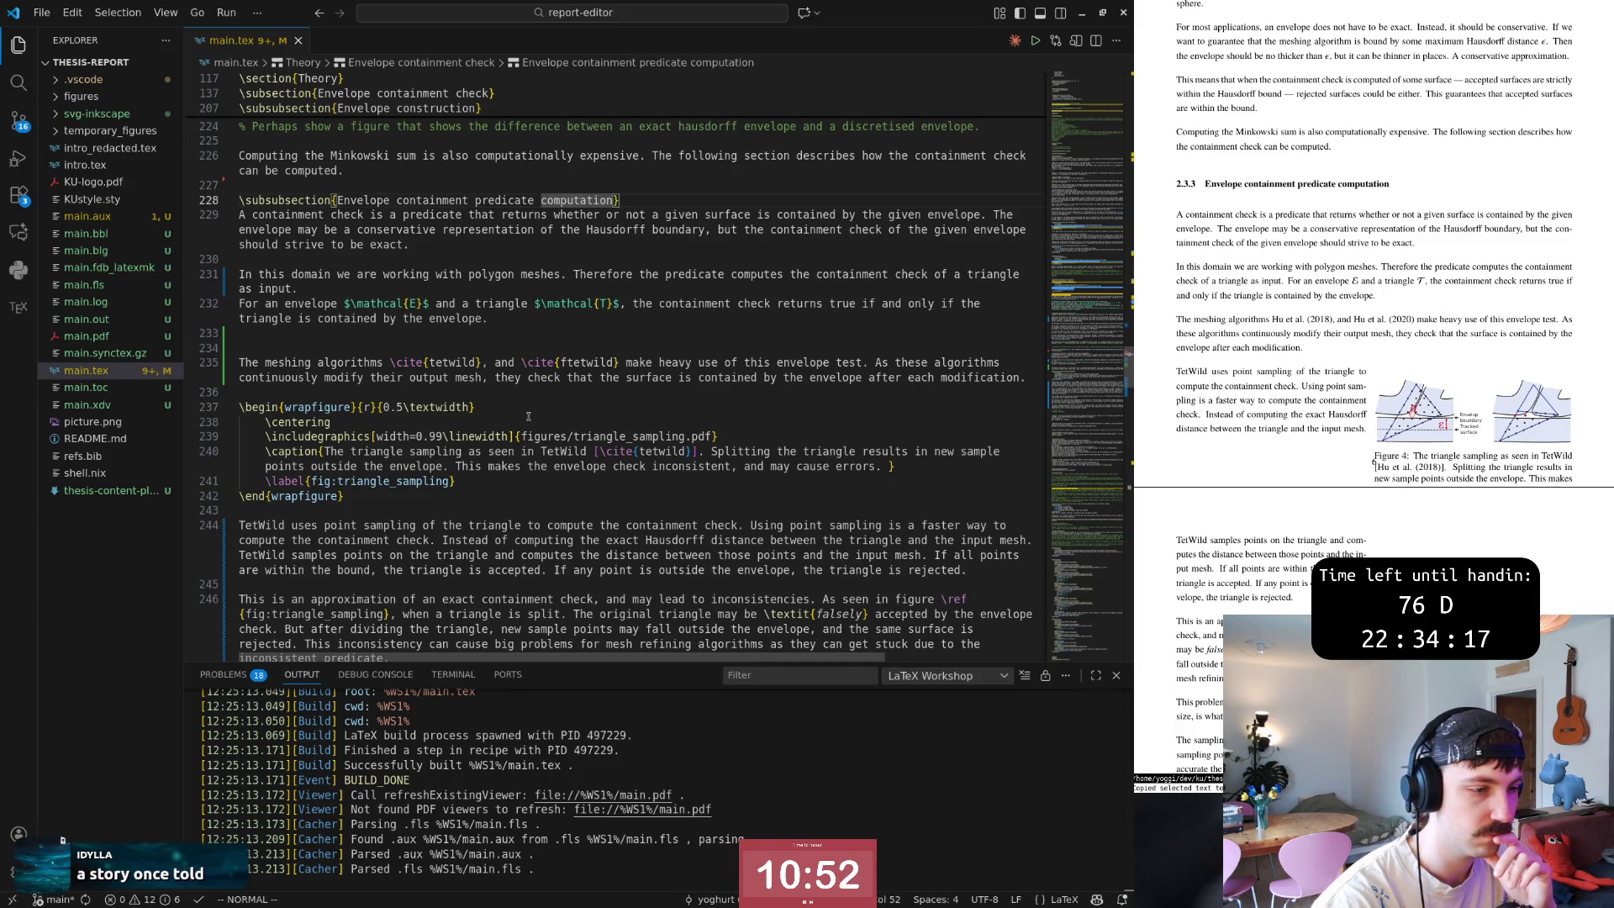
scroll(529, 417, "down", 1)
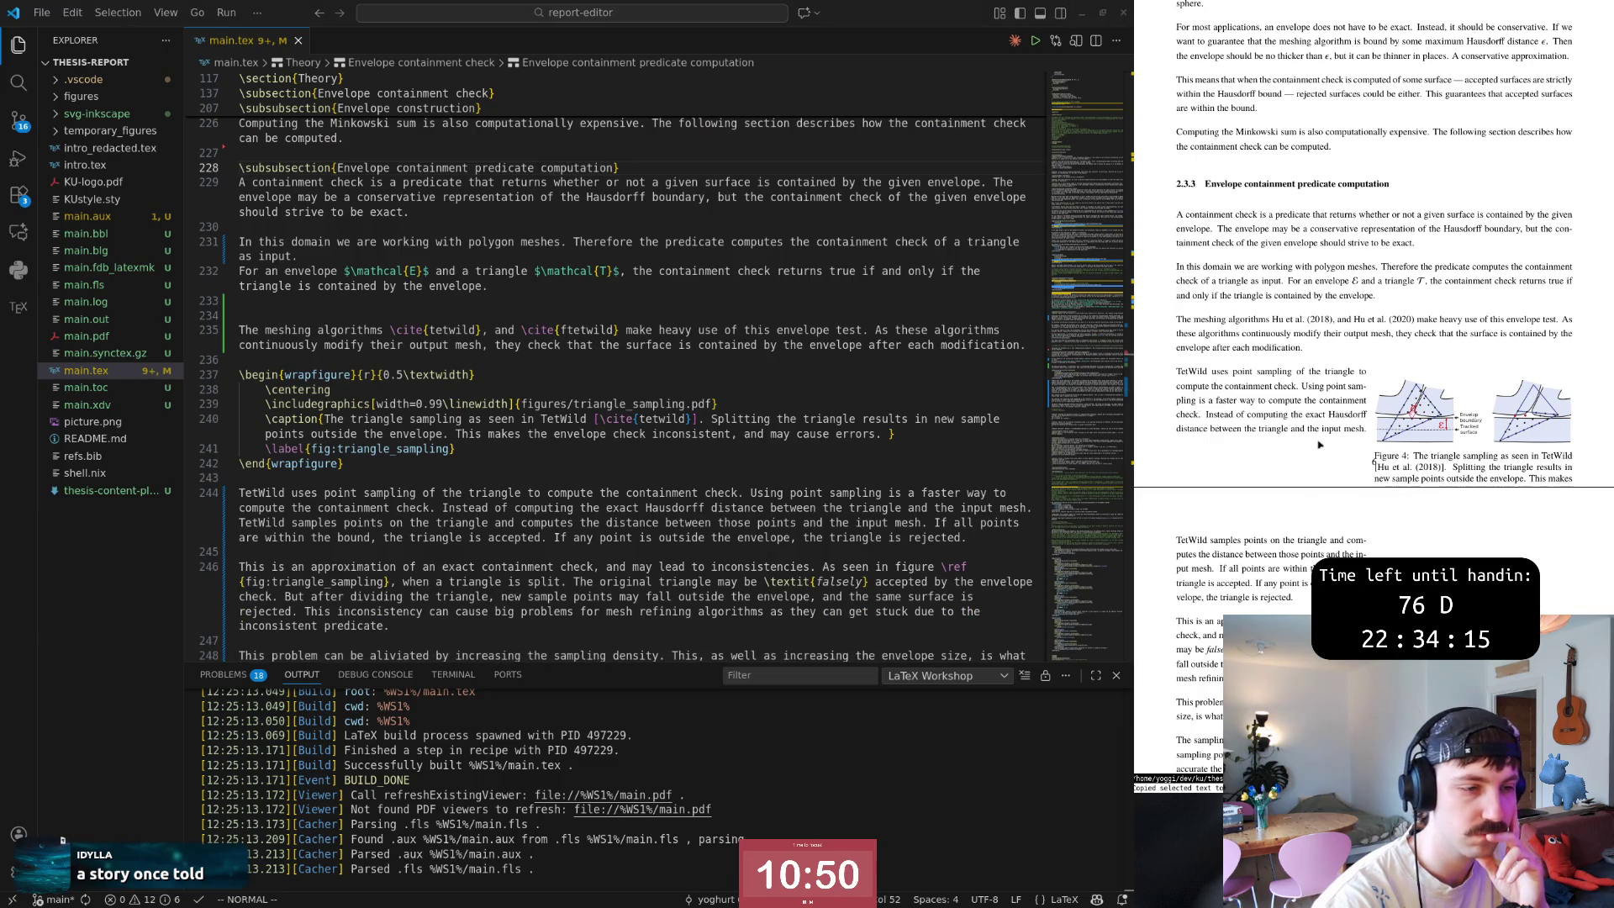
scroll(1327, 452, "down", 1)
scroll(1327, 452, "down", 2)
scroll(1329, 454, "down", 1)
scroll(1331, 456, "down", 2)
scroll(1329, 454, "down", 2)
scroll(1329, 456, "down", 1)
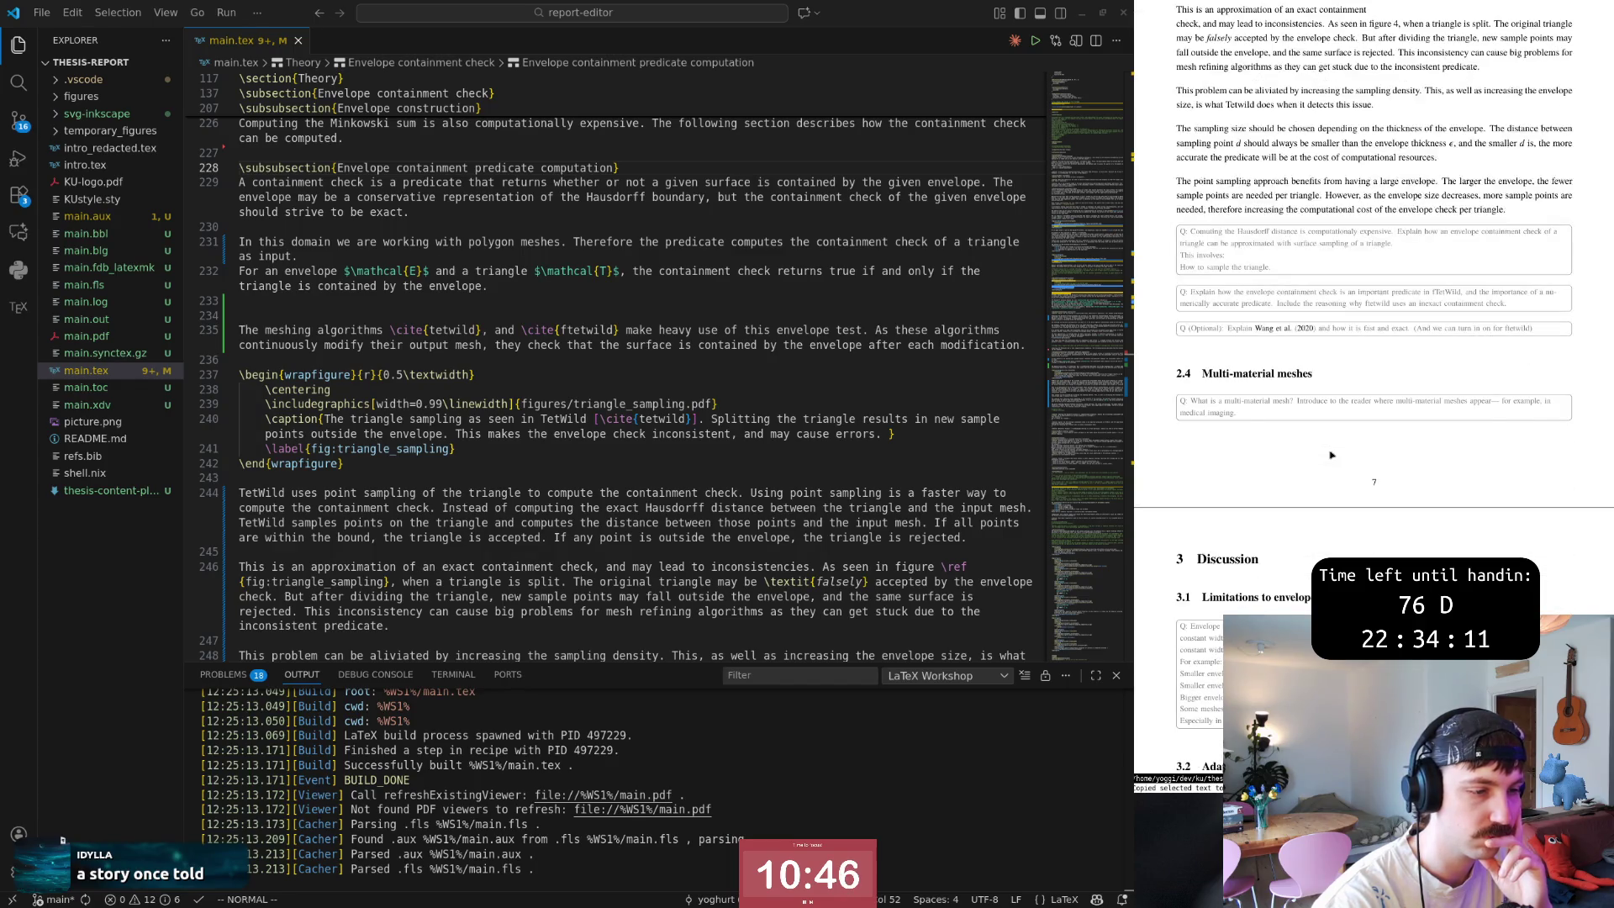
scroll(1330, 457, "up", 1)
scroll(1330, 460, "up", 5)
scroll(1332, 465, "up", 1)
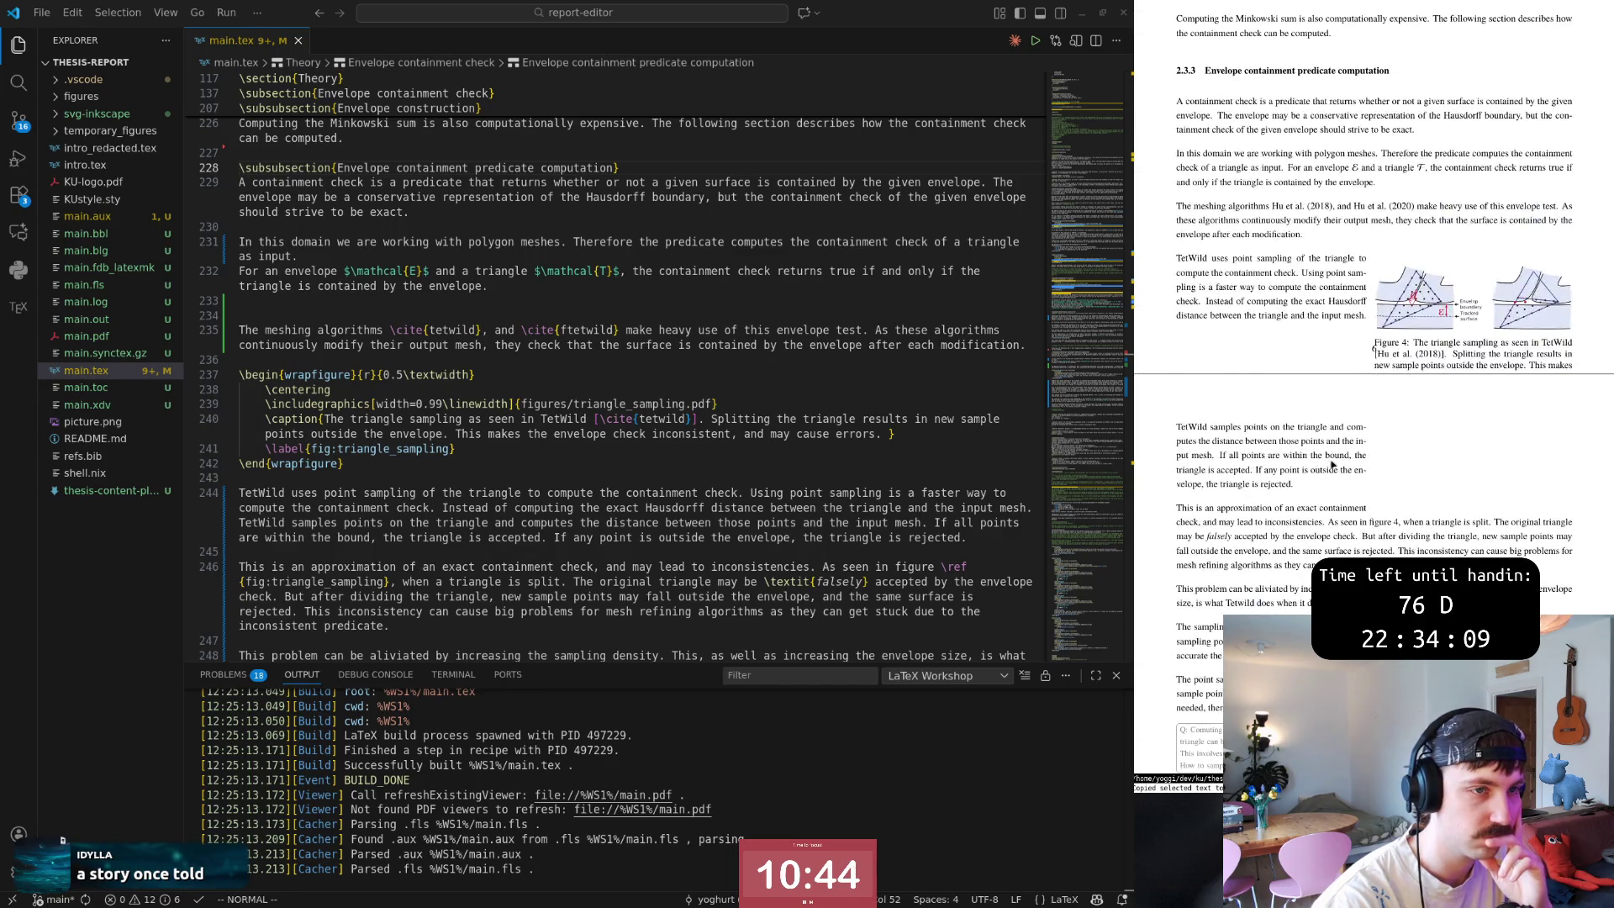
scroll(1331, 465, "up", 4)
scroll(1332, 464, "up", 4)
scroll(1333, 464, "up", 5)
scroll(1332, 464, "up", 3)
scroll(1332, 464, "up", 4)
scroll(1332, 464, "up", 4)
scroll(1332, 464, "up", 3)
scroll(1393, 558, "up", 4)
scroll(1394, 558, "down", 1)
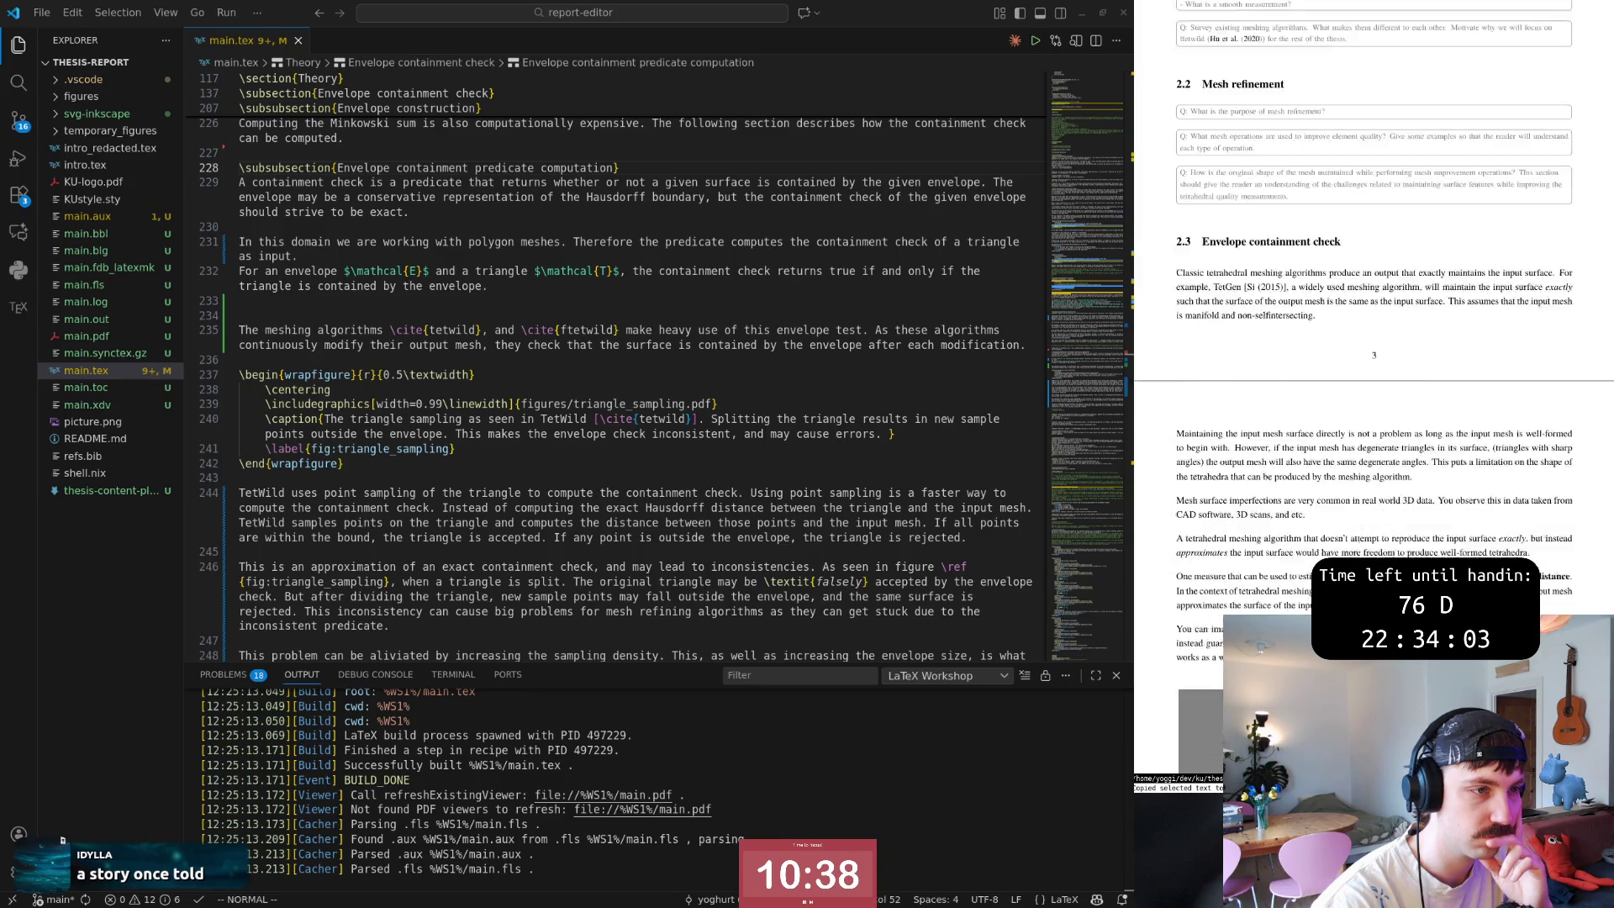
scroll(1394, 557, "down", 2)
scroll(1394, 557, "down", 4)
scroll(1388, 549, "down", 4)
scroll(1382, 543, "down", 3)
scroll(1371, 530, "down", 2)
scroll(1371, 530, "down", 5)
scroll(1372, 529, "down", 1)
scroll(1370, 529, "down", 2)
scroll(1371, 530, "down", 2)
scroll(1371, 529, "down", 2)
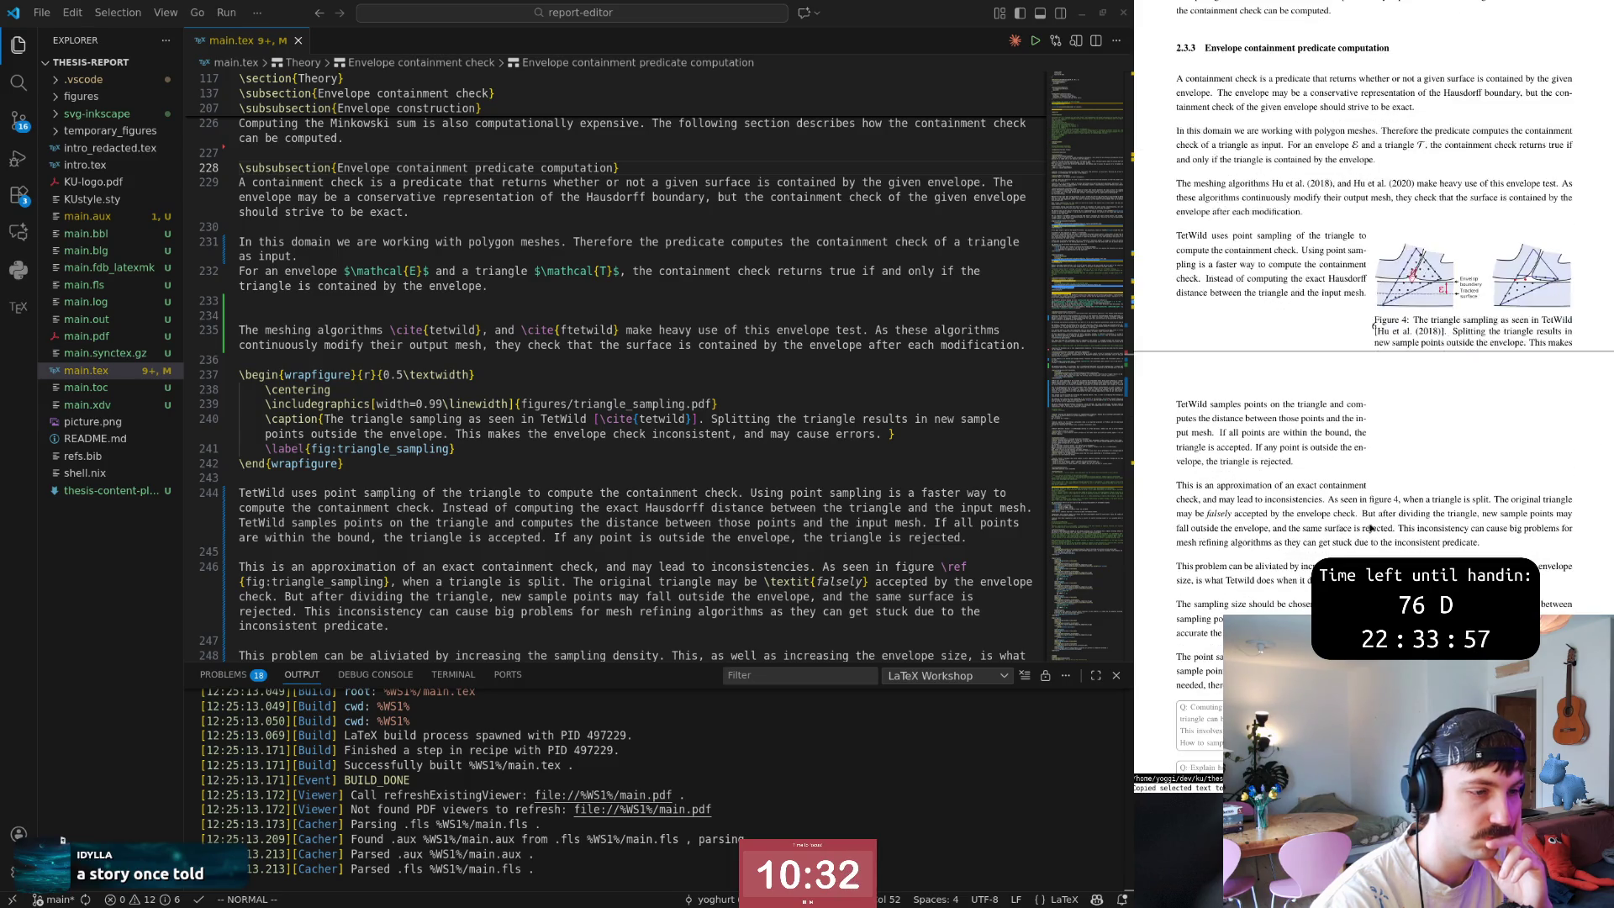
scroll(1370, 531, "down", 1)
scroll(1371, 529, "down", 2)
scroll(1371, 529, "down", 2)
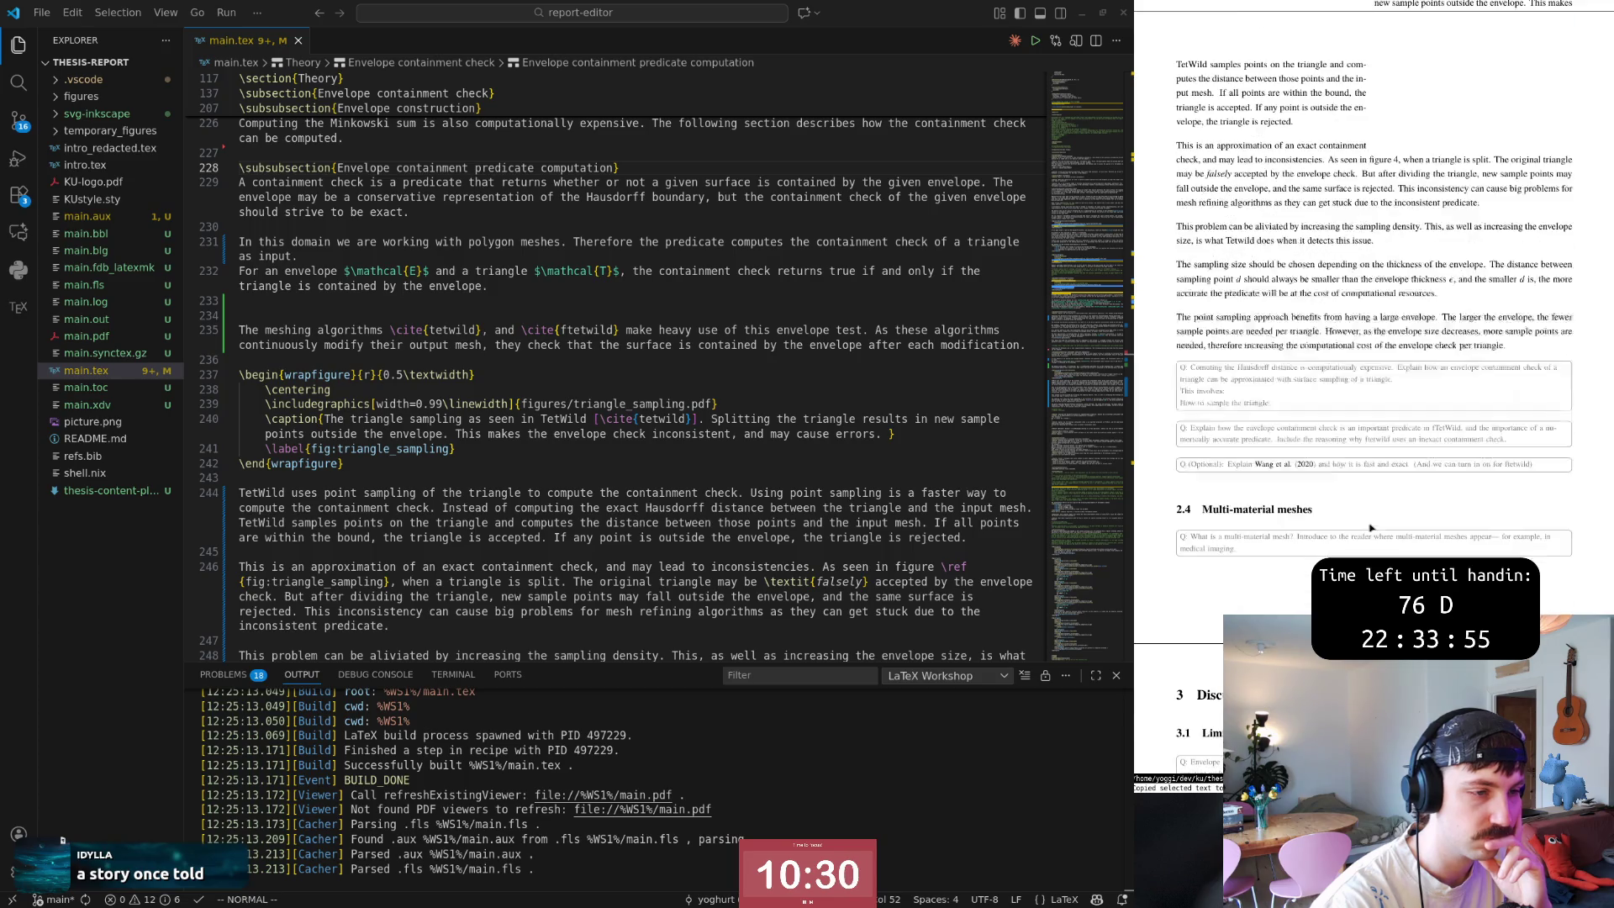
scroll(1371, 531, "down", 1)
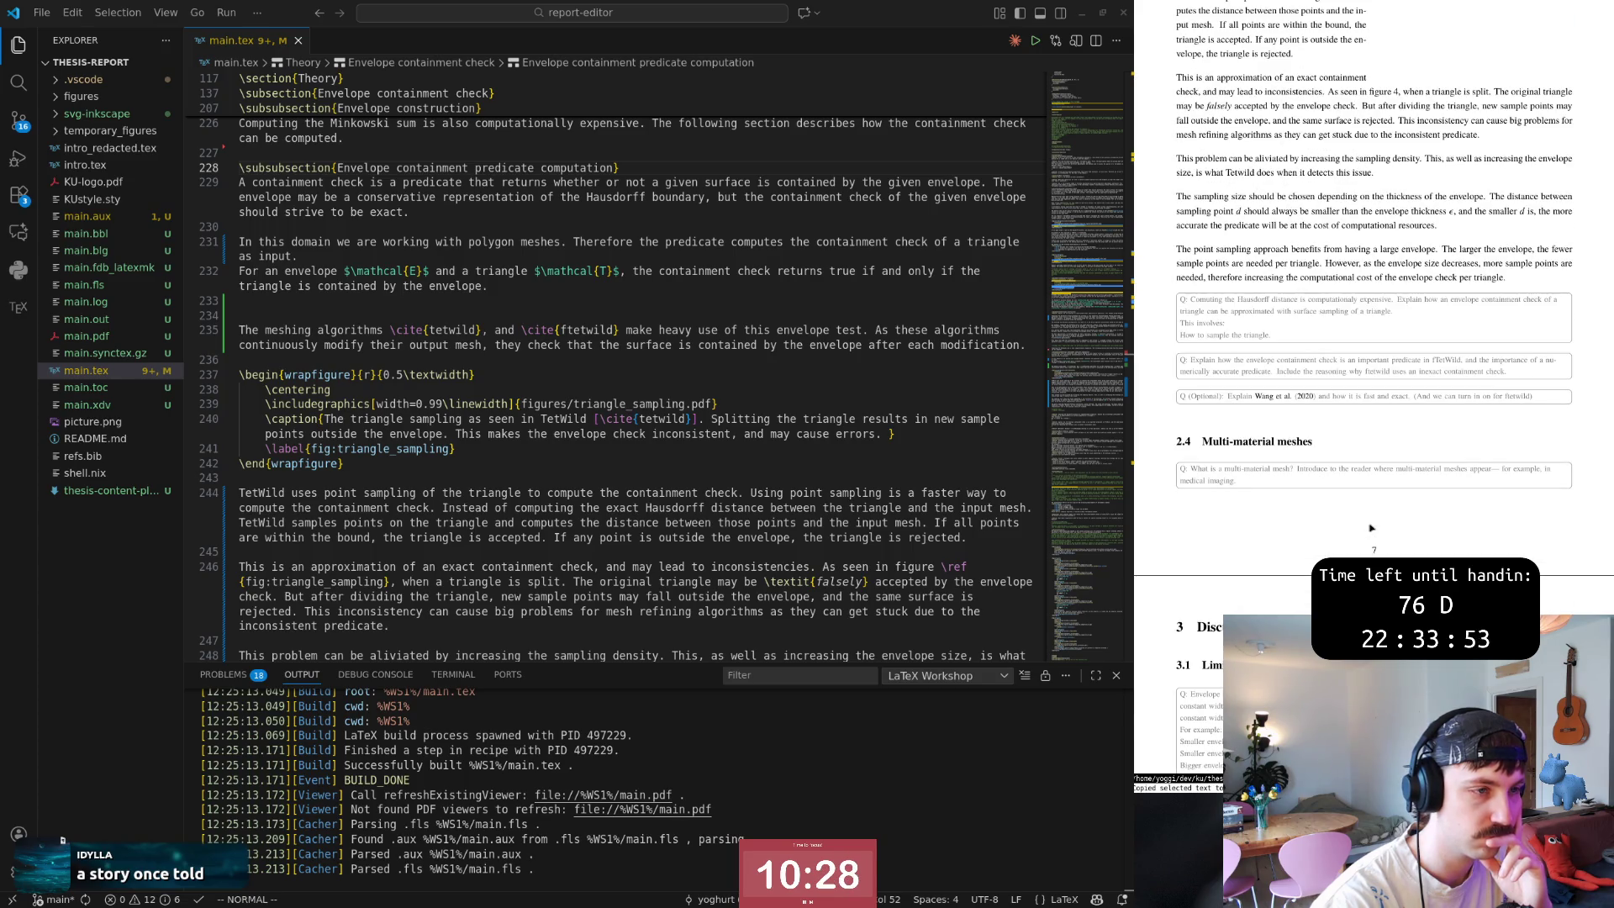
scroll(1365, 520, "up", 1)
left_click_drag(1183, 338, 1337, 354)
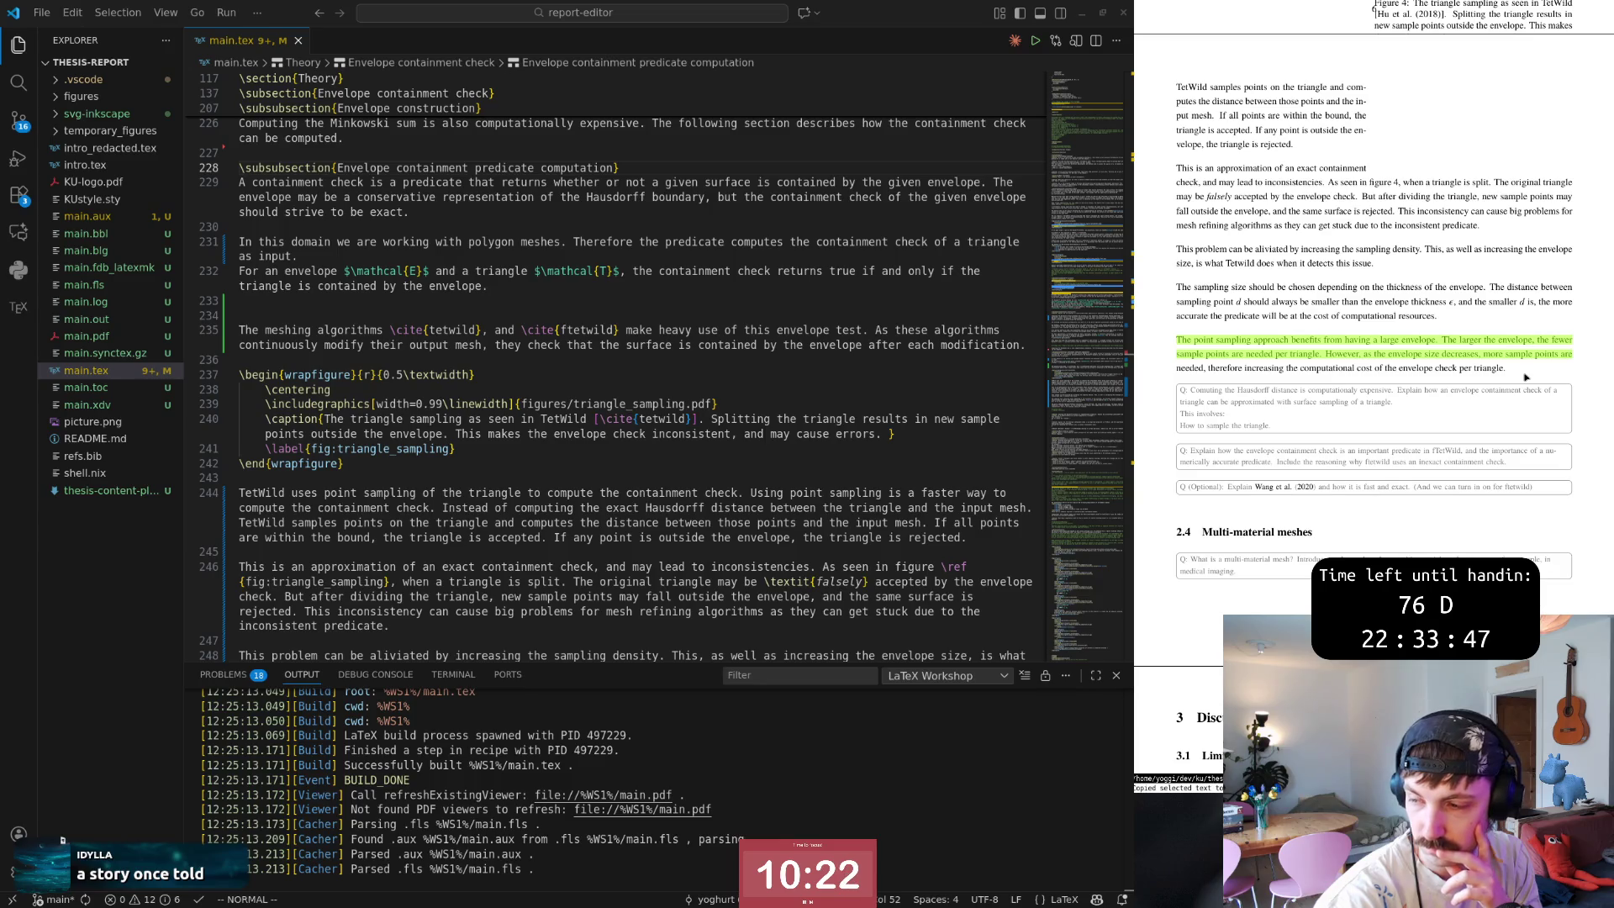
left_click(1093, 427)
left_click(962, 406)
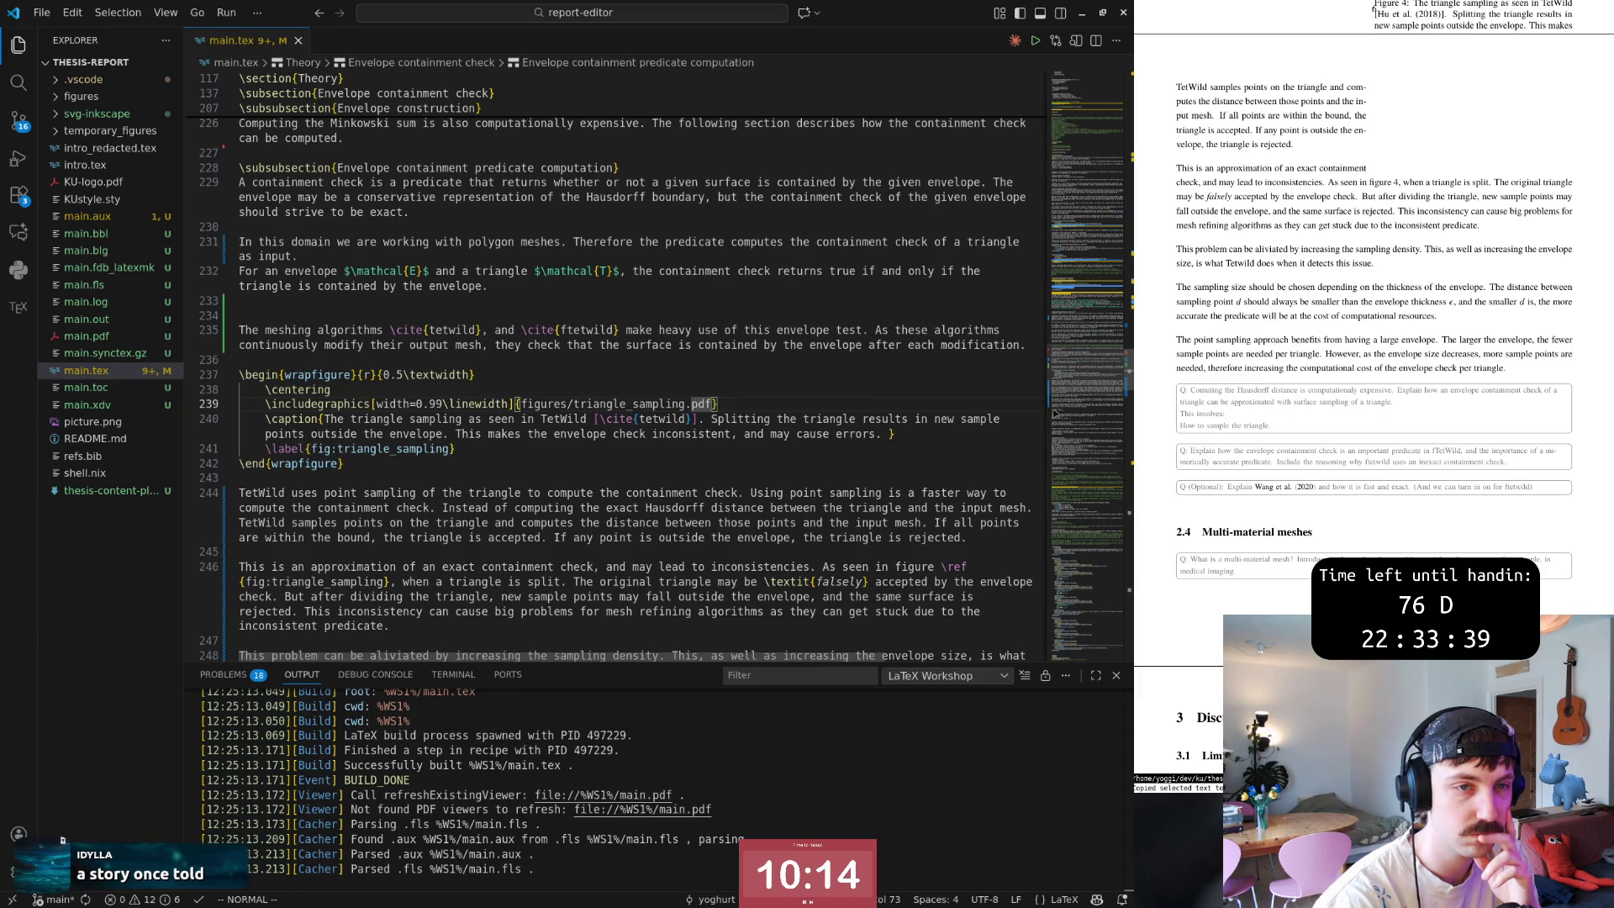
scroll(706, 454, "down", 2)
scroll(656, 467, "down", 1)
scroll(617, 480, "down", 2)
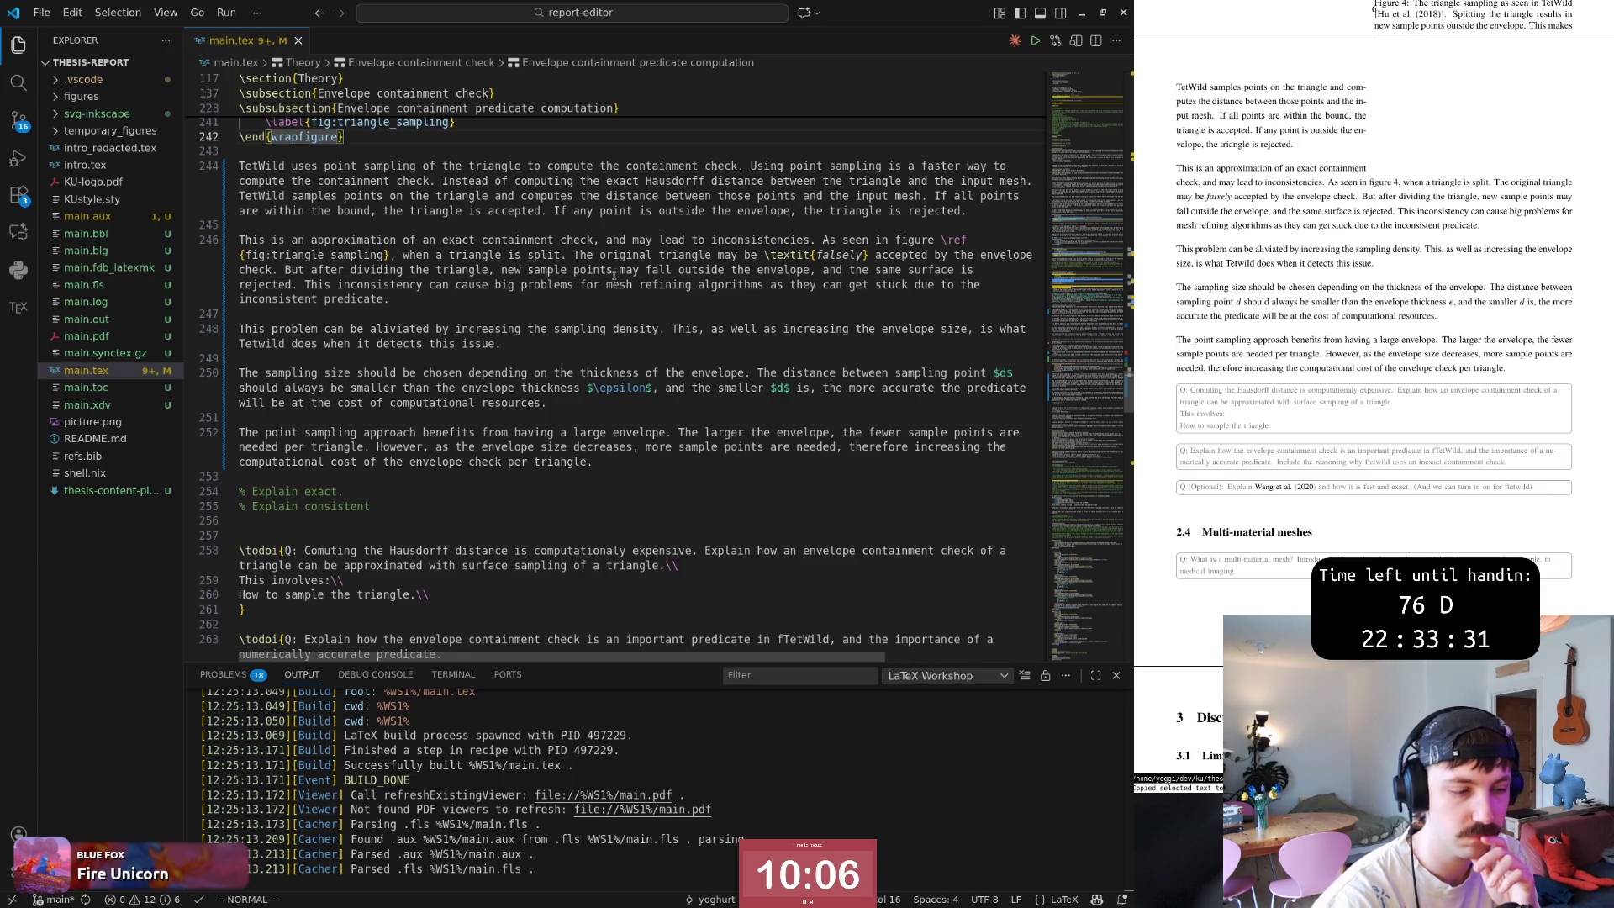
left_click(477, 431)
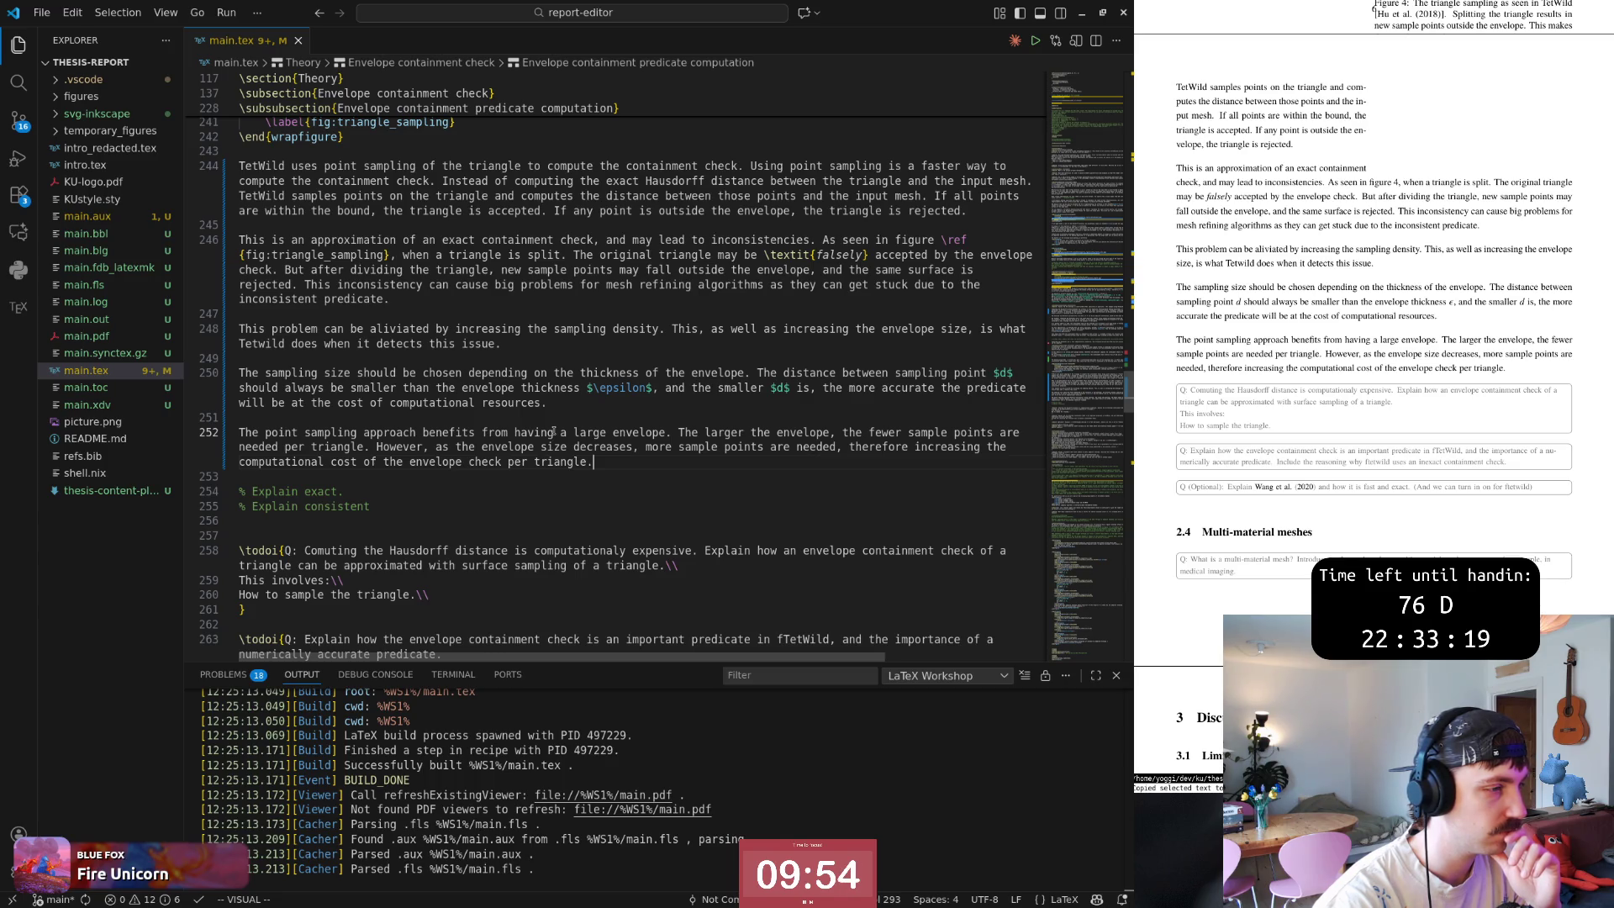
Reword the TetWild point-sampling sentence so it starts with 'Point' instead of 'Using'.
key("End")
scroll(631, 444, "up", 2)
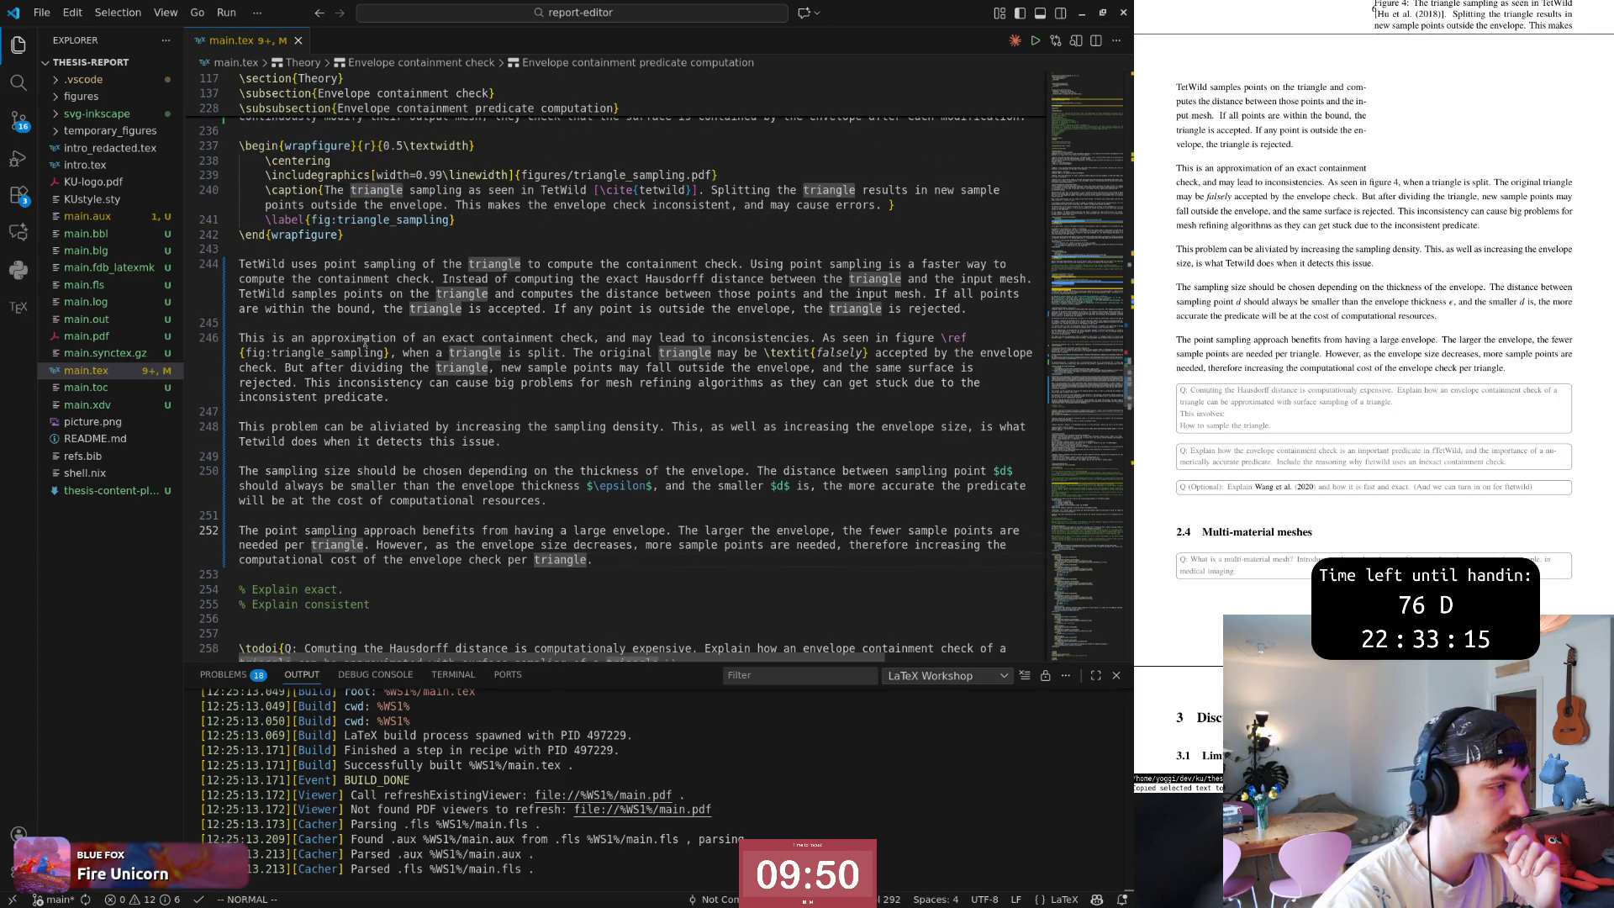
left_click(485, 265)
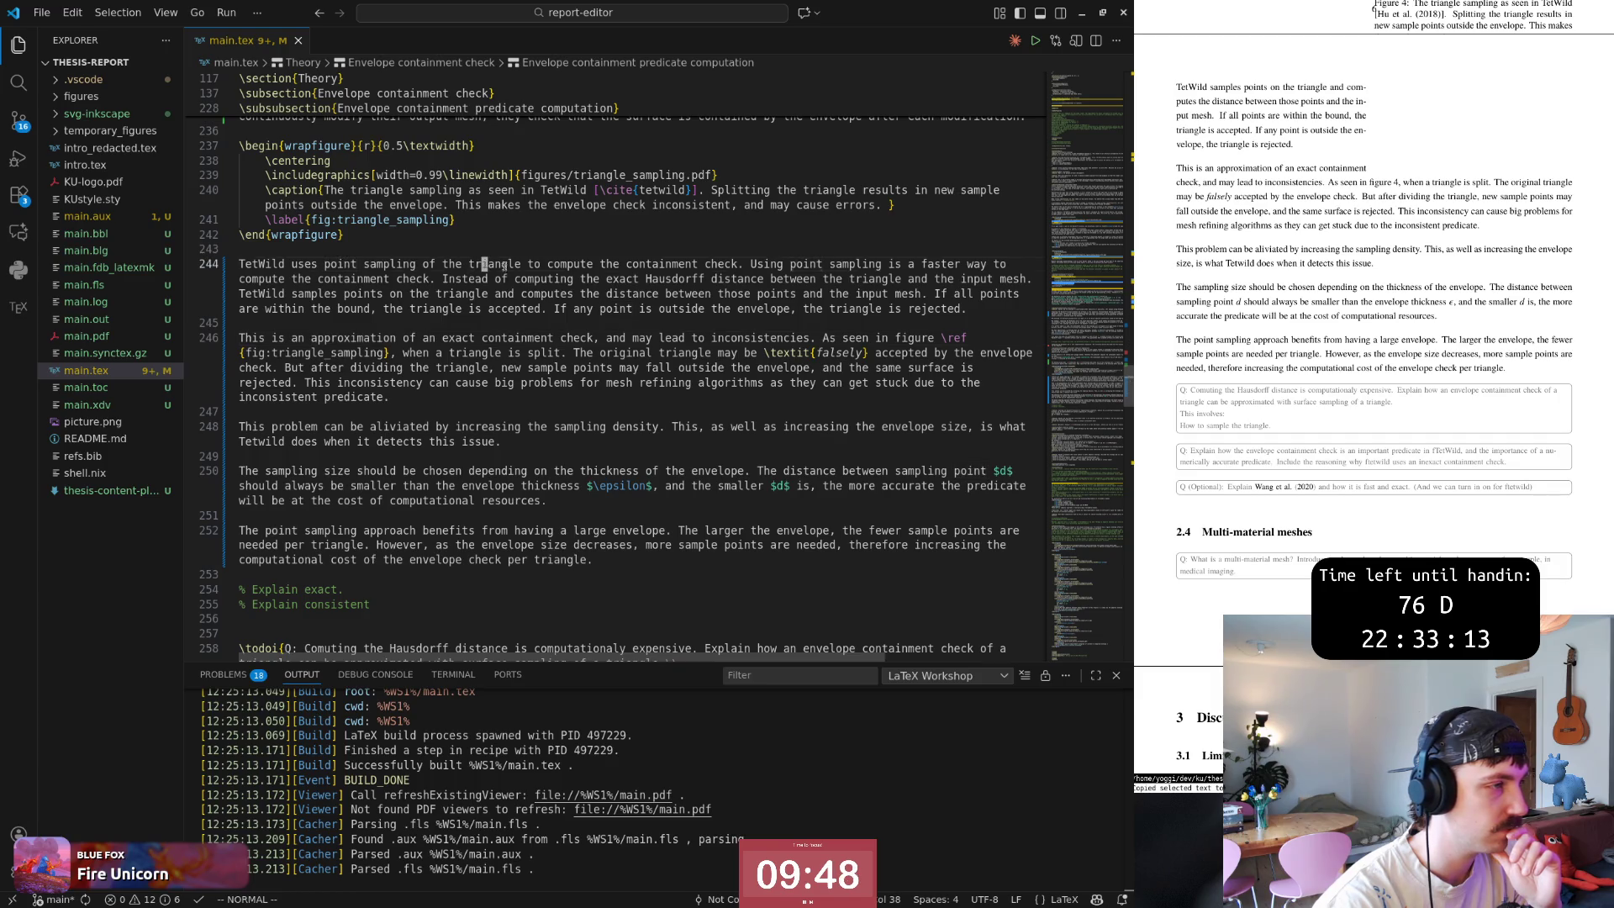
left_click(752, 265)
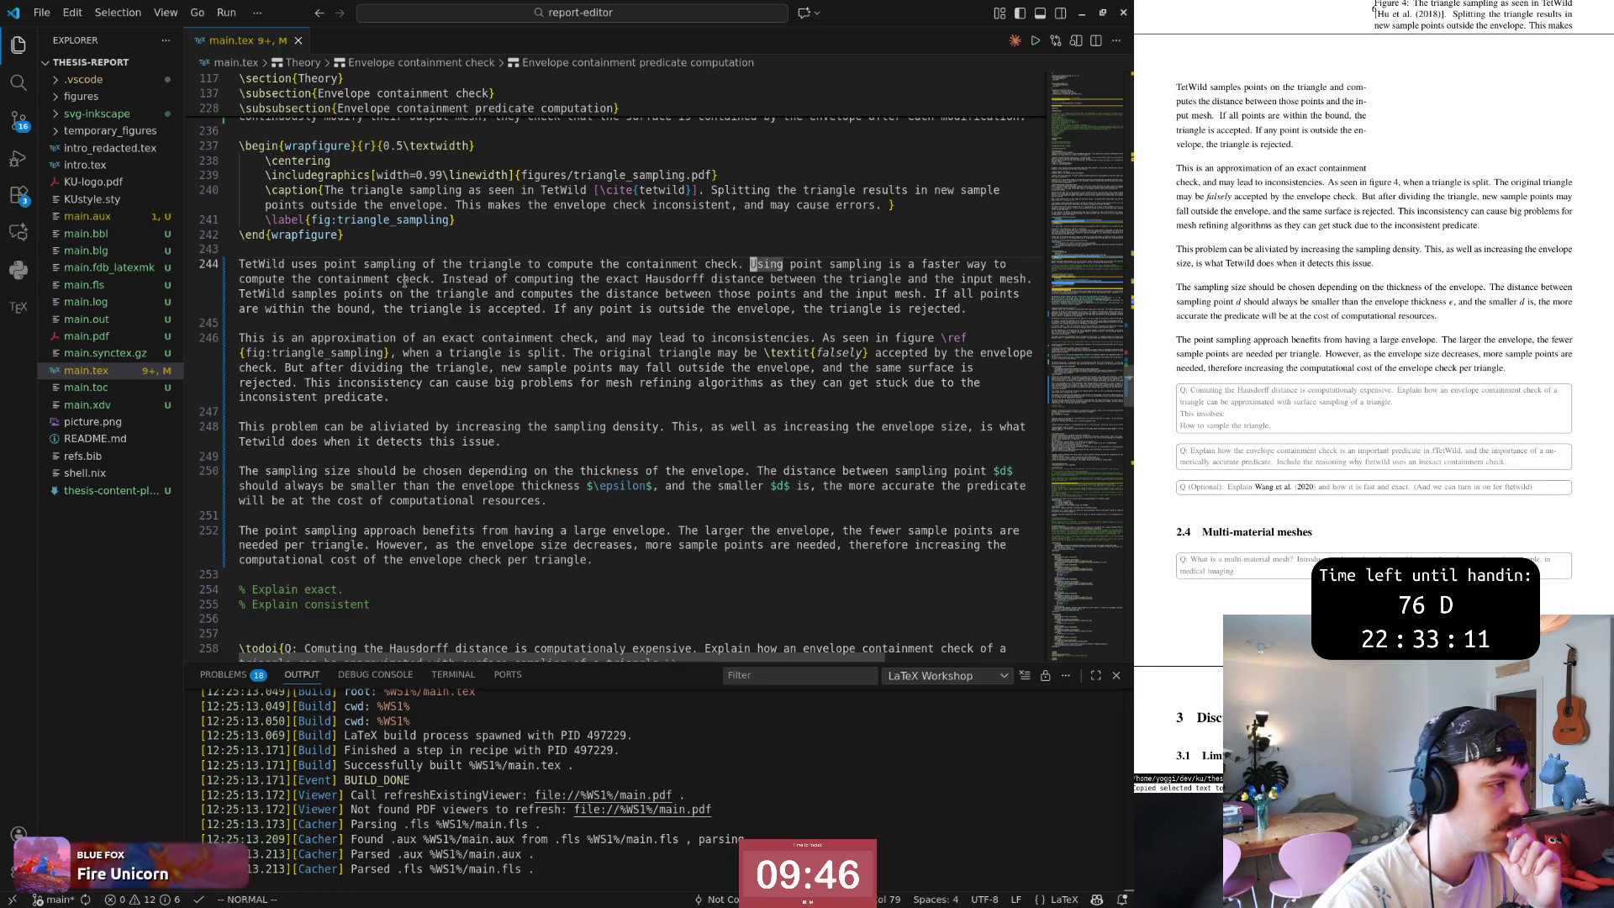
left_click(437, 279)
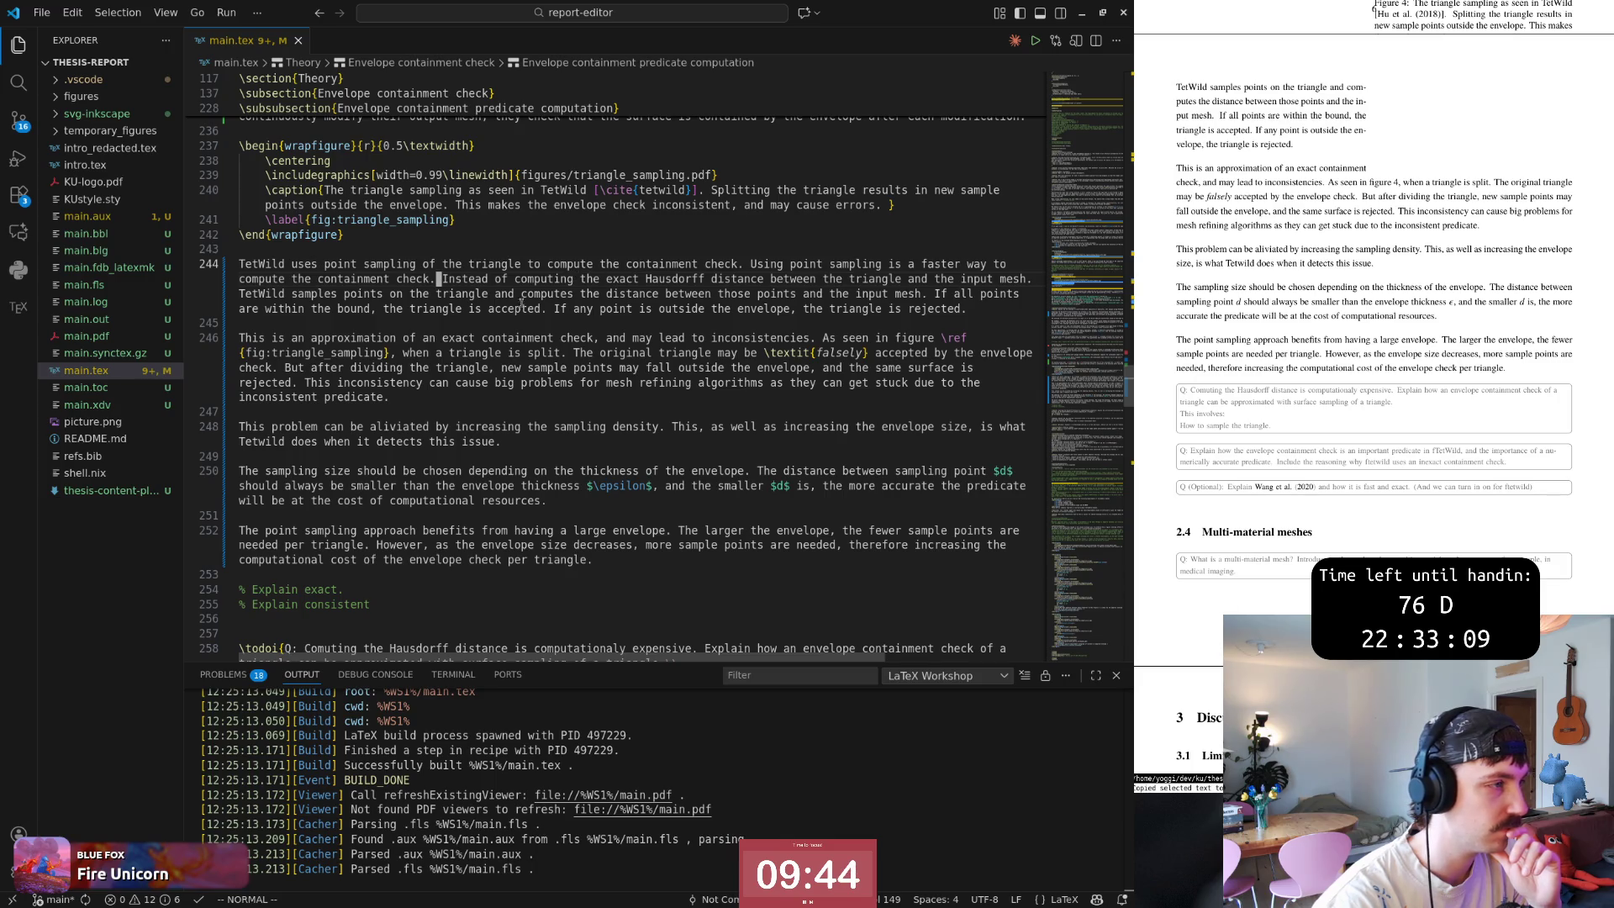
key("h")
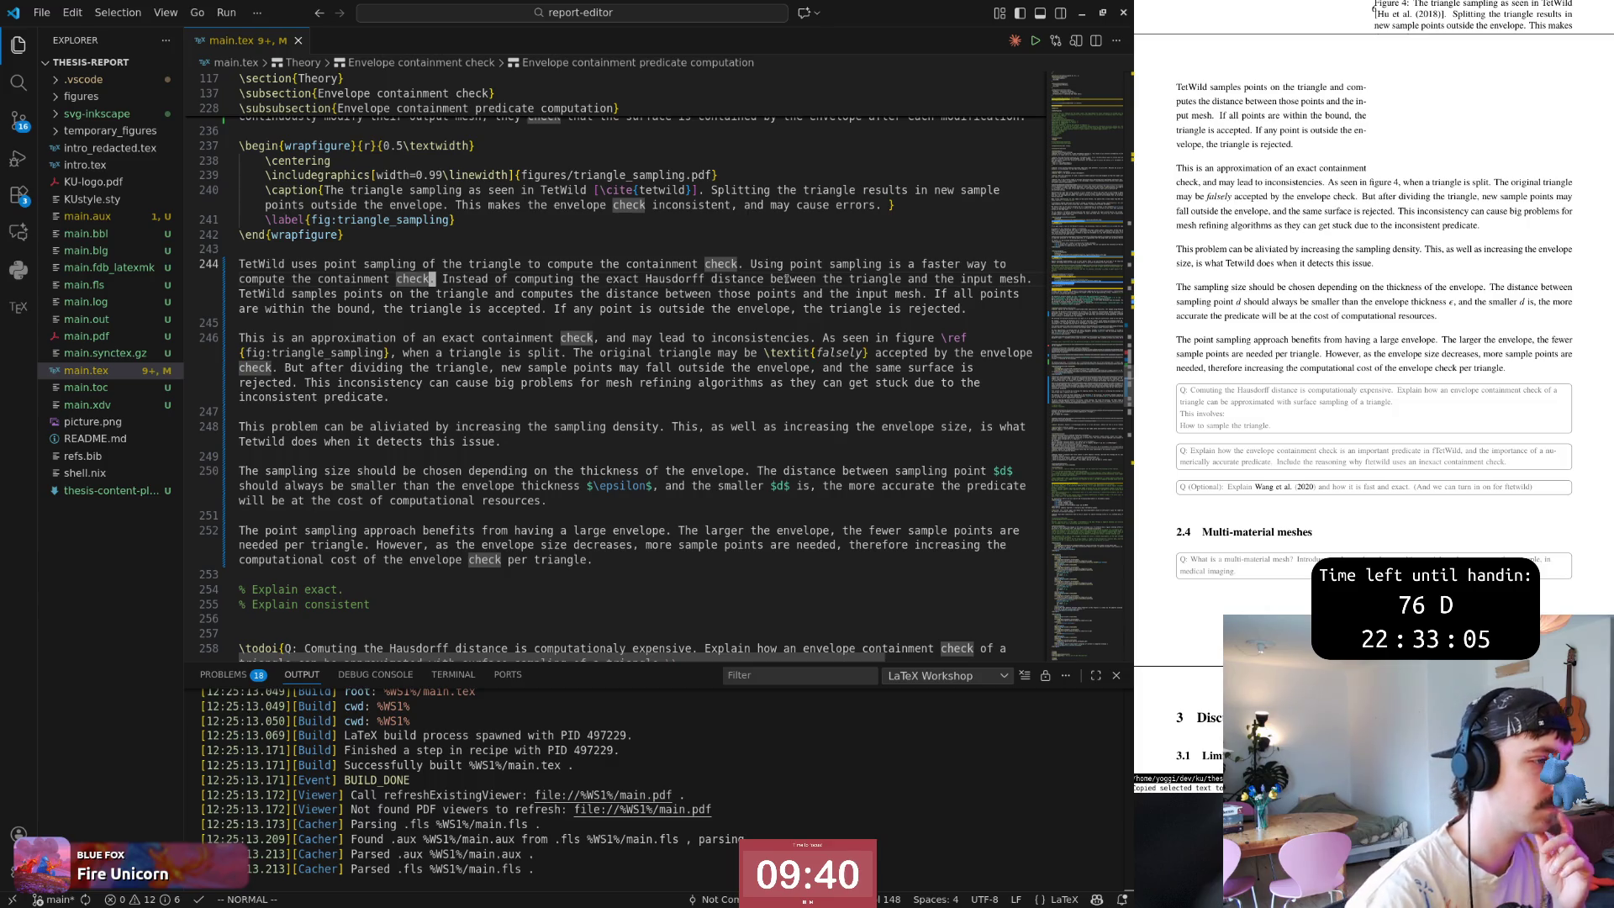
key("parenleft")
type("dwi")
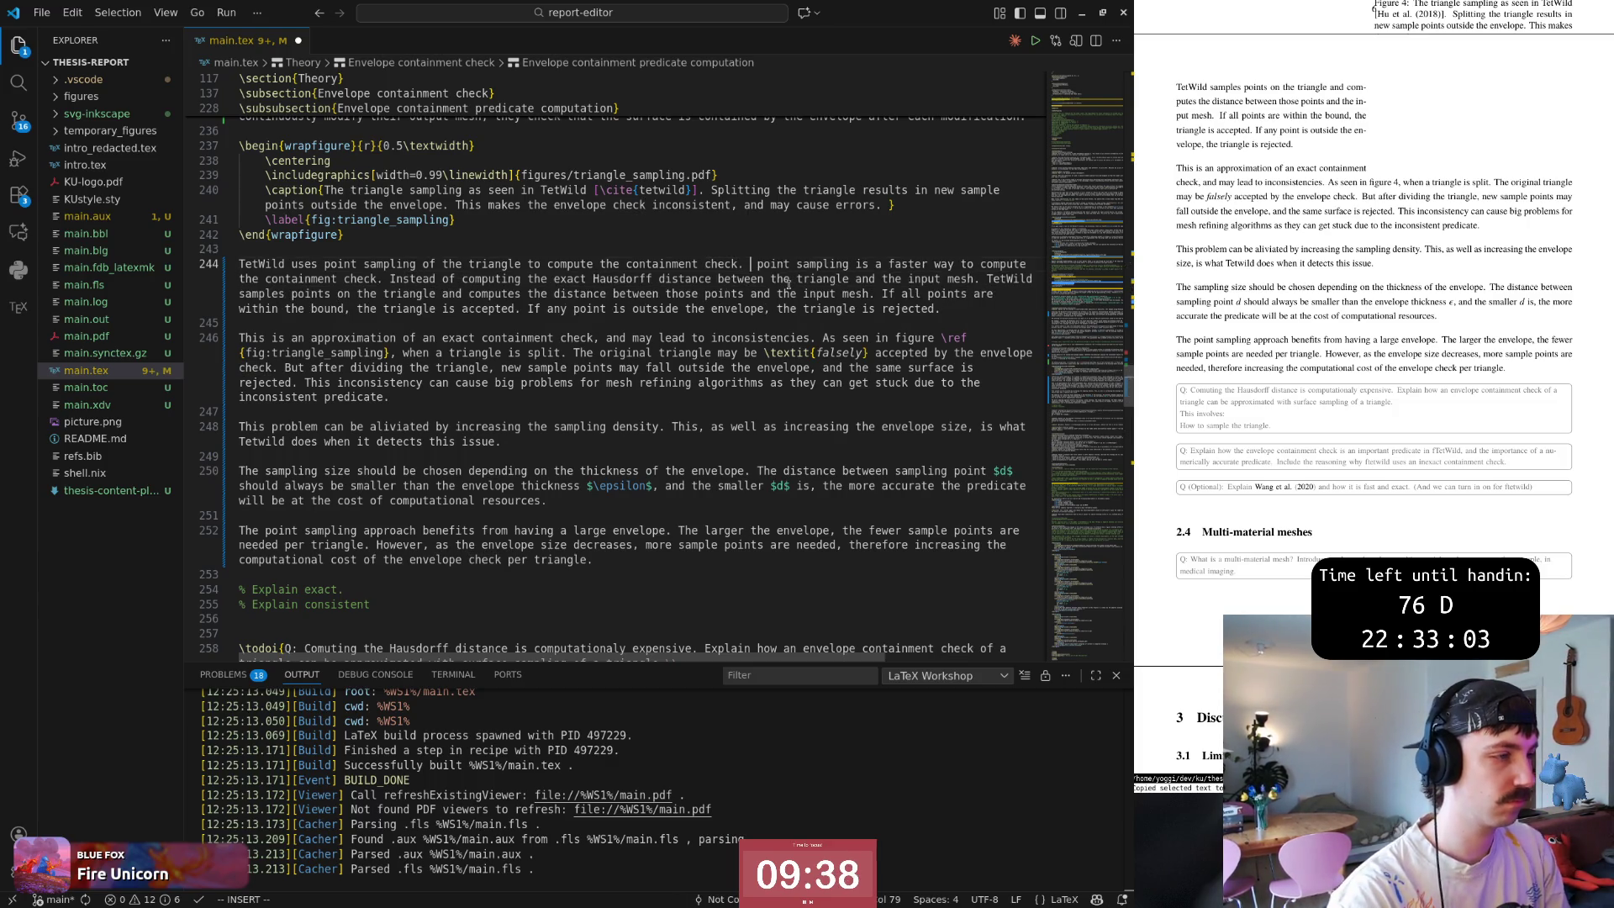
type("Pl")
key("Escape")
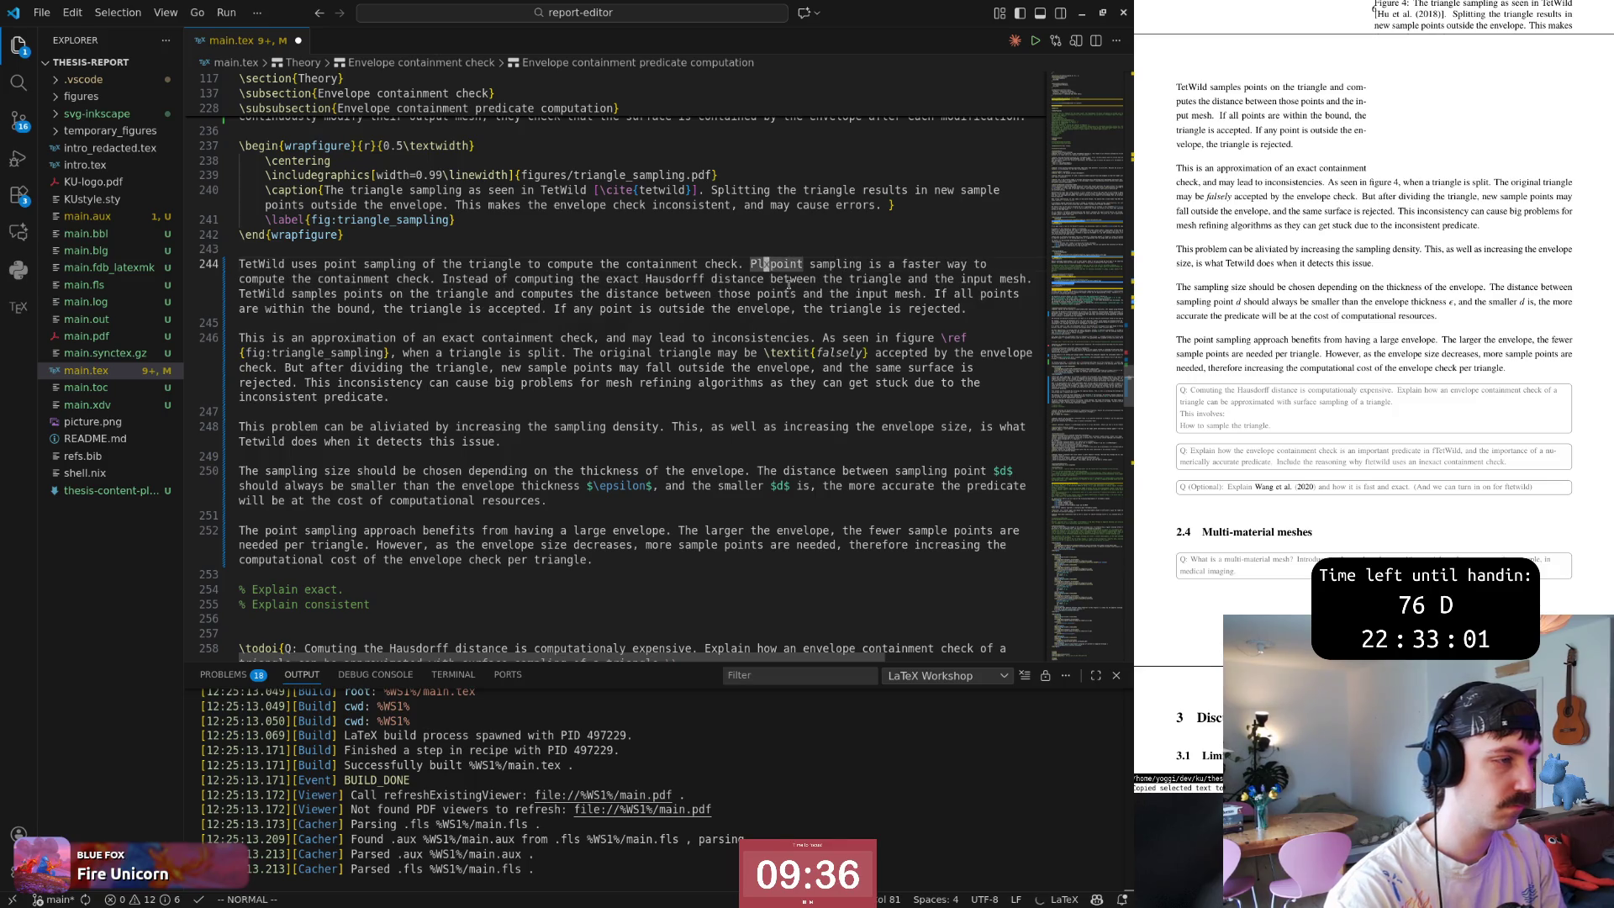
key("x")
key("x")
key("h")
key("x")
key("k")
Proofread through the TetWild and approximation paragraphs, then save main.tex to rebuild the PDF.
key("j")
key("w")
key("w")
key("w")
key("w")
key("w")
key("w")
key("w")
key("w")
key("w")
key("w")
key("w")
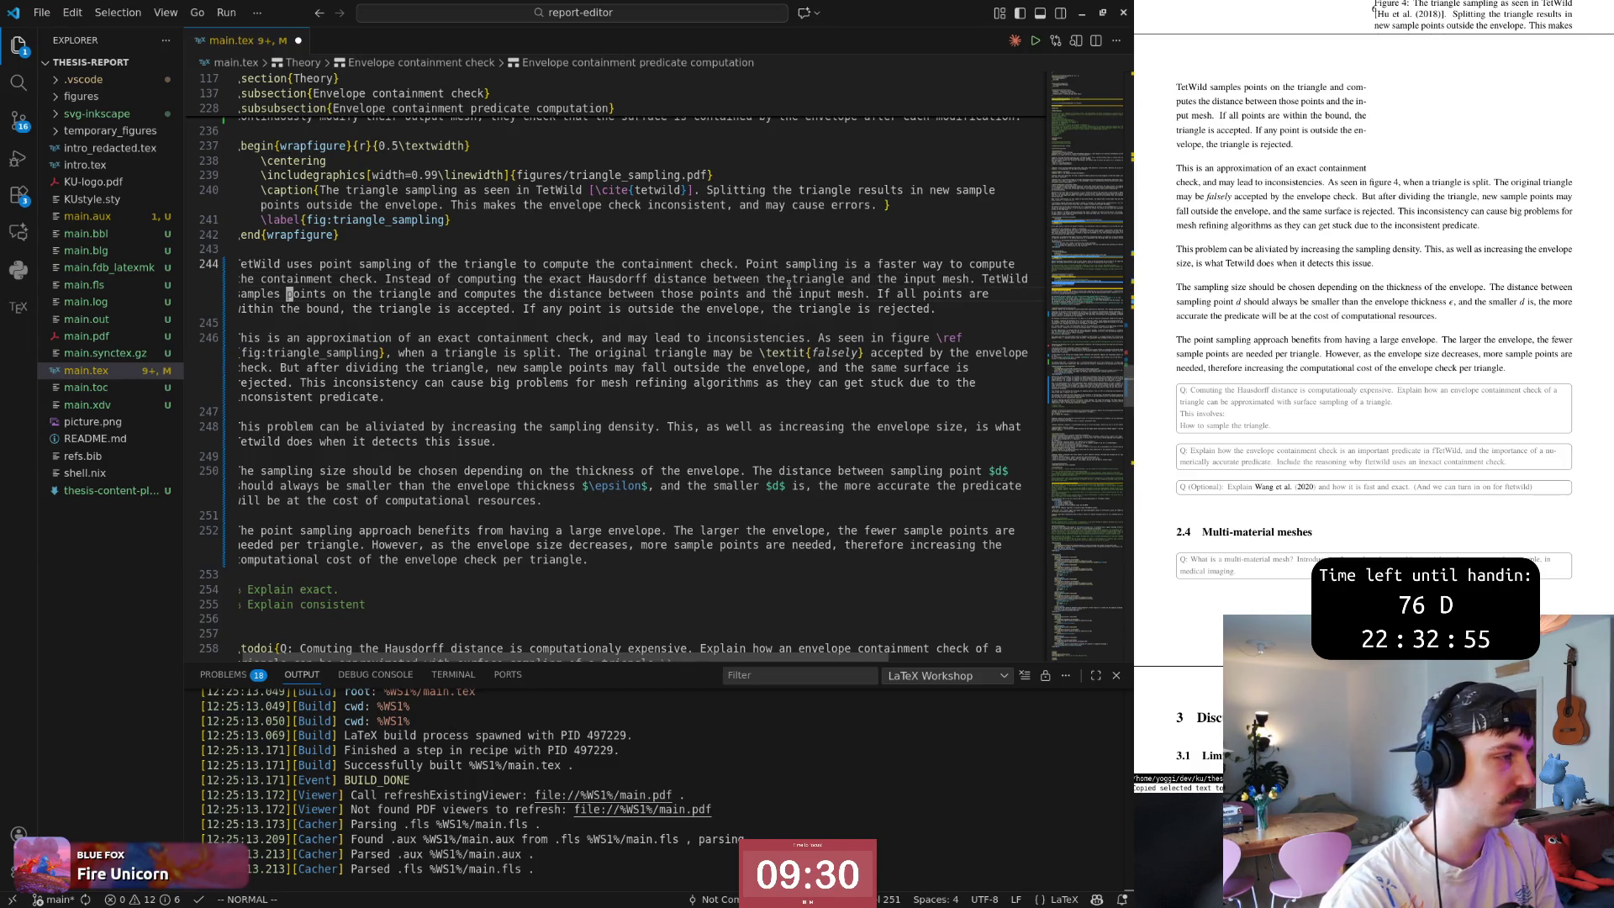
key("w")
key("w")
key("w")
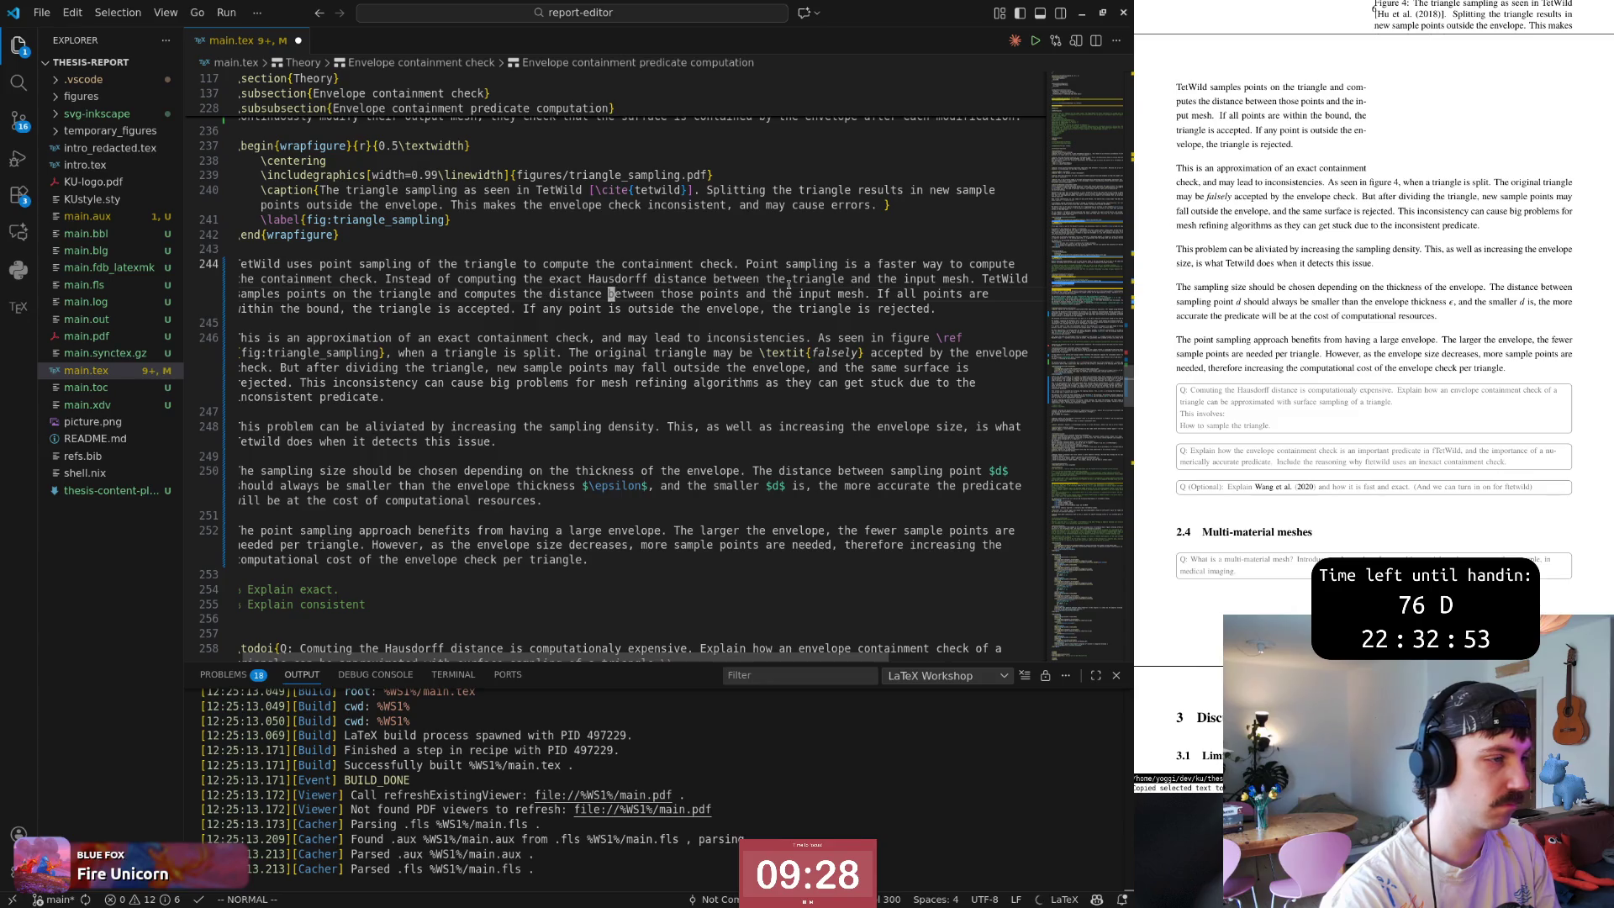
key("w")
key("w")
key("w")
key("w")
key("w")
key("w")
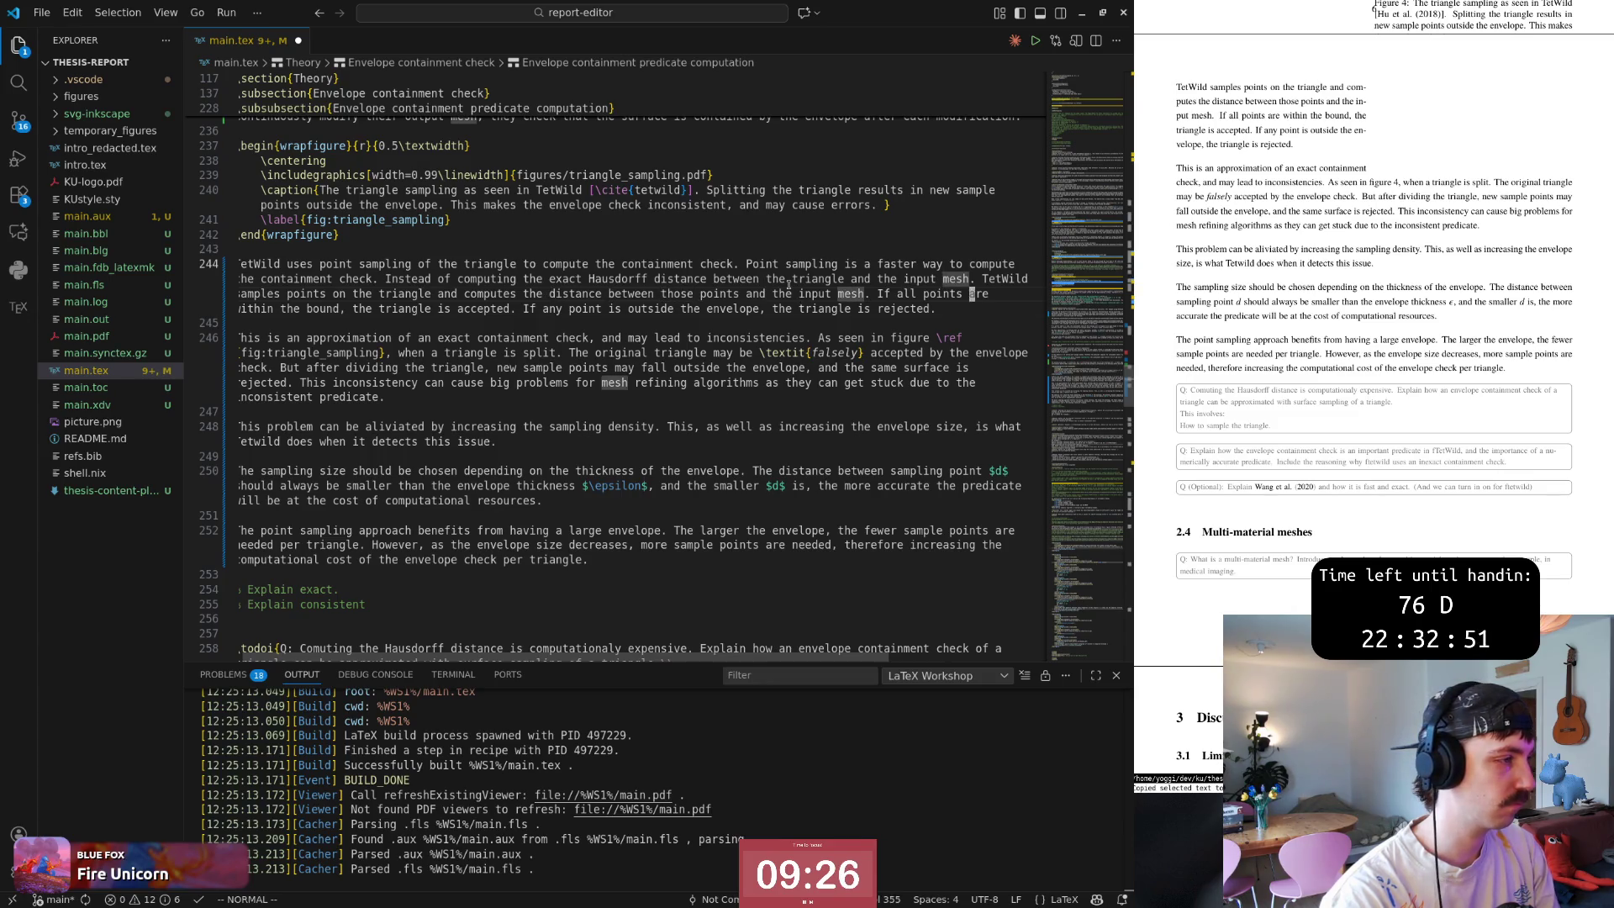
key("j")
key("j")
key("j")
key("w")
key("w")
key("0")
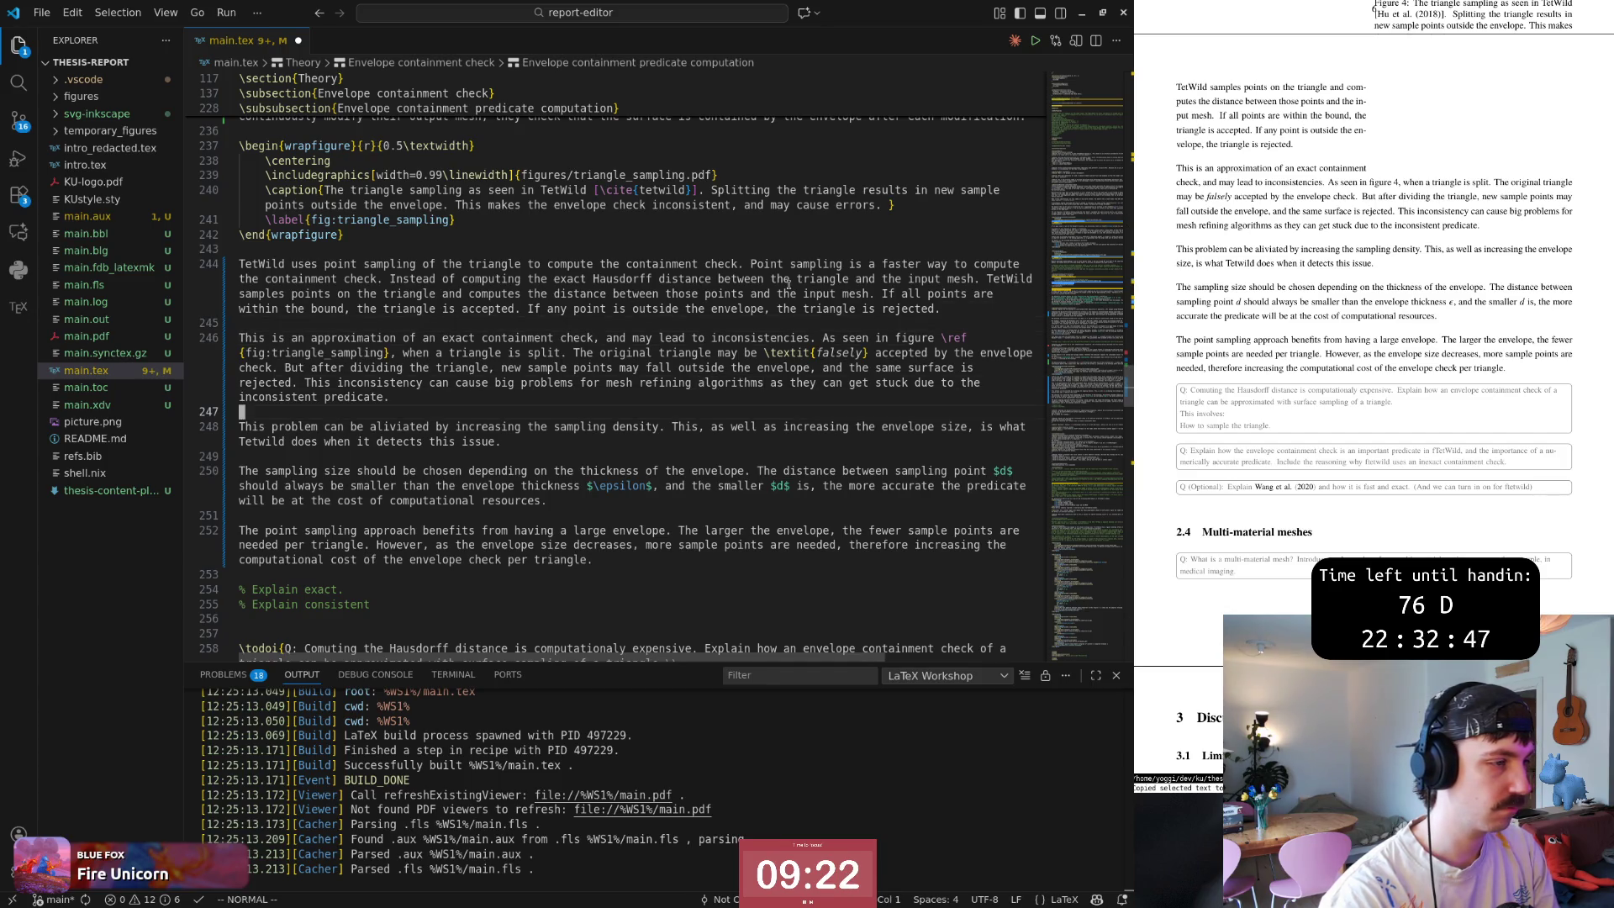
key("f")
key("w")
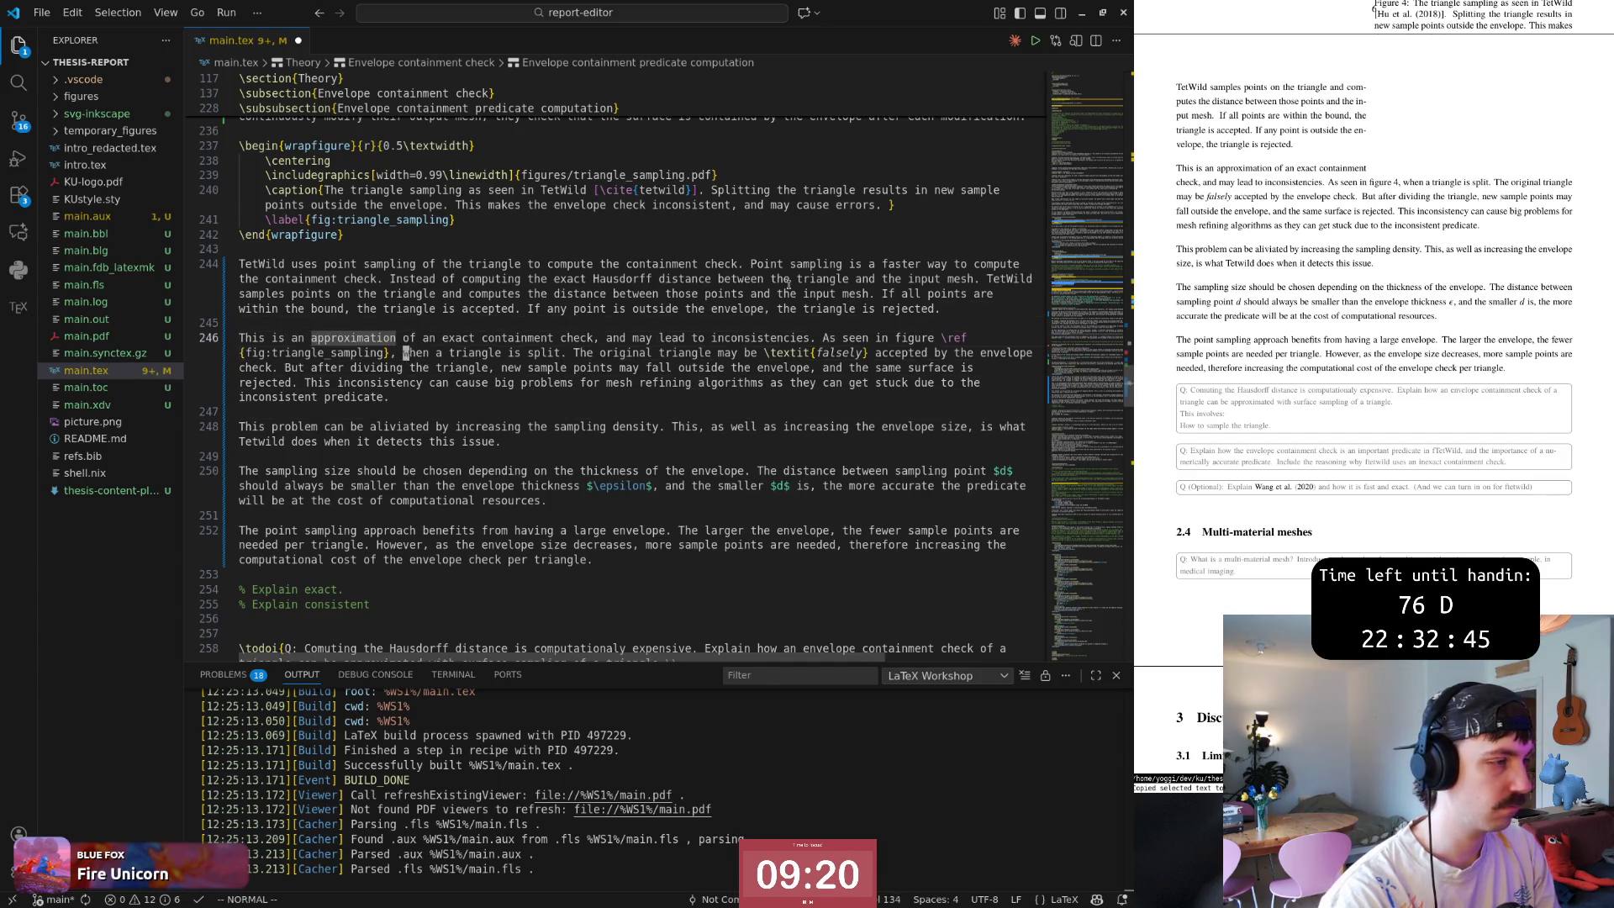
key("f")
key("t")
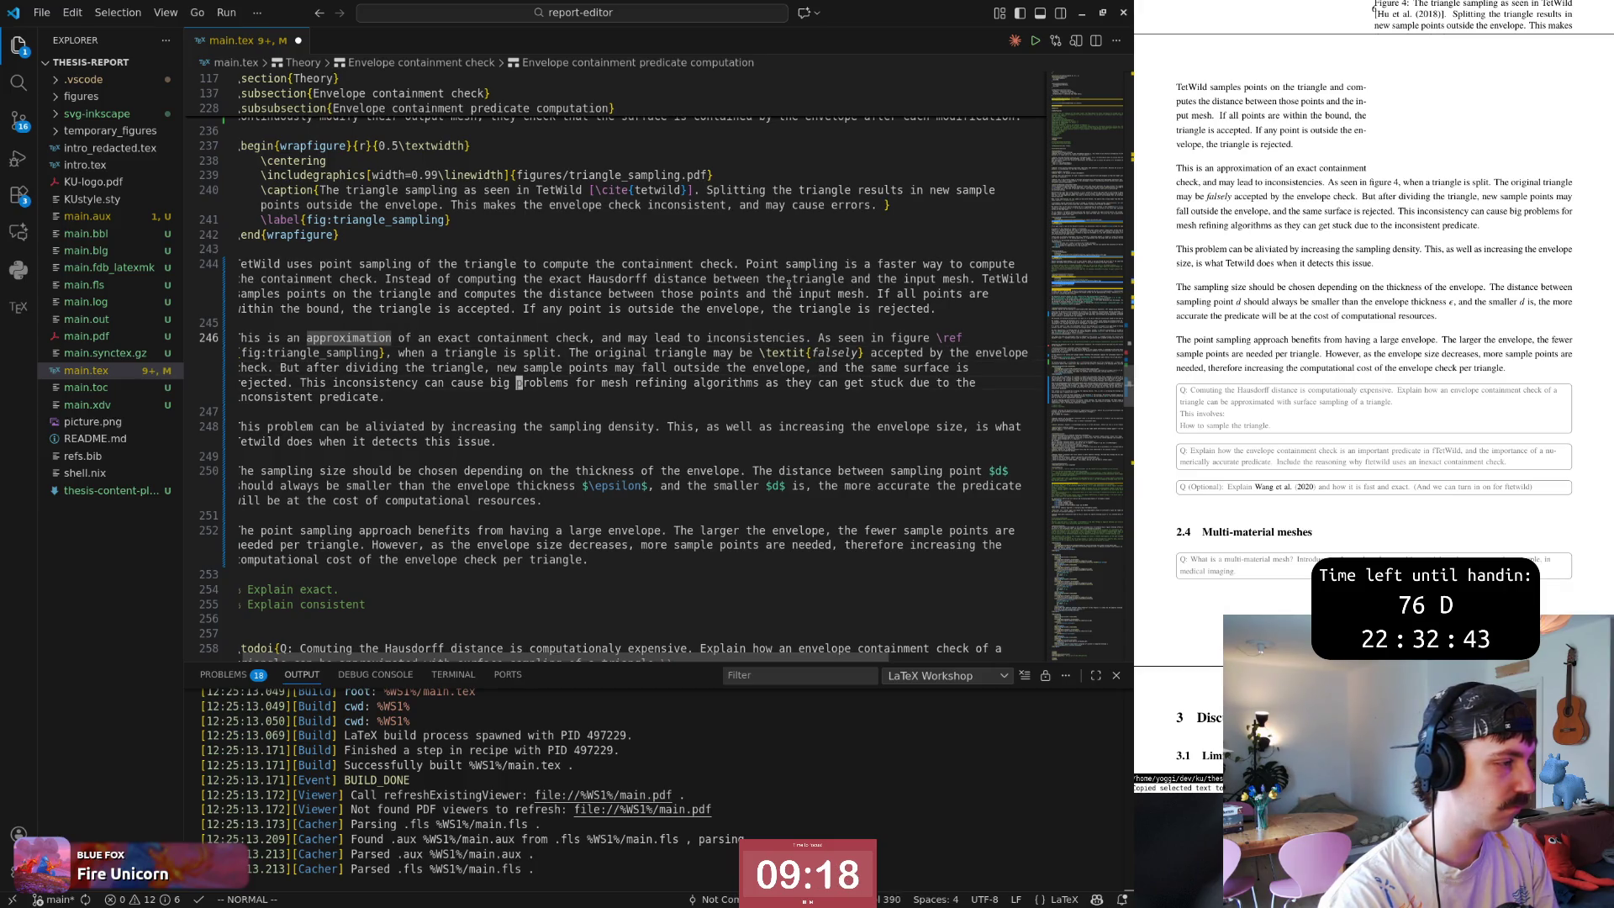
key("j")
key("j")
key("w")
key("w")
key("w")
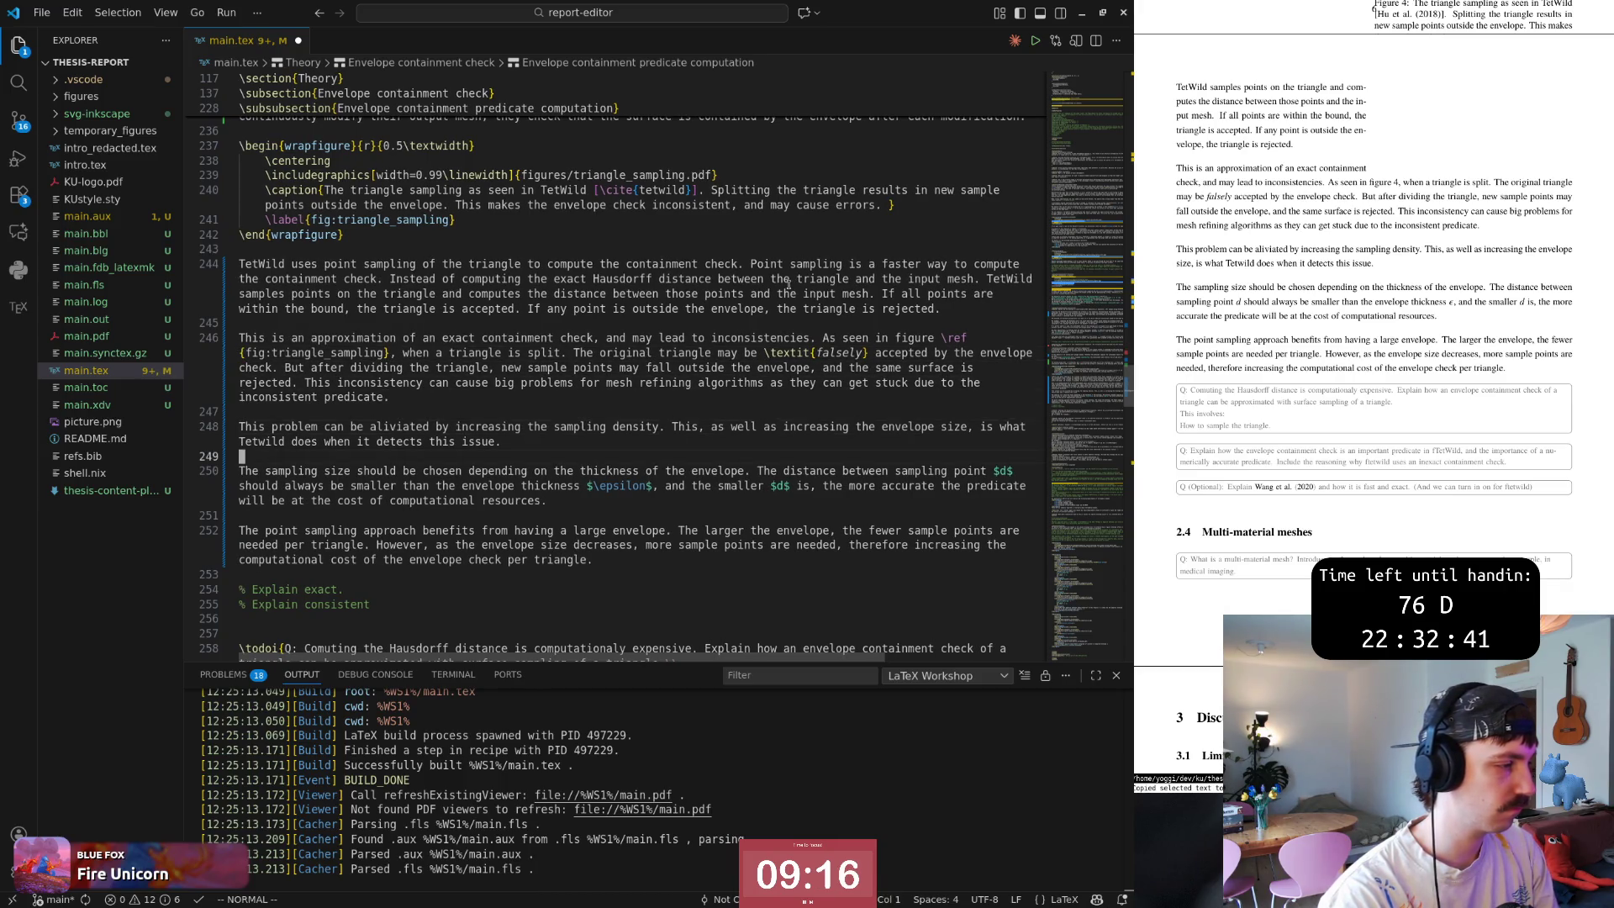
key("}")
key("}")
key("}")
key("{")
key("z")
key("z")
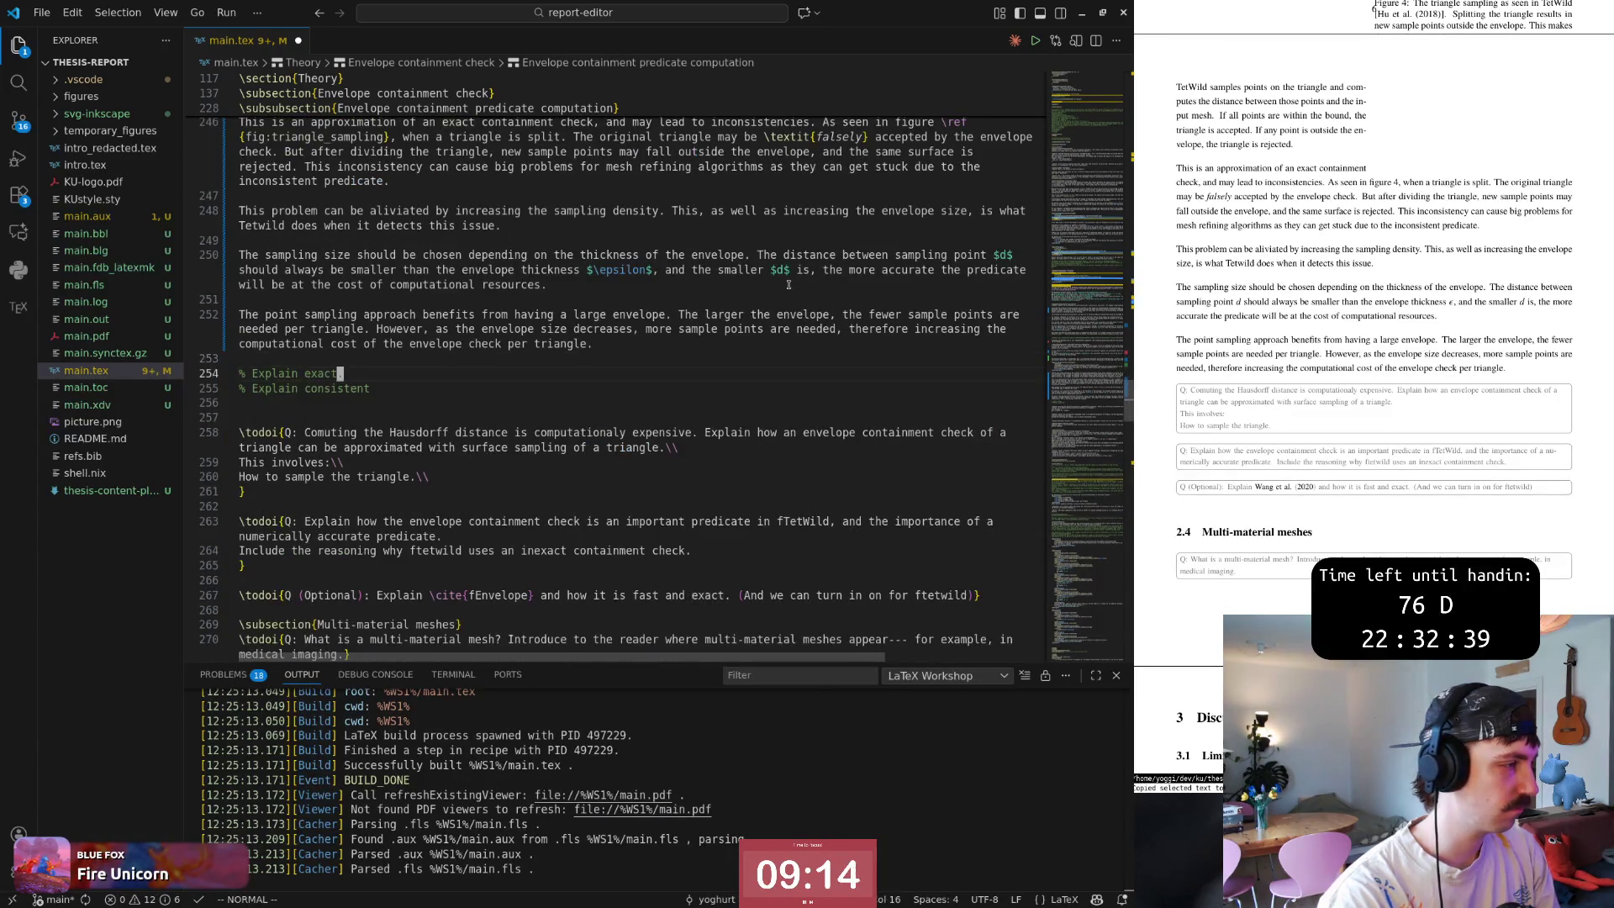
type(":w")
key("Return")
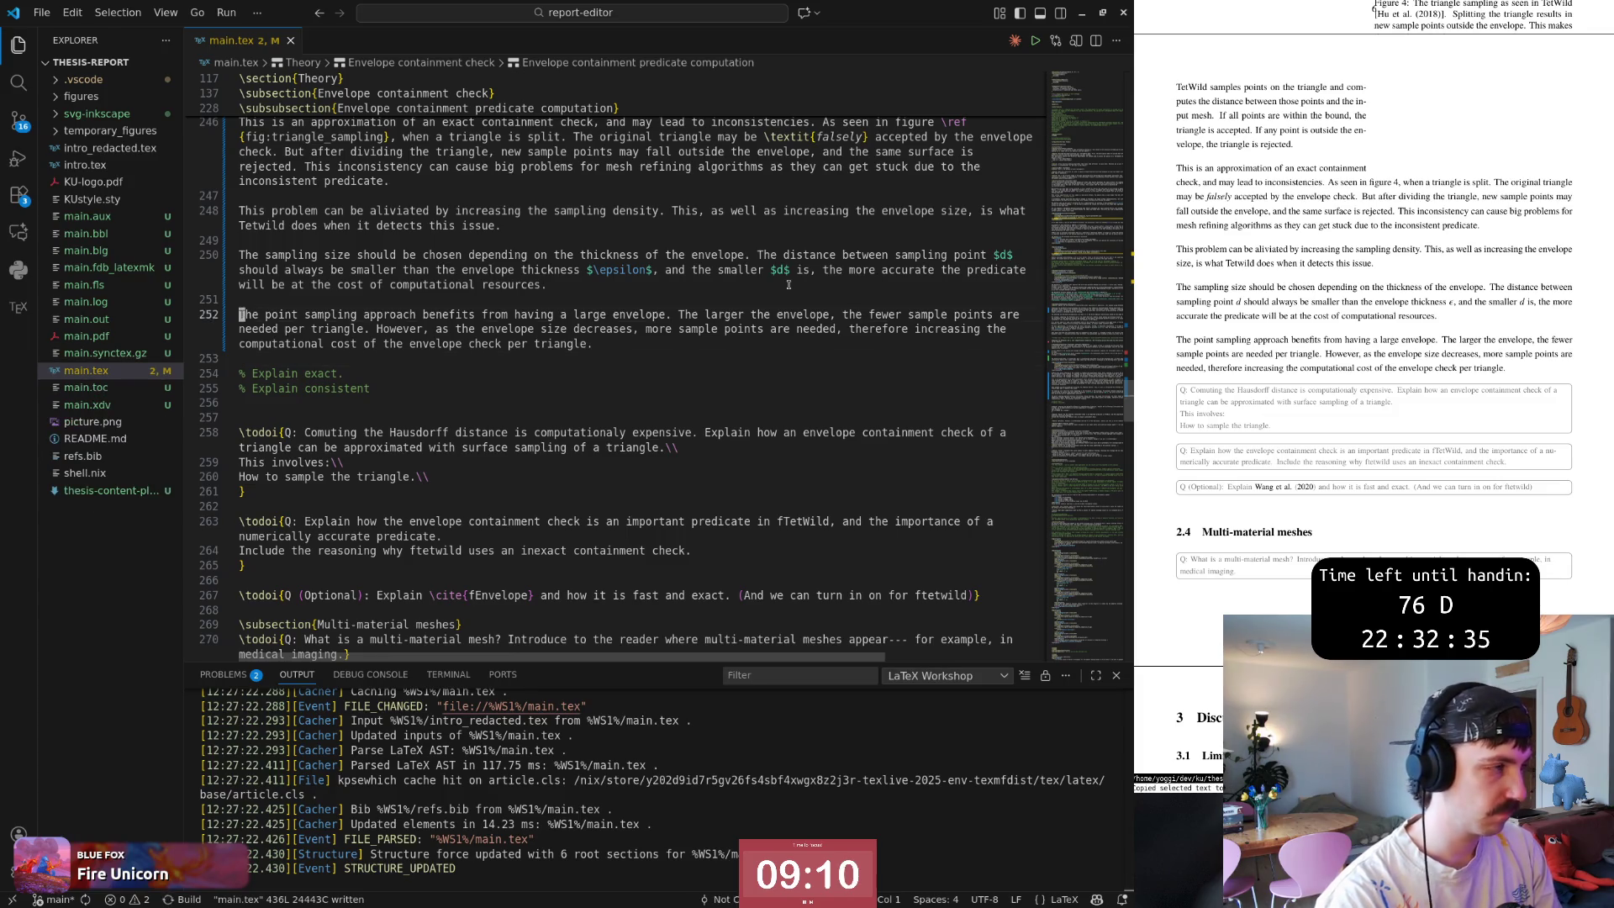
Insert a blank line above the meshing-algorithms paragraph for a new heading.
key("ctrl+o")
key("{")
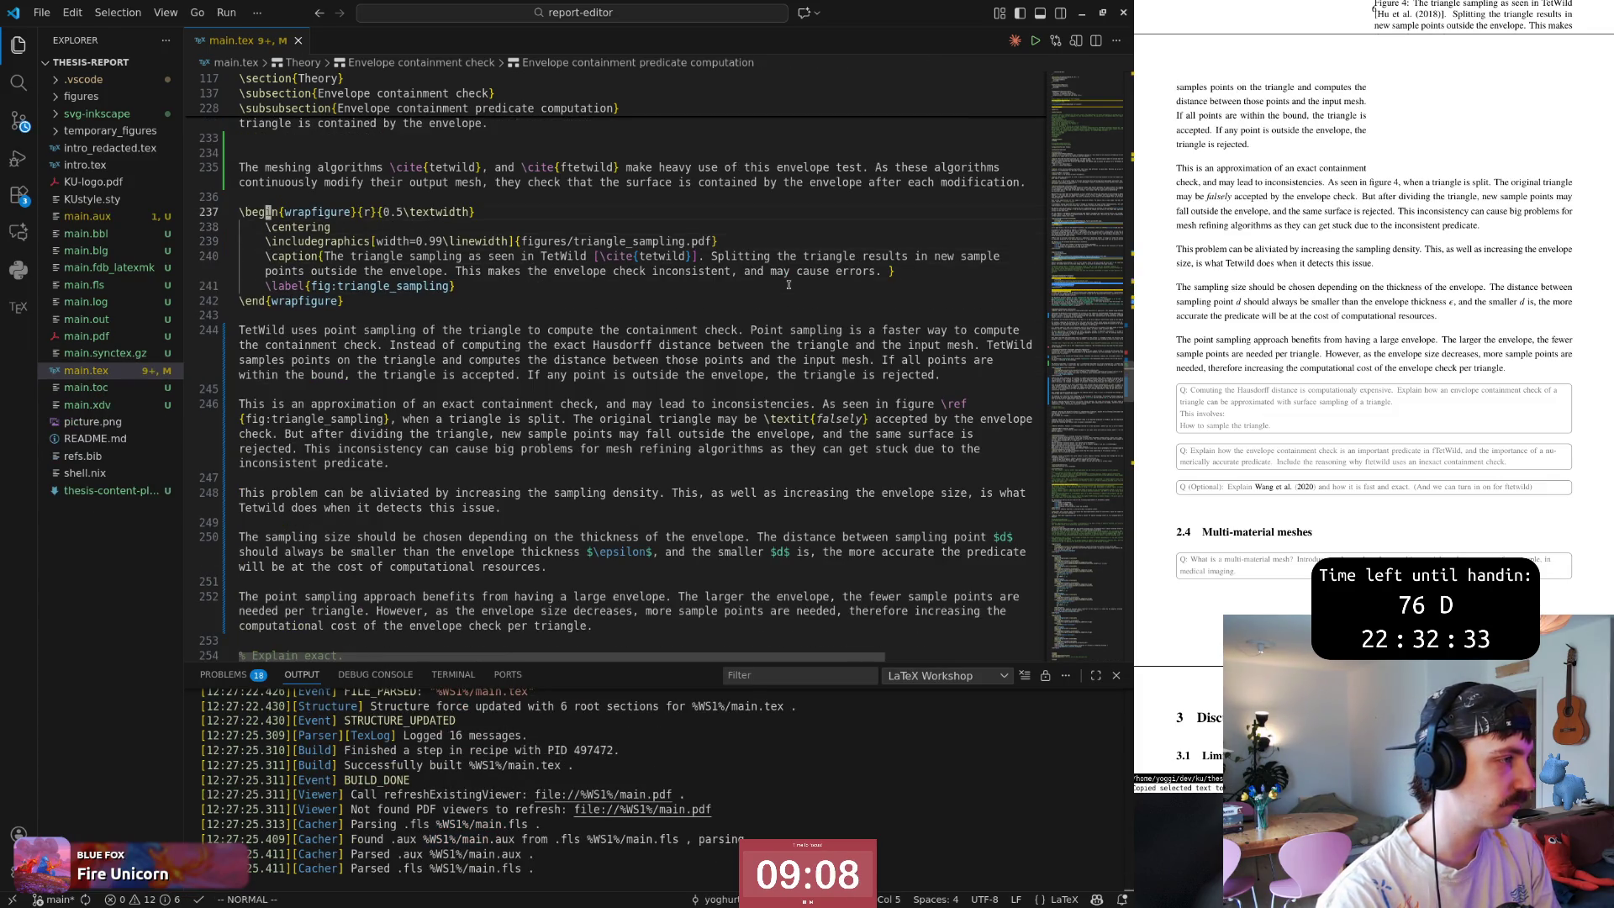
key("z")
key("z")
key("{")
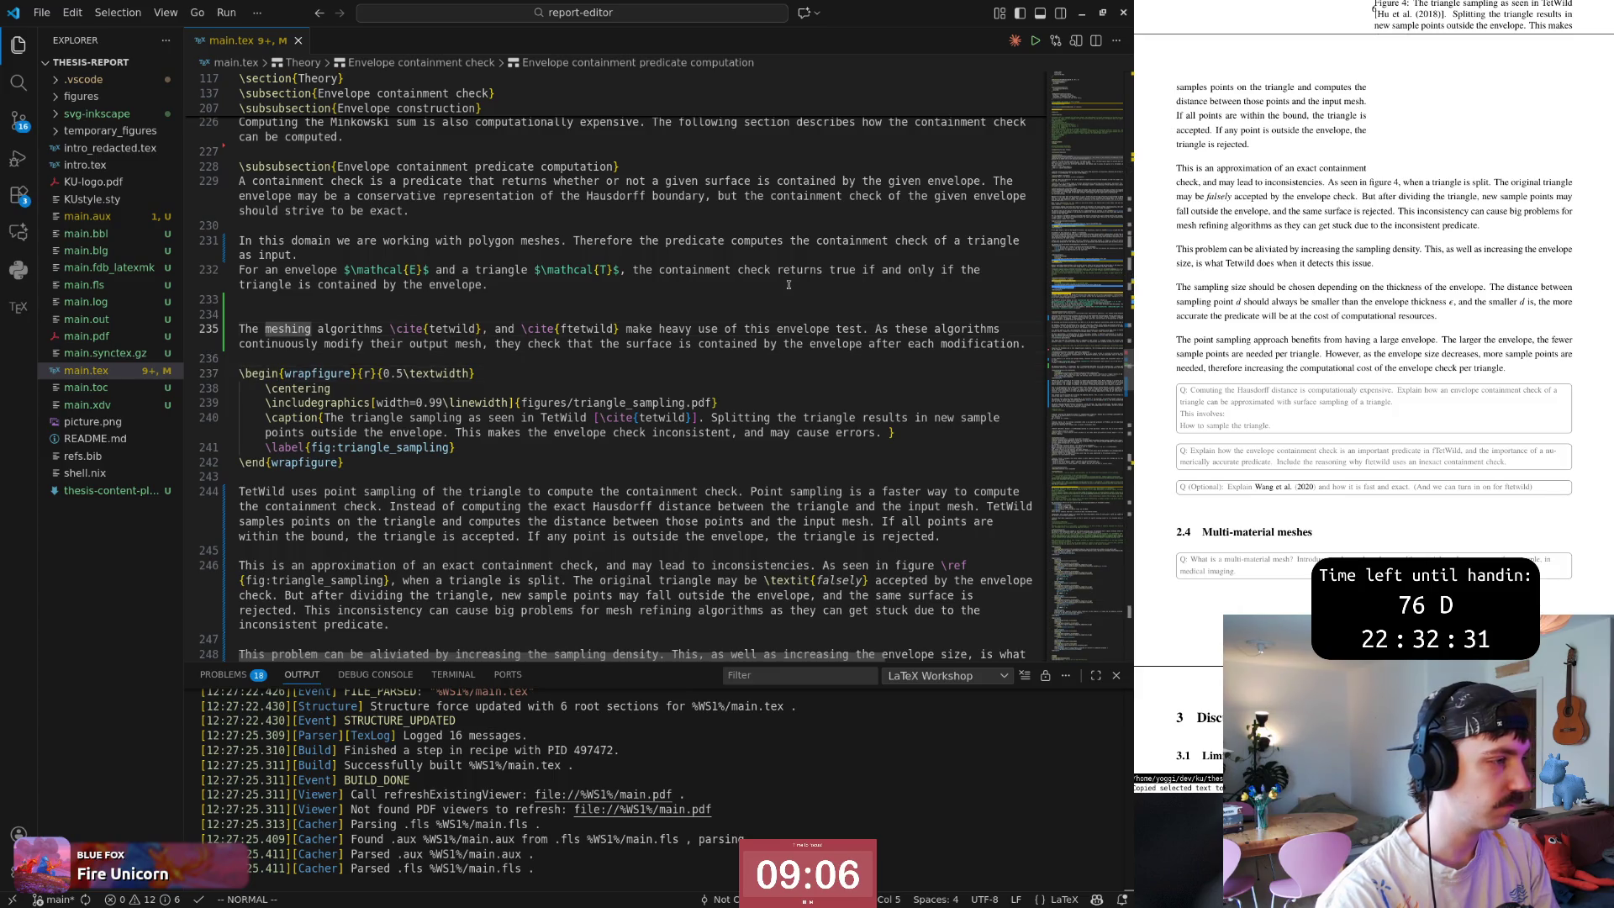
key("O")
key("Escape")
key("}")
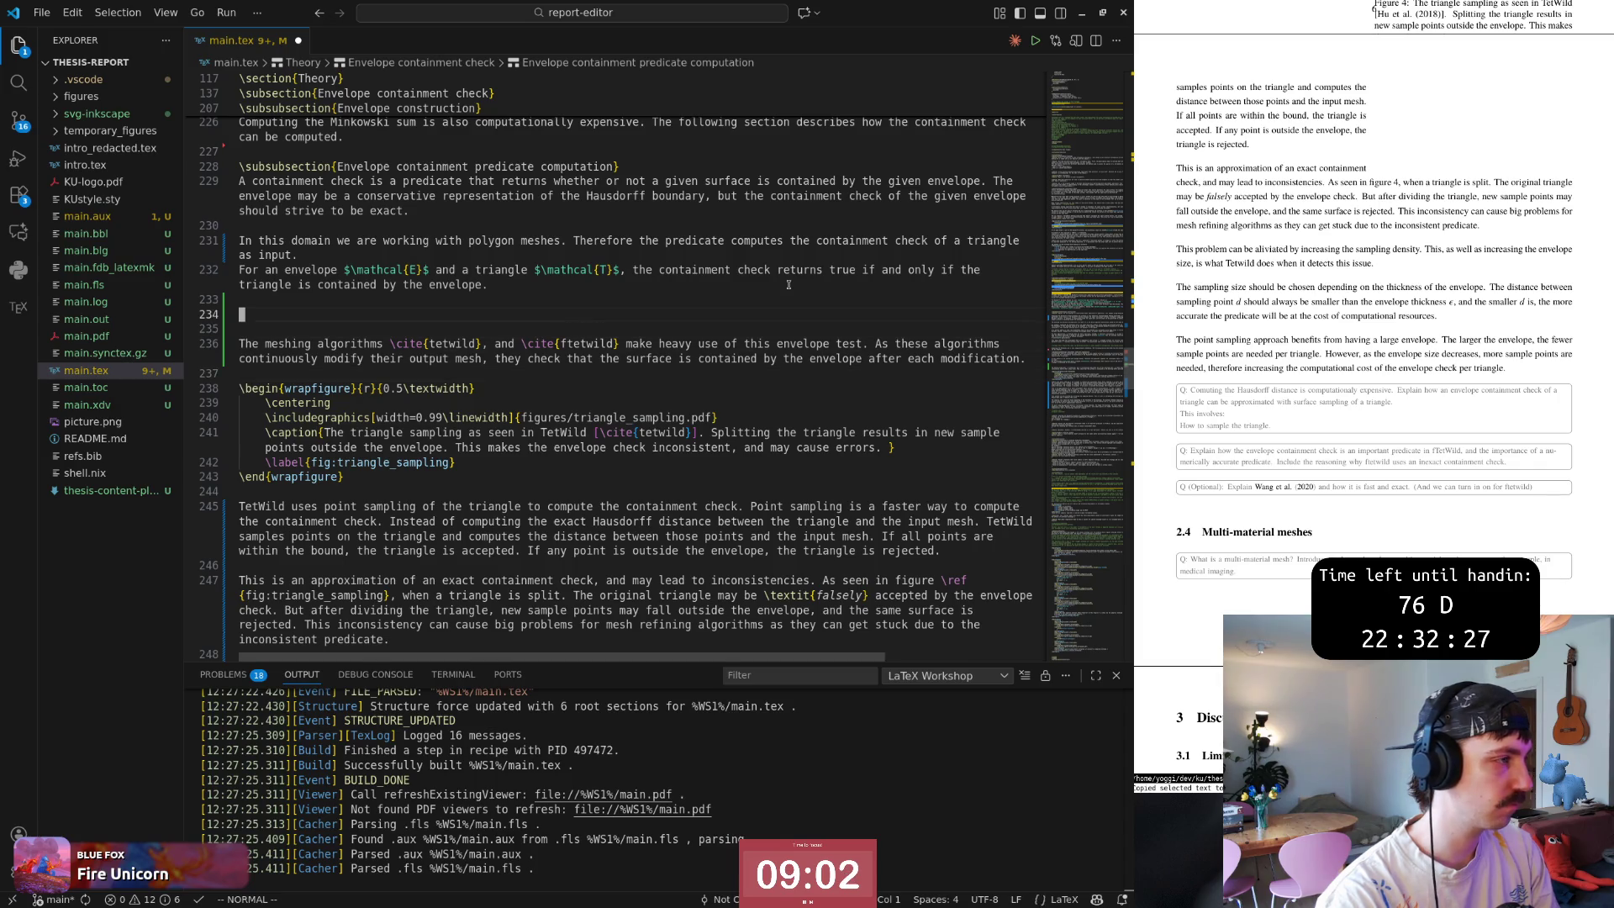
Write \paragraph{Approximated envelope check} on the new line and yank it for reuse.
key("O")
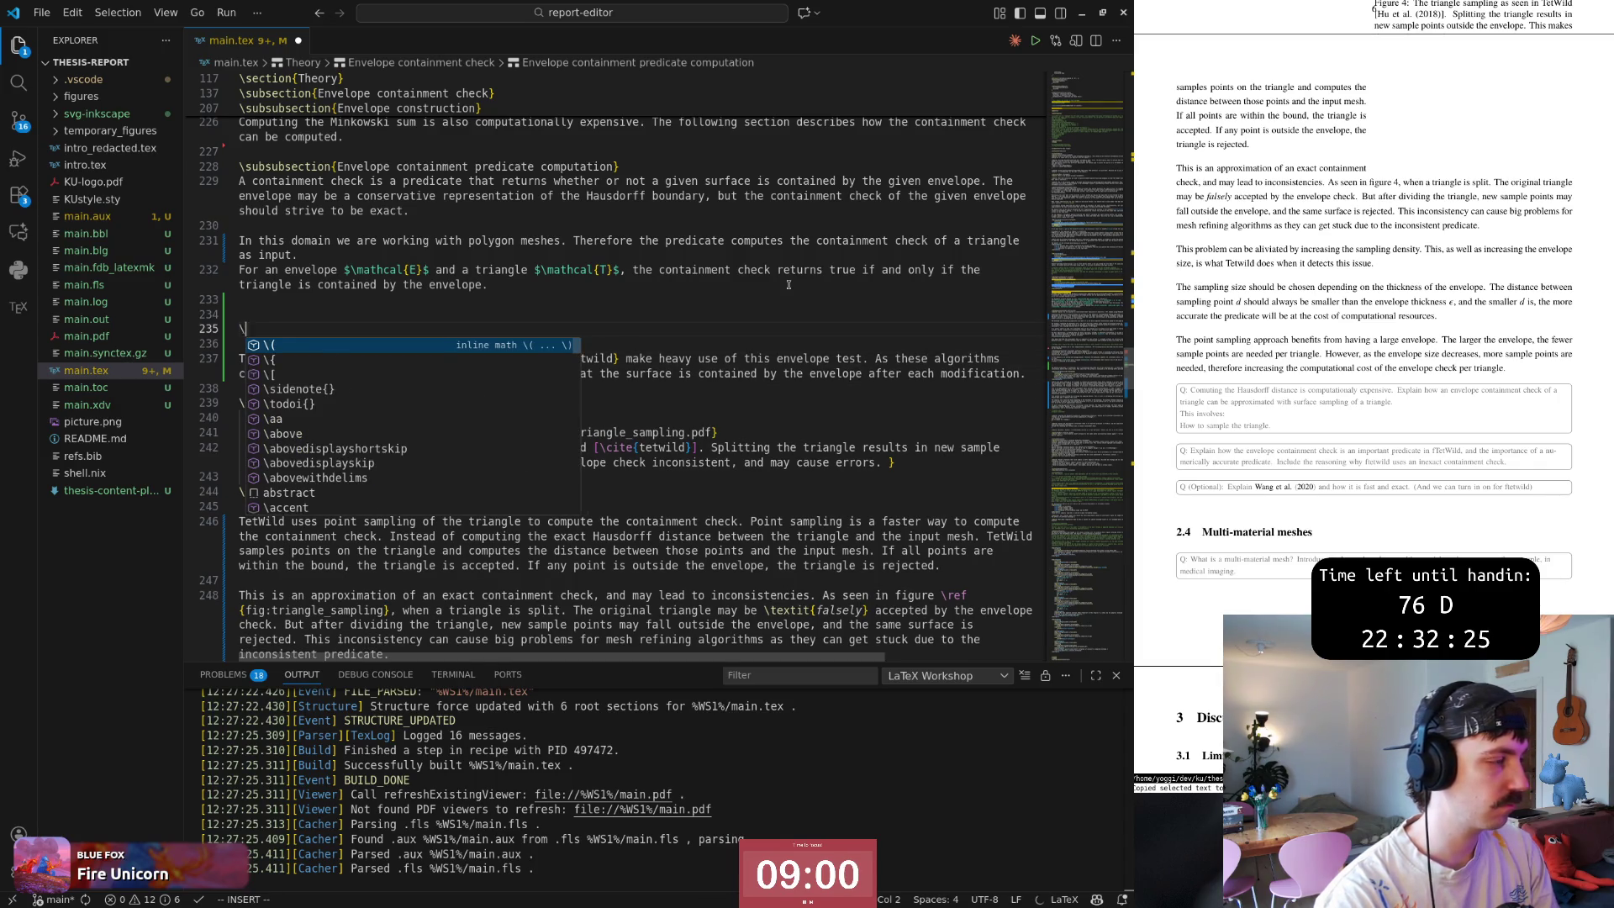
type("paragraph")
key("Return")
type("Appe")
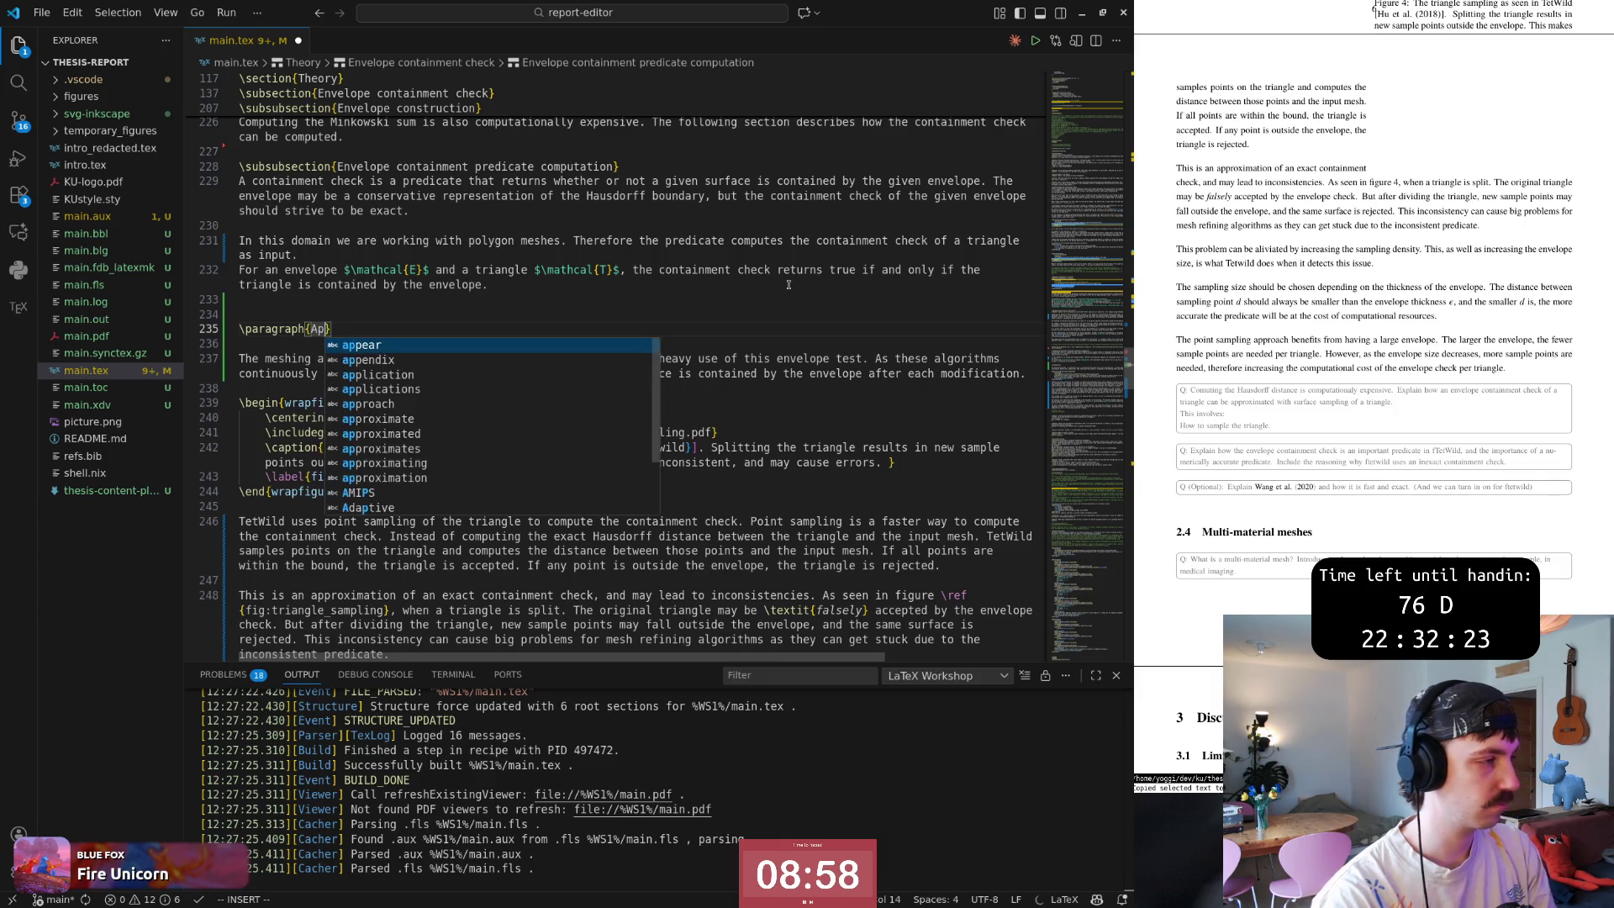
key("BackSpace")
type("roximated")
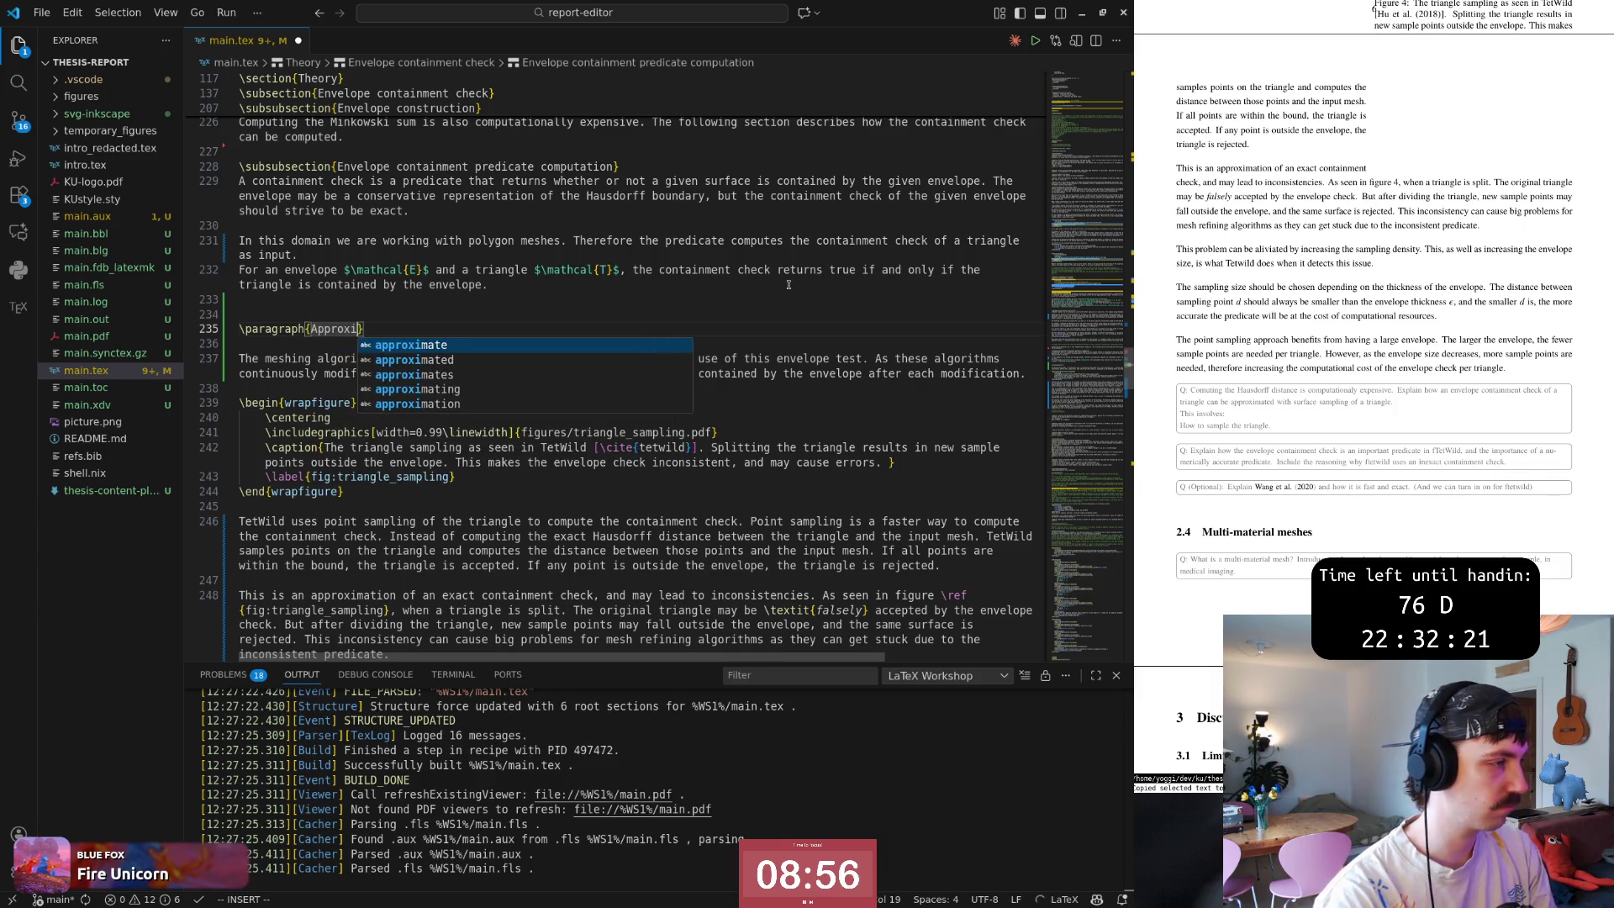
key("Escape")
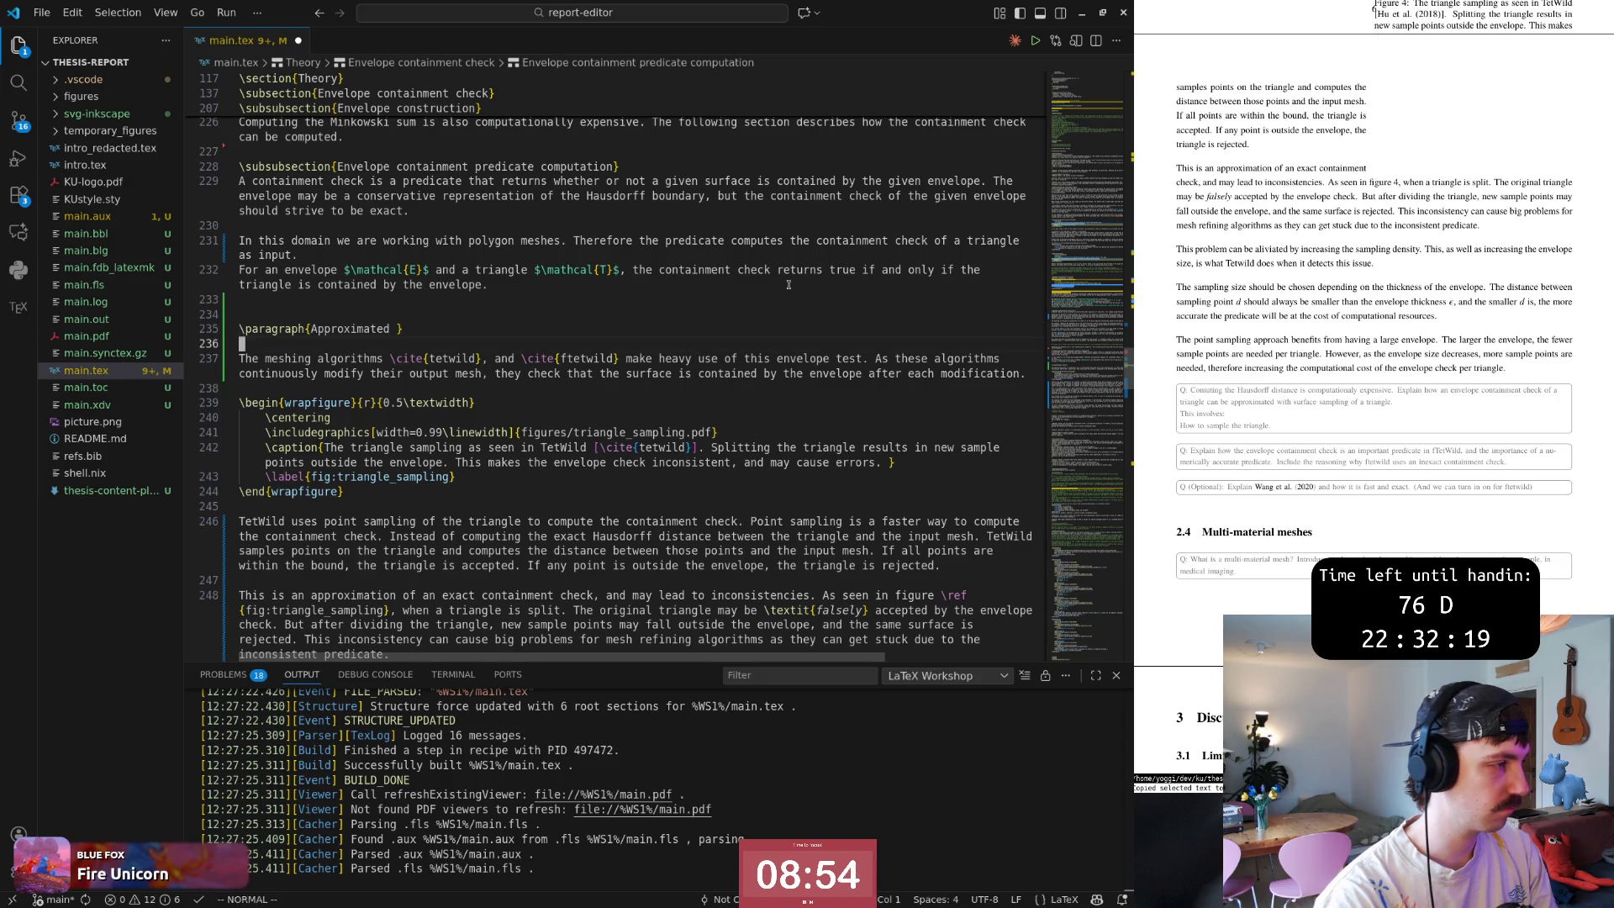
type("c")
key("BackSpace")
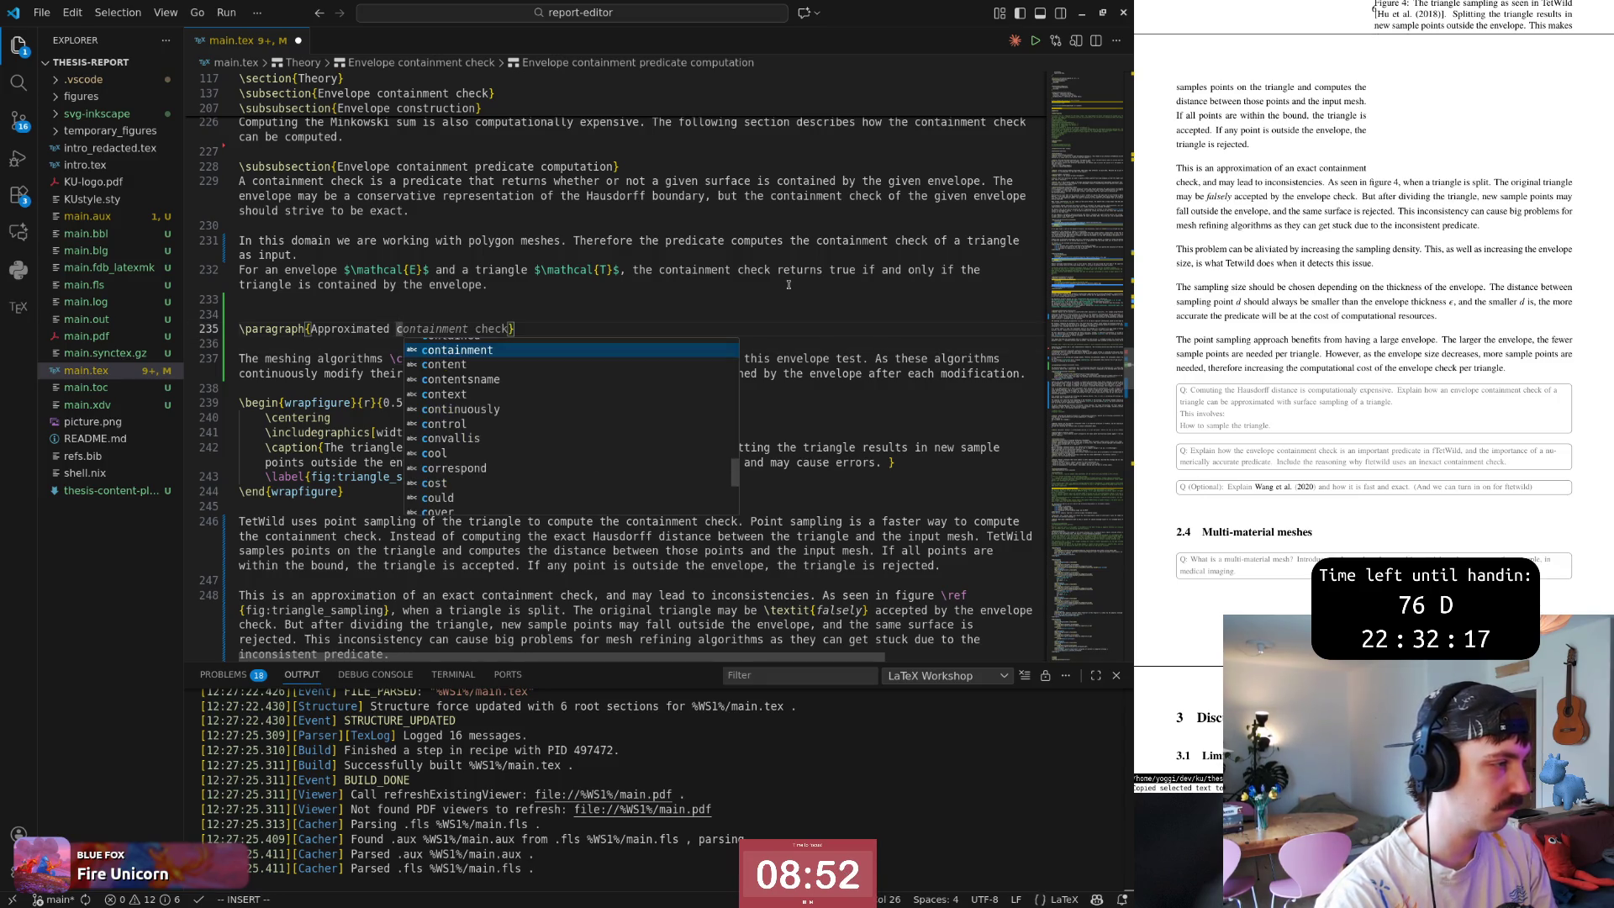
type("envelope check")
key("Escape")
key("shift+v")
key("y")
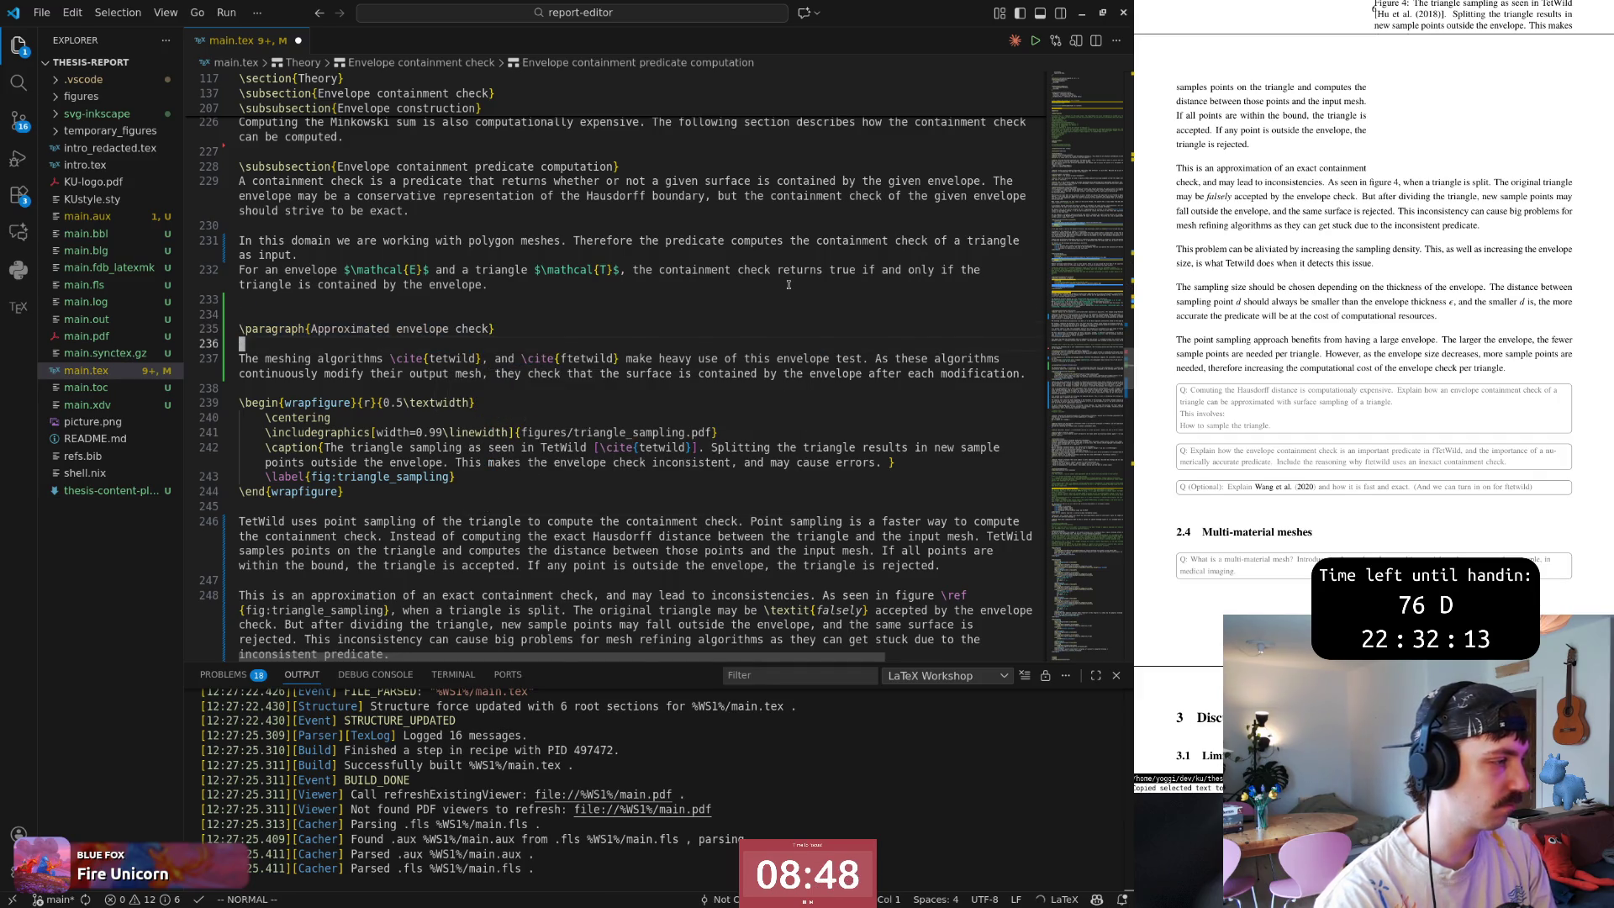
key("ctrl+d")
type("pOwj")
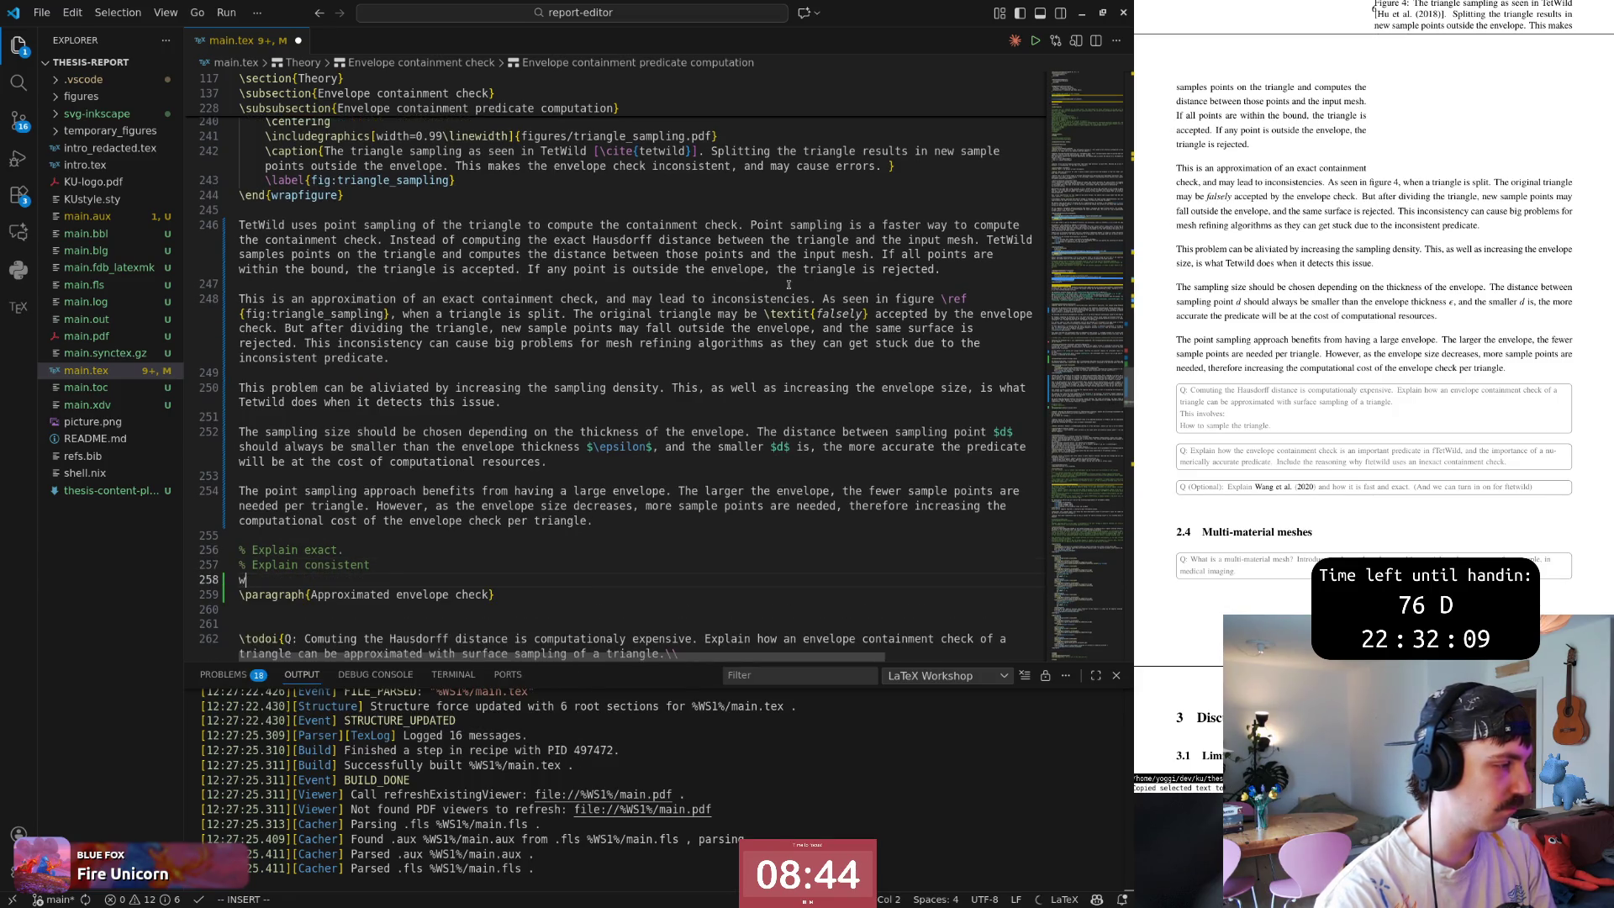
type("j")
type("cwExact")
Paste the heading as \paragraph{Exact envelope check}, save, and open a line for the Tetwild sentence.
key("Escape")
type(":w")
key("Return")
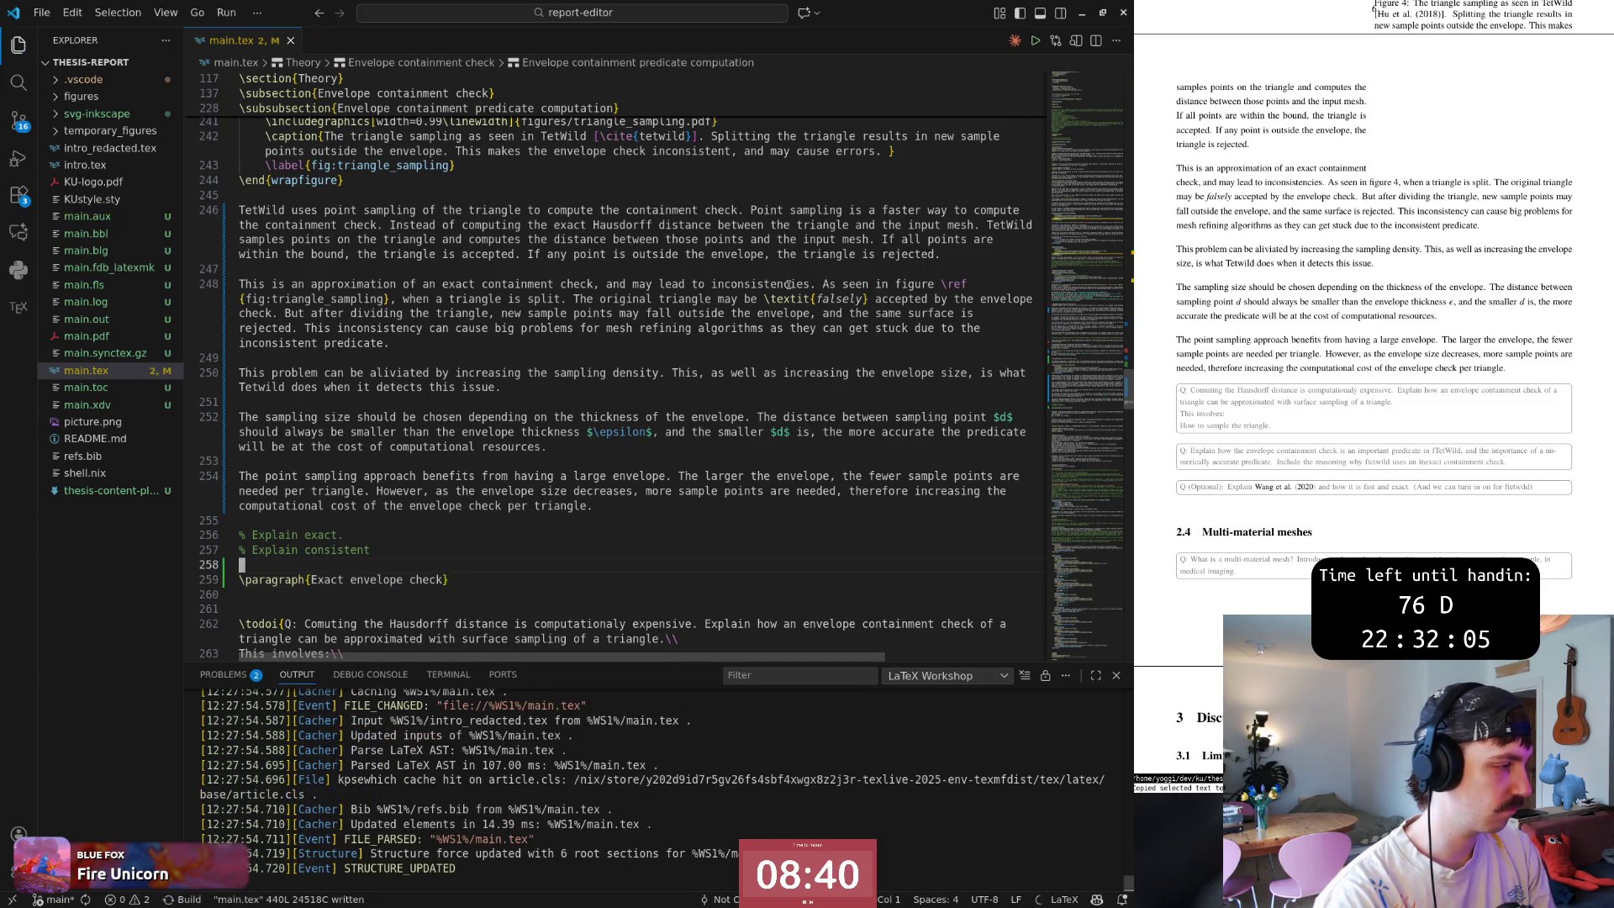
key("k")
key("k")
key("k")
key("O")
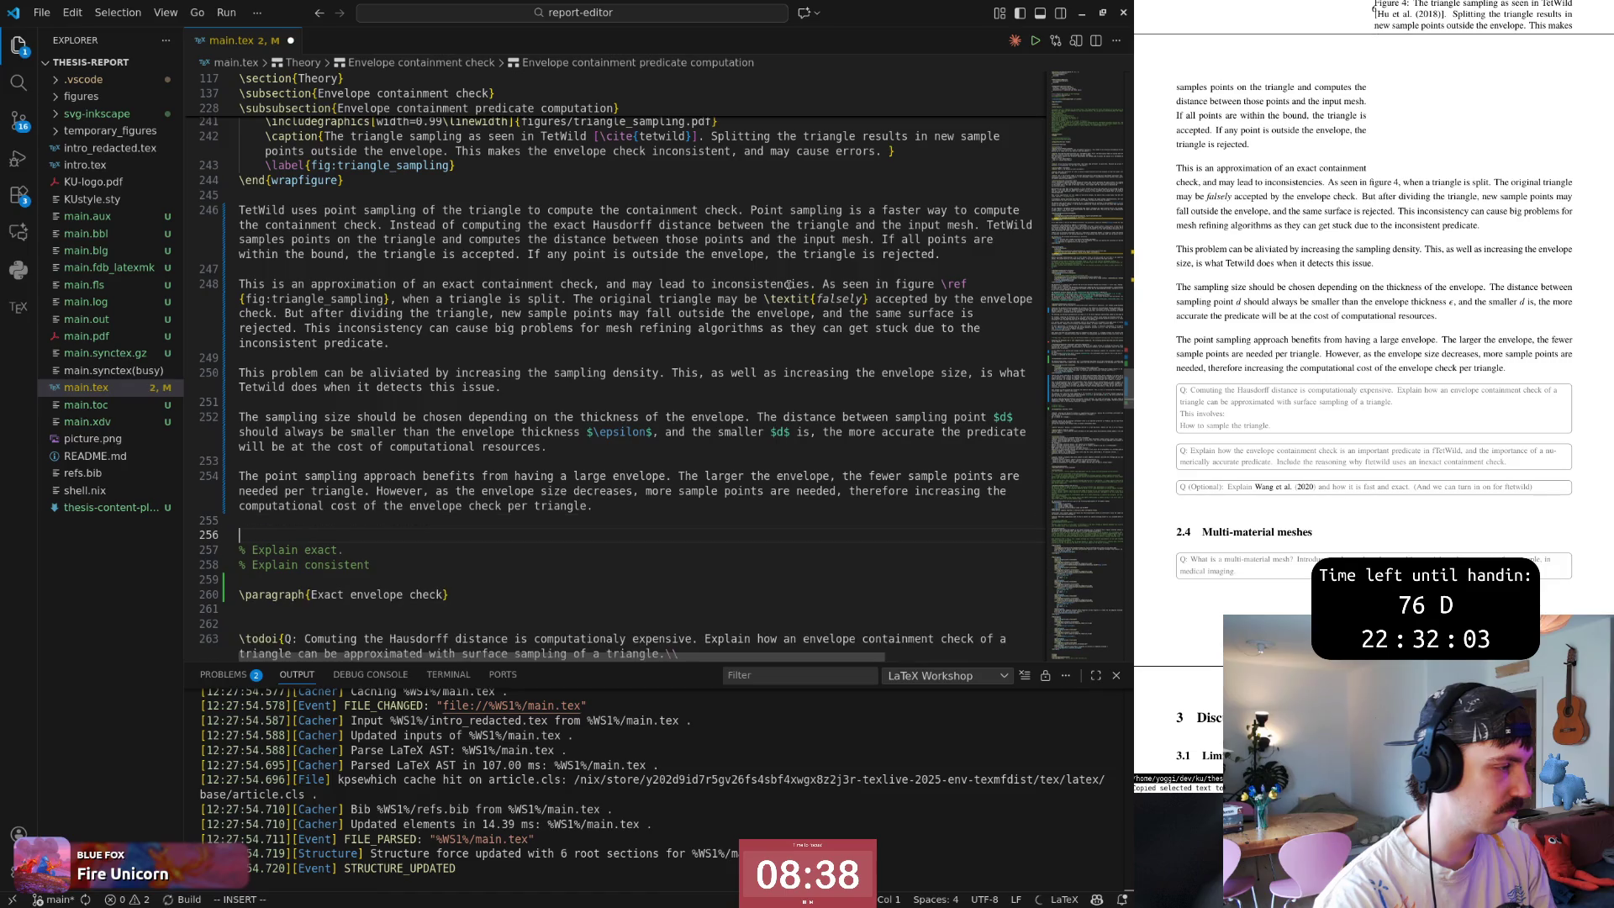
key("Escape")
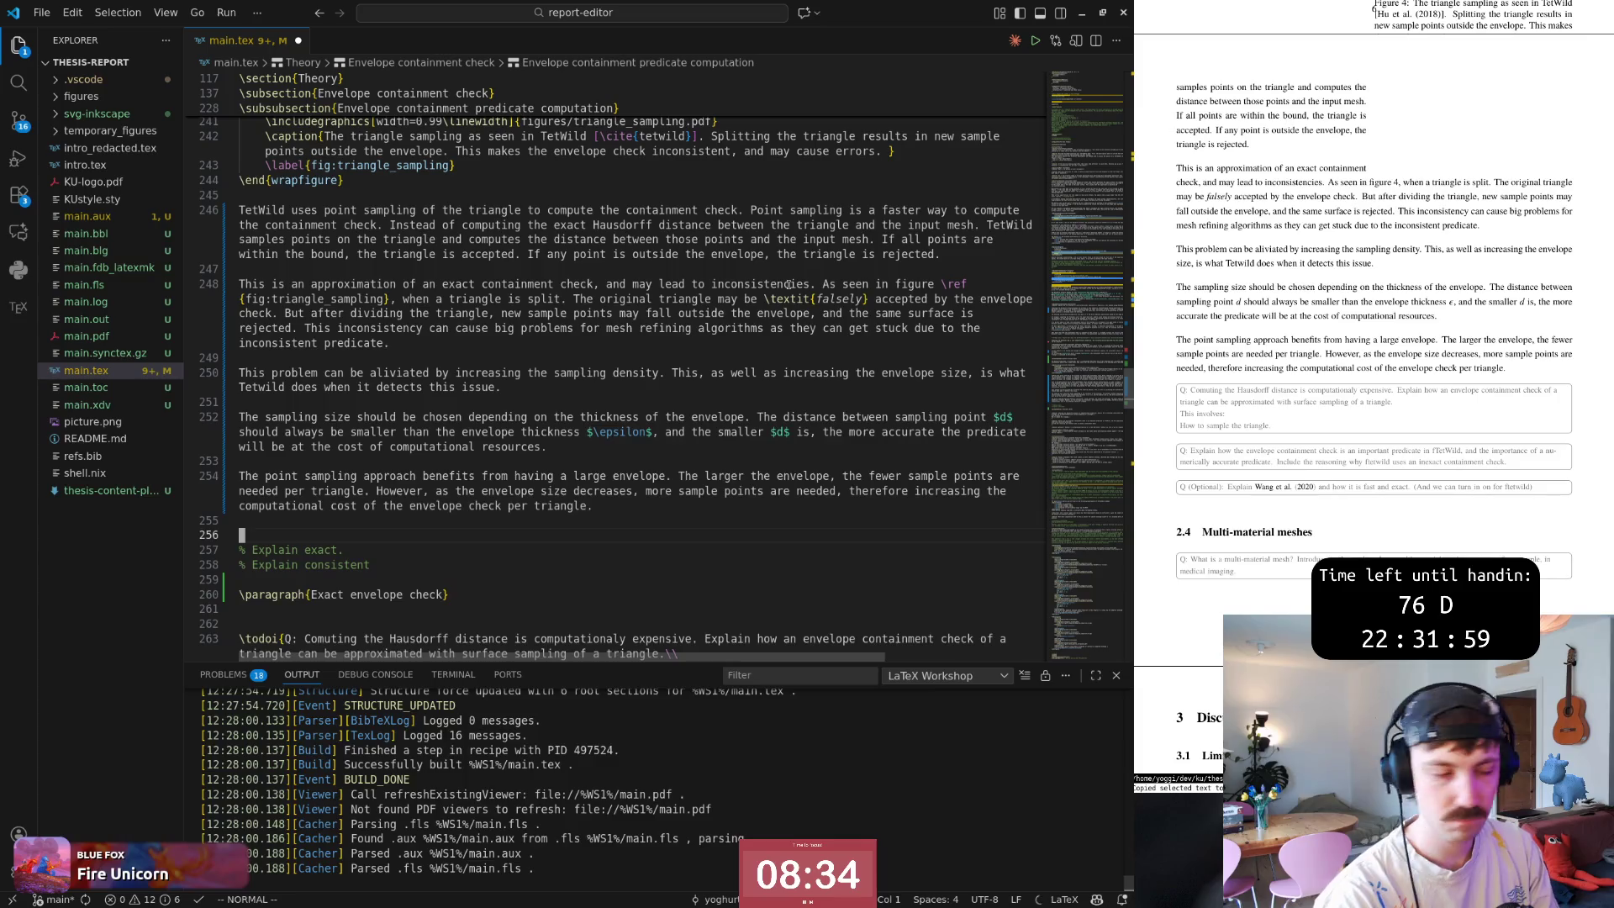
type("iTetwild chooses to use the approximation")
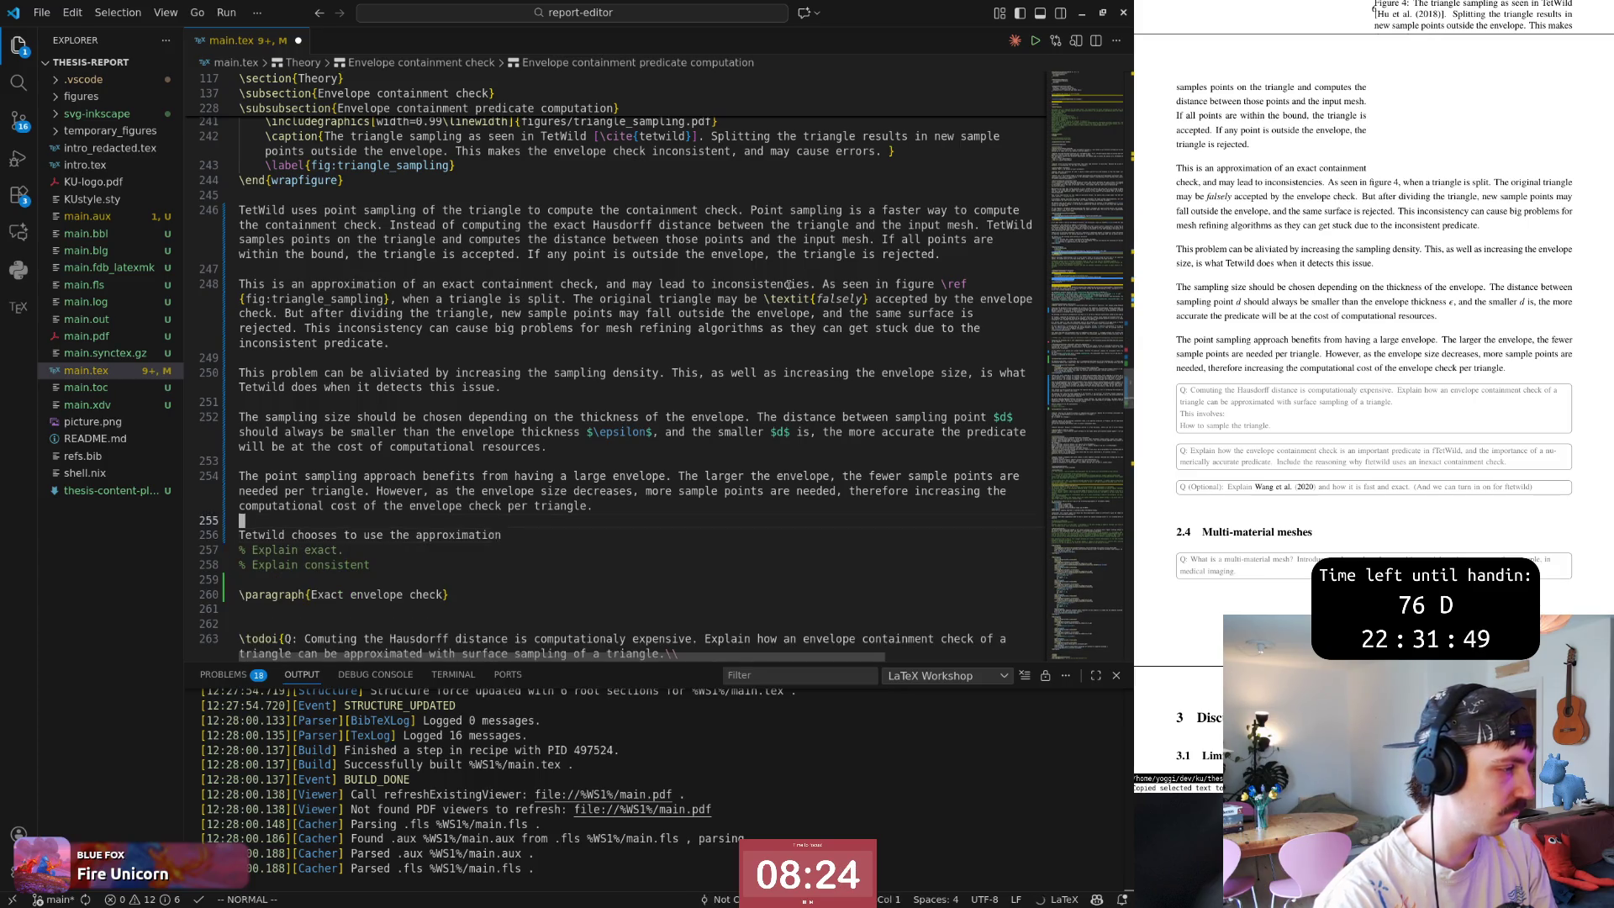
Accept Copilot's sentence completion, change 'is' to 'was' and add 'at the time' after check.
key("Escape")
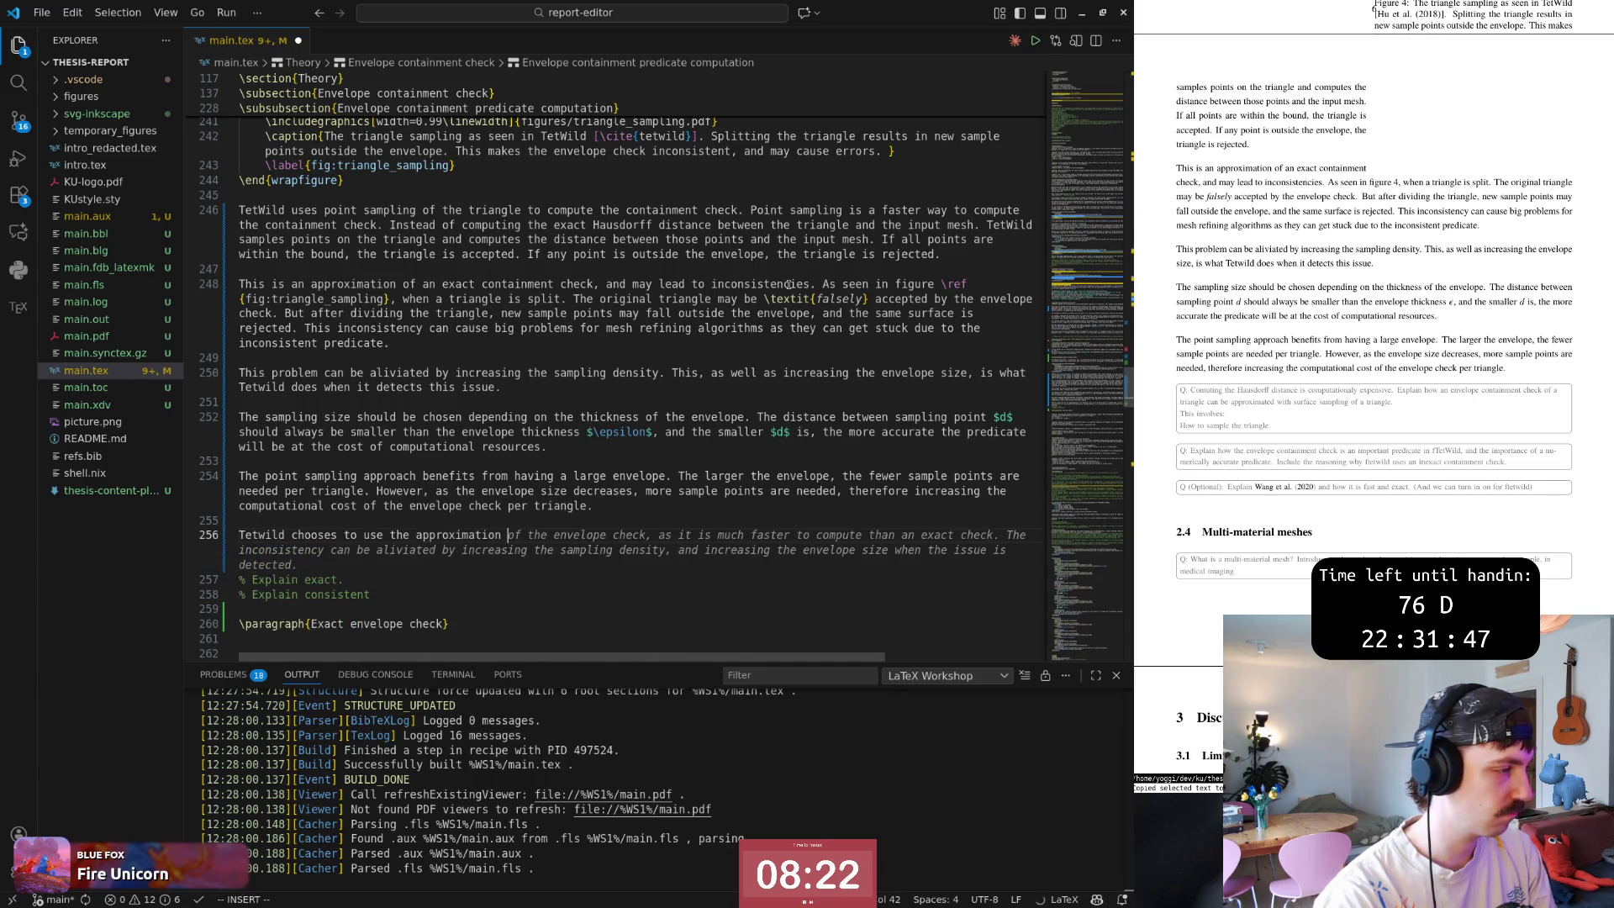
type("of the envelope check")
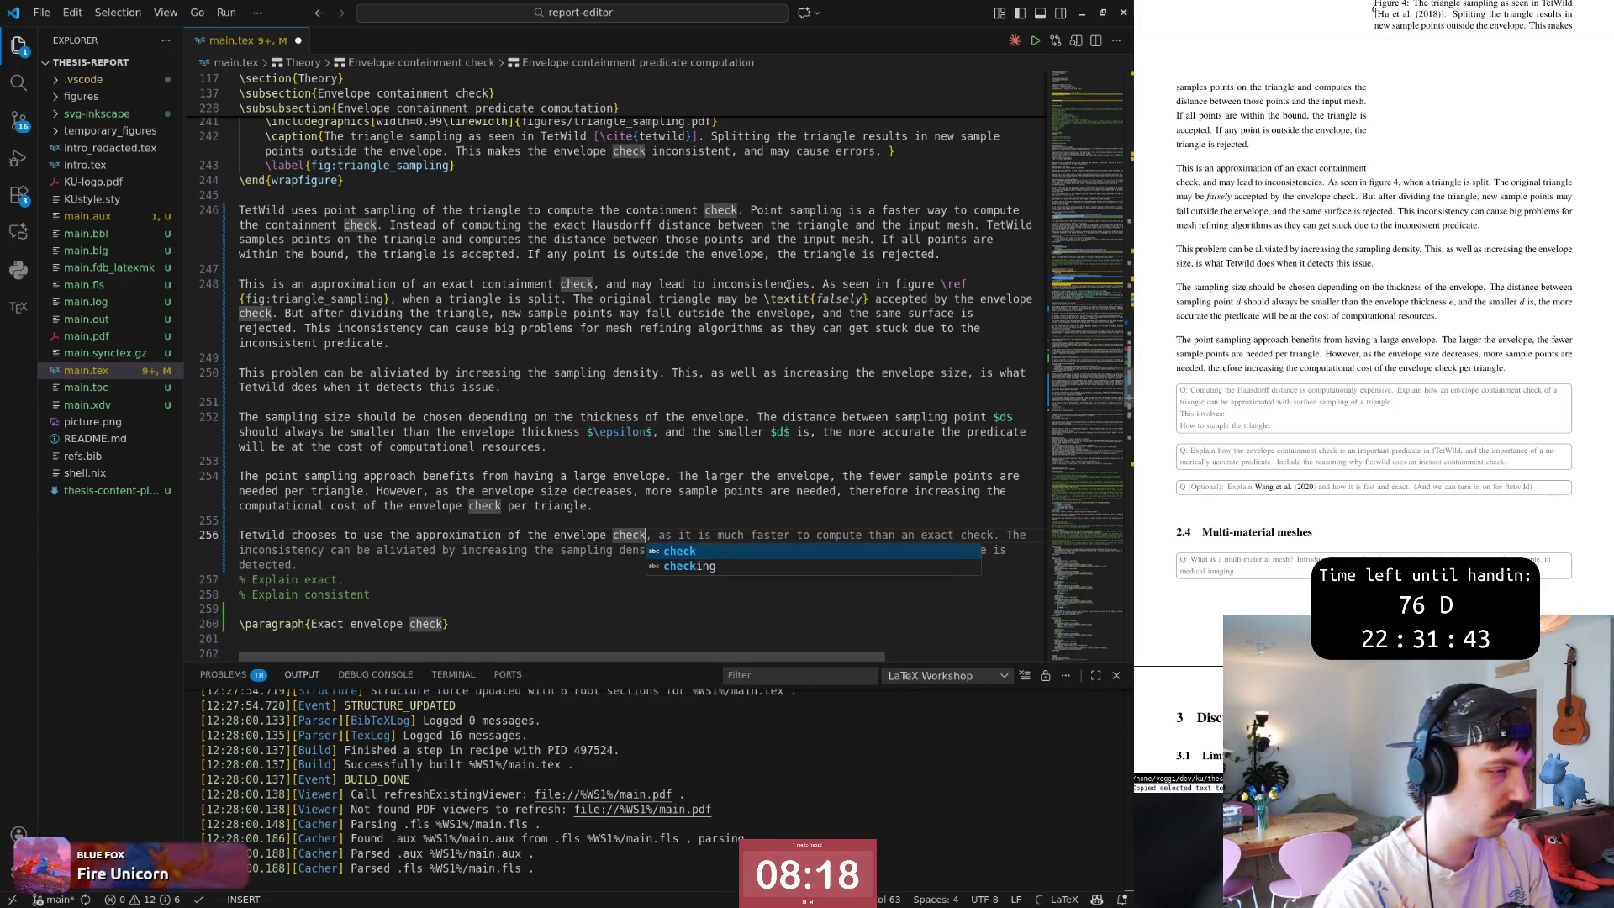
key("Escape")
key("Tab")
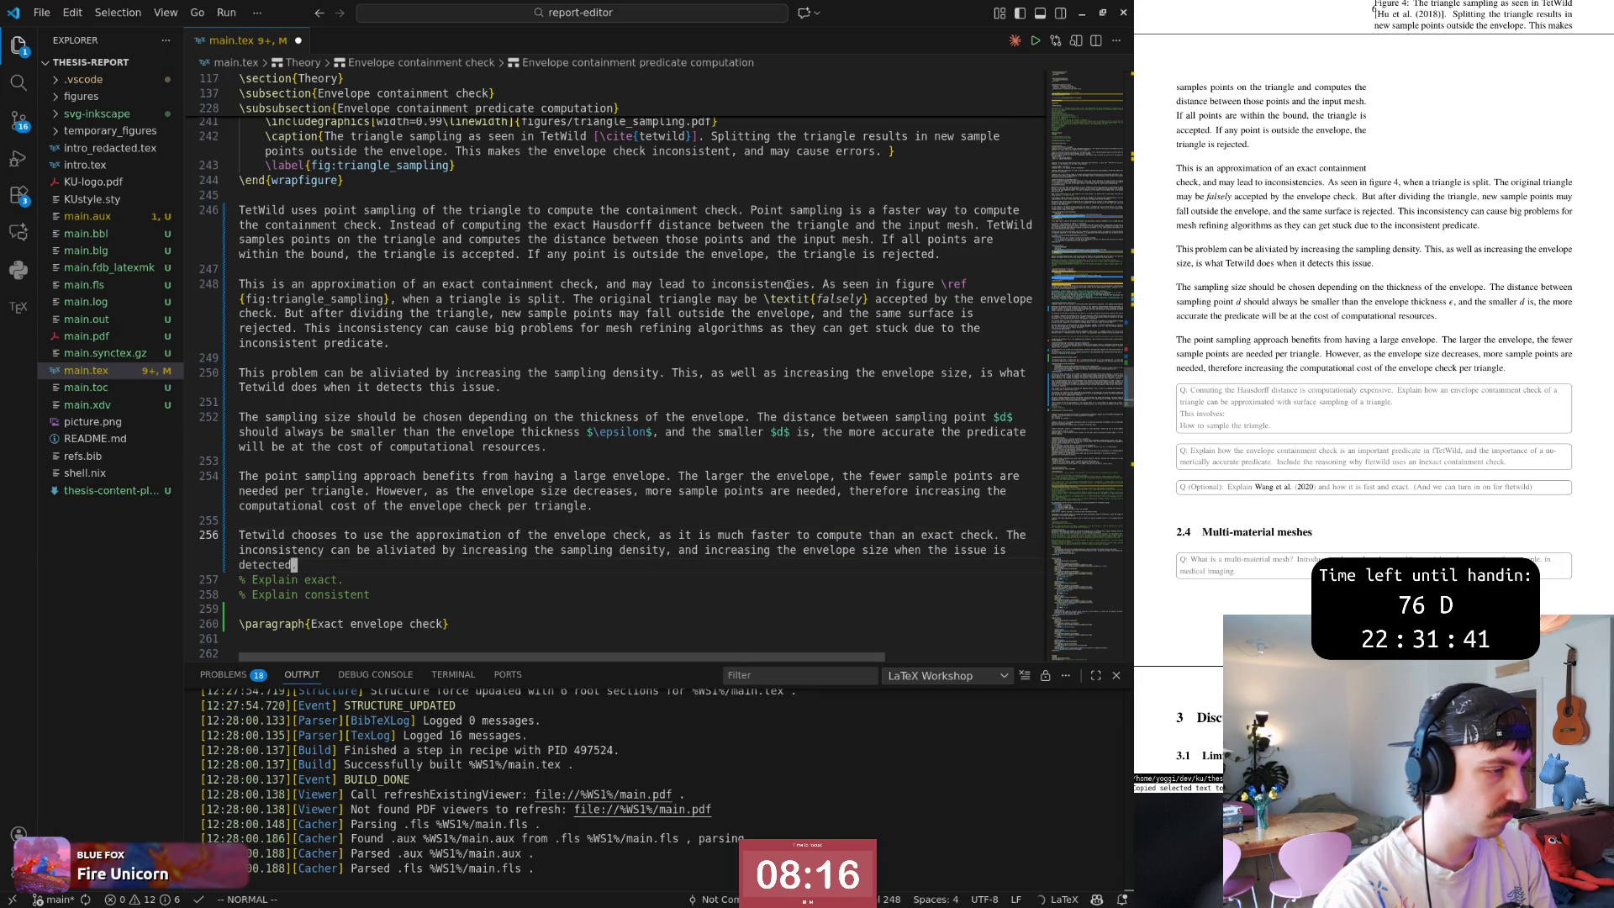
type("bcwwas")
key("Escape")
key("f")
key("period")
type("i at the time")
key("Escape")
key("w")
key("w")
key("w")
Delete the extra inconsistency sentence, undo a stray edit near 'was', and save main.tex.
key("b")
key("shift+d")
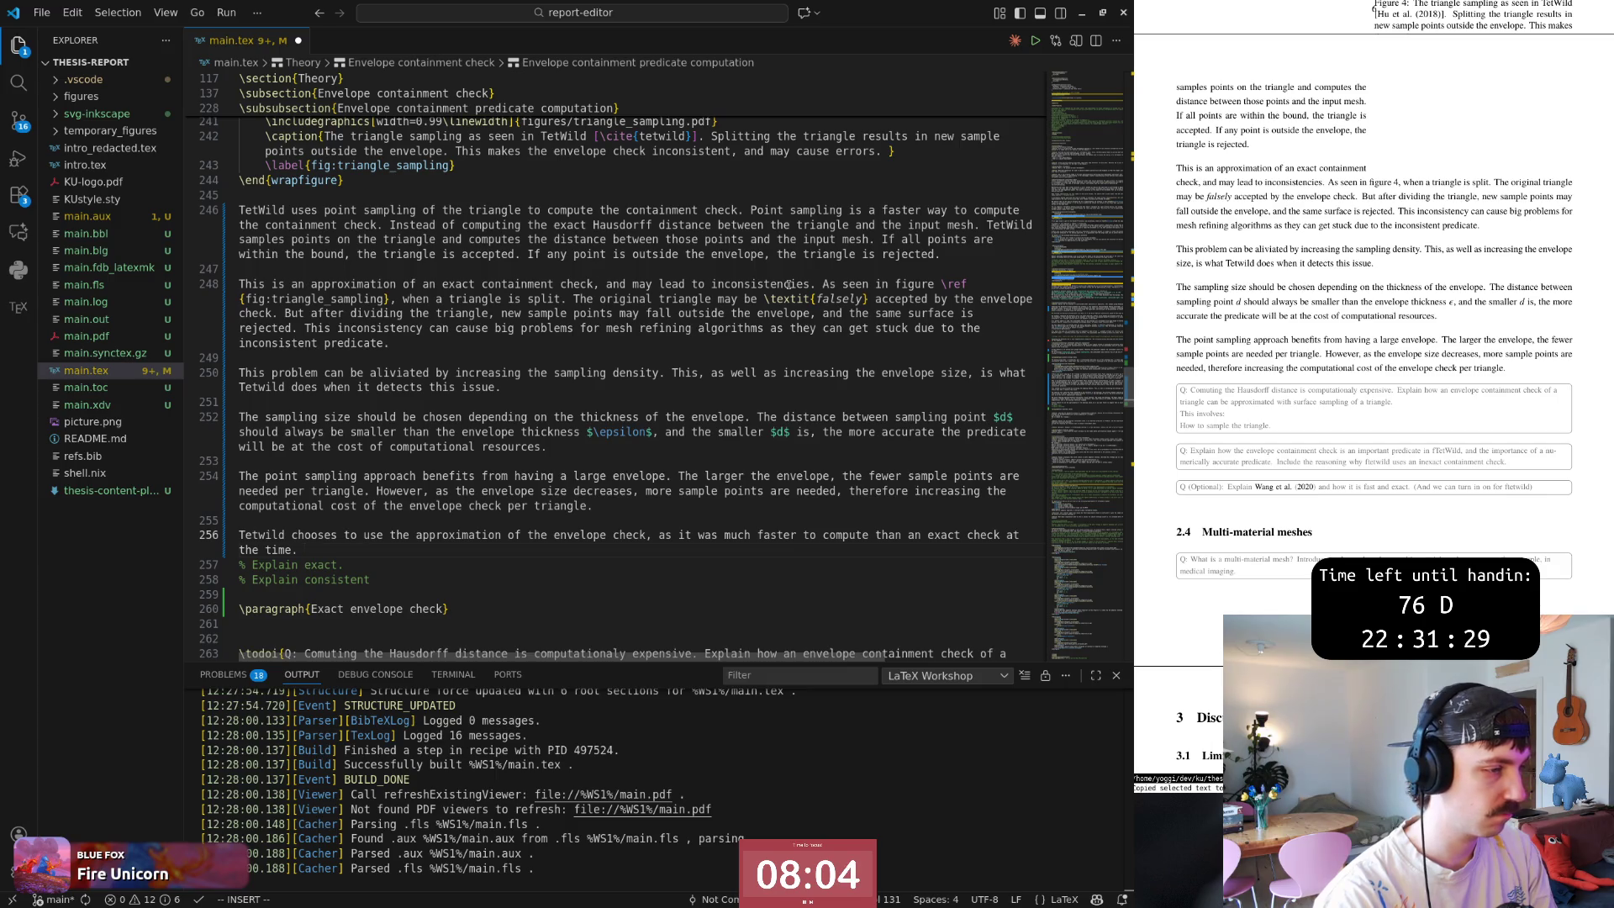
key("Escape")
key("Return")
key("BackSpace")
key("b")
key("b")
key("b")
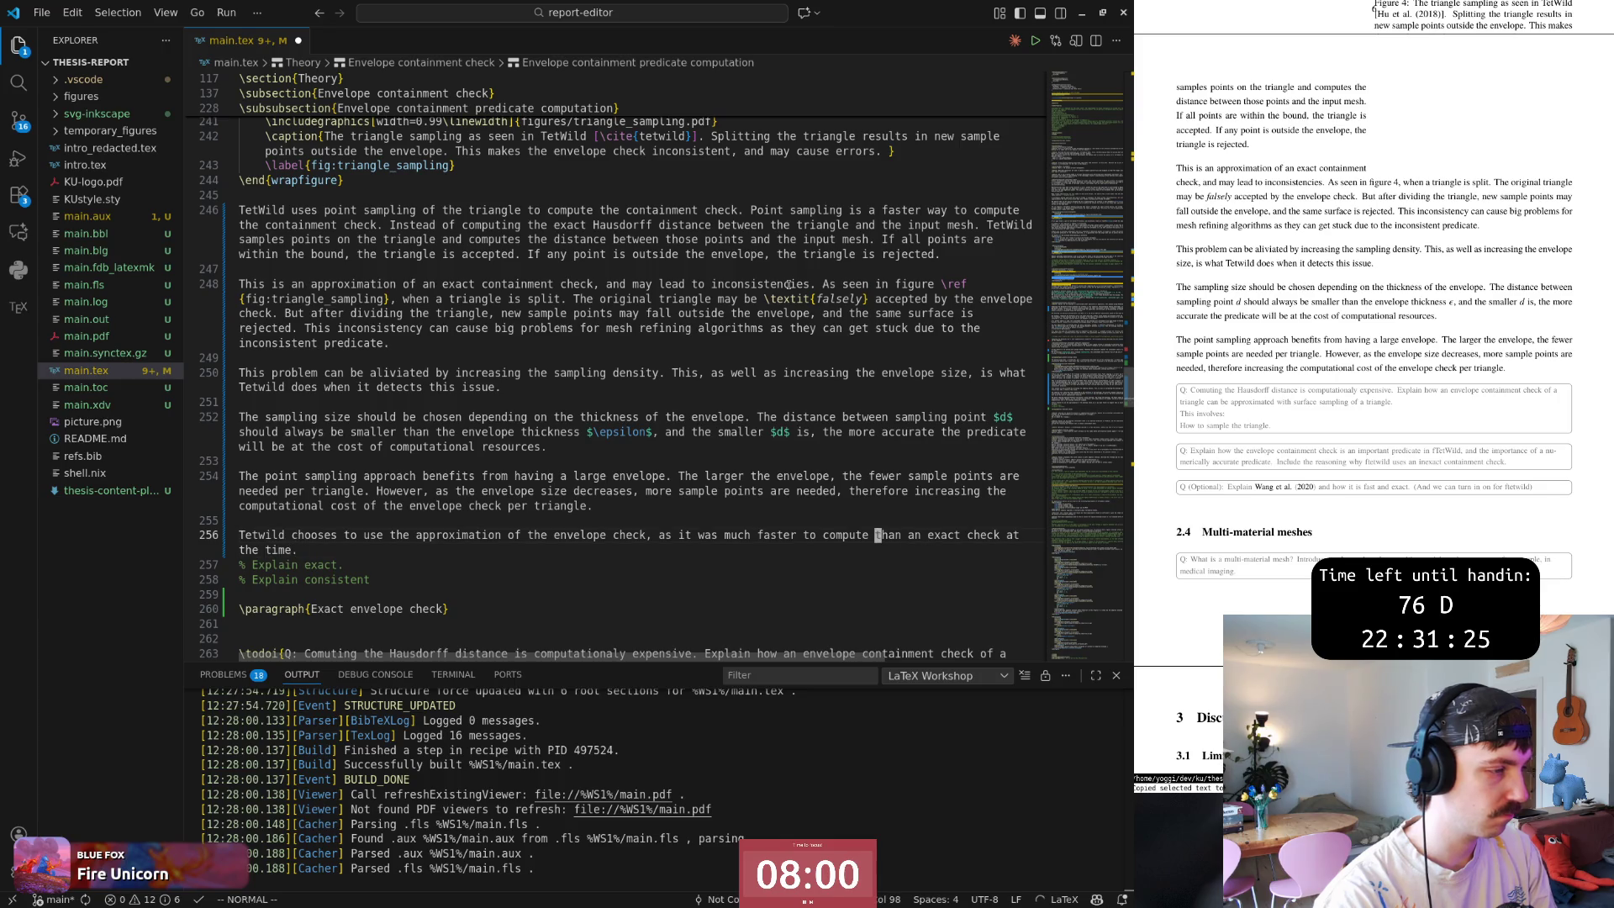
key("b")
key("b")
key("b")
key("b")
key("b")
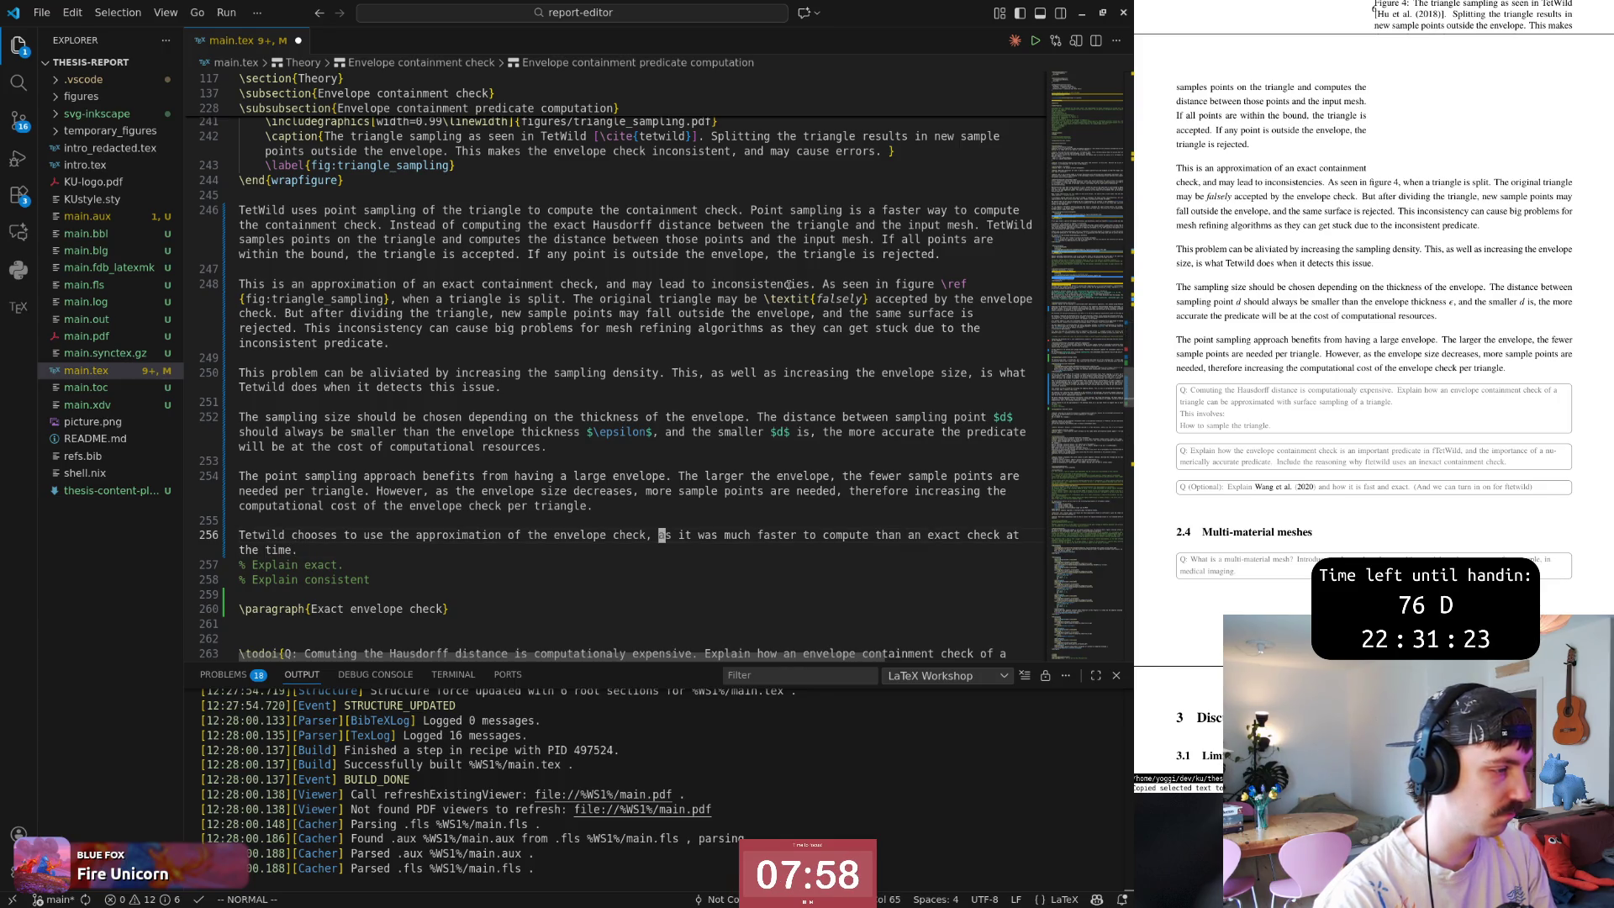
type("a")
type(" and  find")
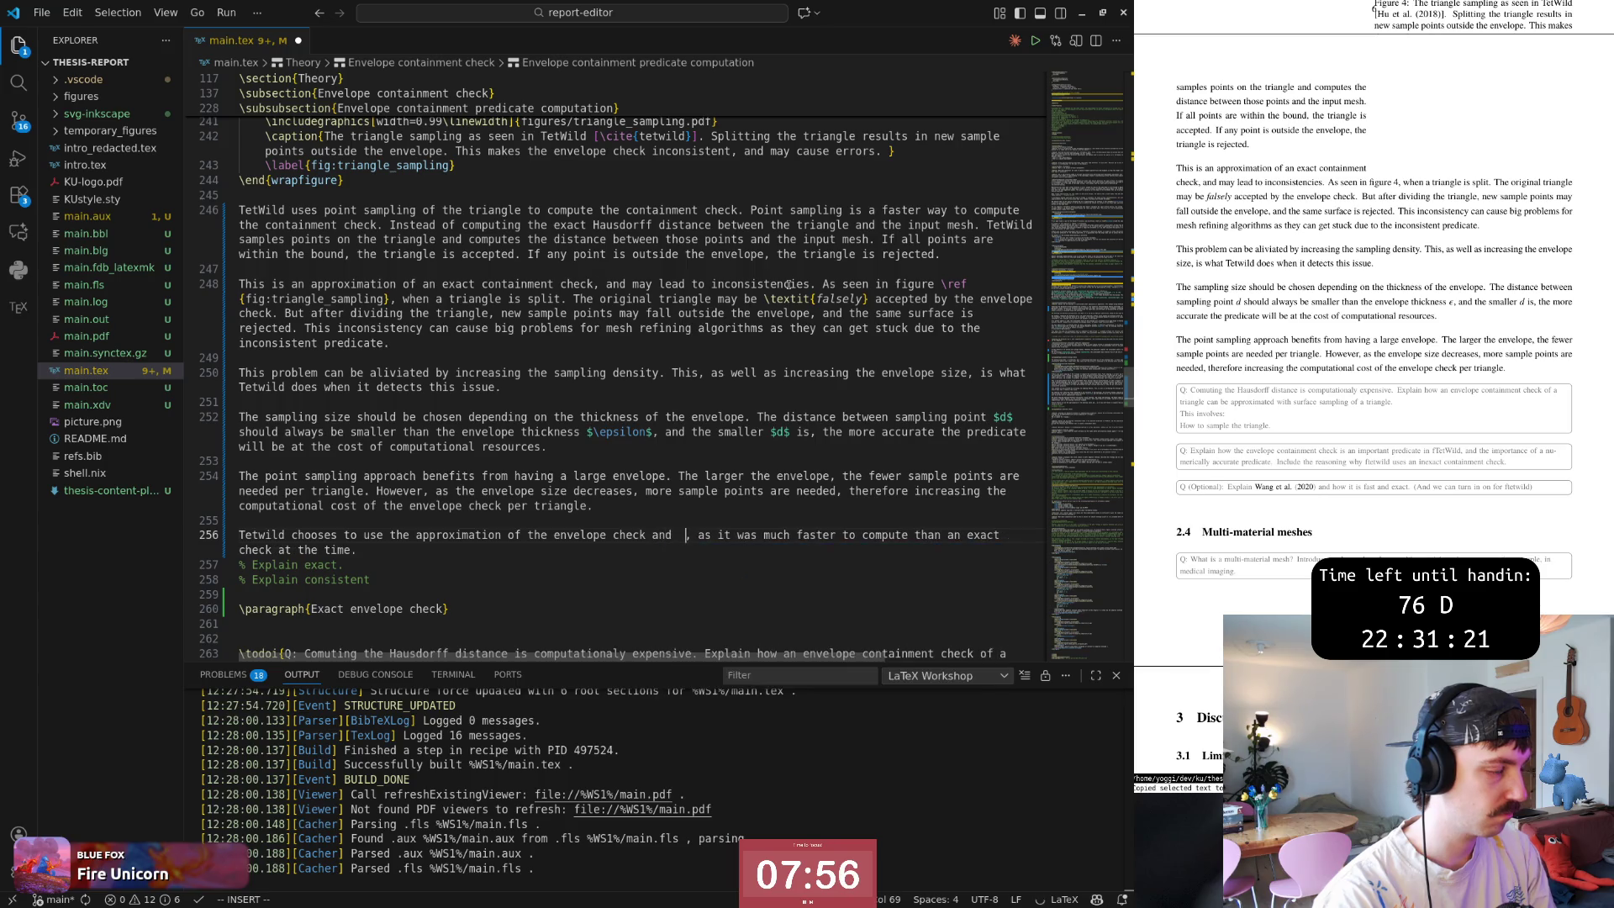
key("Escape")
type("u")
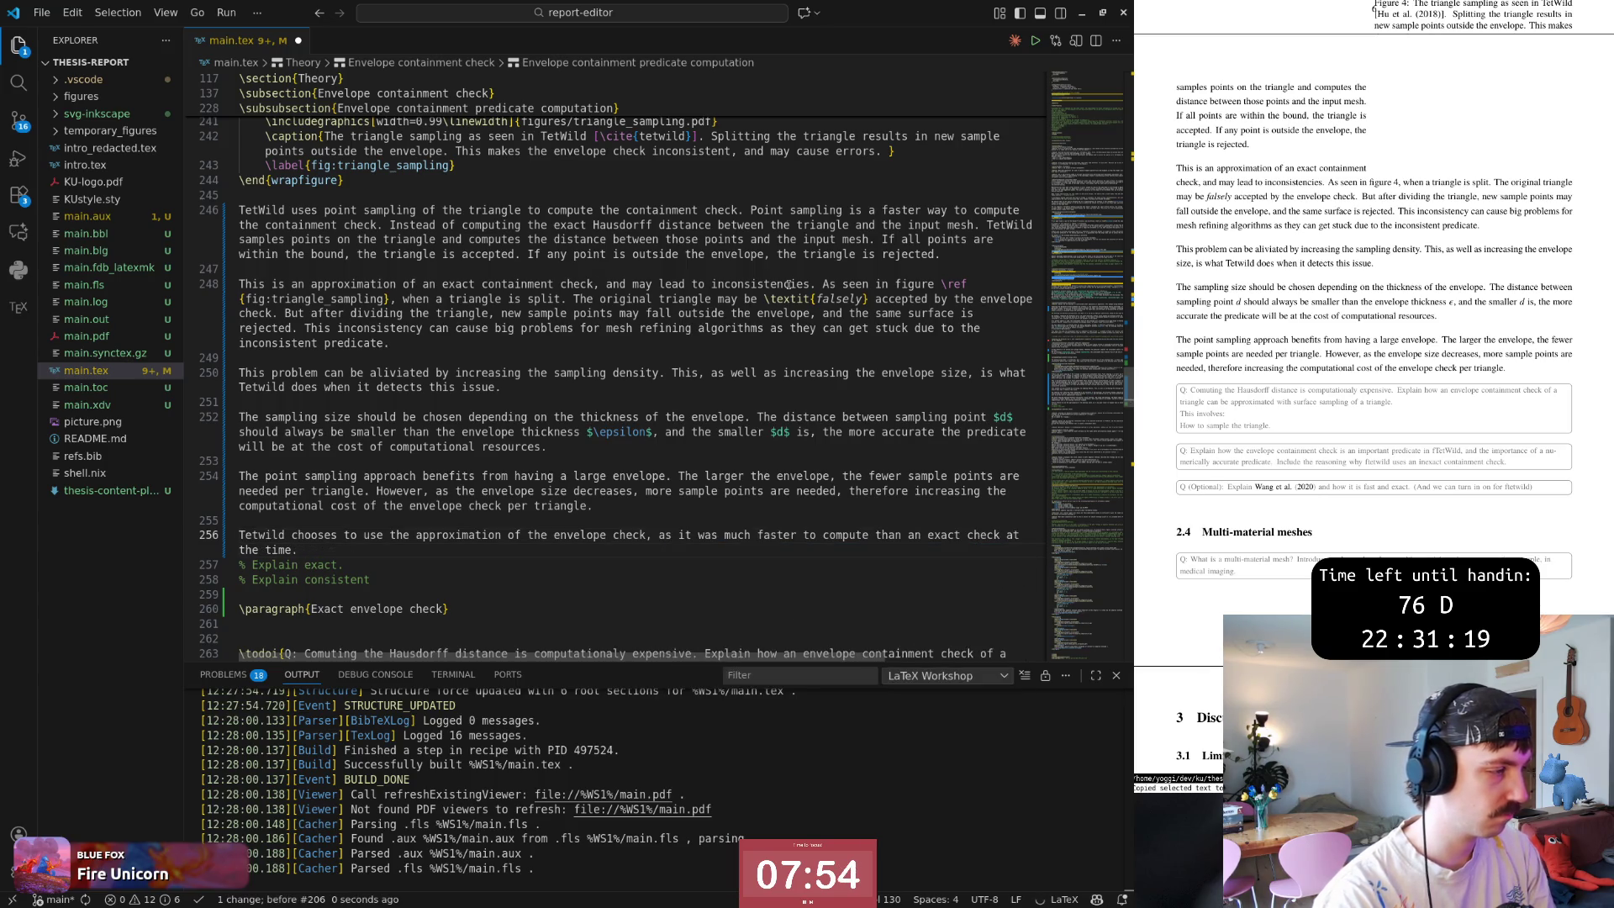
type(":w")
key("Return")
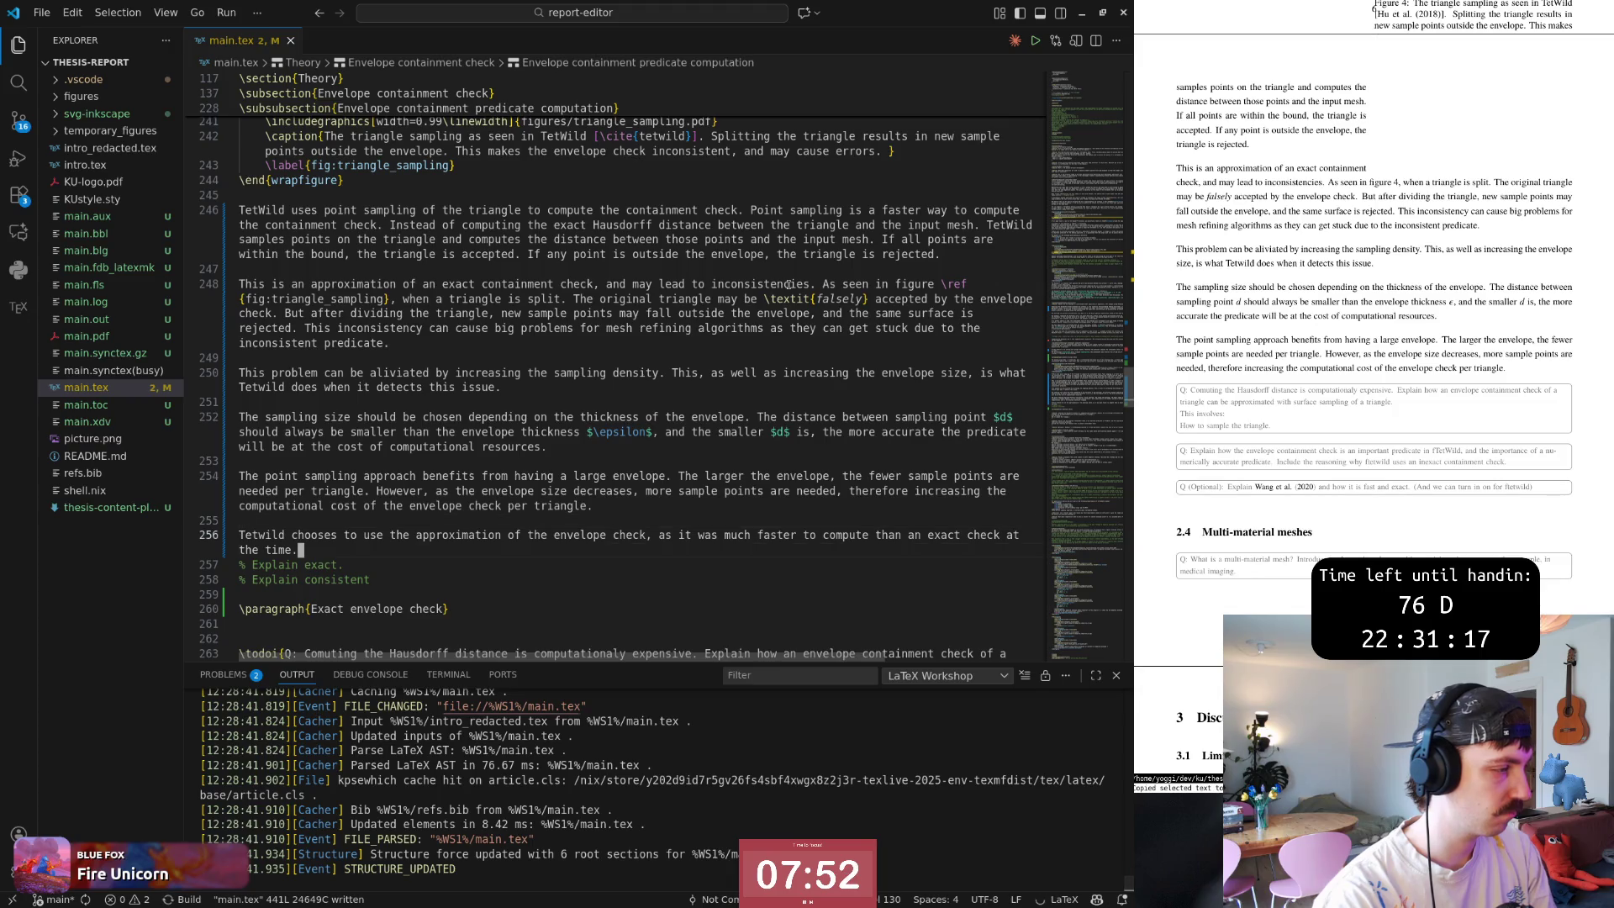
key("0")
key("dollar")
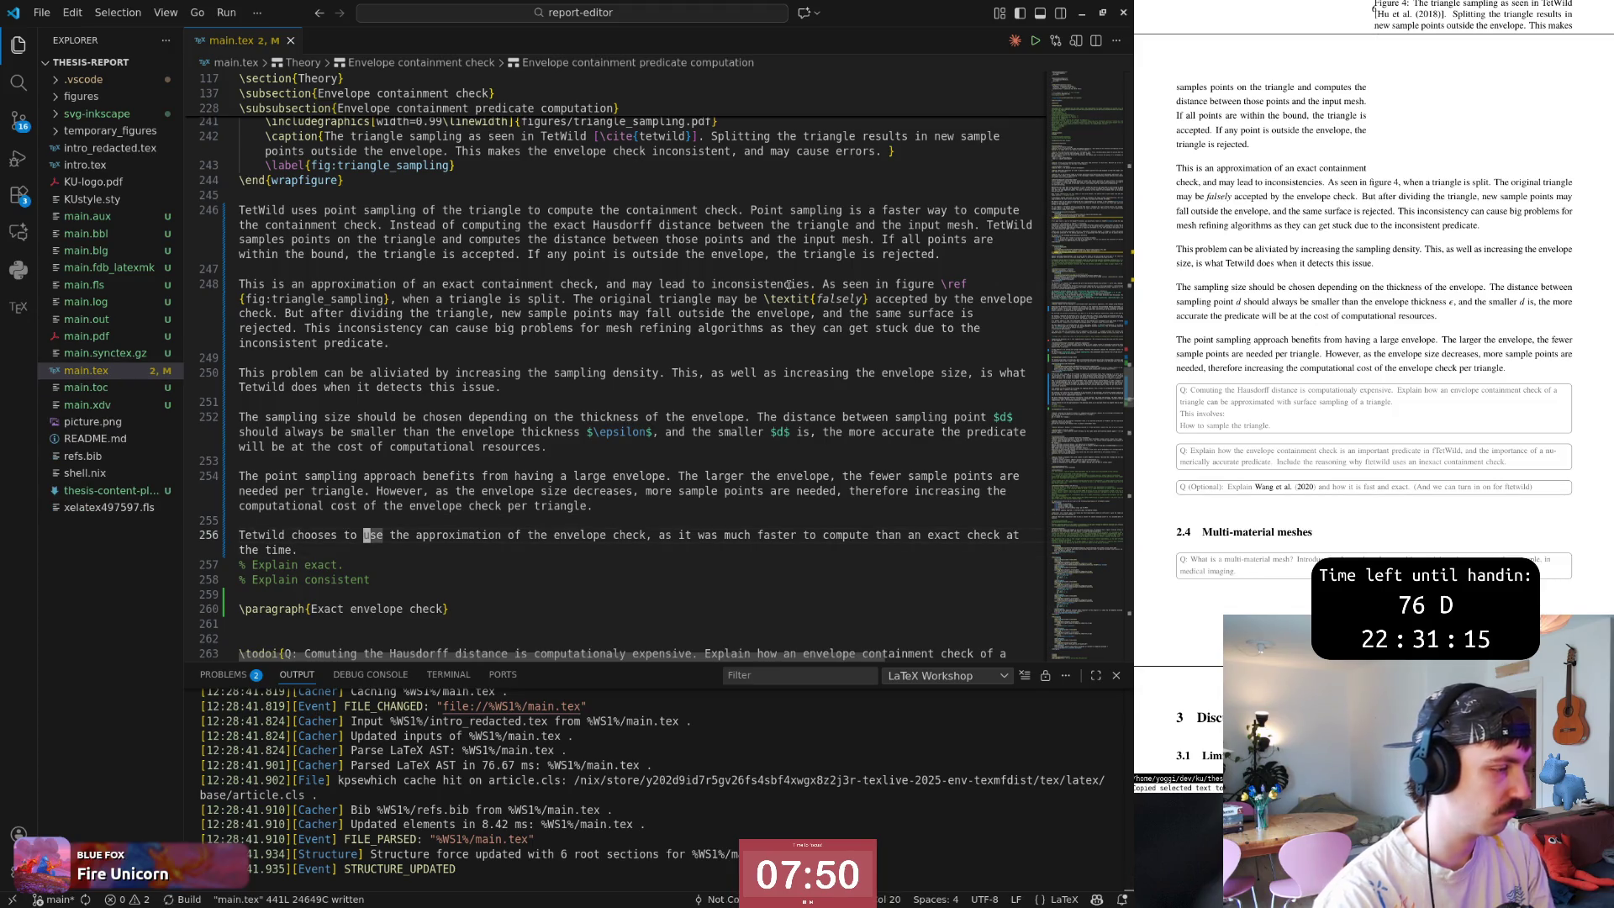
key("j")
key("j")
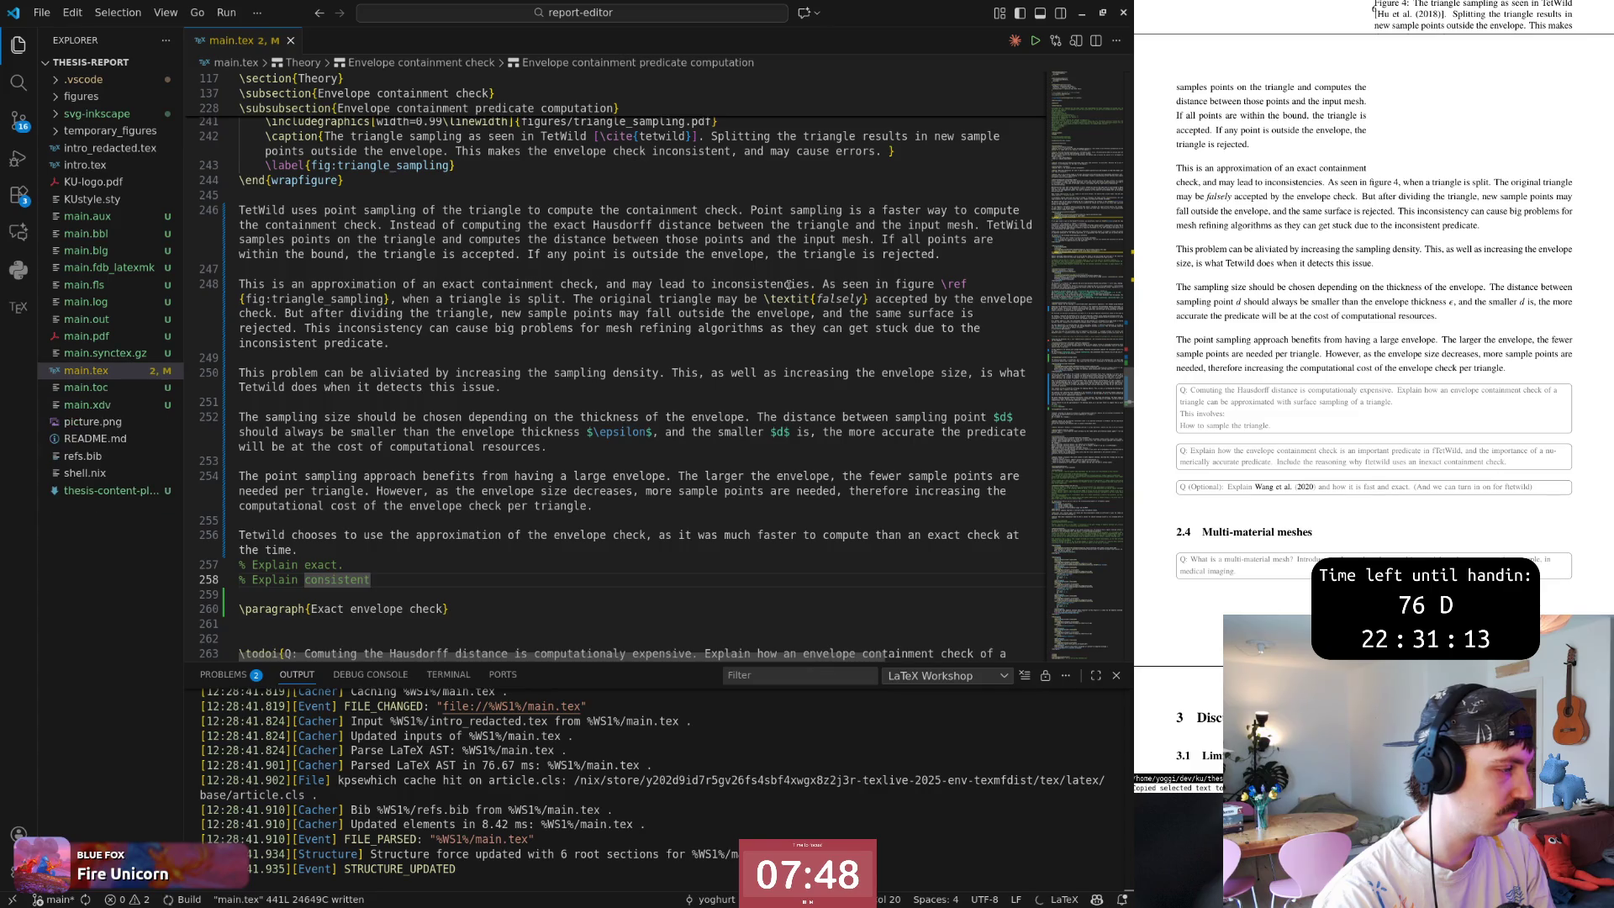
key("j")
key("j")
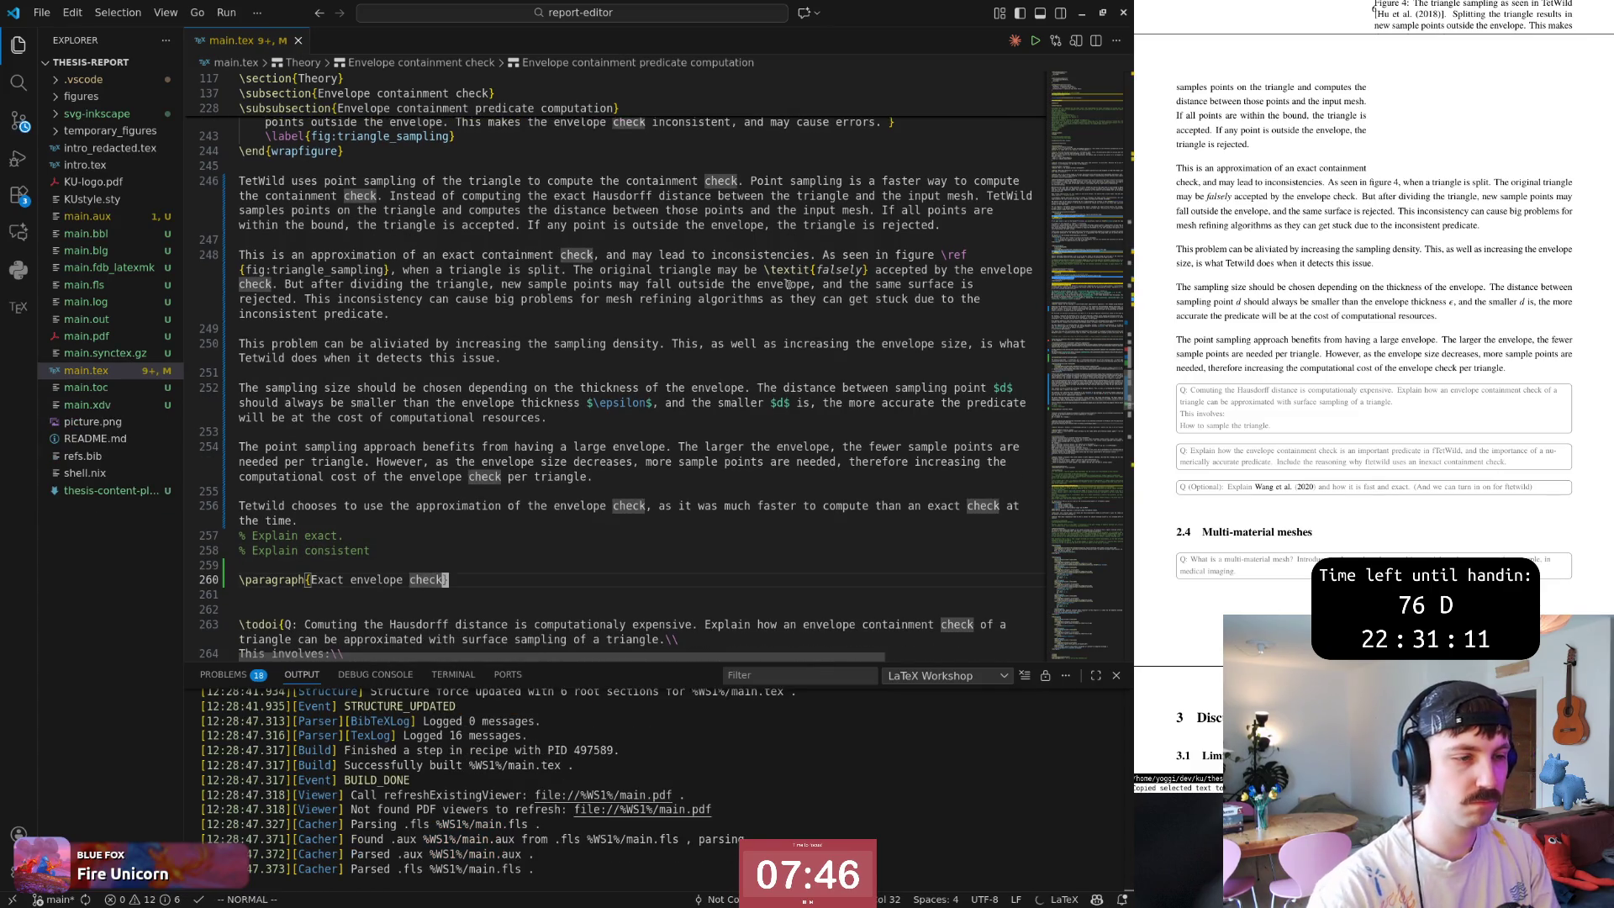
scroll(1334, 409, "up", 2)
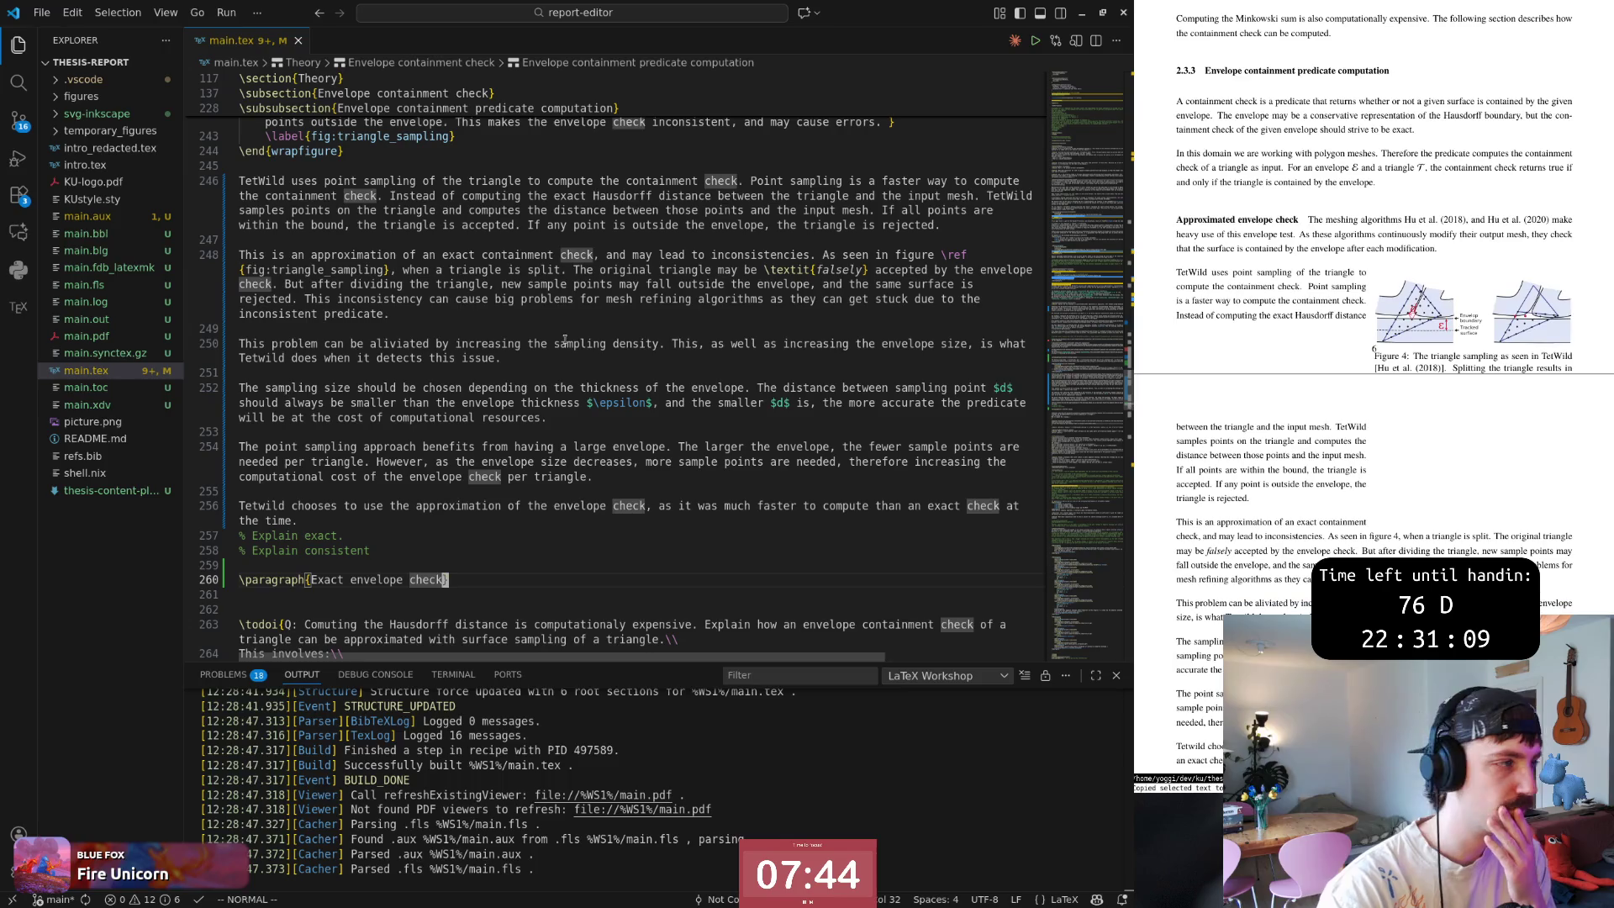
scroll(454, 492, "up", 3)
scroll(454, 492, "up", 3)
scroll(459, 493, "up", 2)
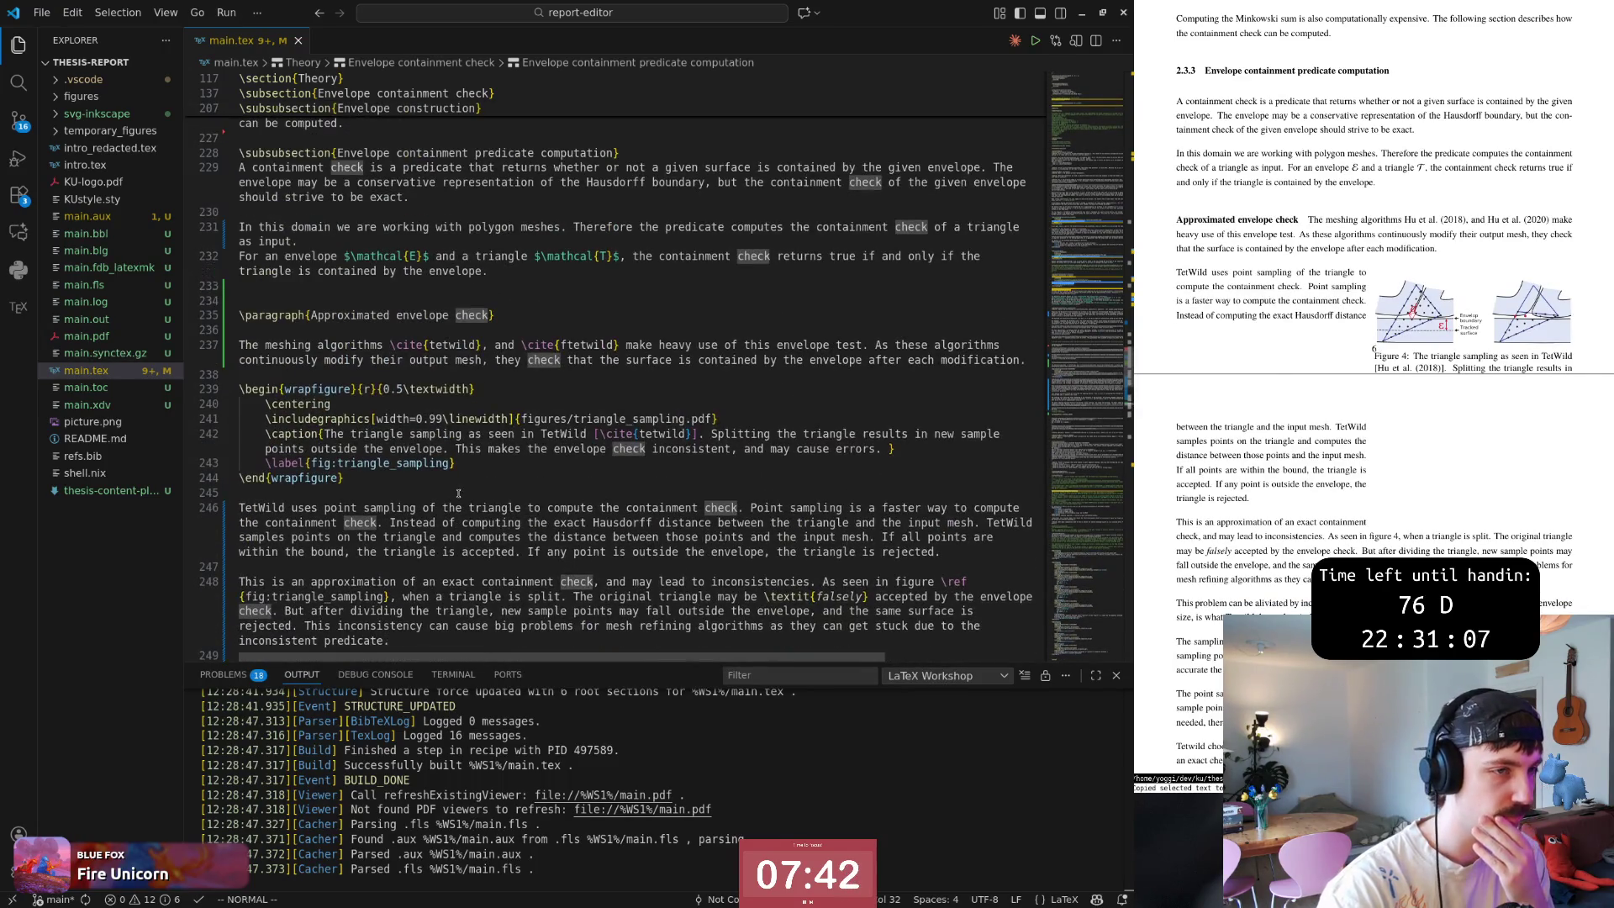
scroll(458, 493, "up", 2)
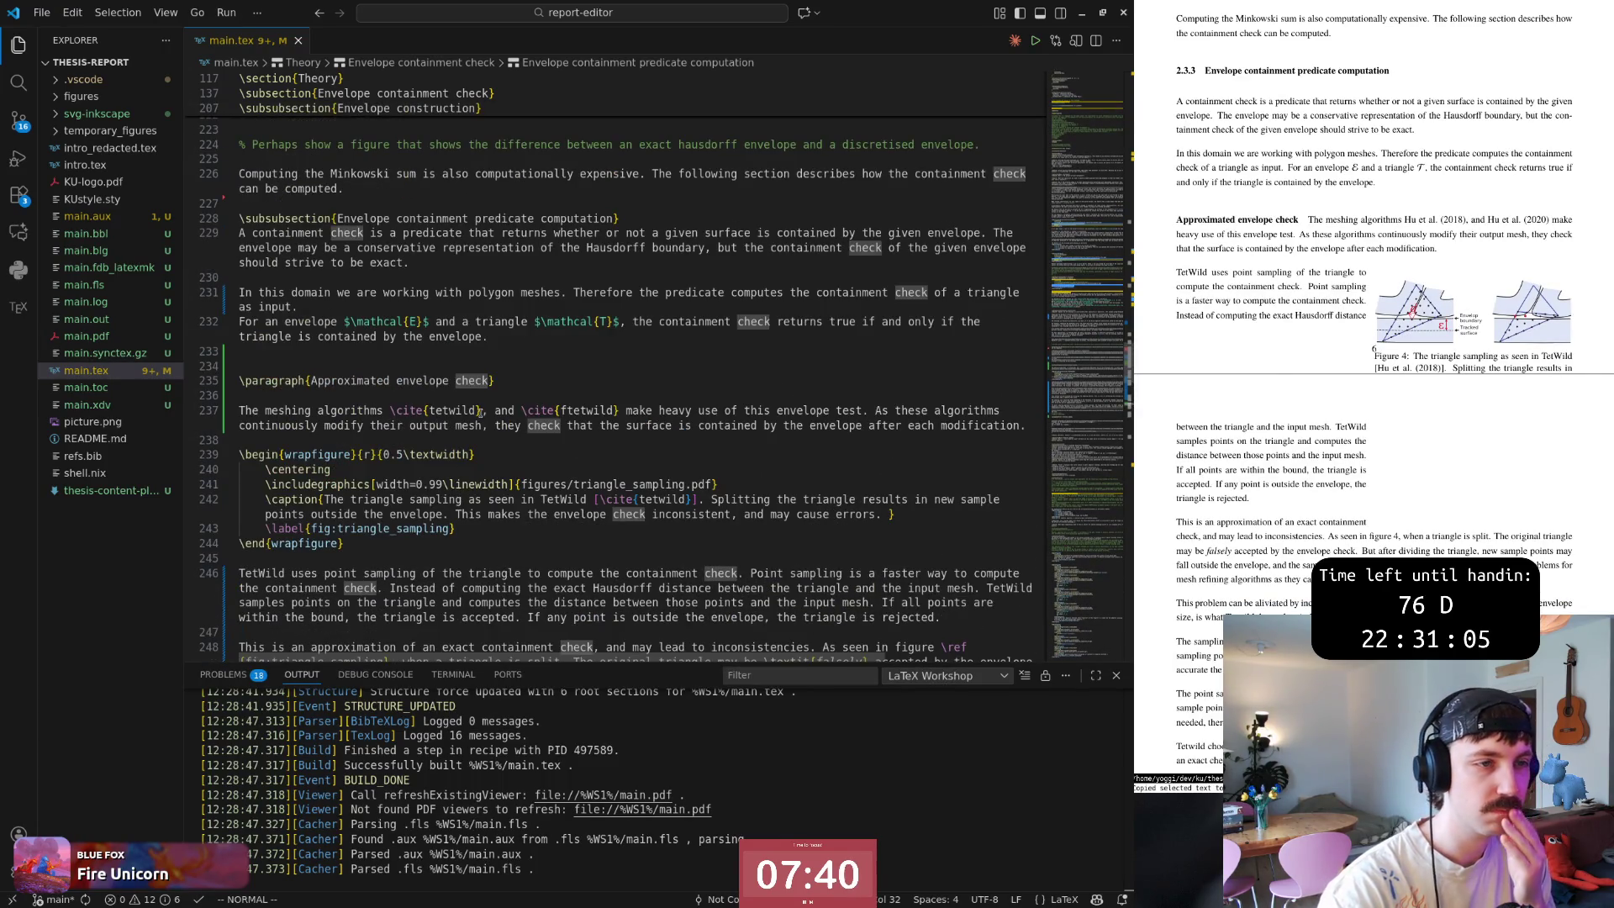
scroll(455, 455, "up", 1)
scroll(415, 496, "up", 1)
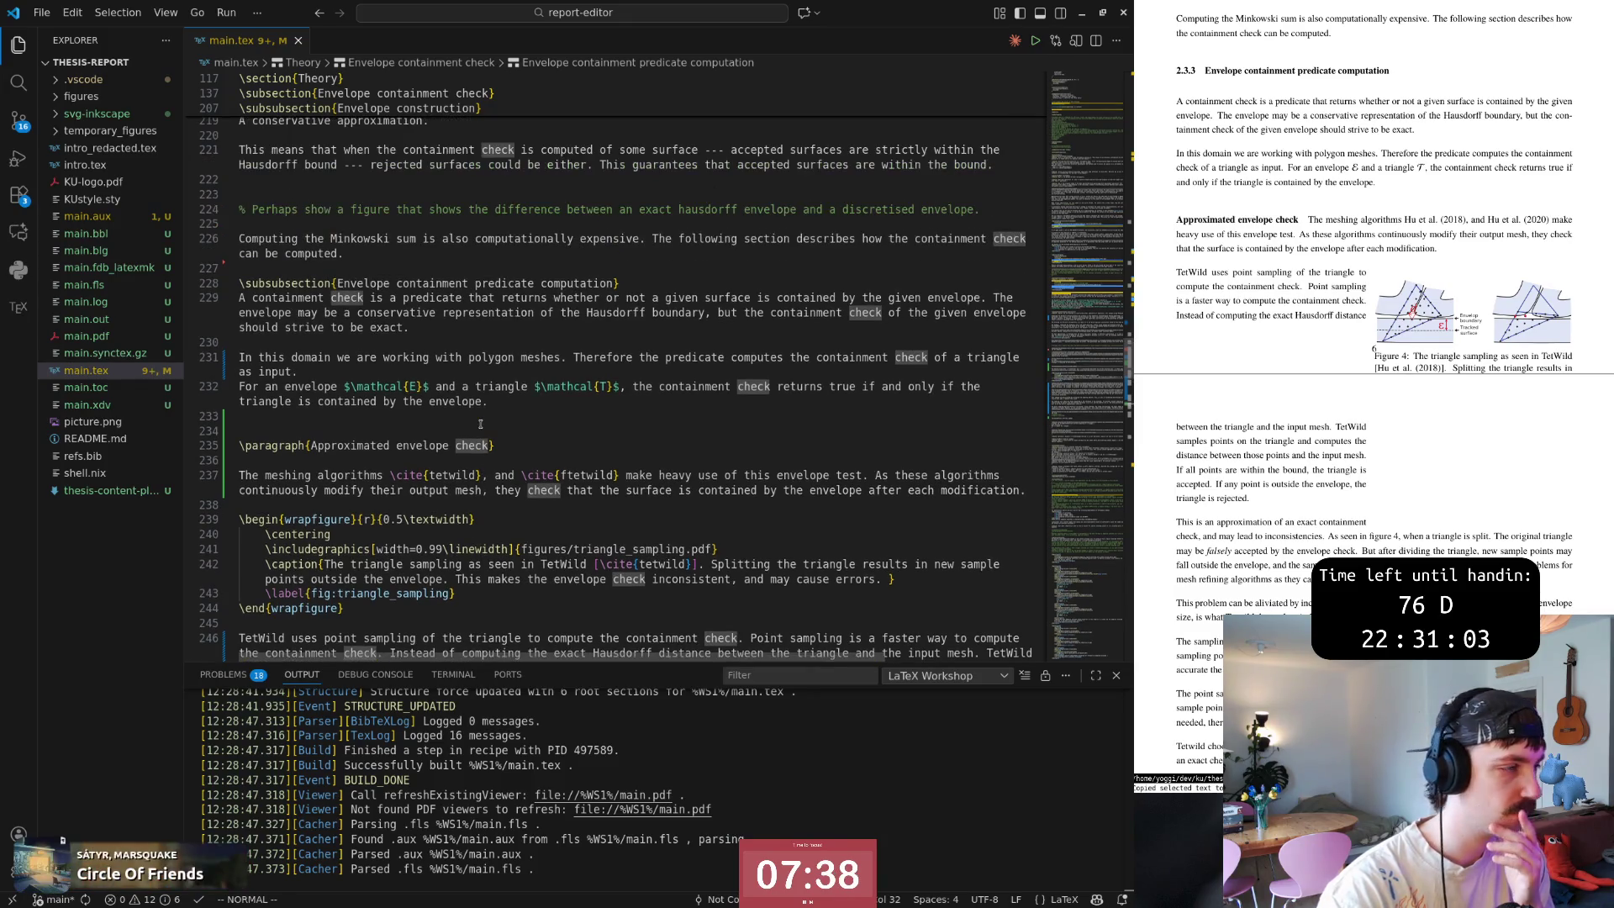
Append a backslash after the Approximated envelope check heading and save main.tex.
left_click(515, 451)
type("\\")
type(":w")
key("Return")
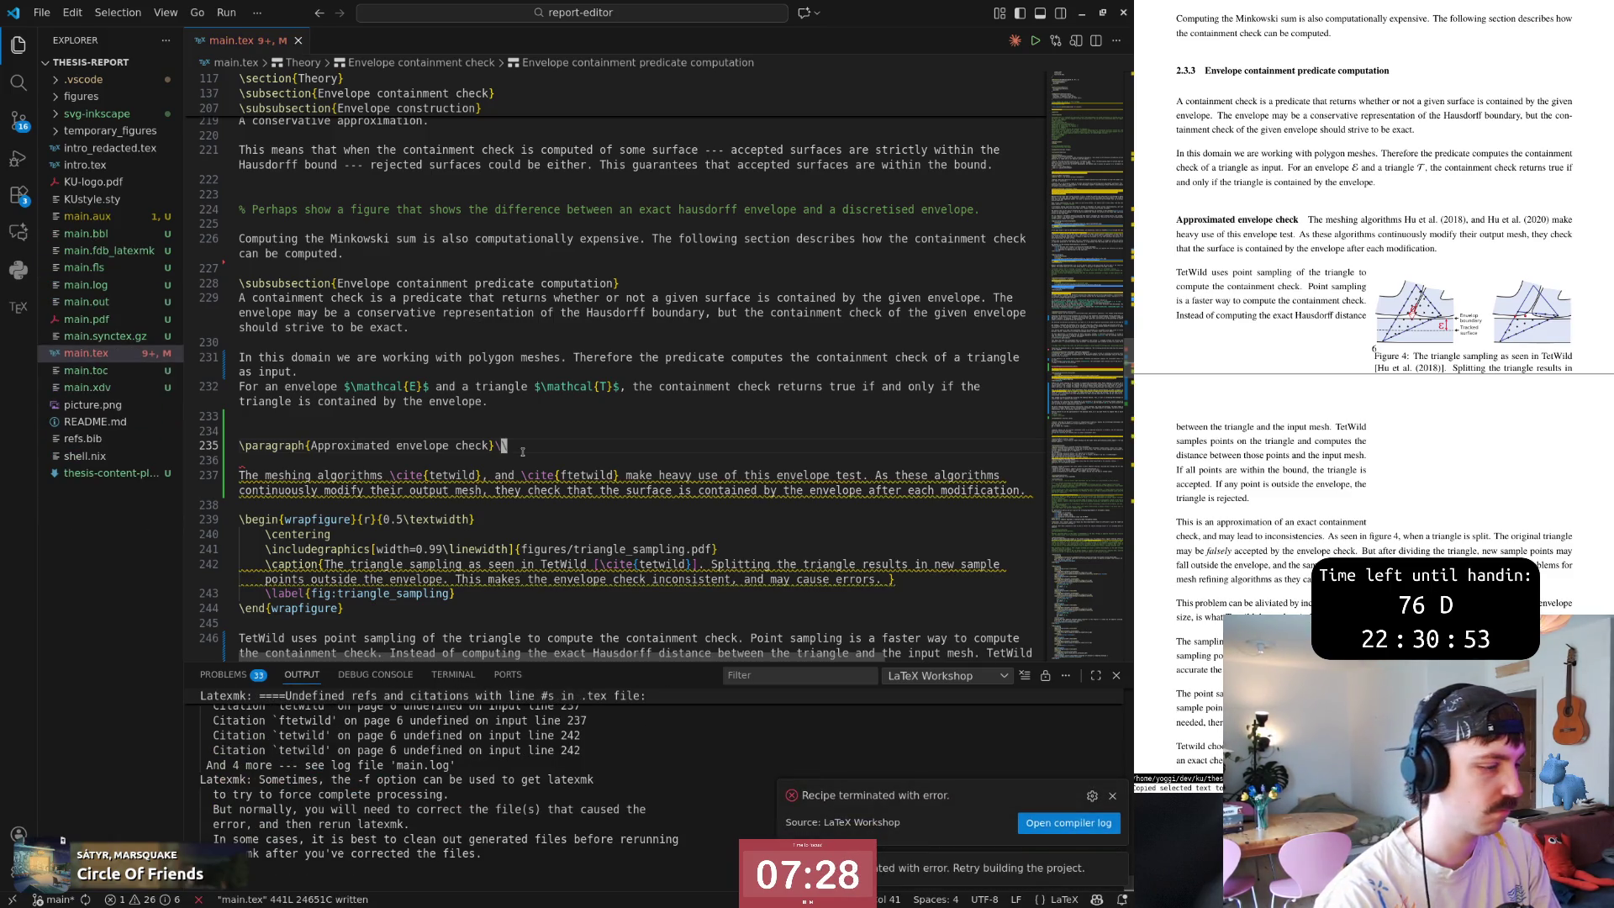
Remove the blank line and join the meshing paragraph onto the heading line, then save.
key("d")
key("d")
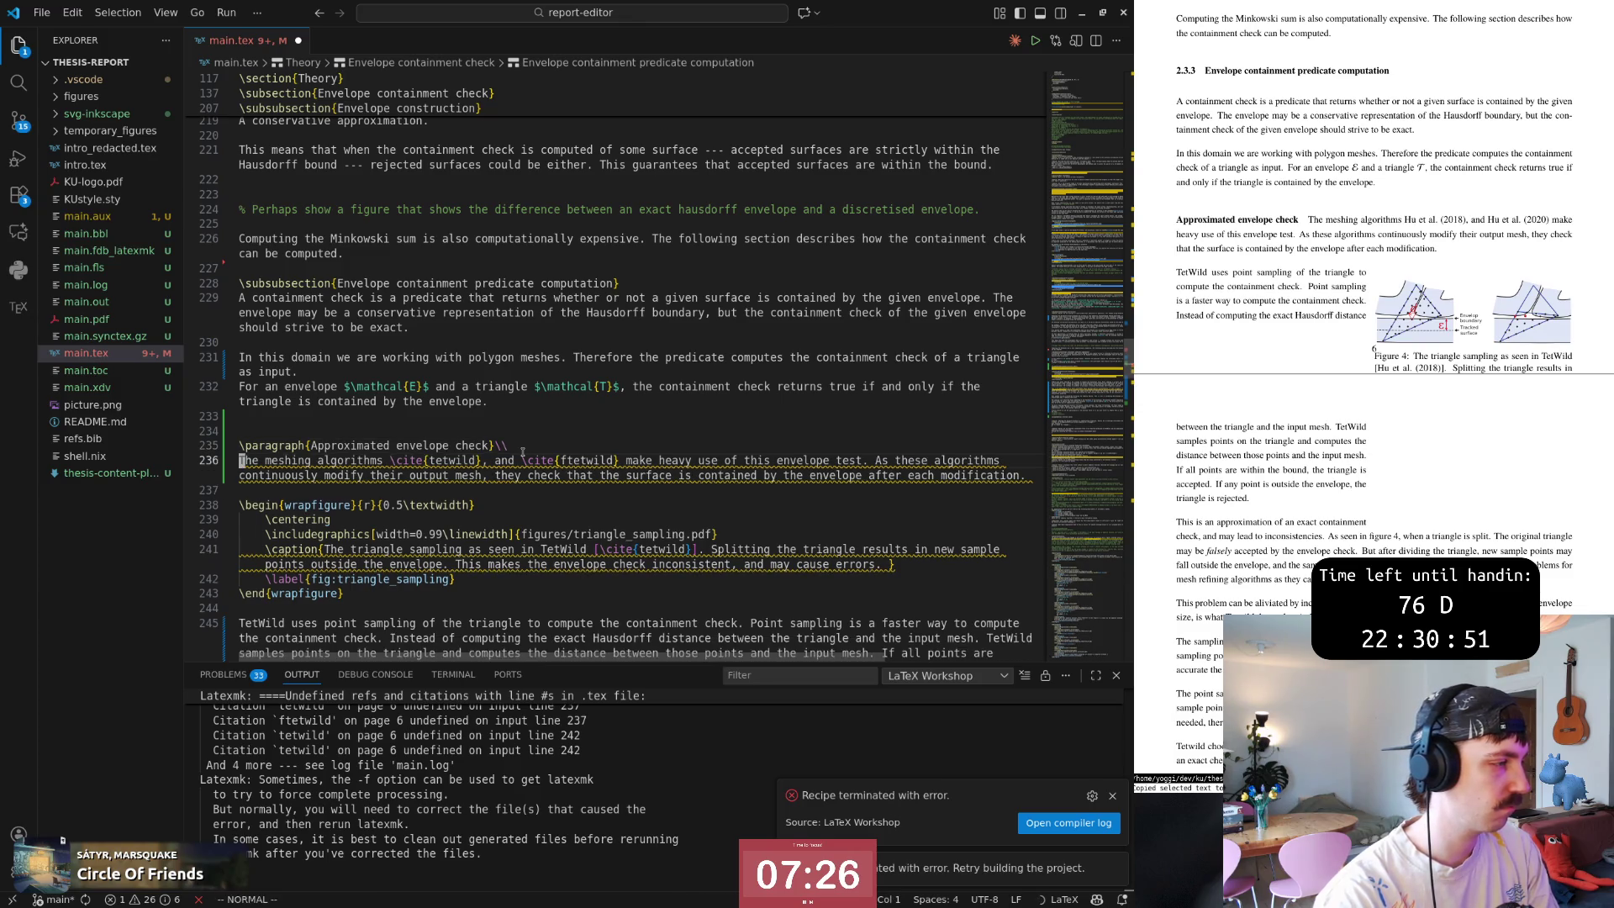
type(":w")
key("Return")
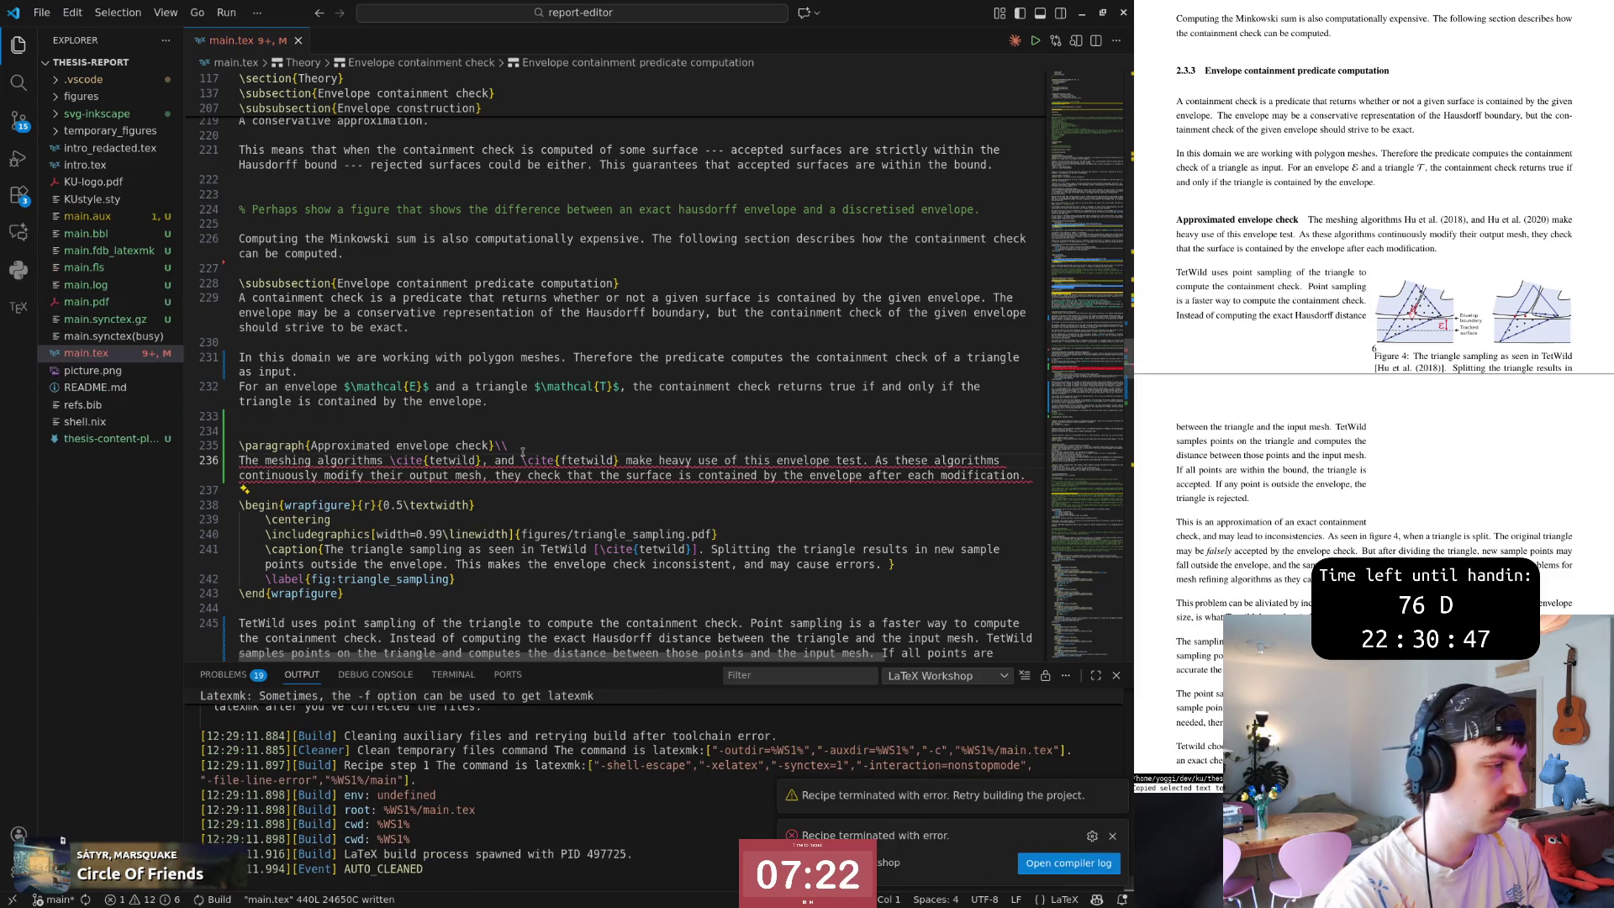
key("i")
key("BackSpace")
key("Escape")
type(":w")
key("Return")
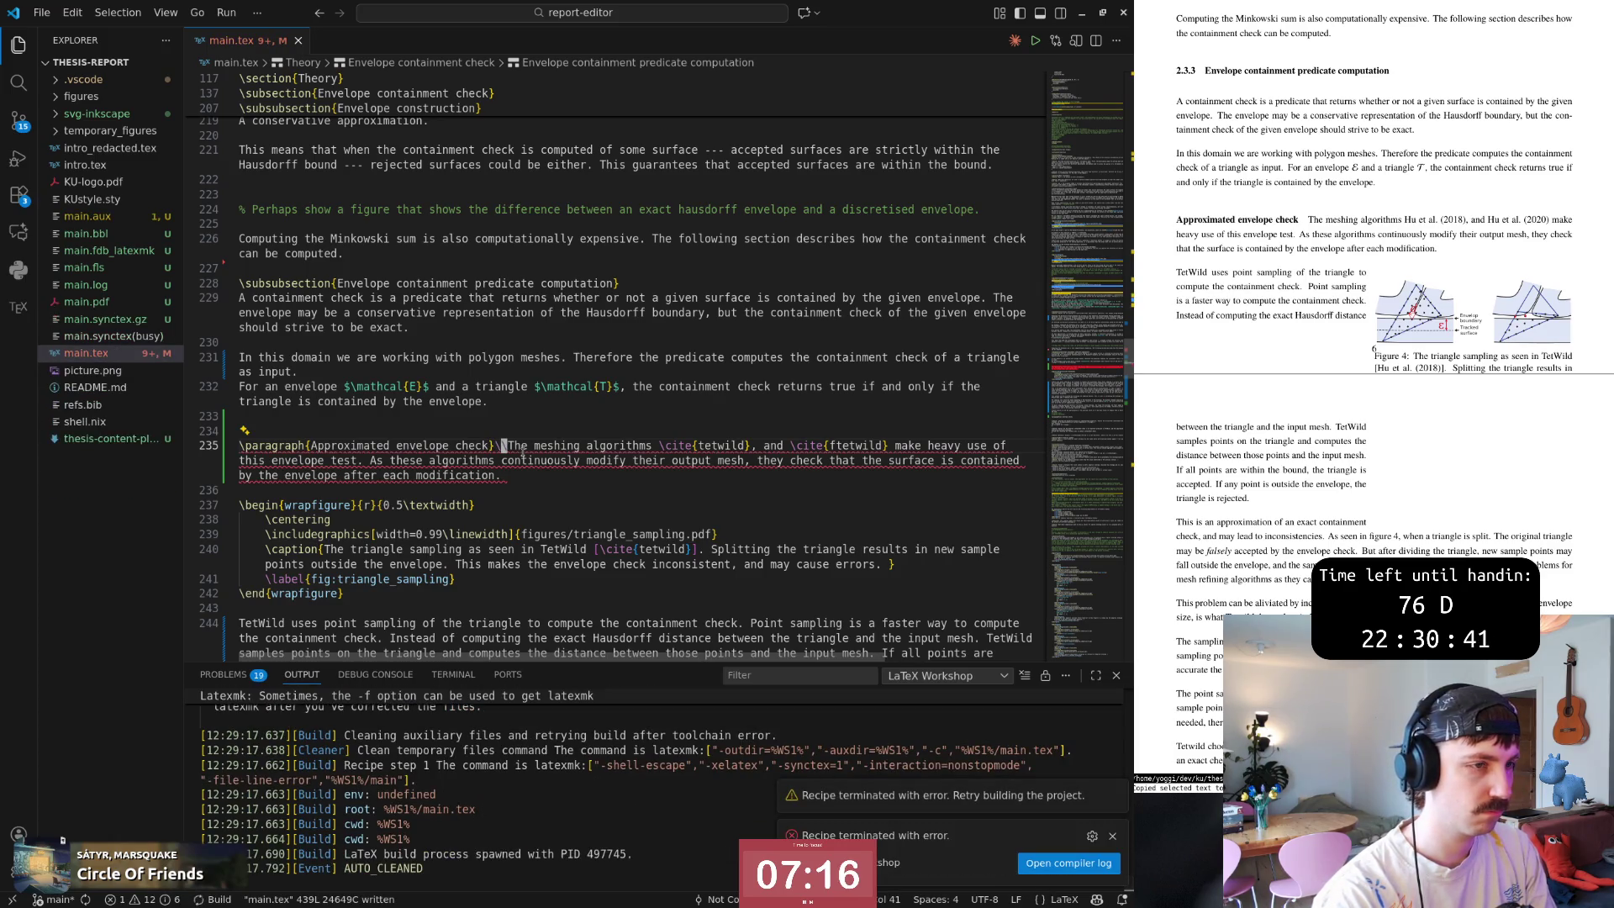
type("vs")
type("vspace")
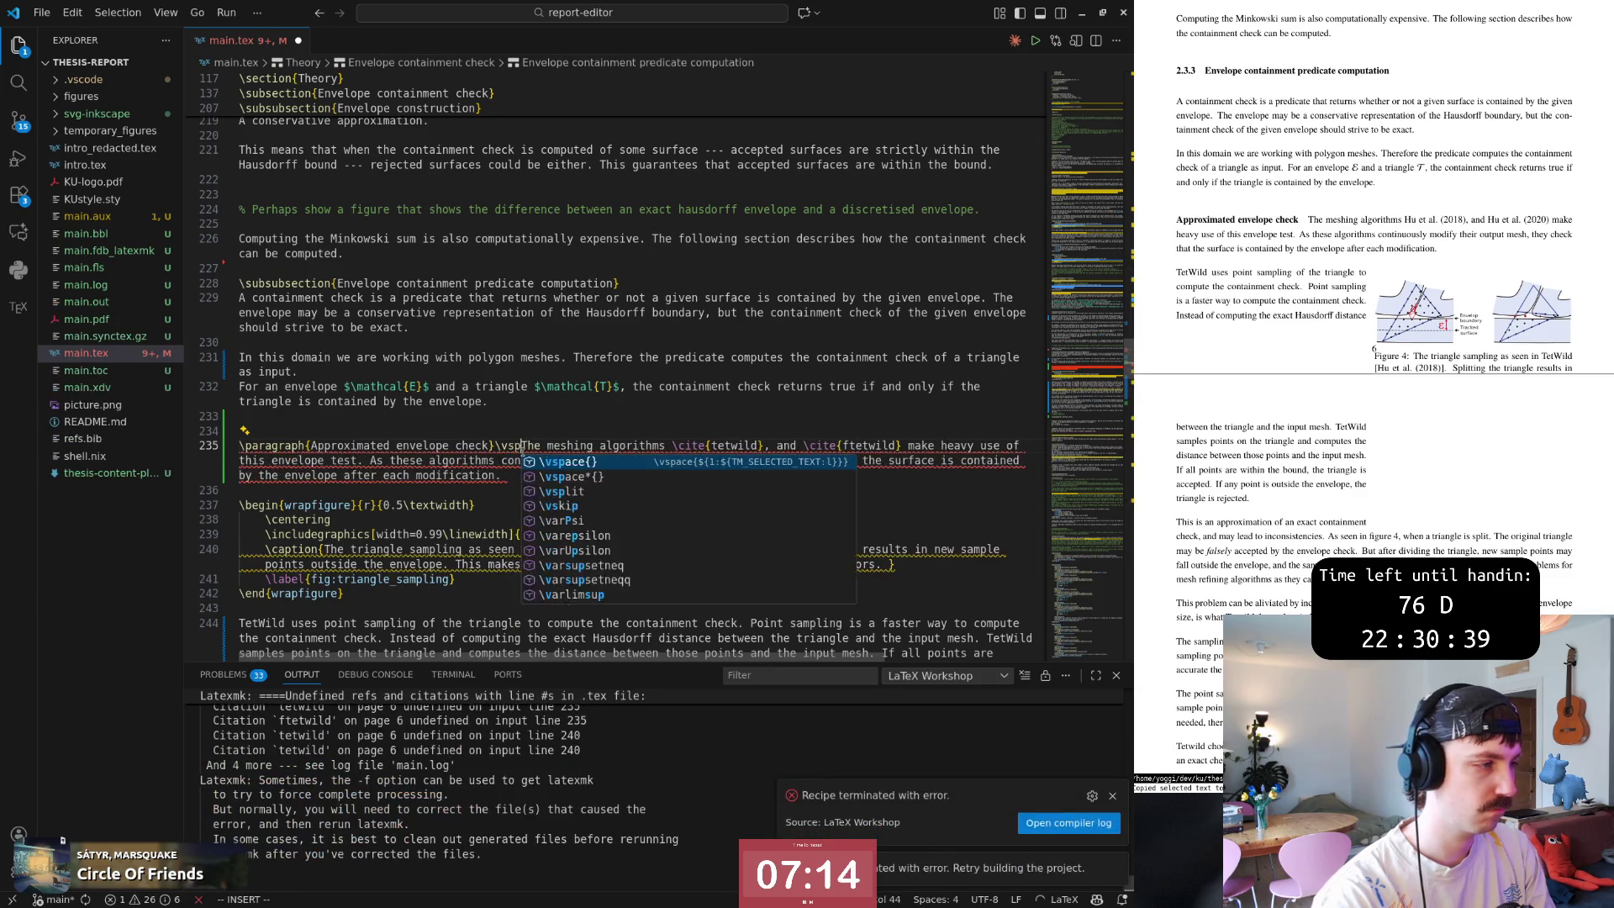
Insert \\ and \vspace{l} after the heading with the paragraph on its own line, and save.
key("Tab")
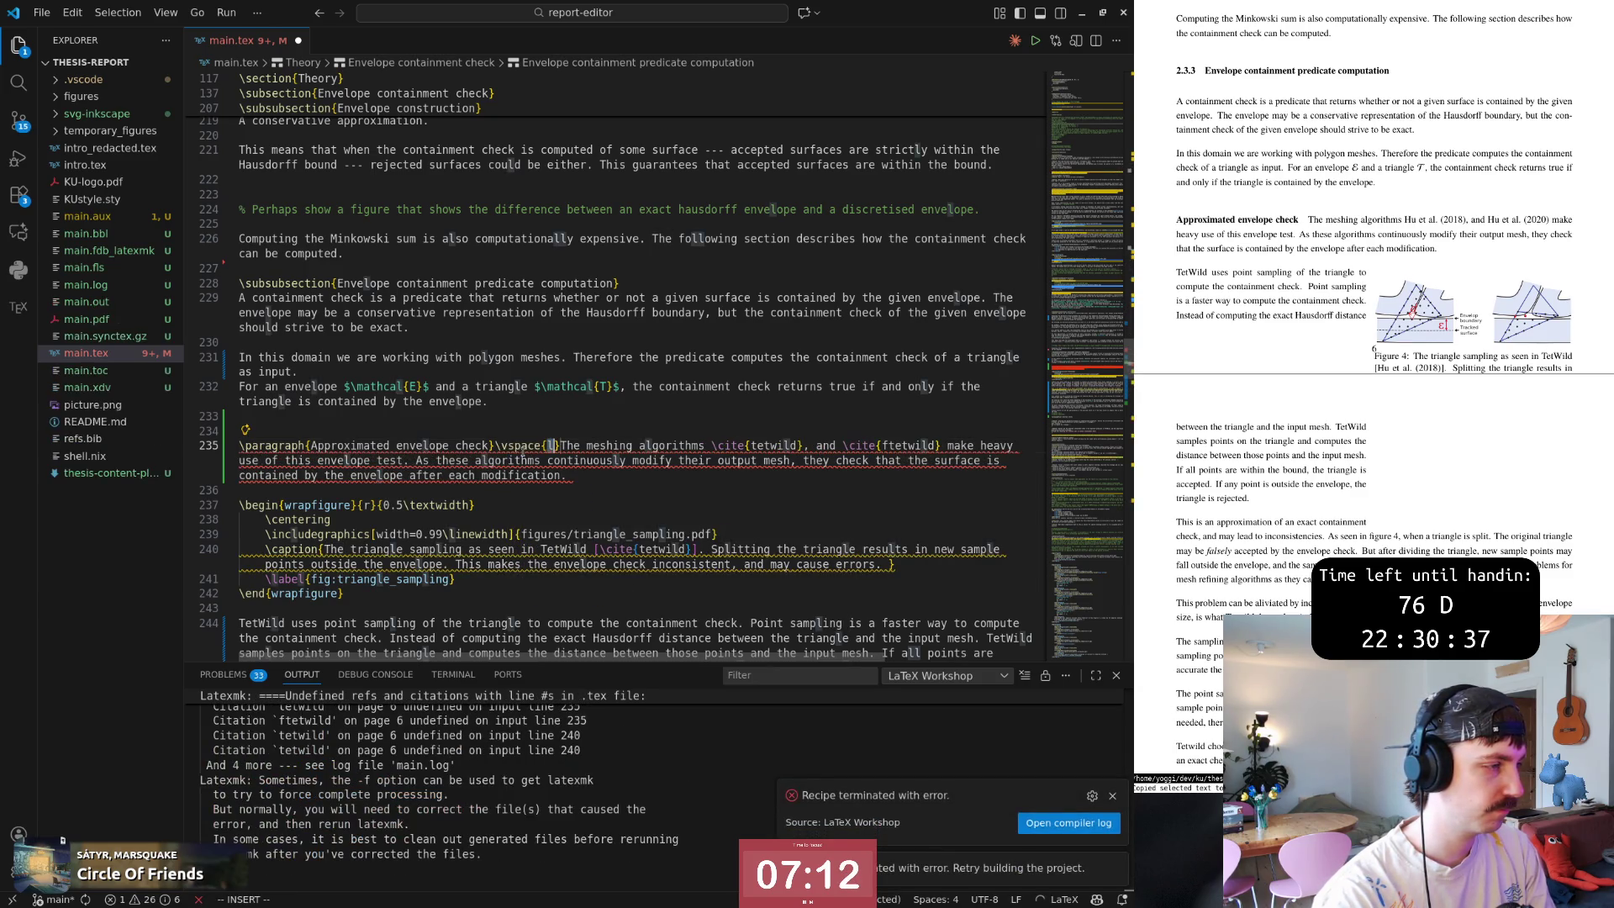
key("Right")
key("Right")
key("Return")
key("Escape")
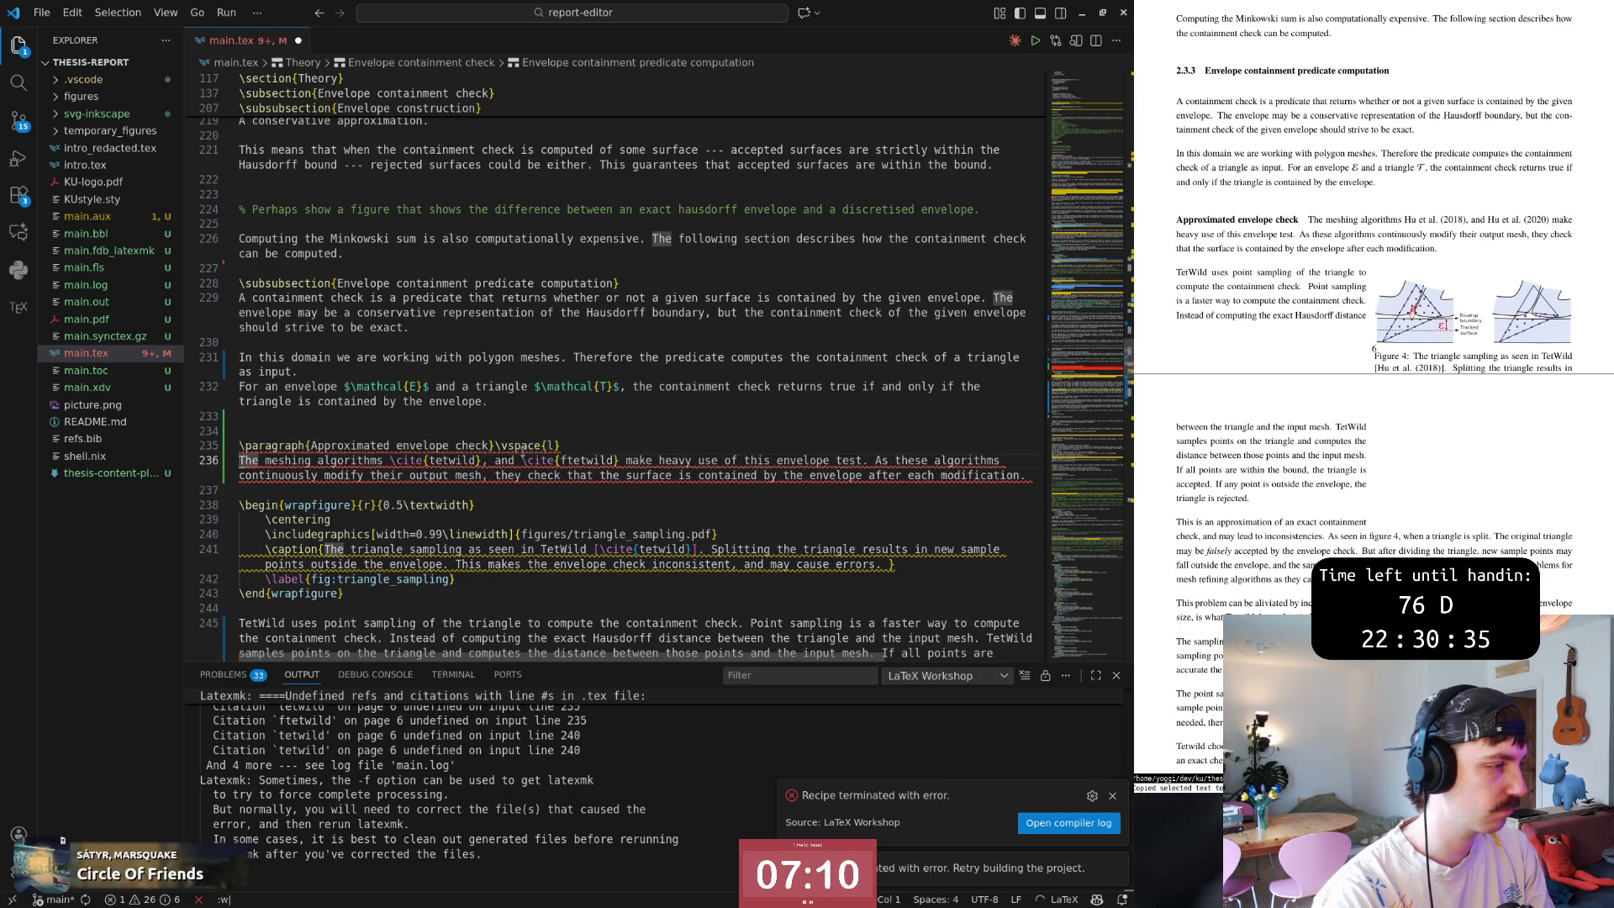
type(":w")
key("Return")
key("w")
key("w")
key("w")
key("w")
key("w")
key("w")
key("w")
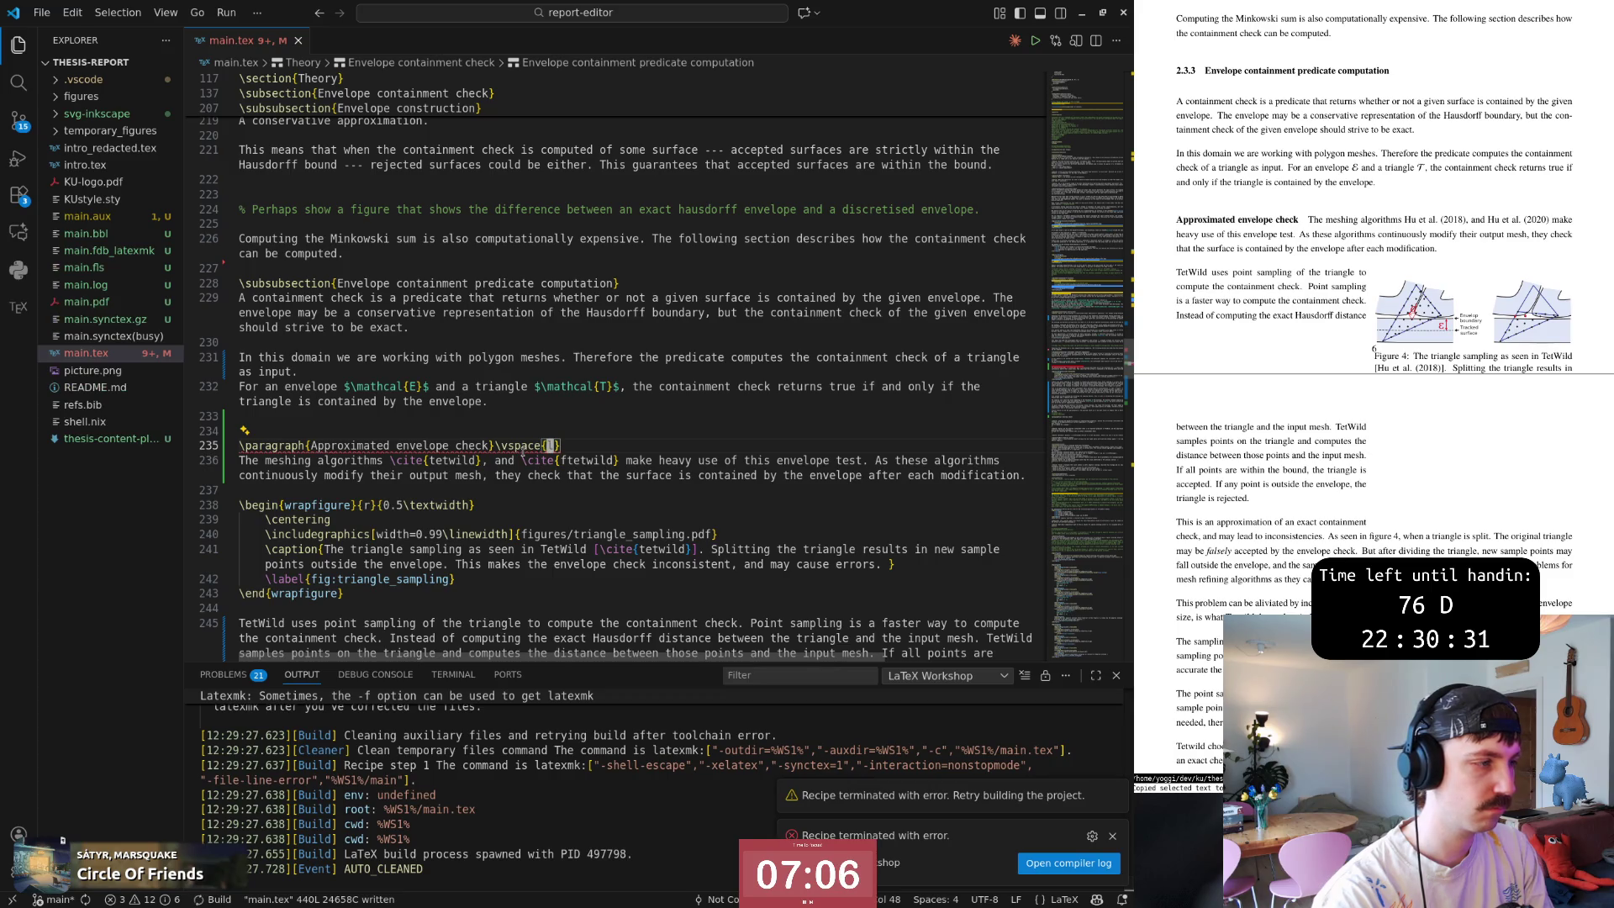
type("i\\")
key("Escape")
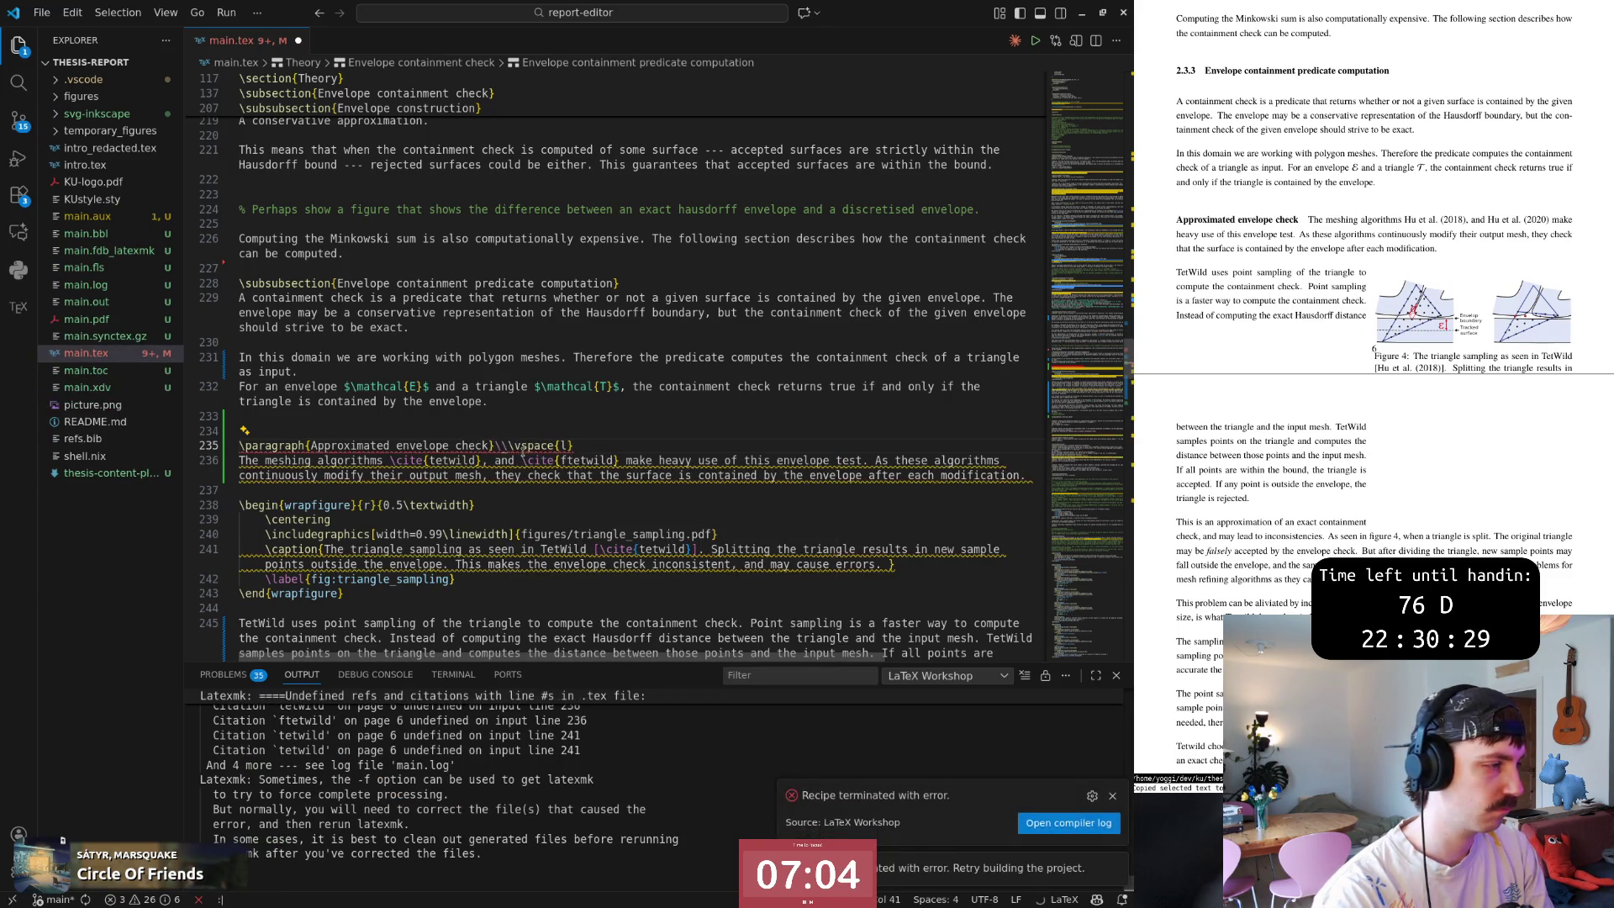
key("j")
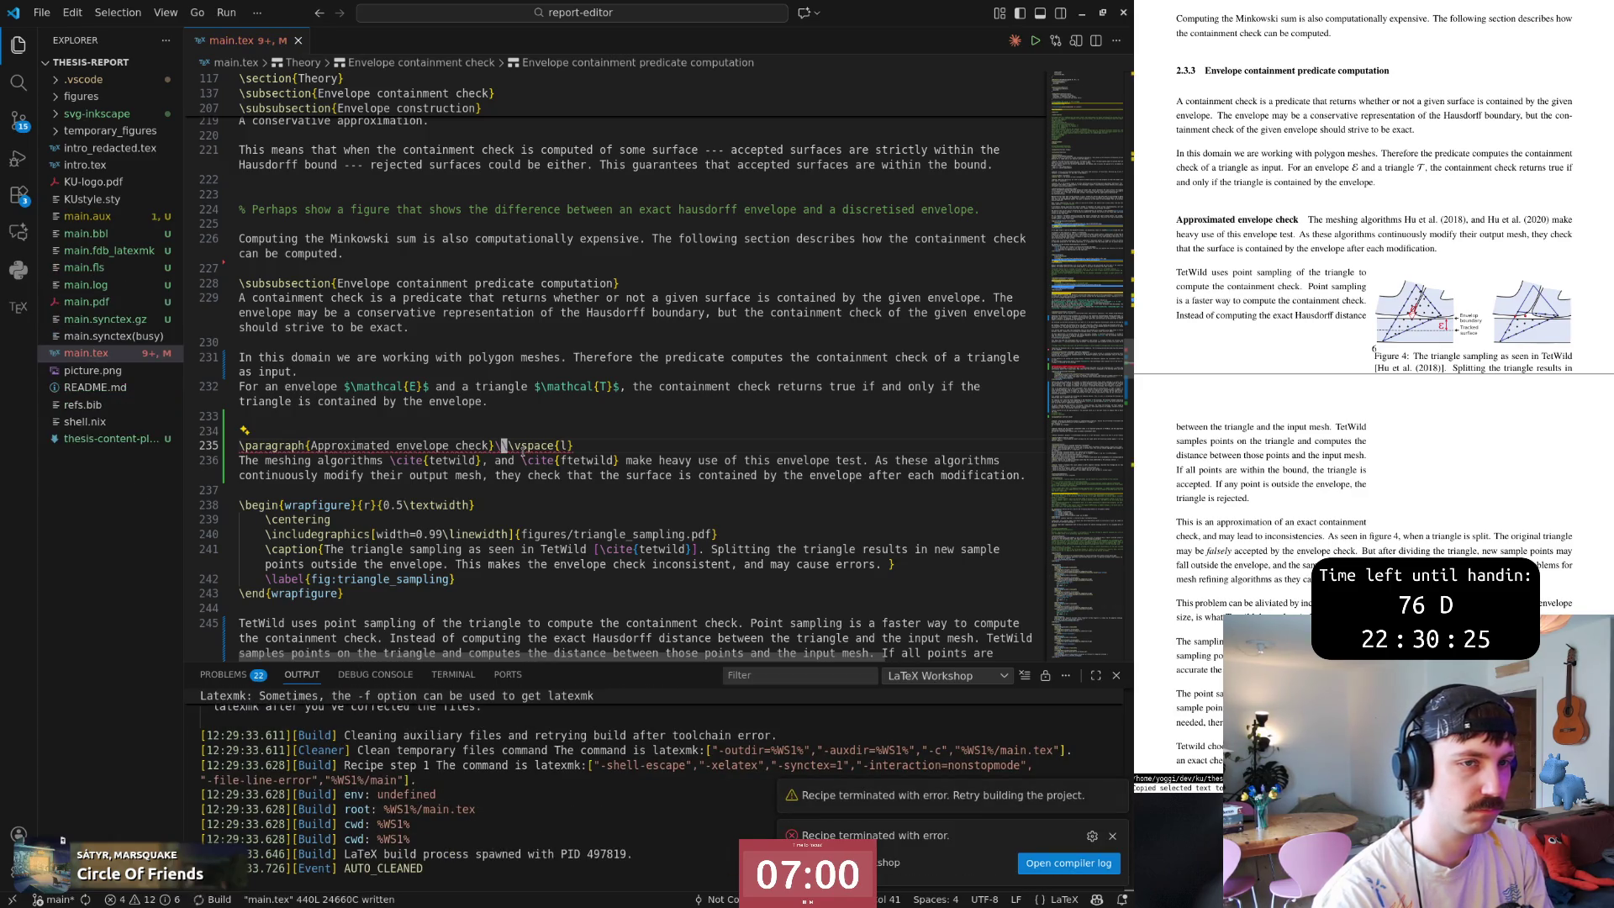
type("ko")
type("% How do i")
type("this parapgrap")
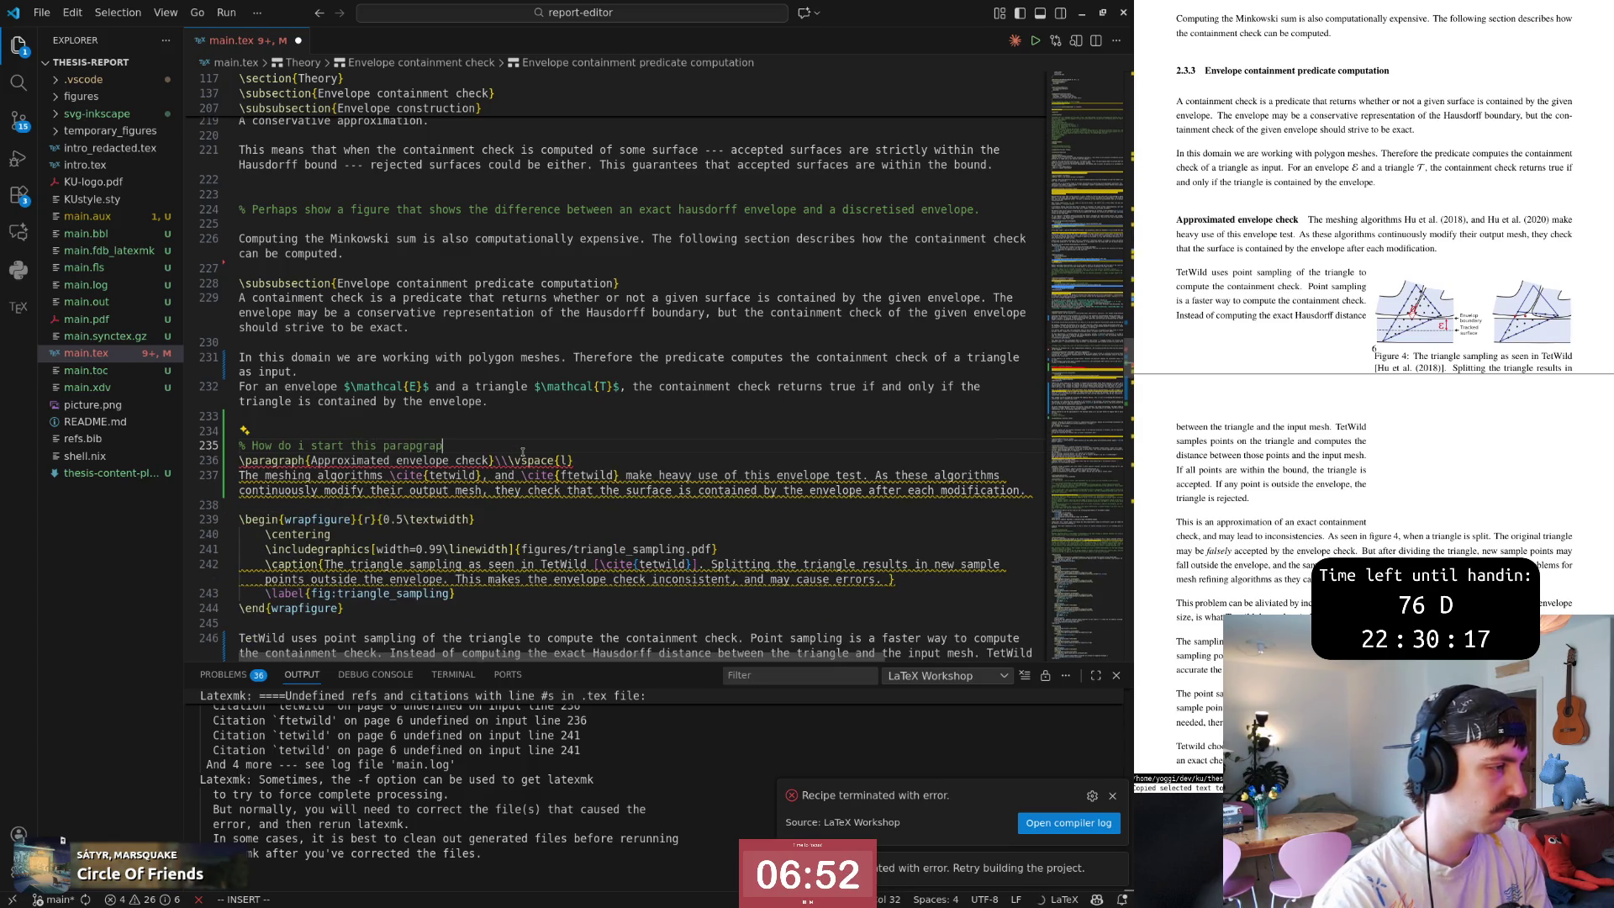
Write the comment '% How do i start this paragraph with a sort of title?' and select it with the heading.
key("BackSpace")
key("BackSpace")
key("BackSpace")
key("BackSpace")
key("BackSpace")
type("gr")
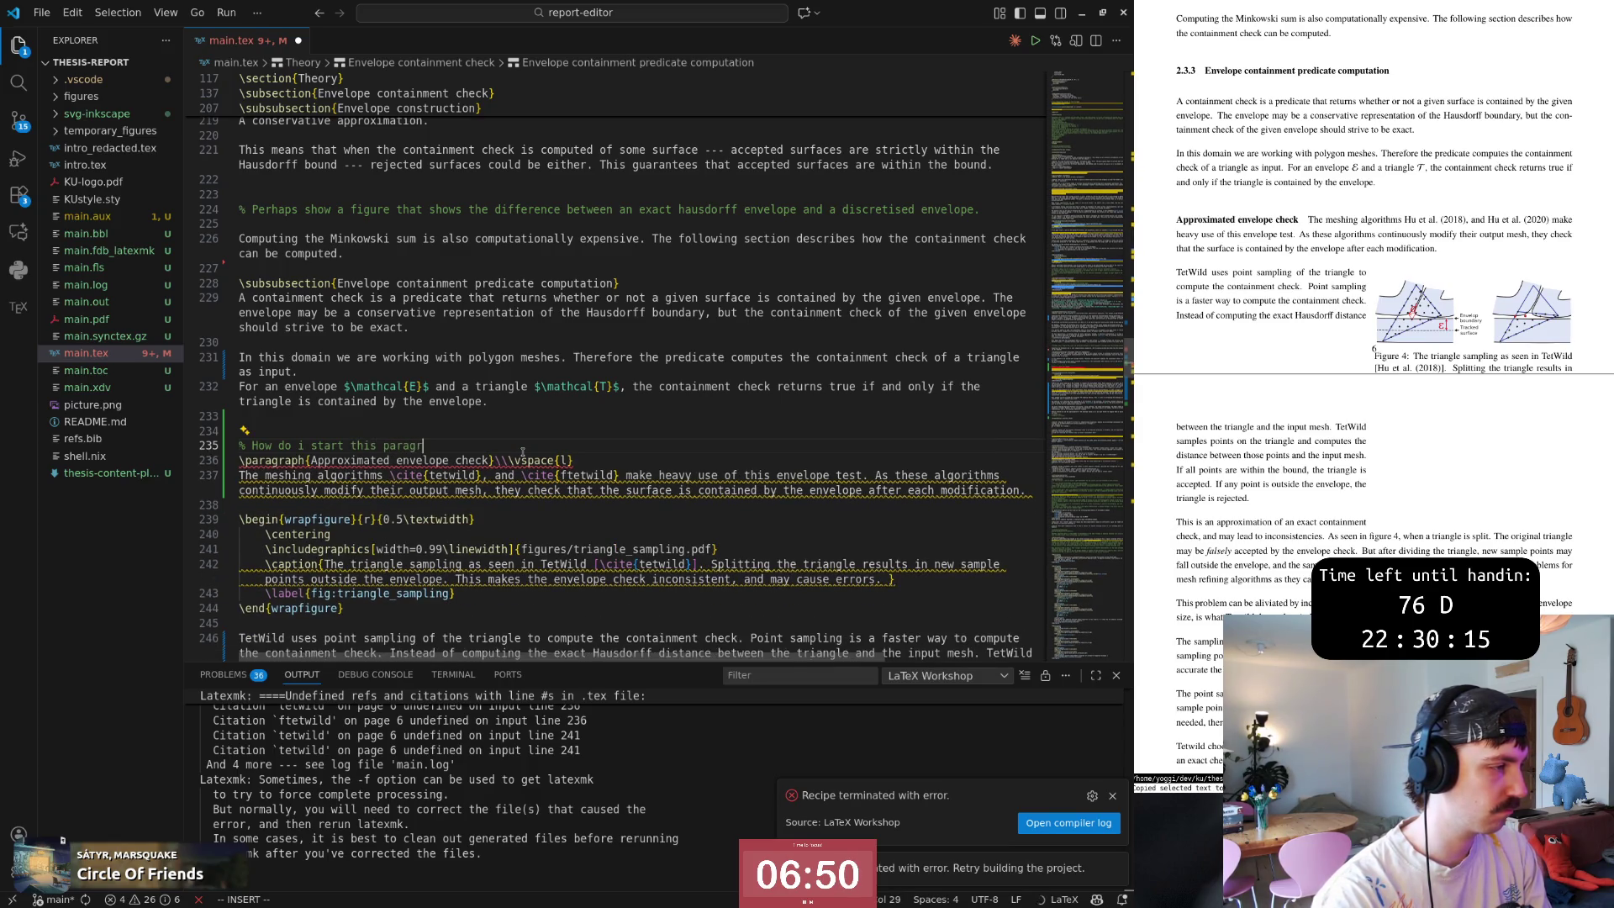
type("aph with a ")
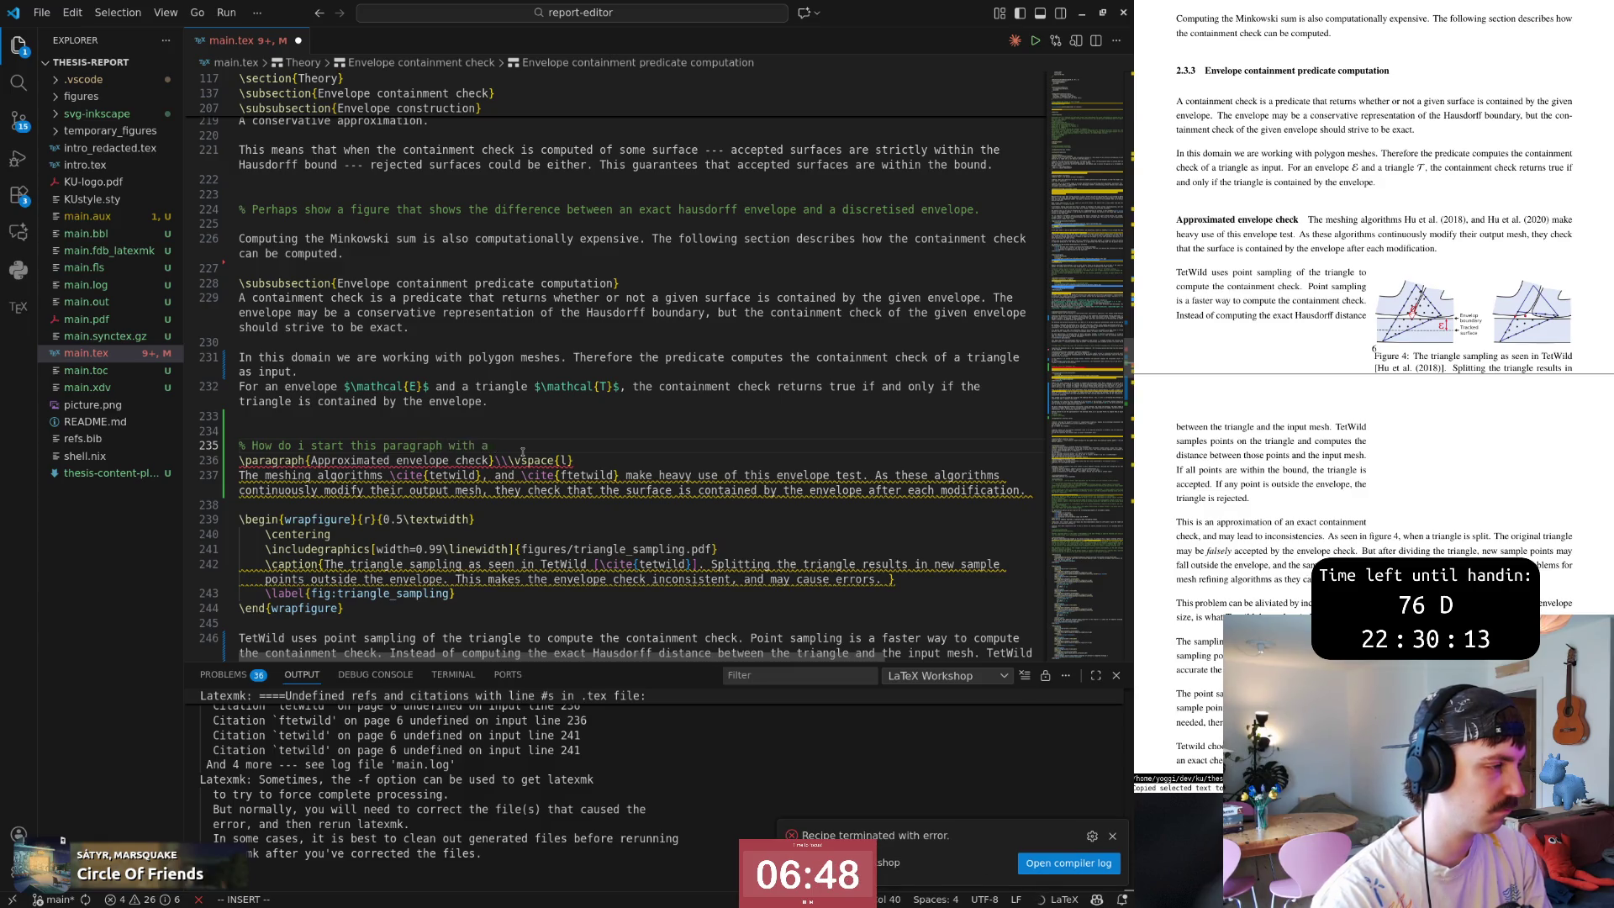
type("sim")
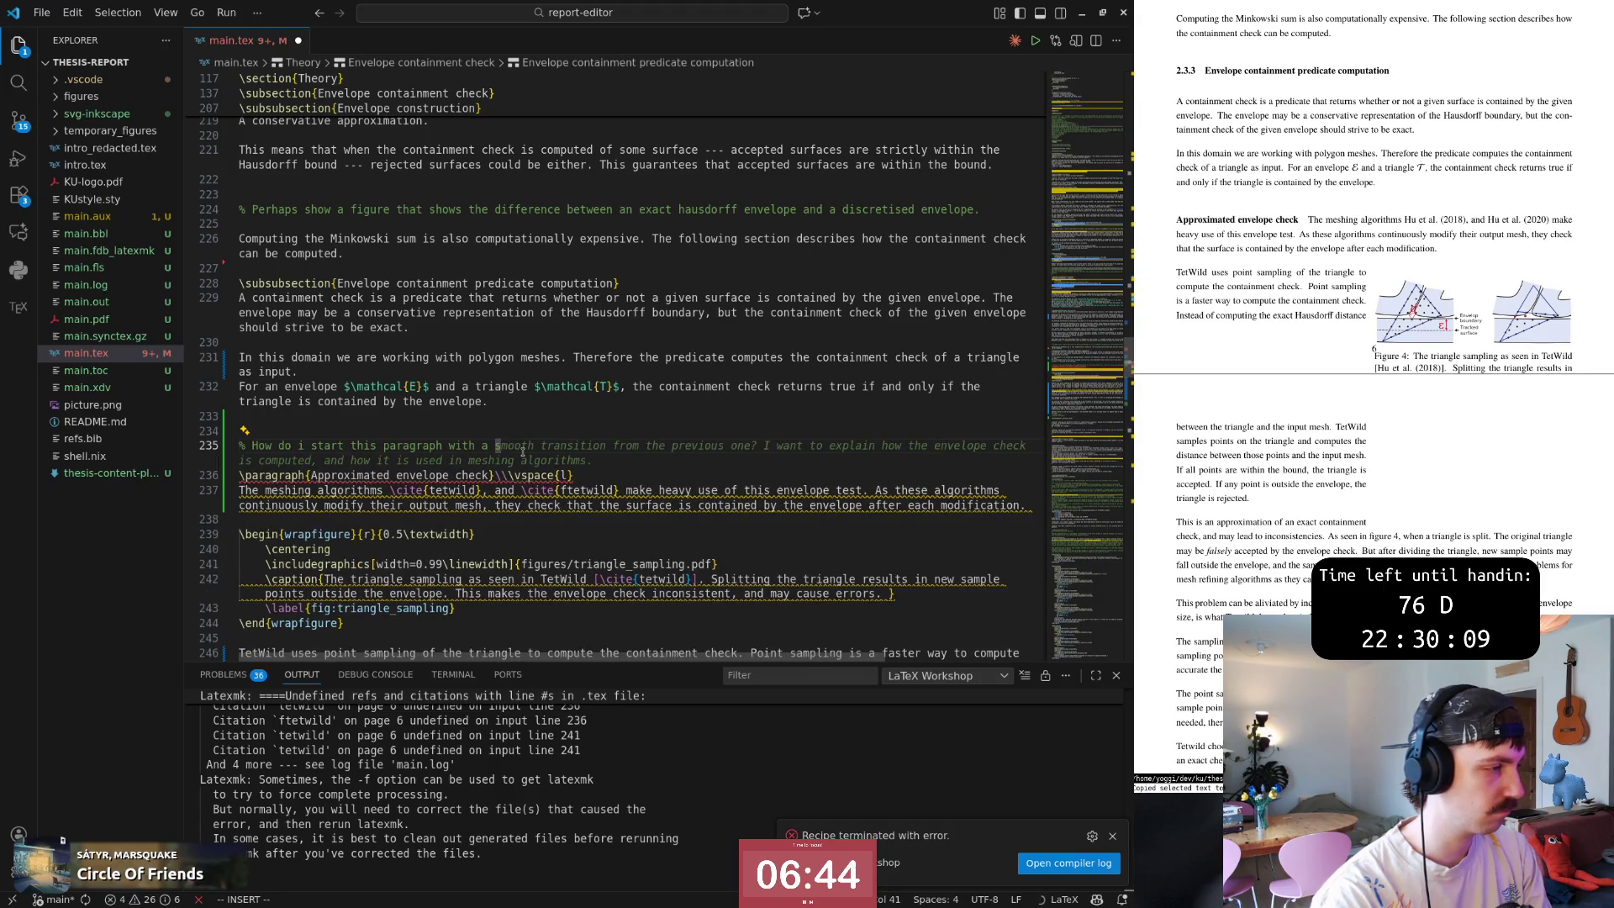
key("BackSpace")
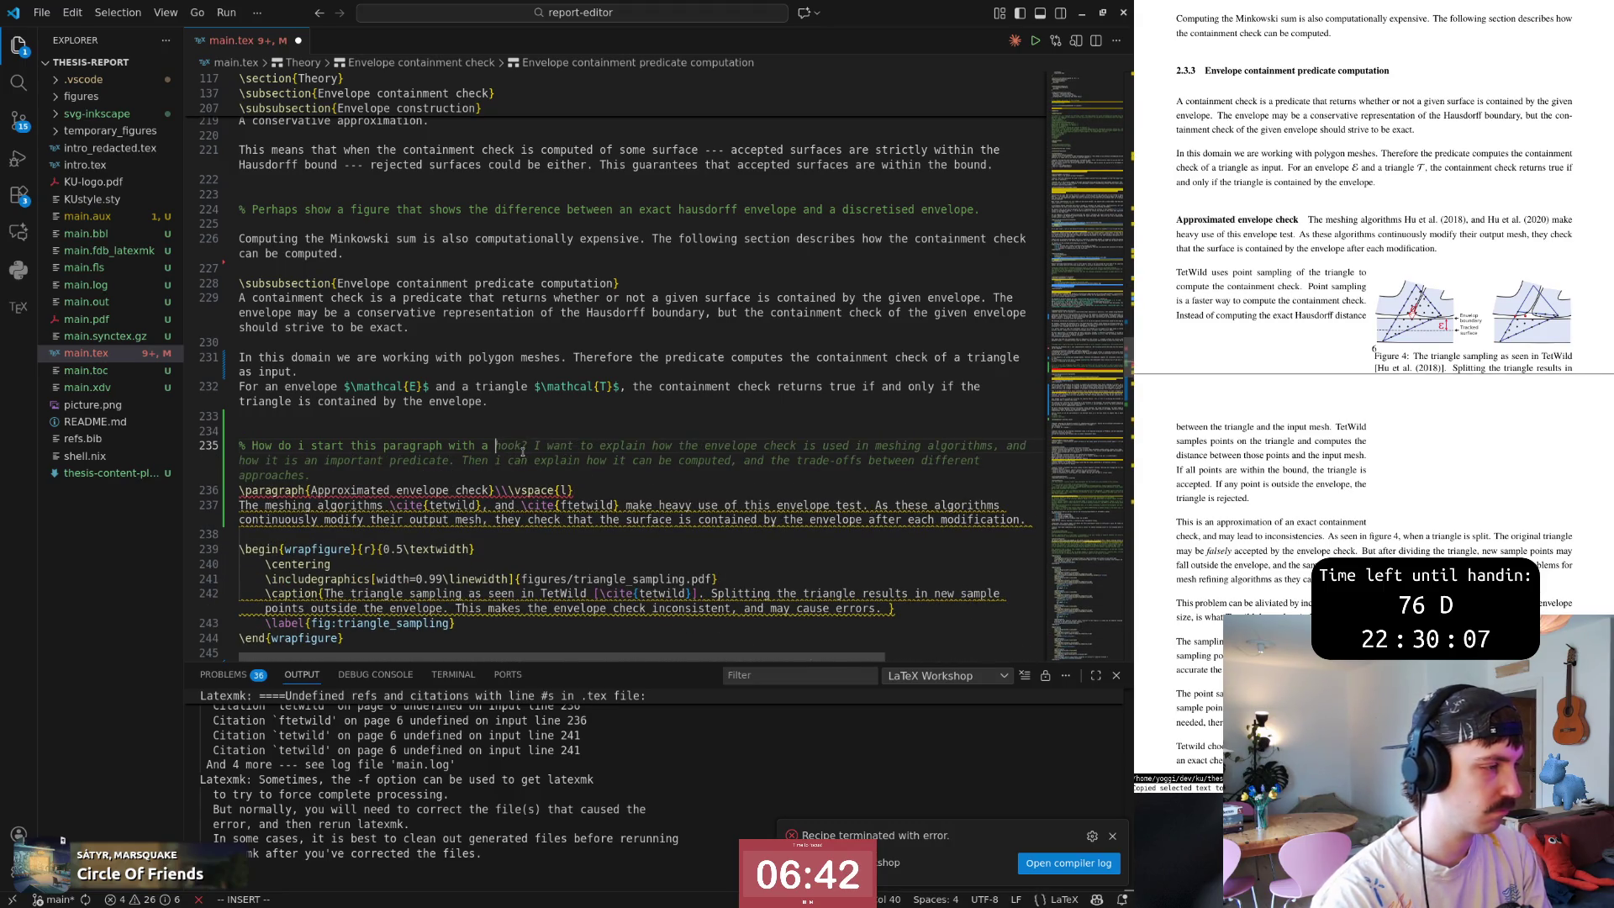
key("Escape")
key("shift+c")
type("highl")
key("BackSpace")
key("BackSpace")
key("BackSpace")
type("small")
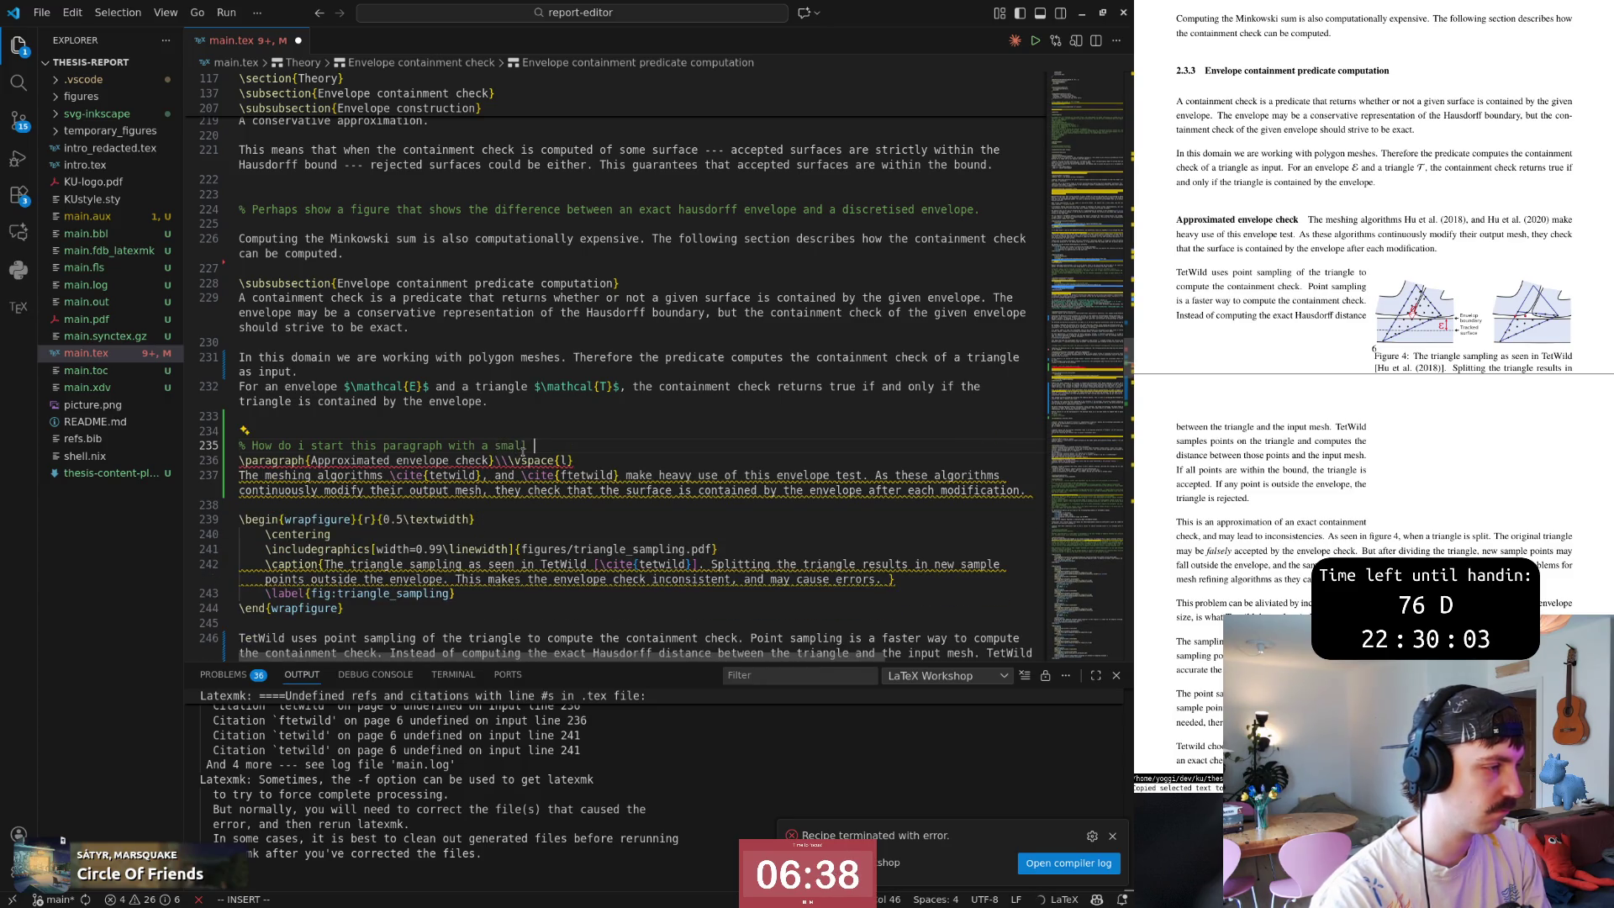
key("ctrl+z")
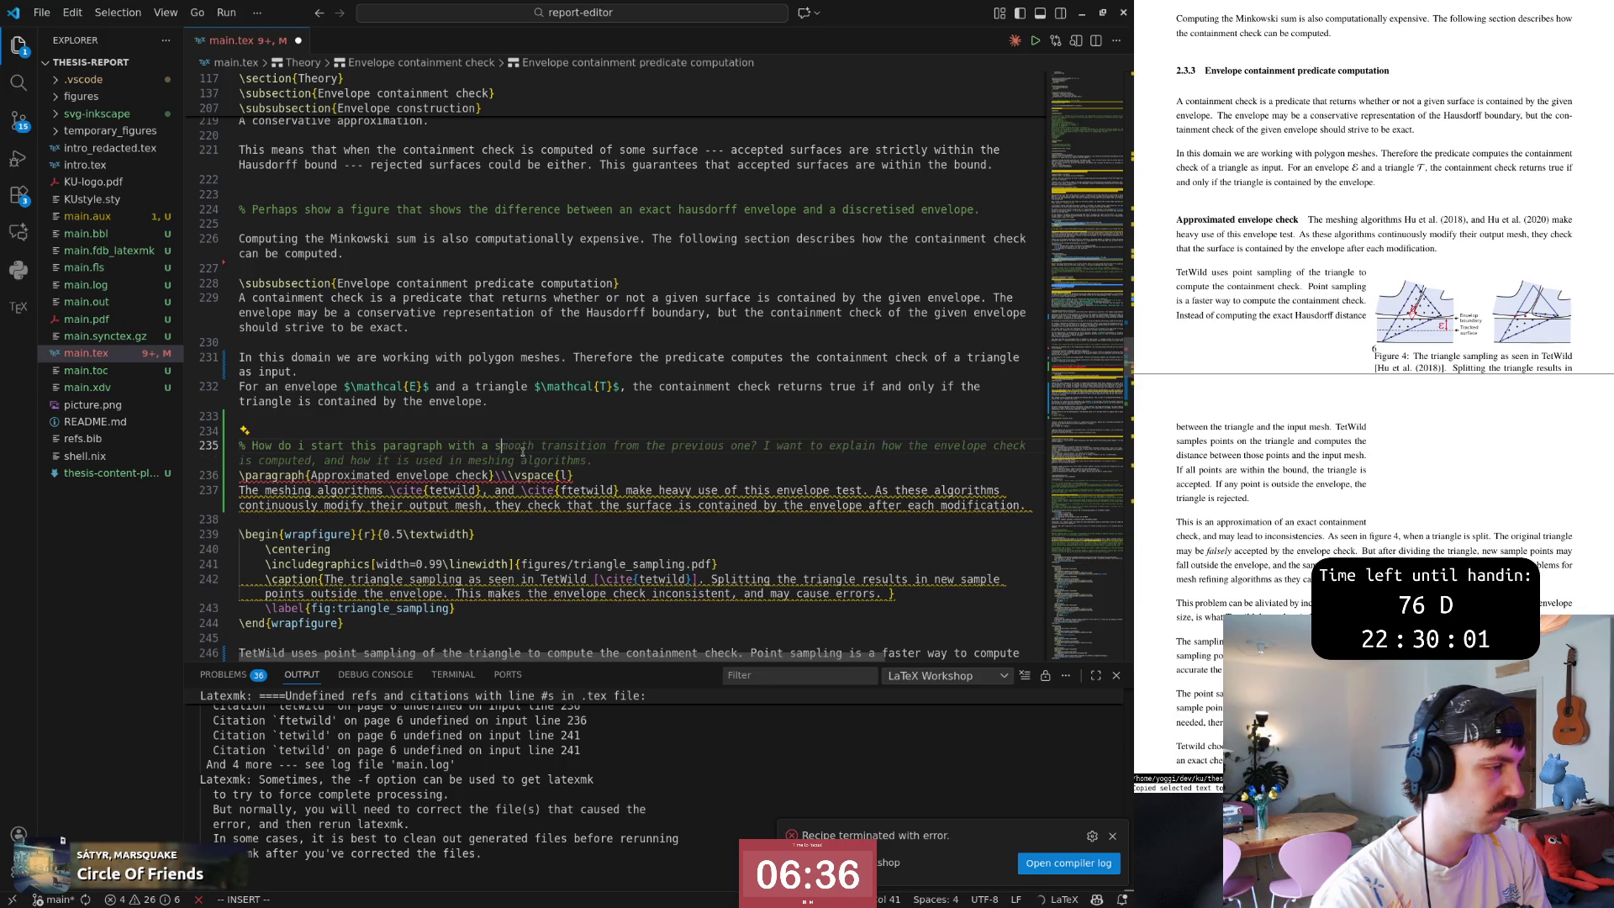
type("bit of a t")
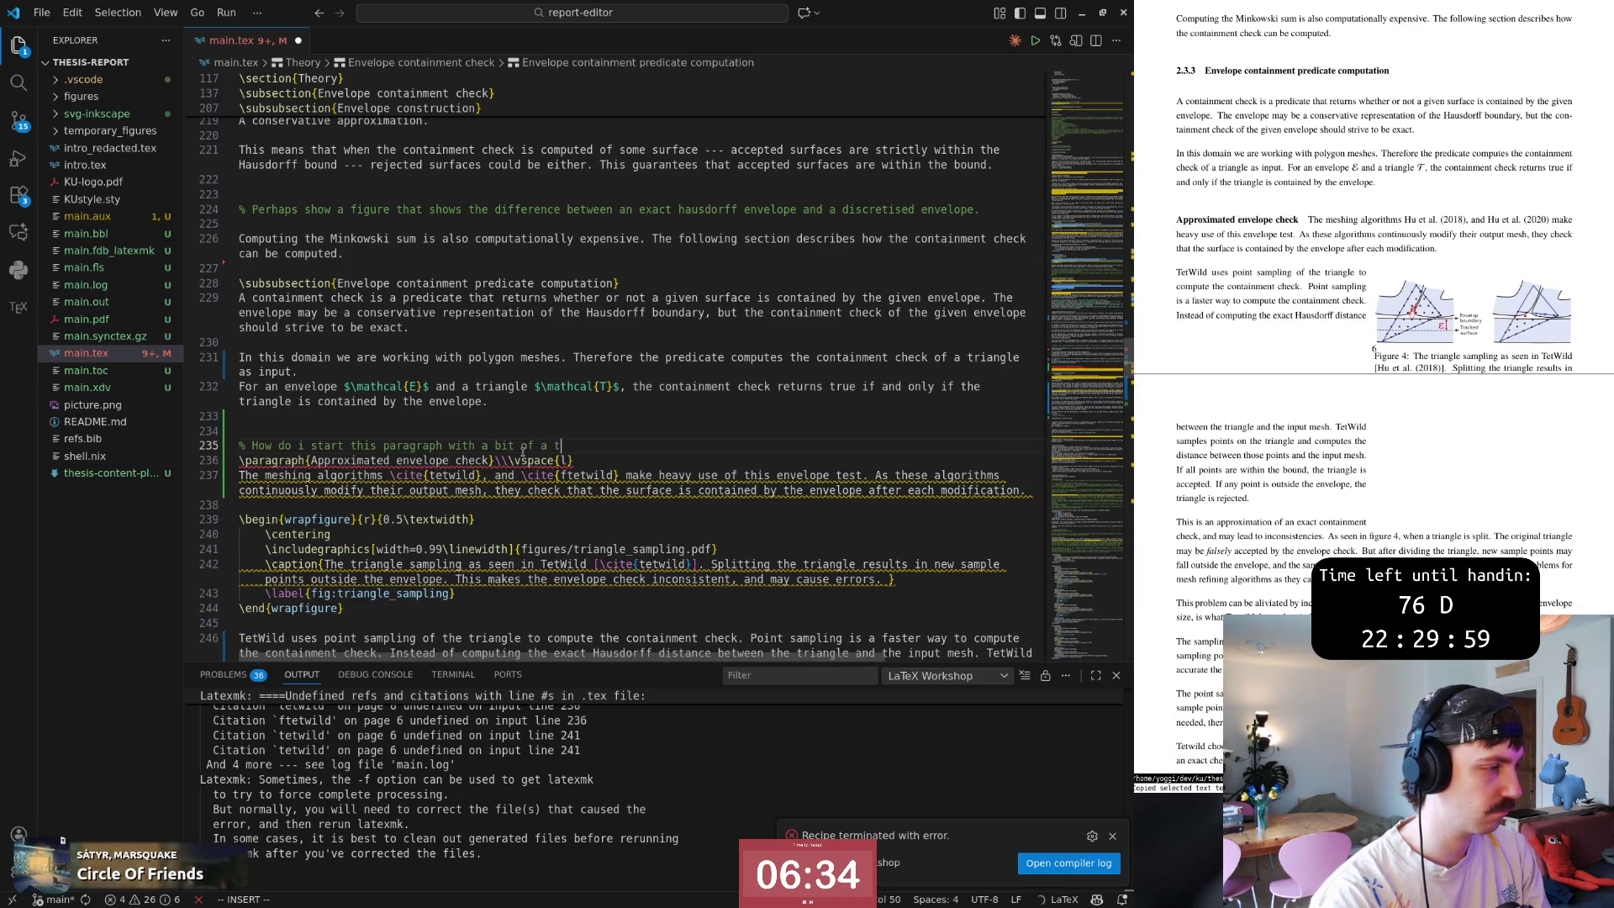
type("t")
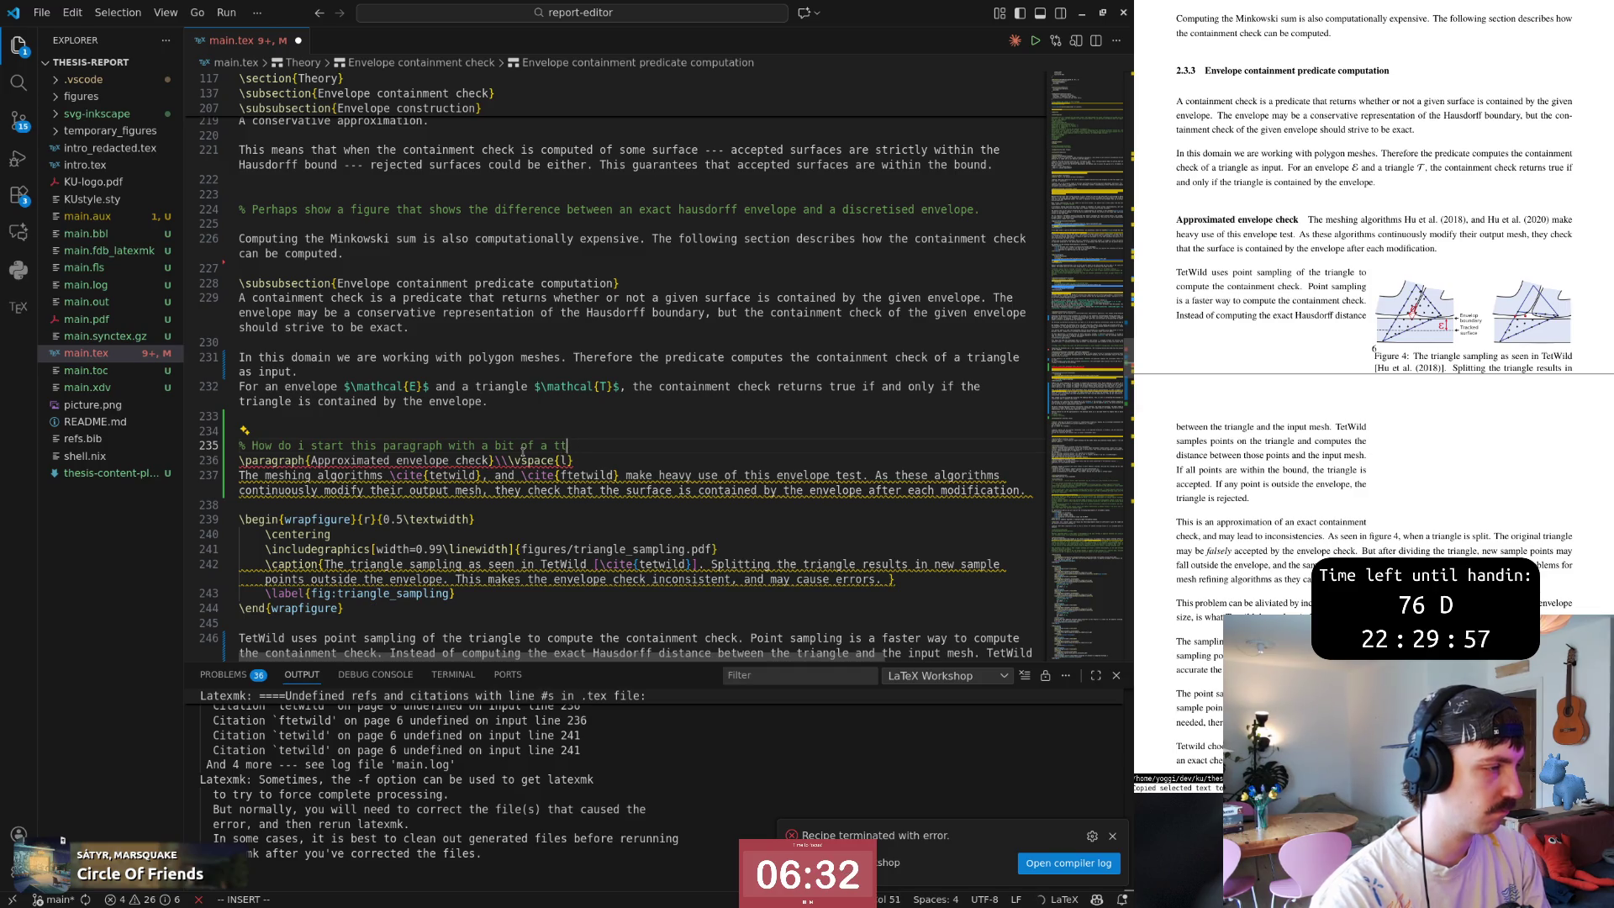
key("BackSpace")
key("BackSpace")
key("BackSpace")
key("BackSpace")
key("BackSpace")
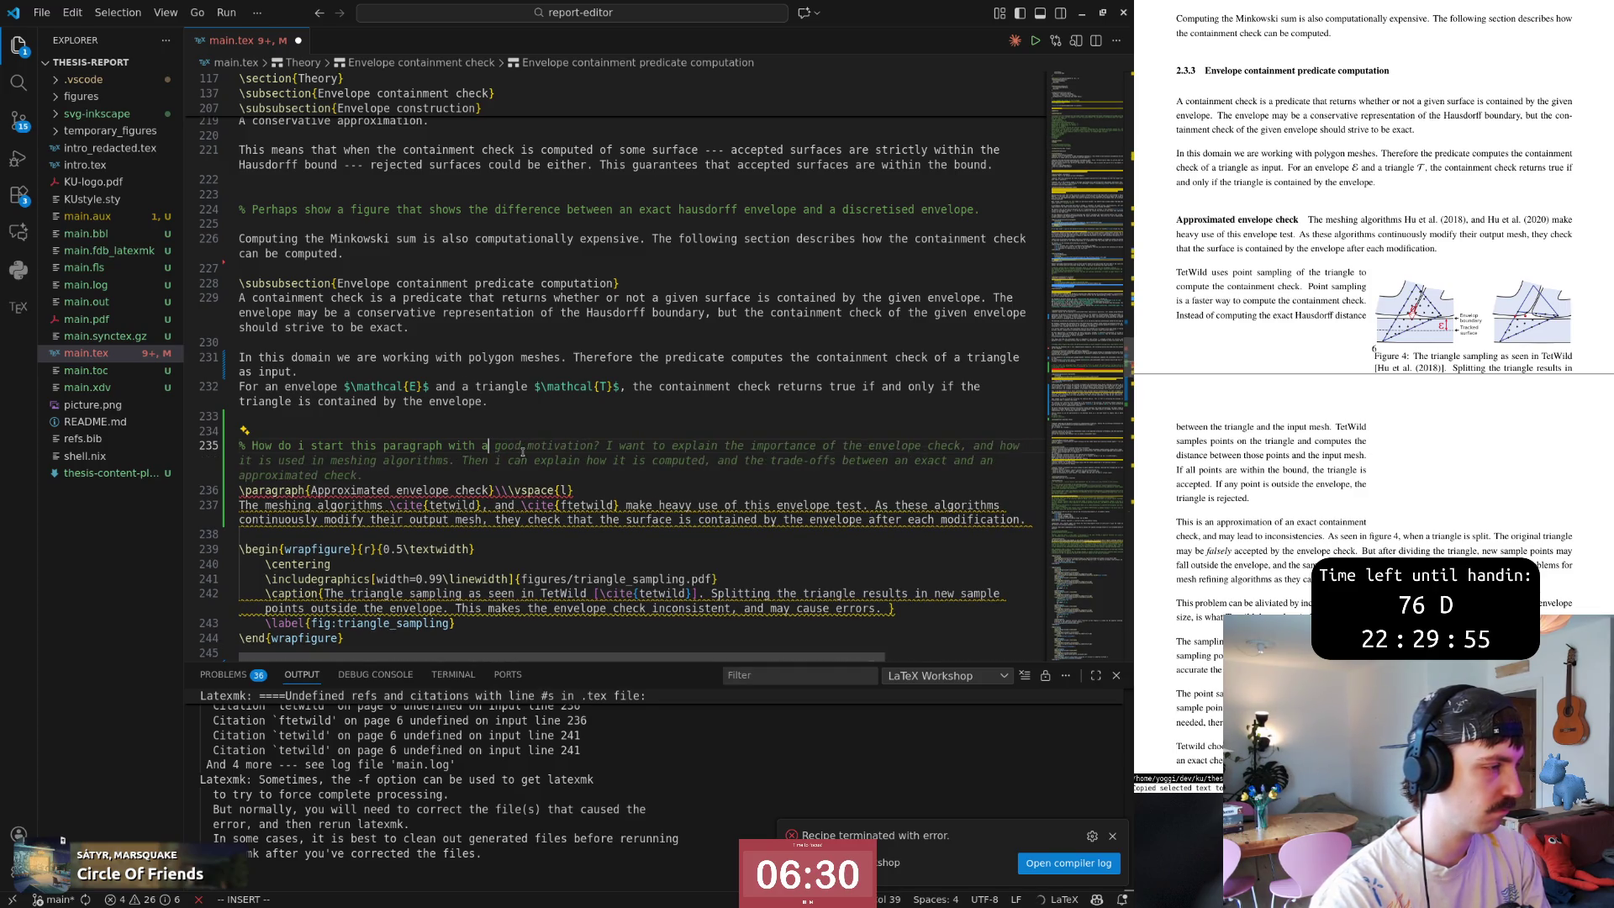
type("sort of title")
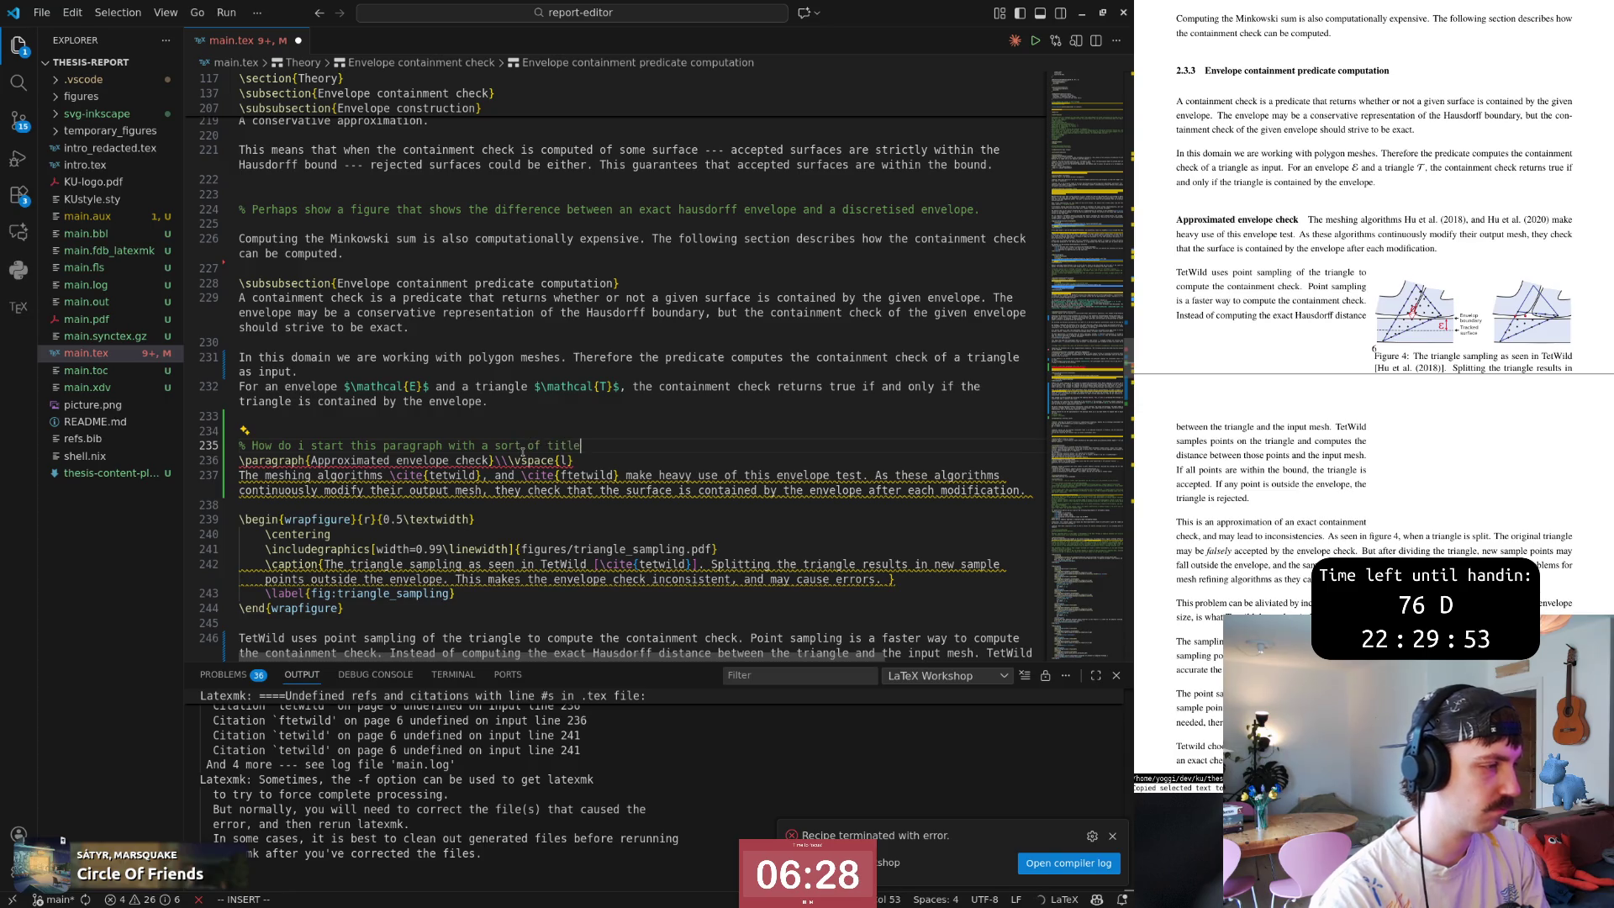
key("Escape")
key("shift+v")
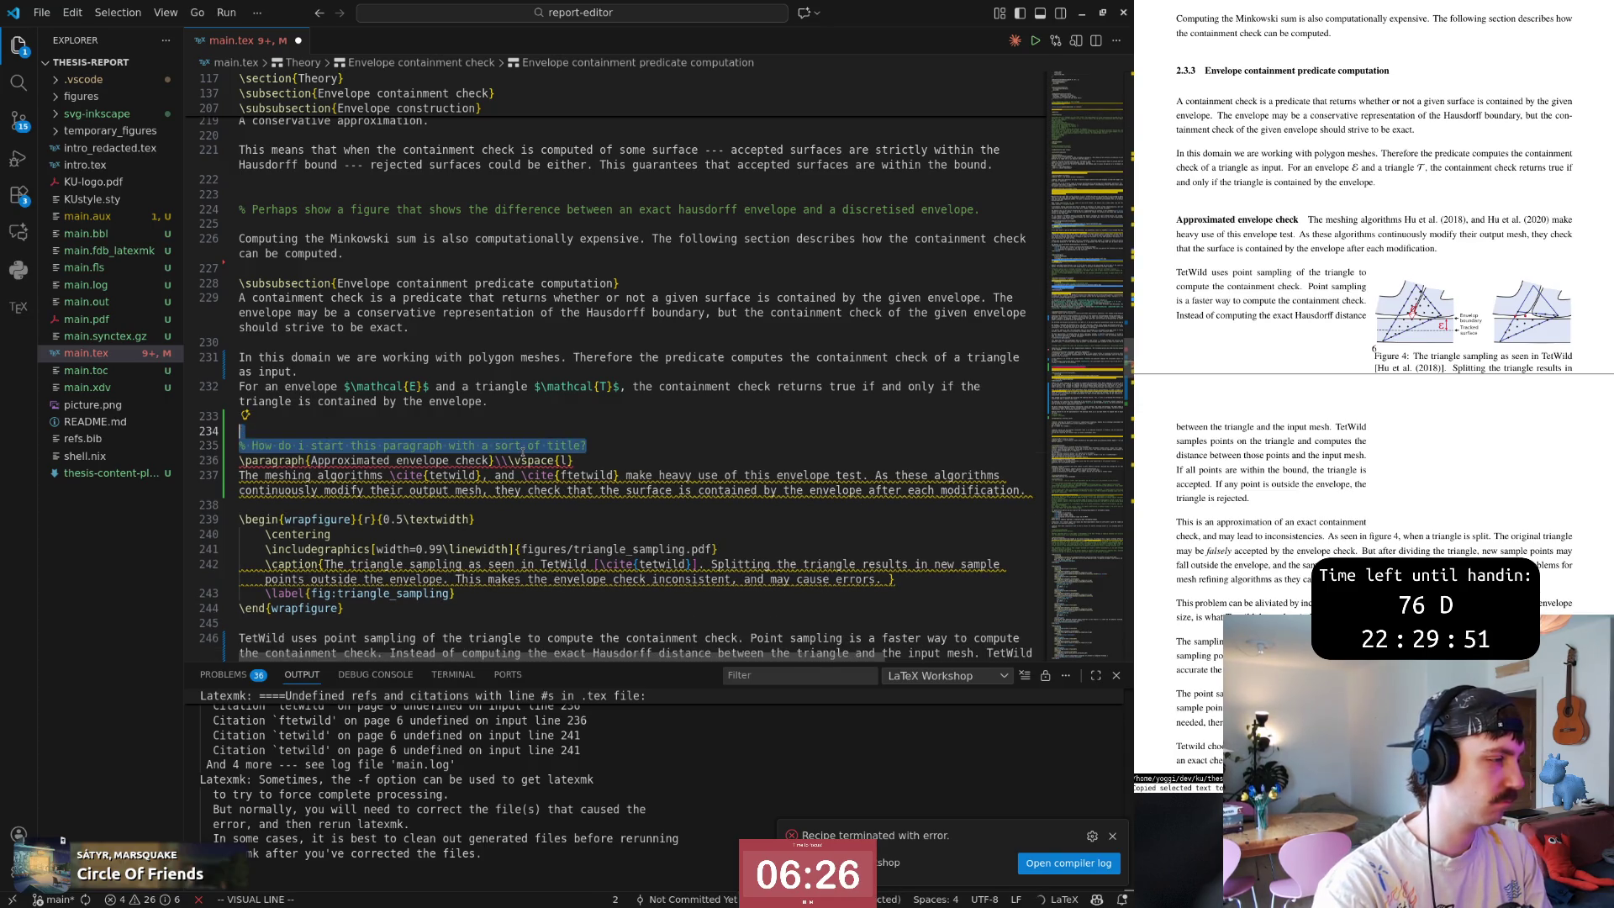
key("j")
key("j")
Ask Copilot inline chat about the selected lines and send a follow-up to generate suggested edits.
right_click(479, 479)
left_click(245, 430)
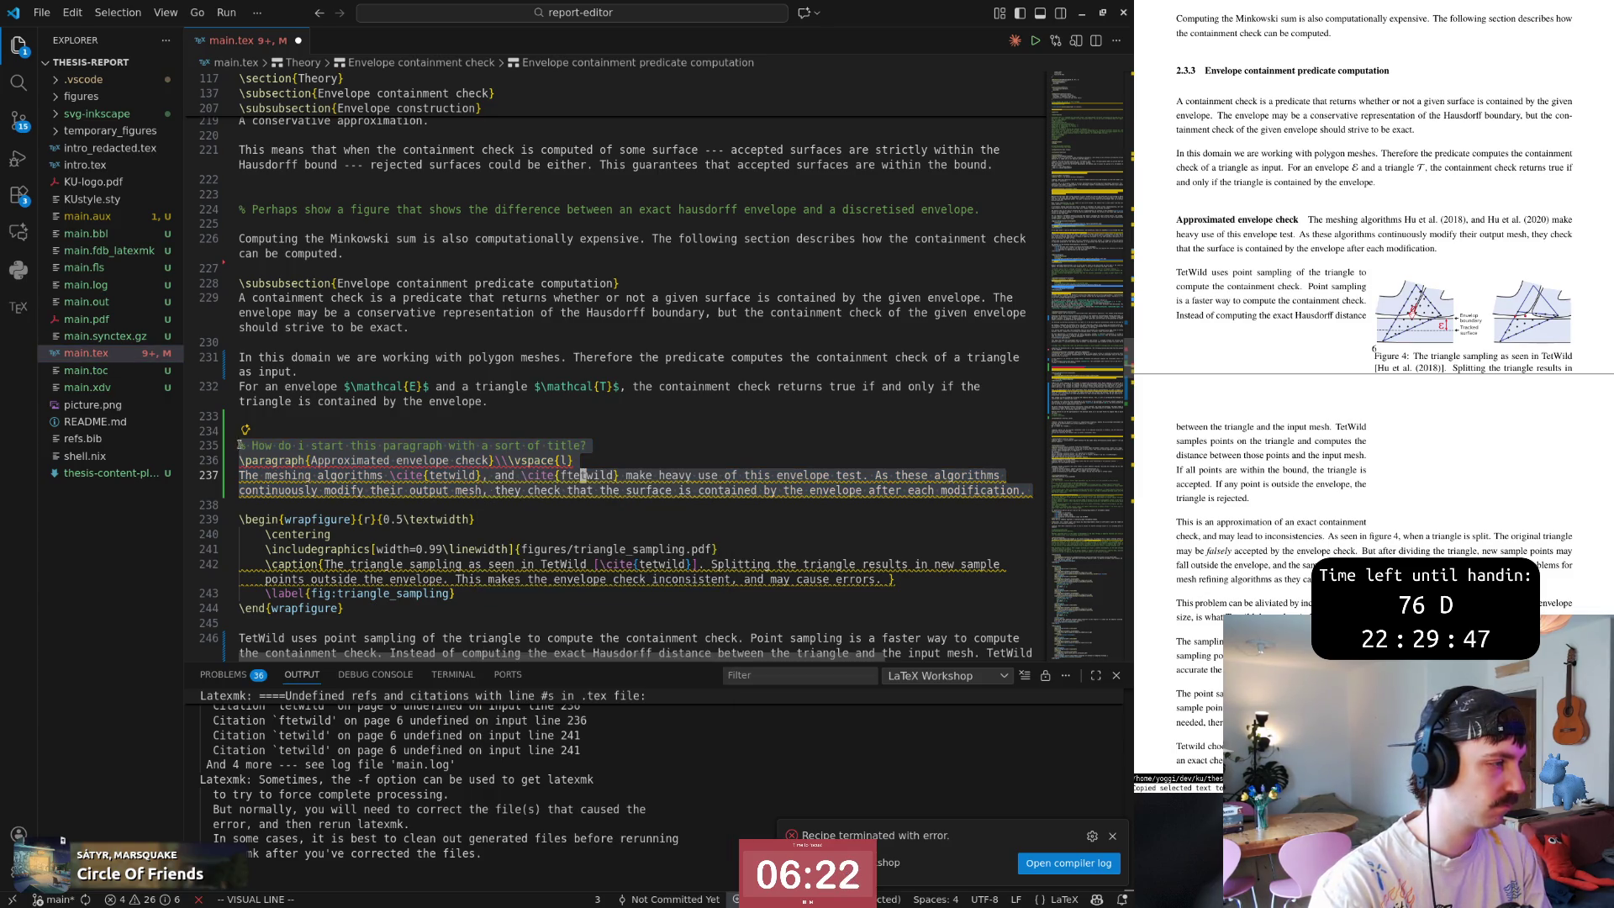
left_click(304, 494)
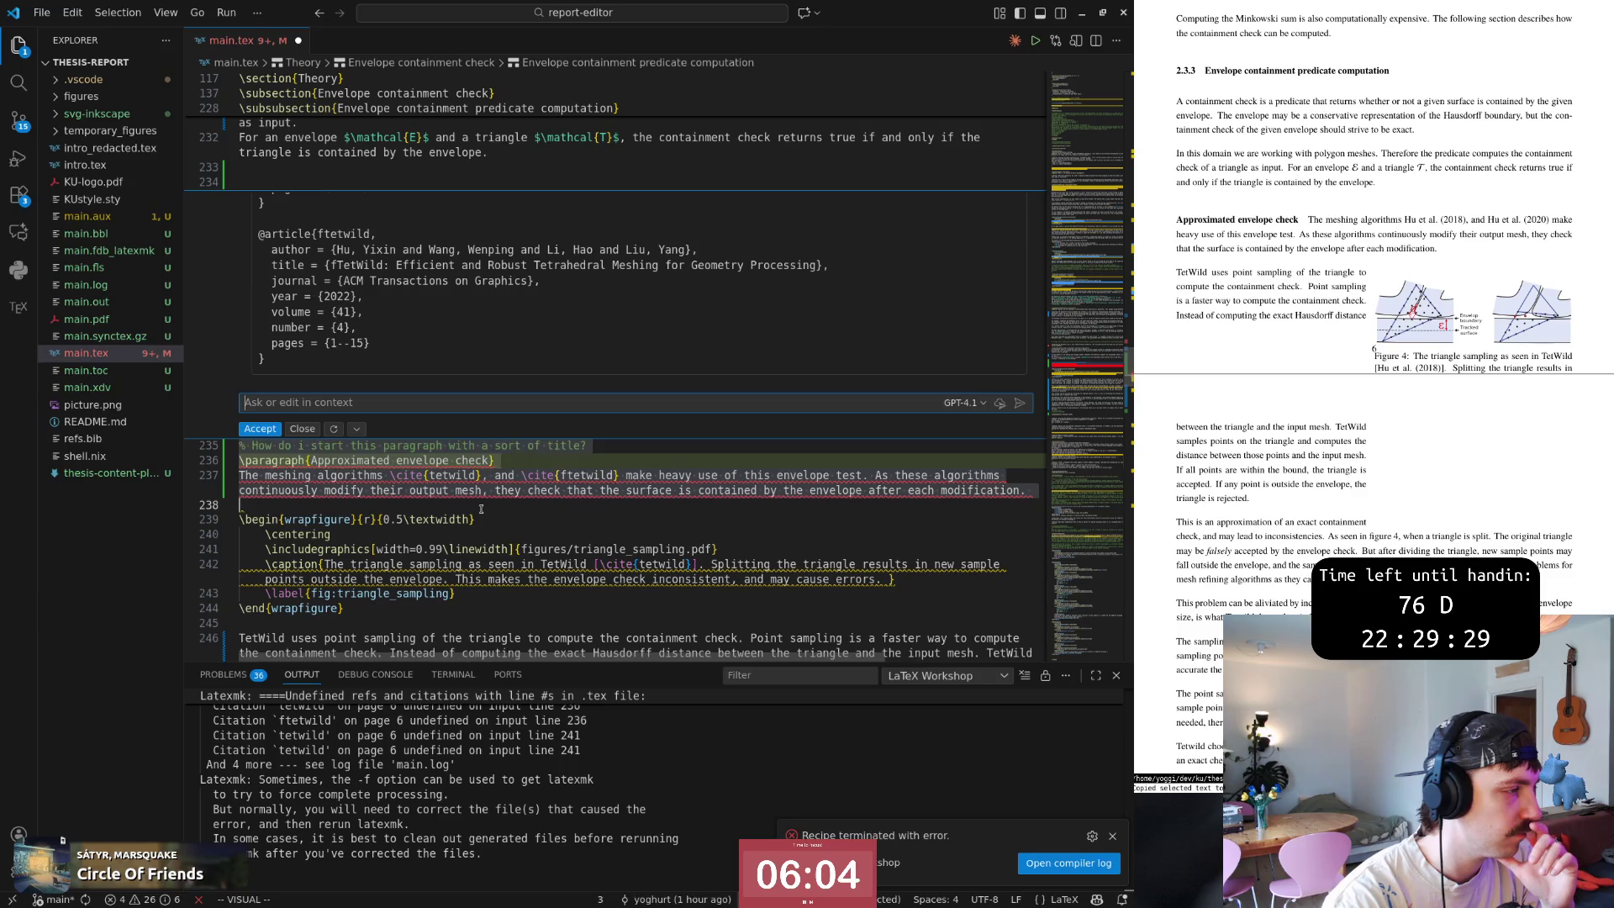
key("Escape")
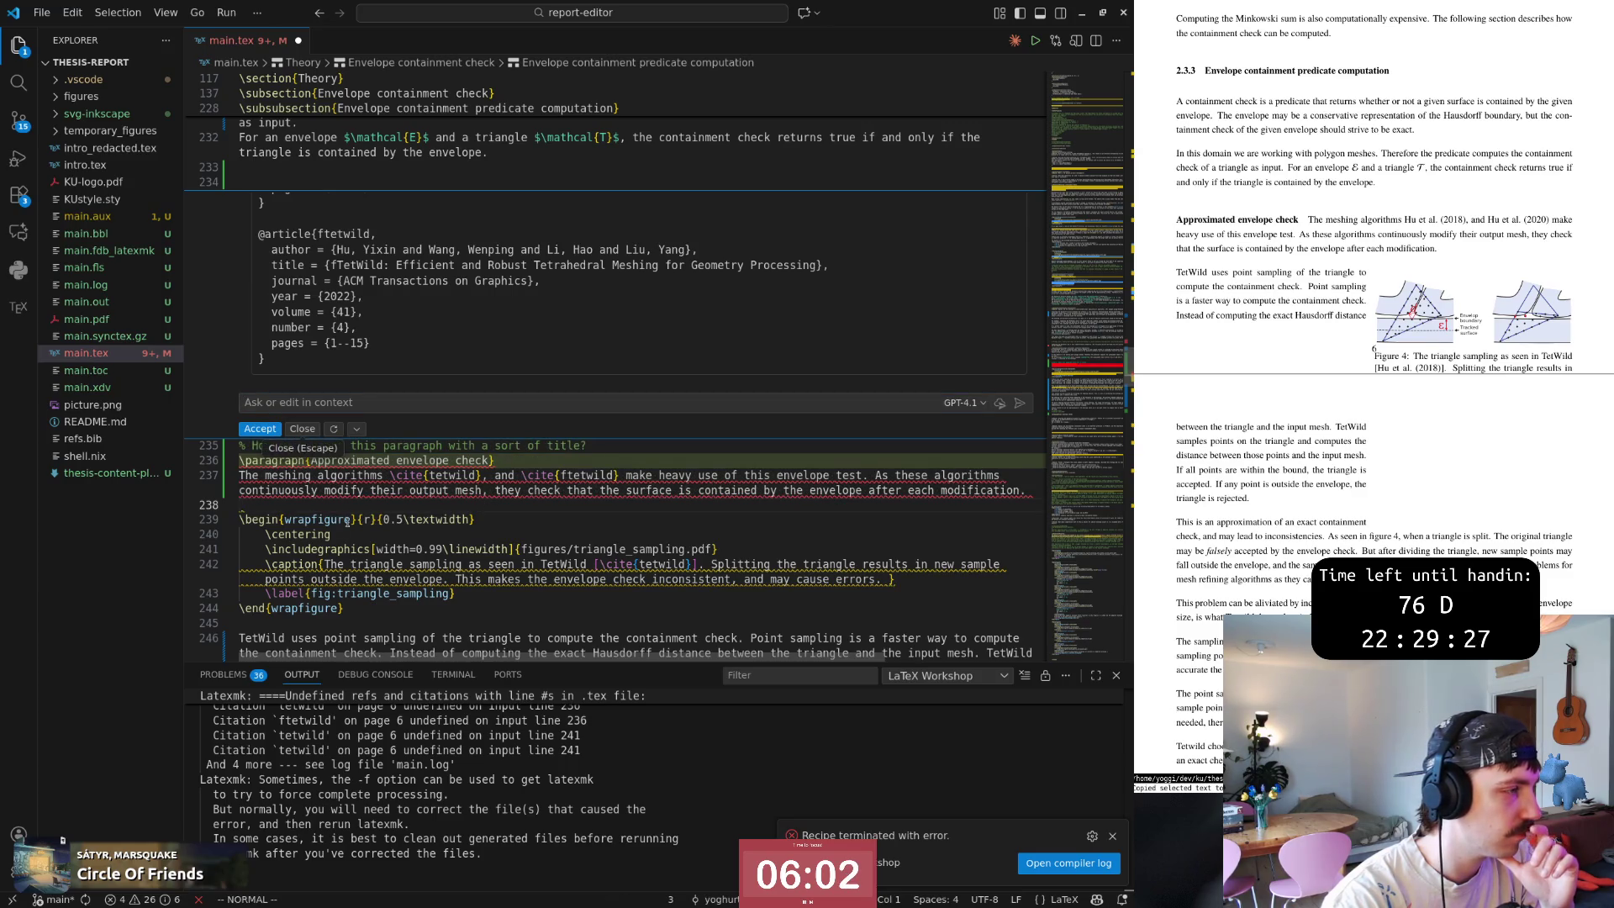
left_click(350, 401)
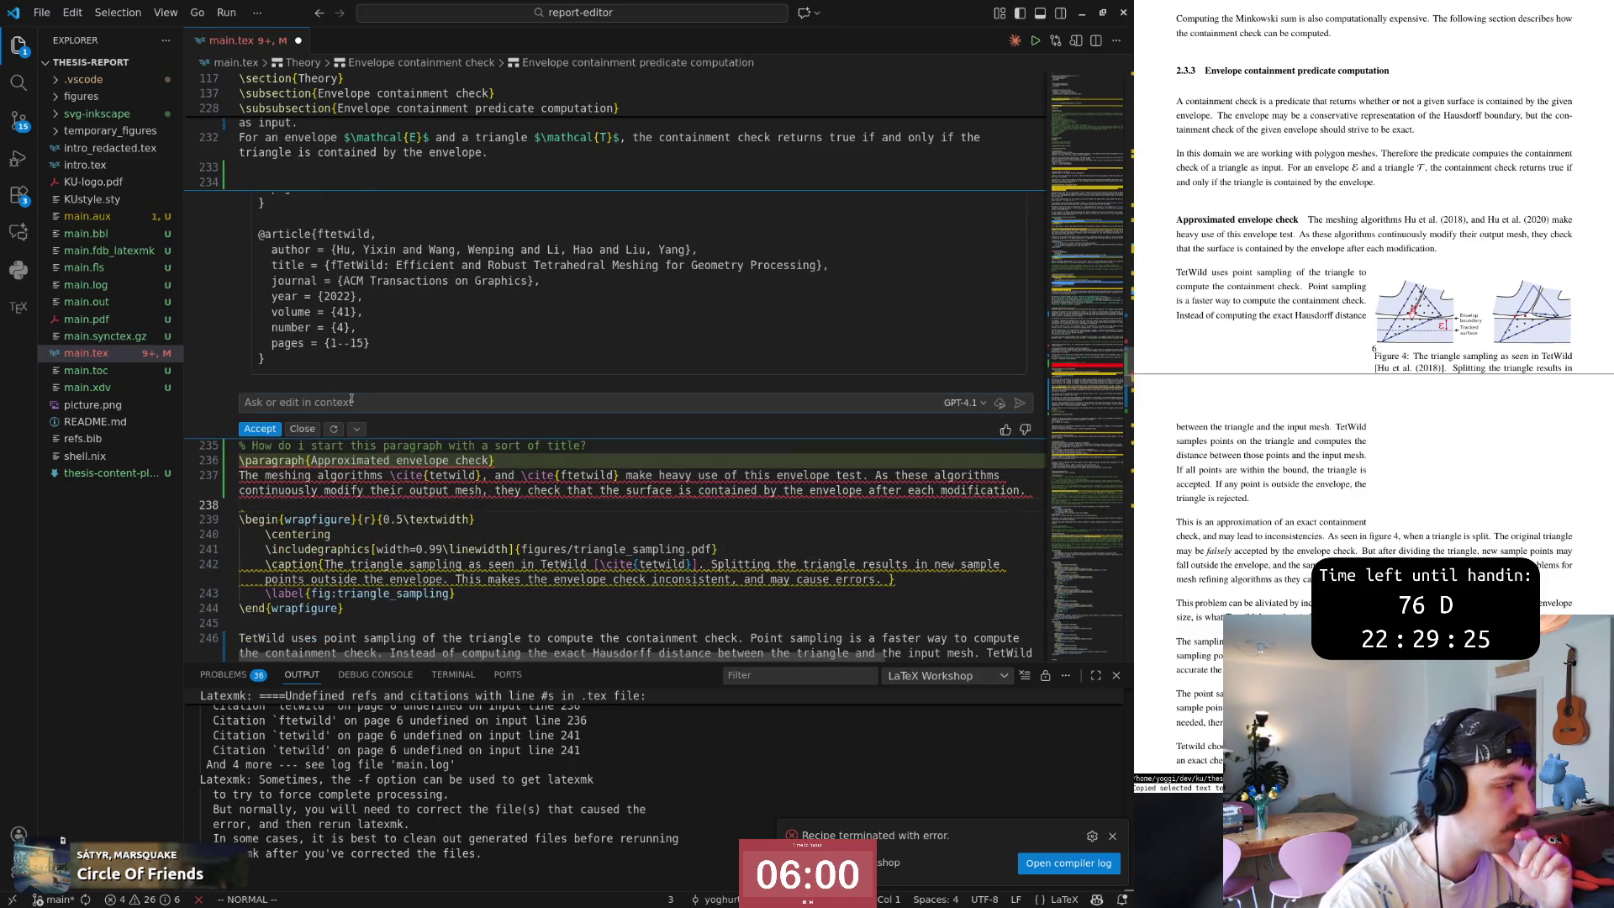
type("Ye")
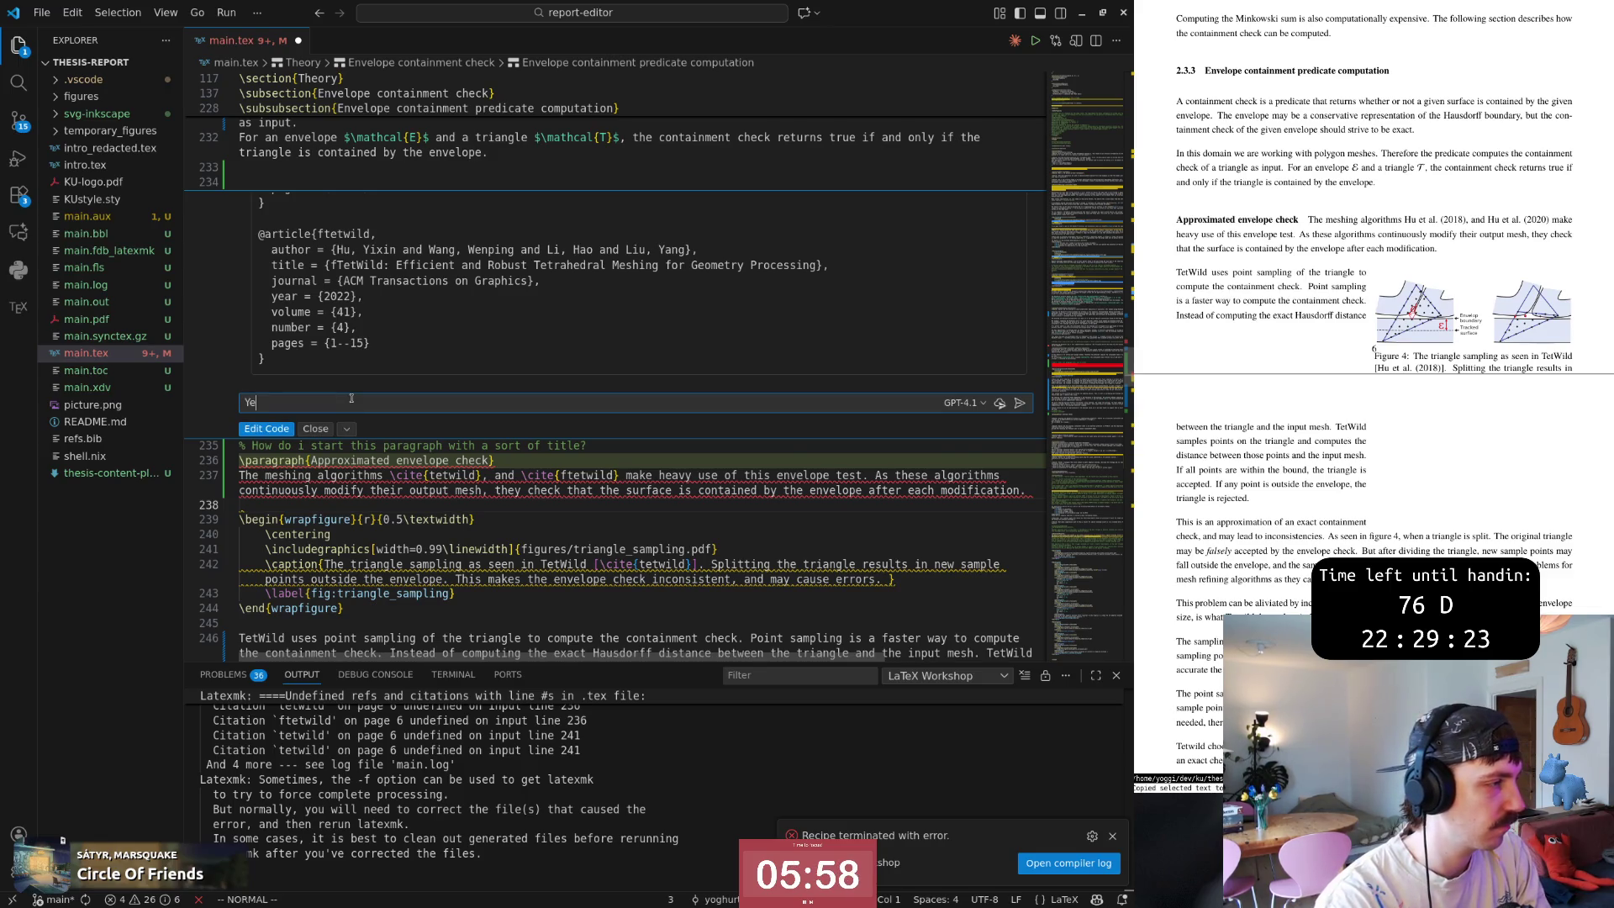
type("s byt now everything")
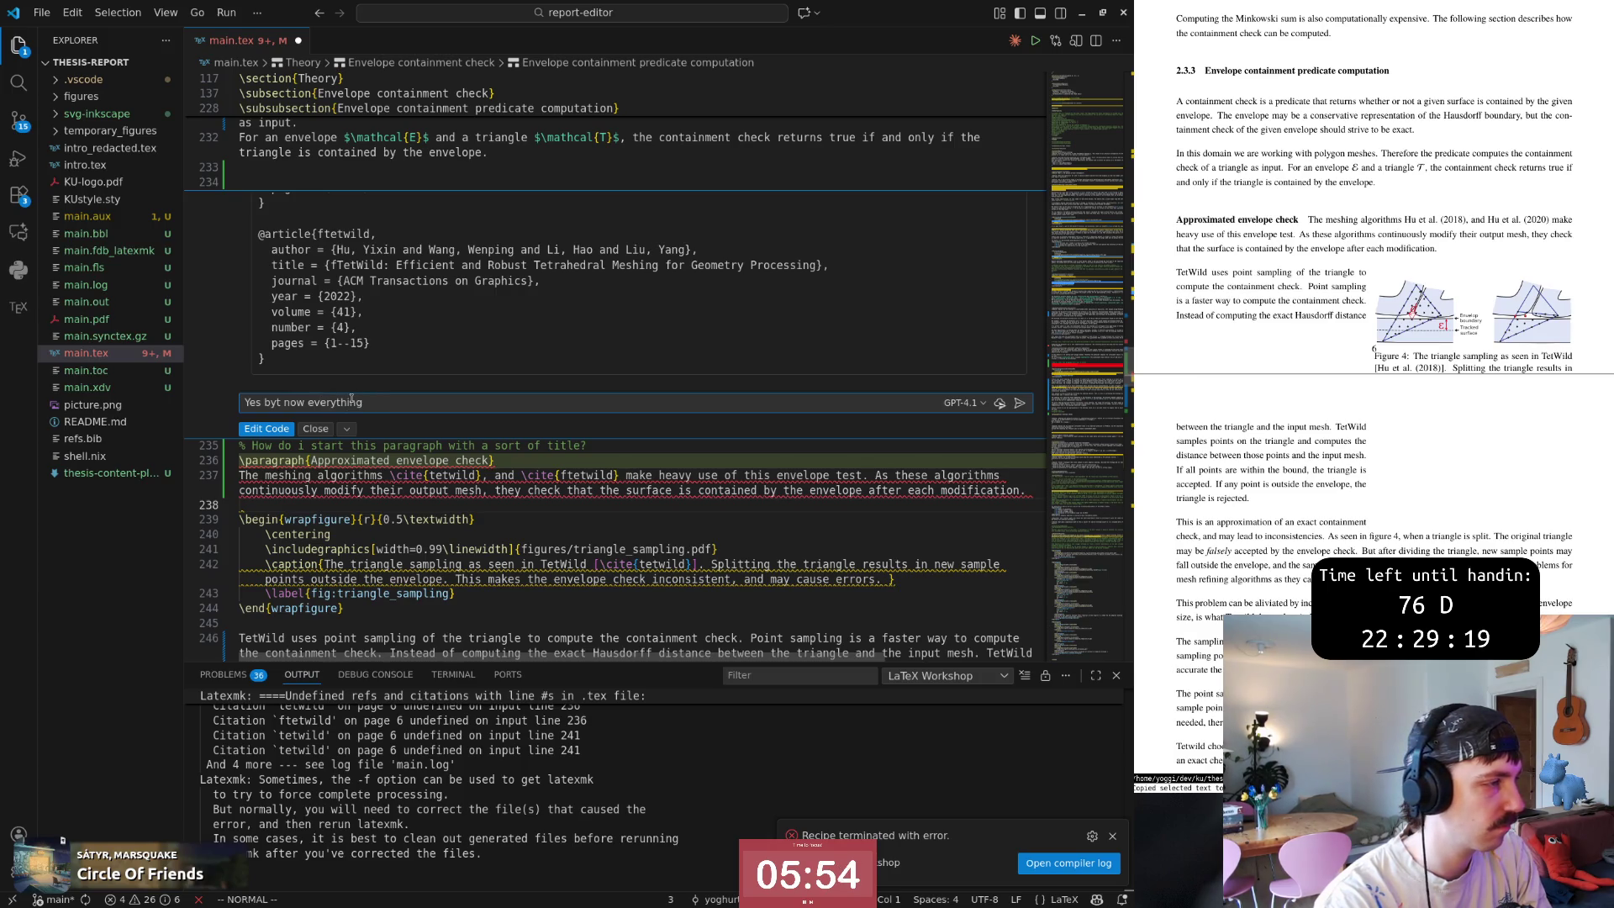
type(" is on th same li")
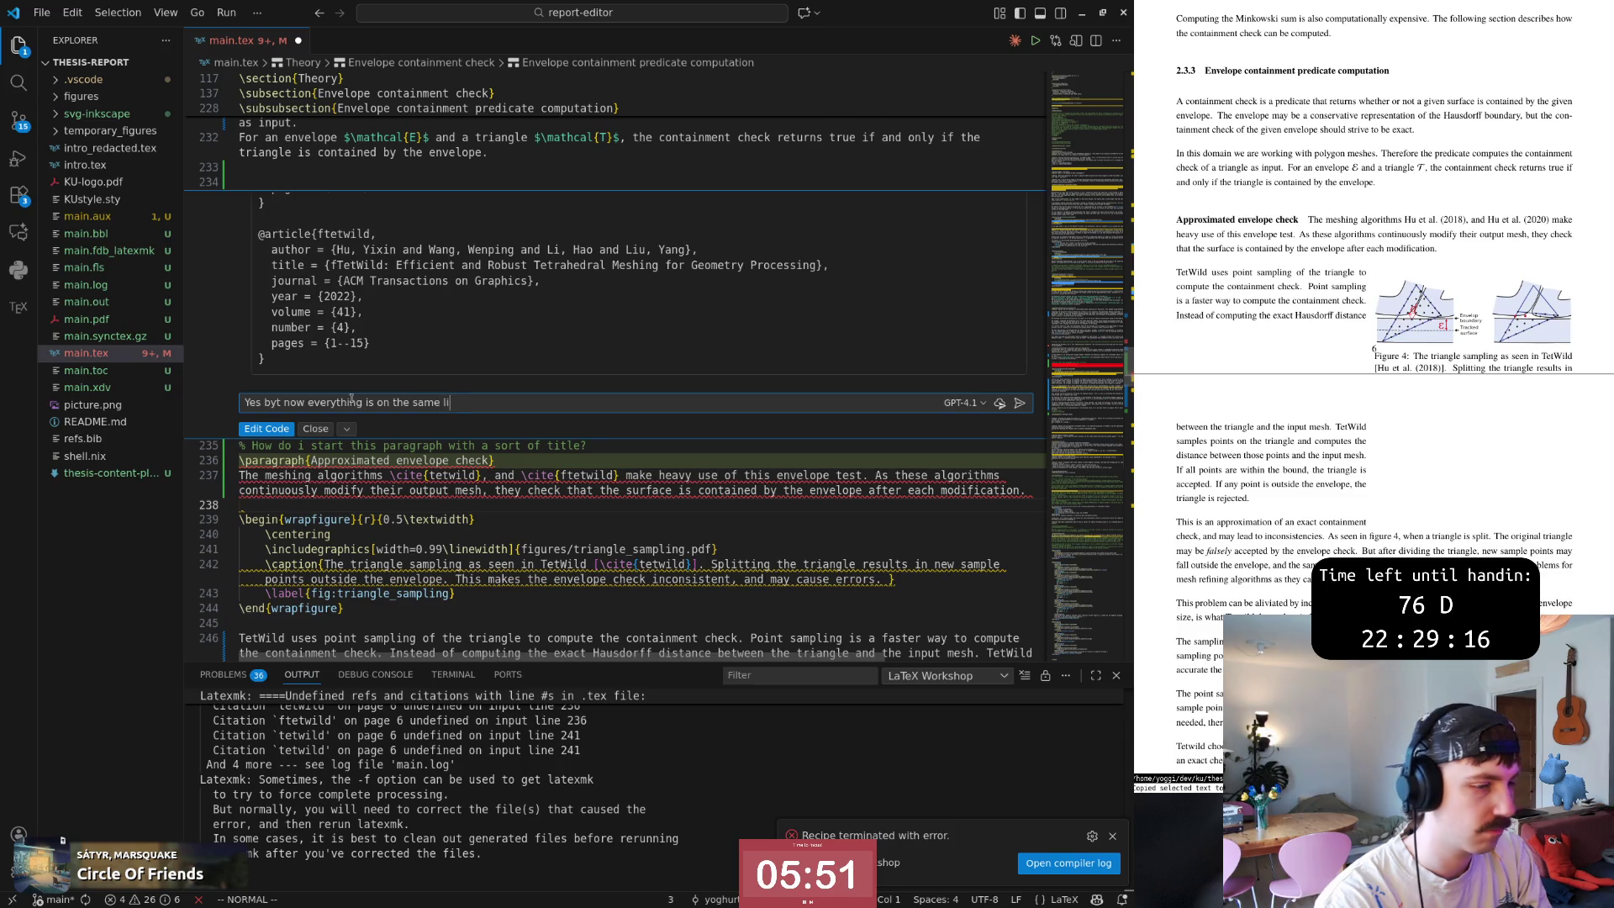
key("Return")
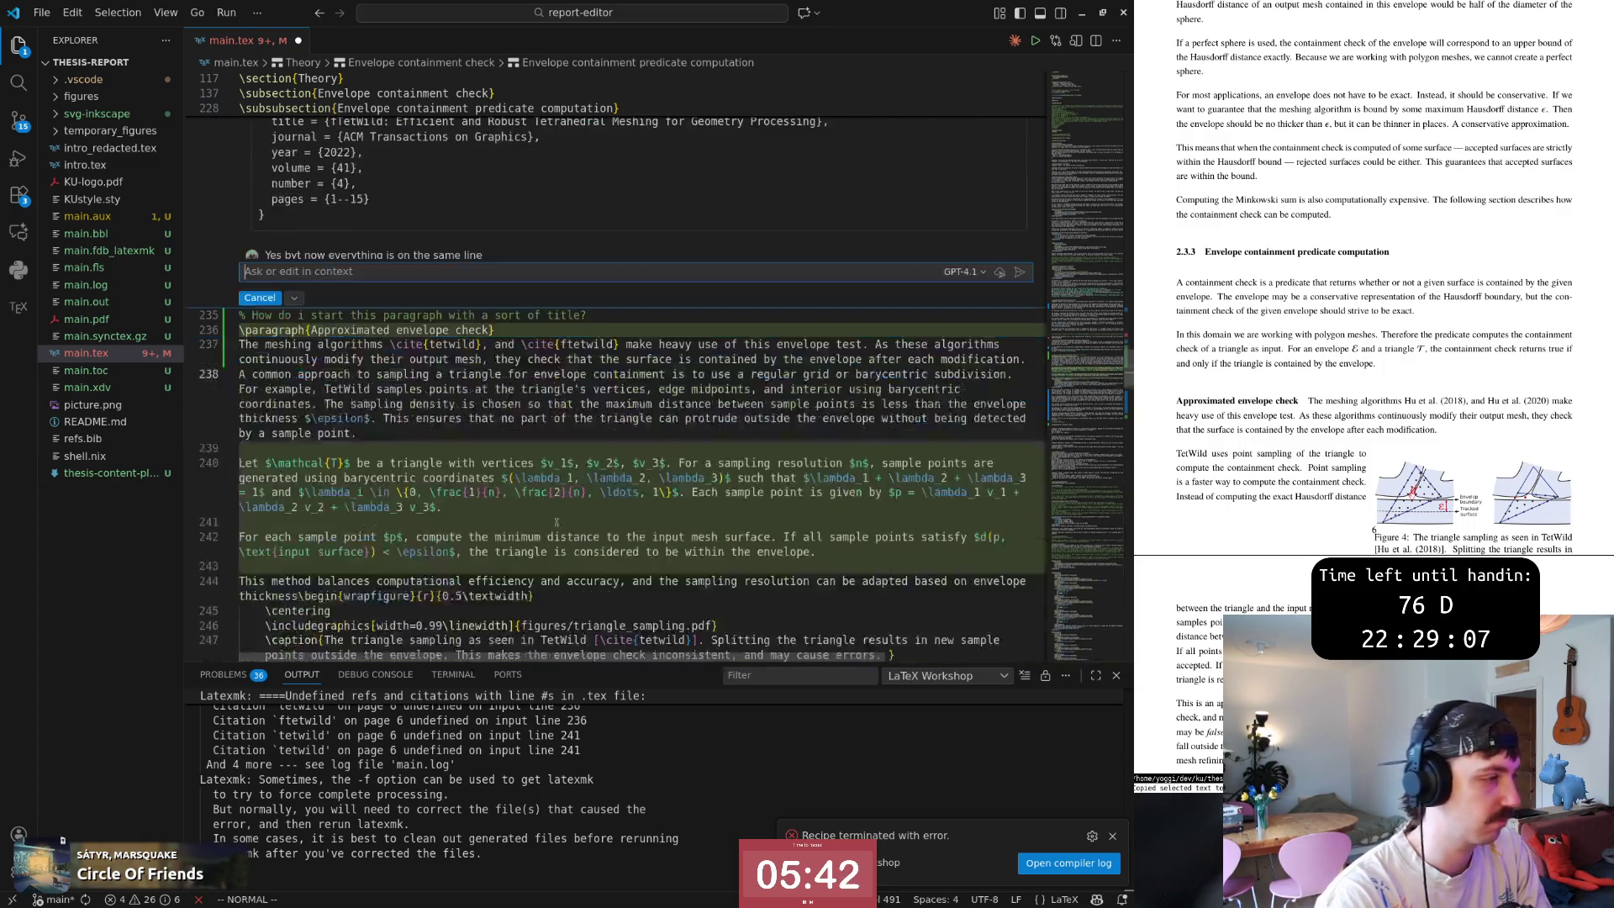
scroll(430, 521, "up", 3)
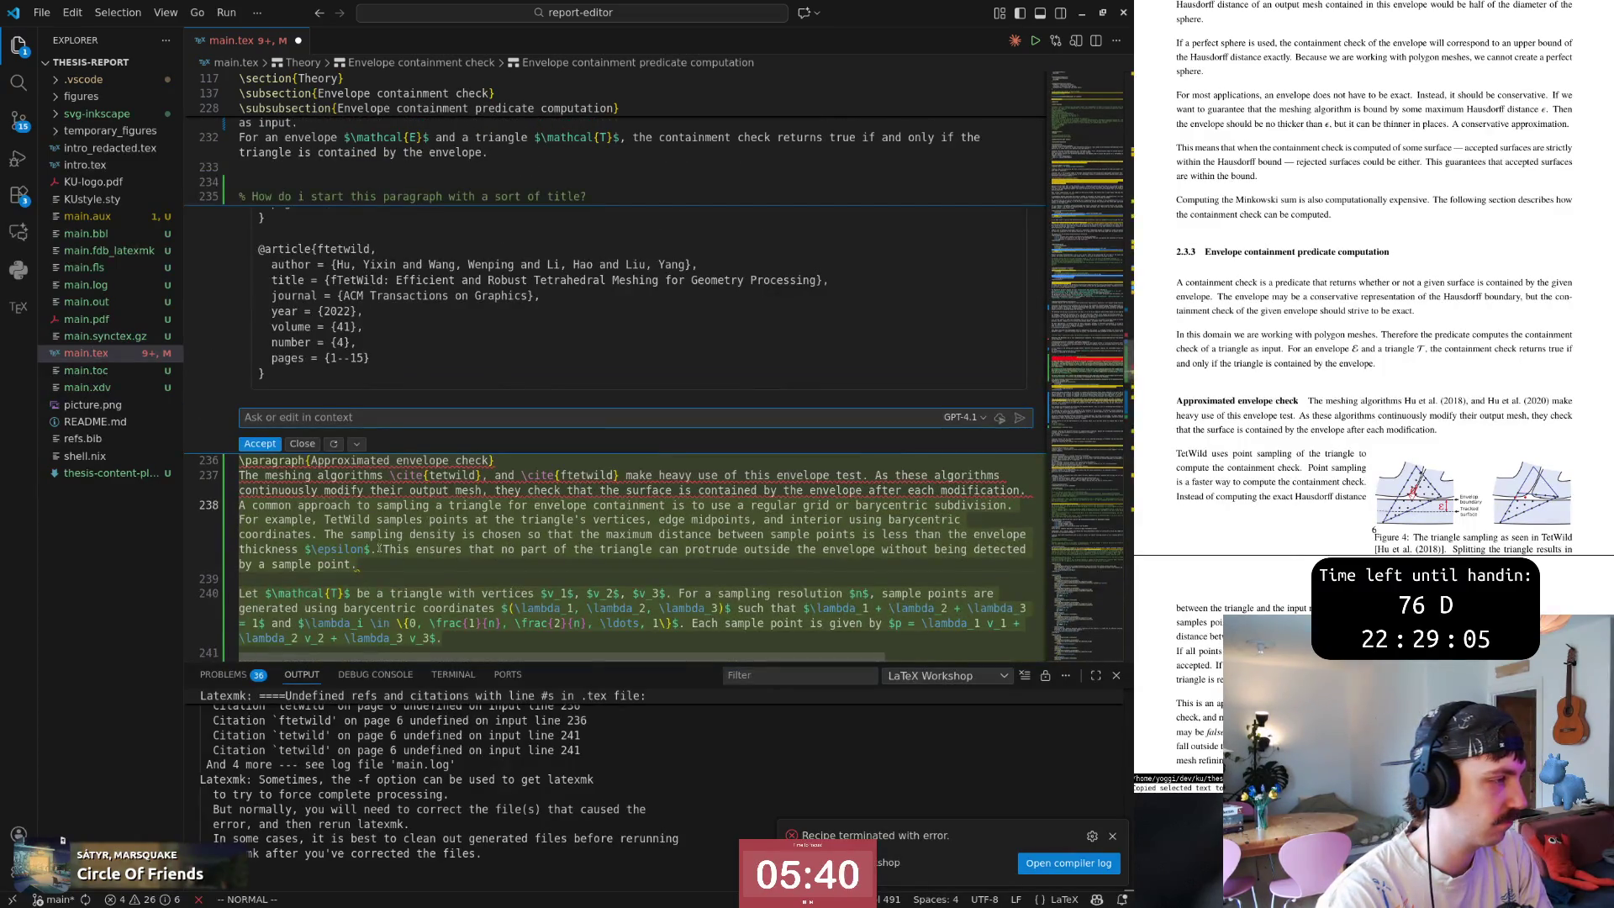
scroll(416, 491, "up", 2)
scroll(377, 506, "up", 2)
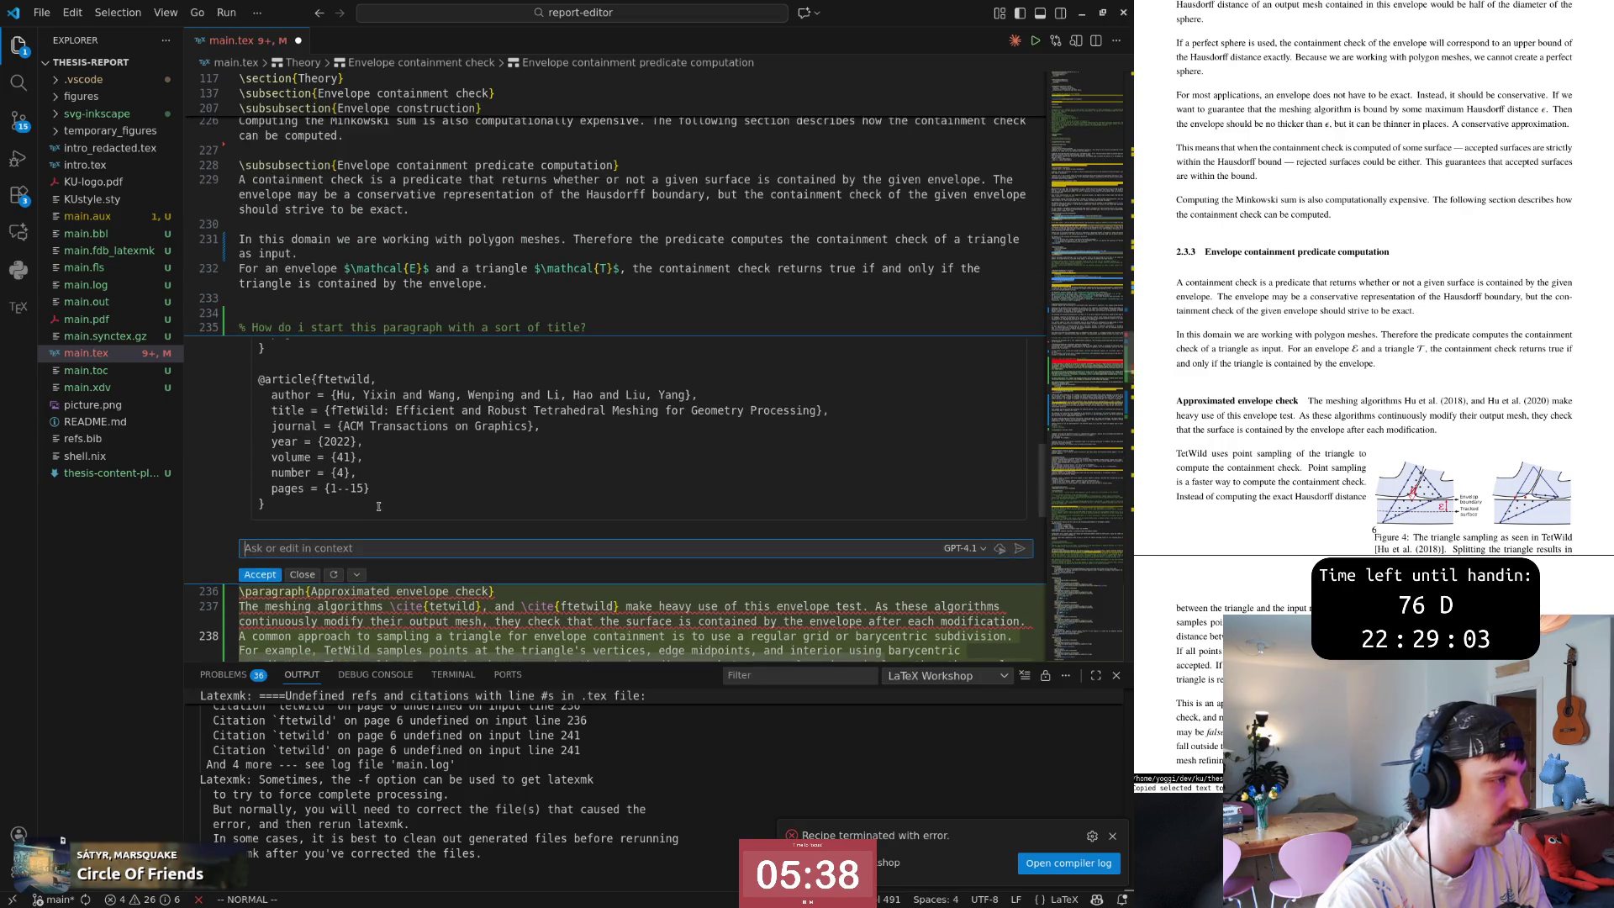
scroll(367, 516, "down", 5)
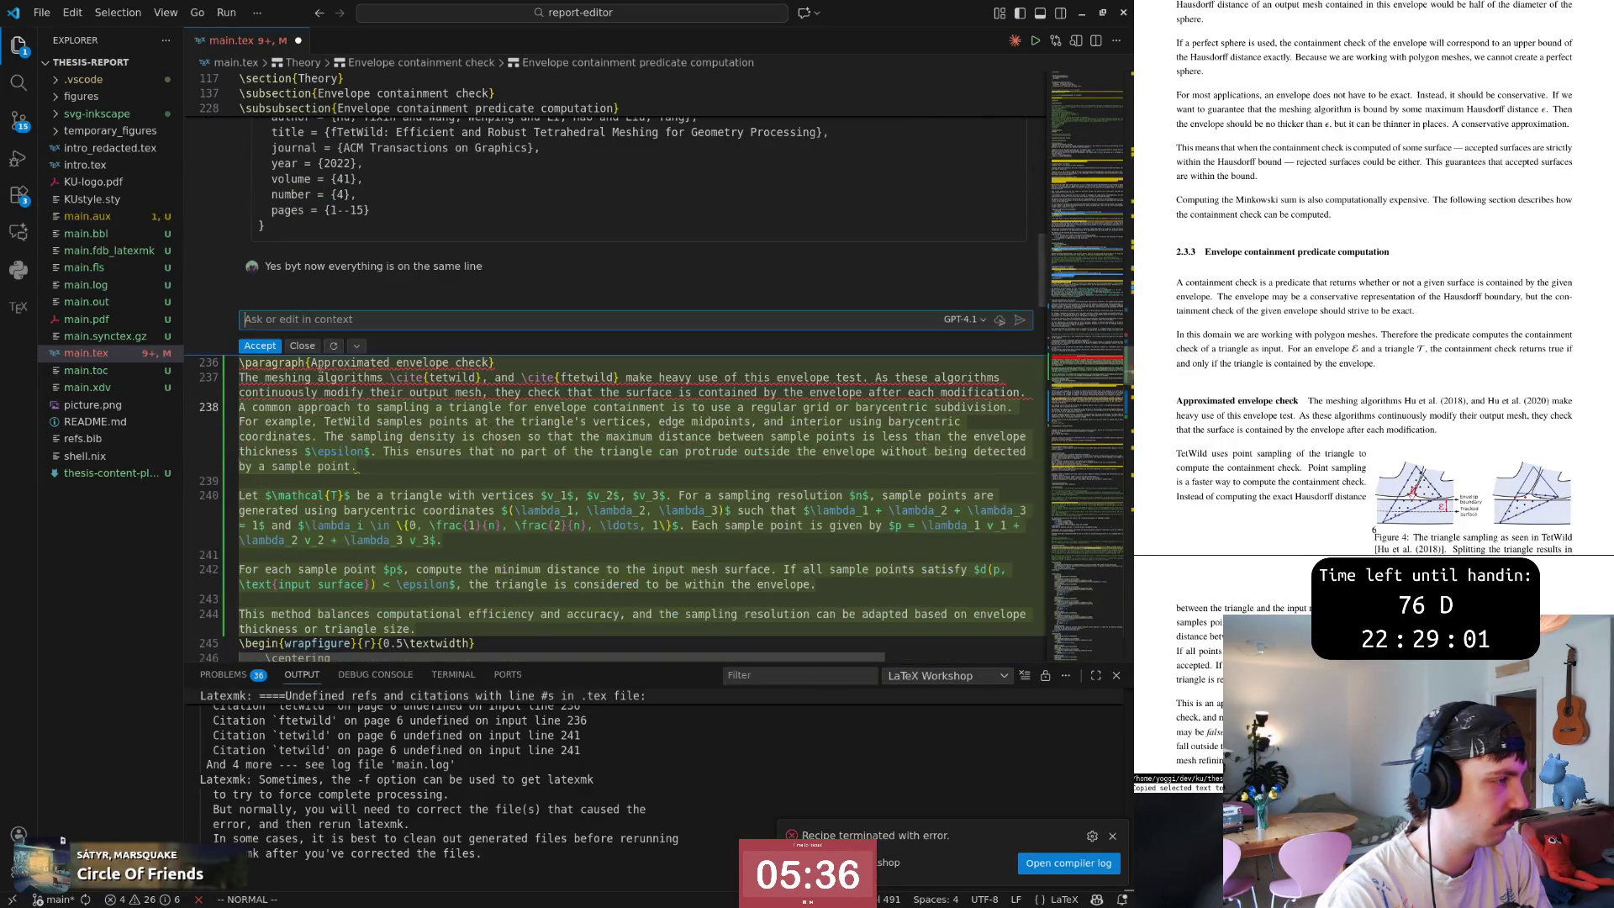
Discard the assistant's suggested sampling text so the meshing paragraph stays unchanged.
left_click(357, 346)
left_click(392, 362)
key("3")
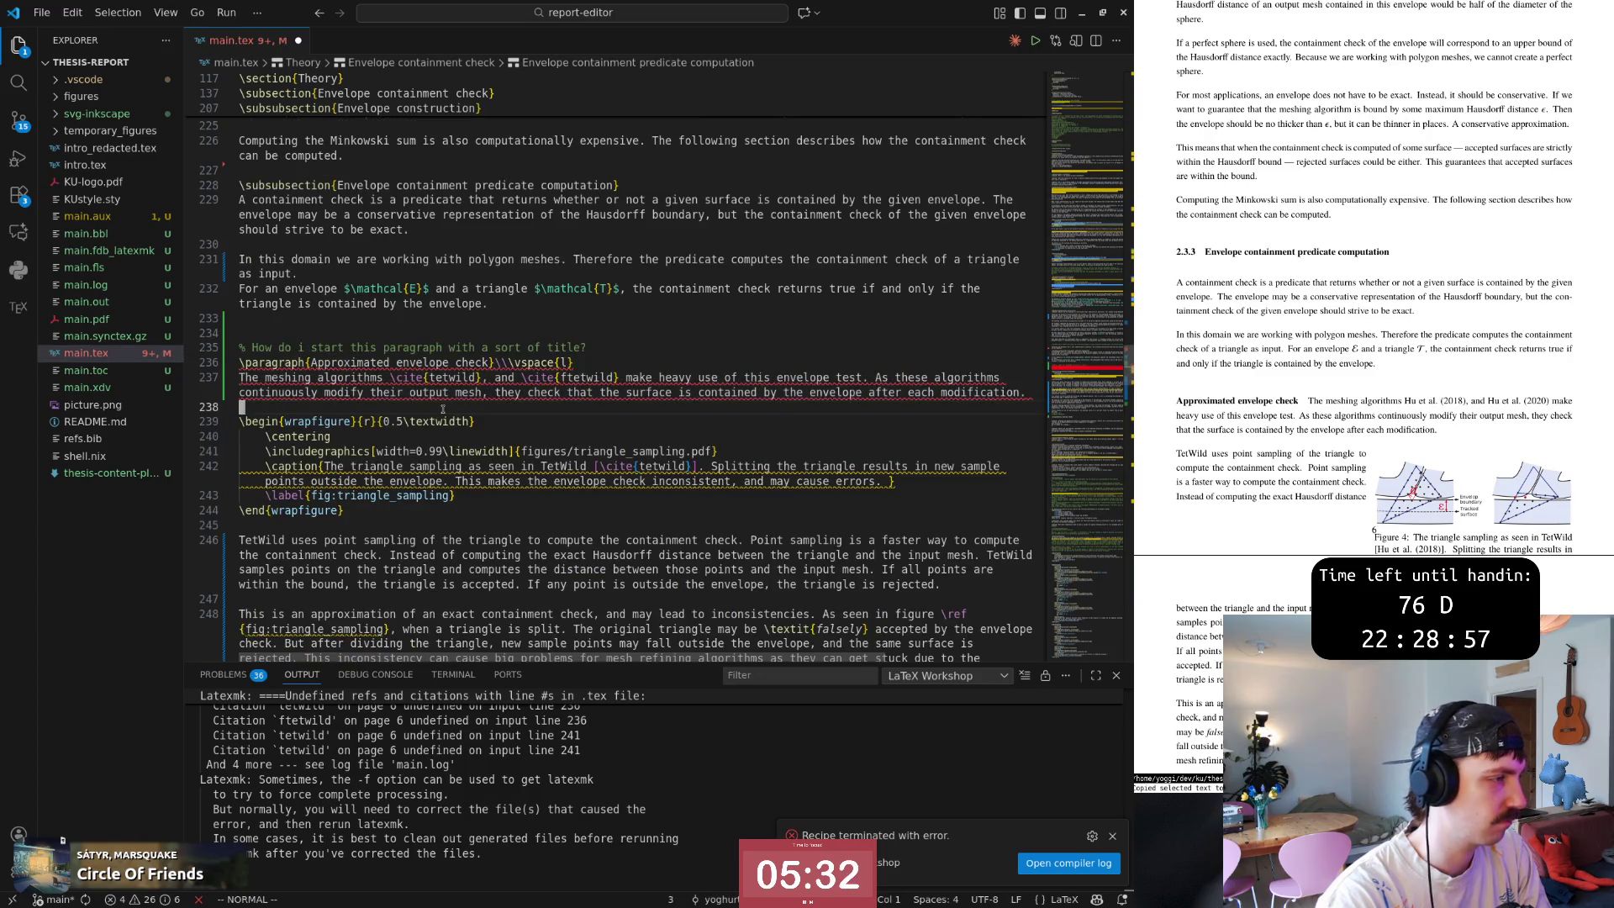
Replace \paragraph with \textbf{Approximated envelope check}\\, drop \vspace{l}, and save to rebuild.
key("k")
key("b")
key("b")
key("b")
type("D")
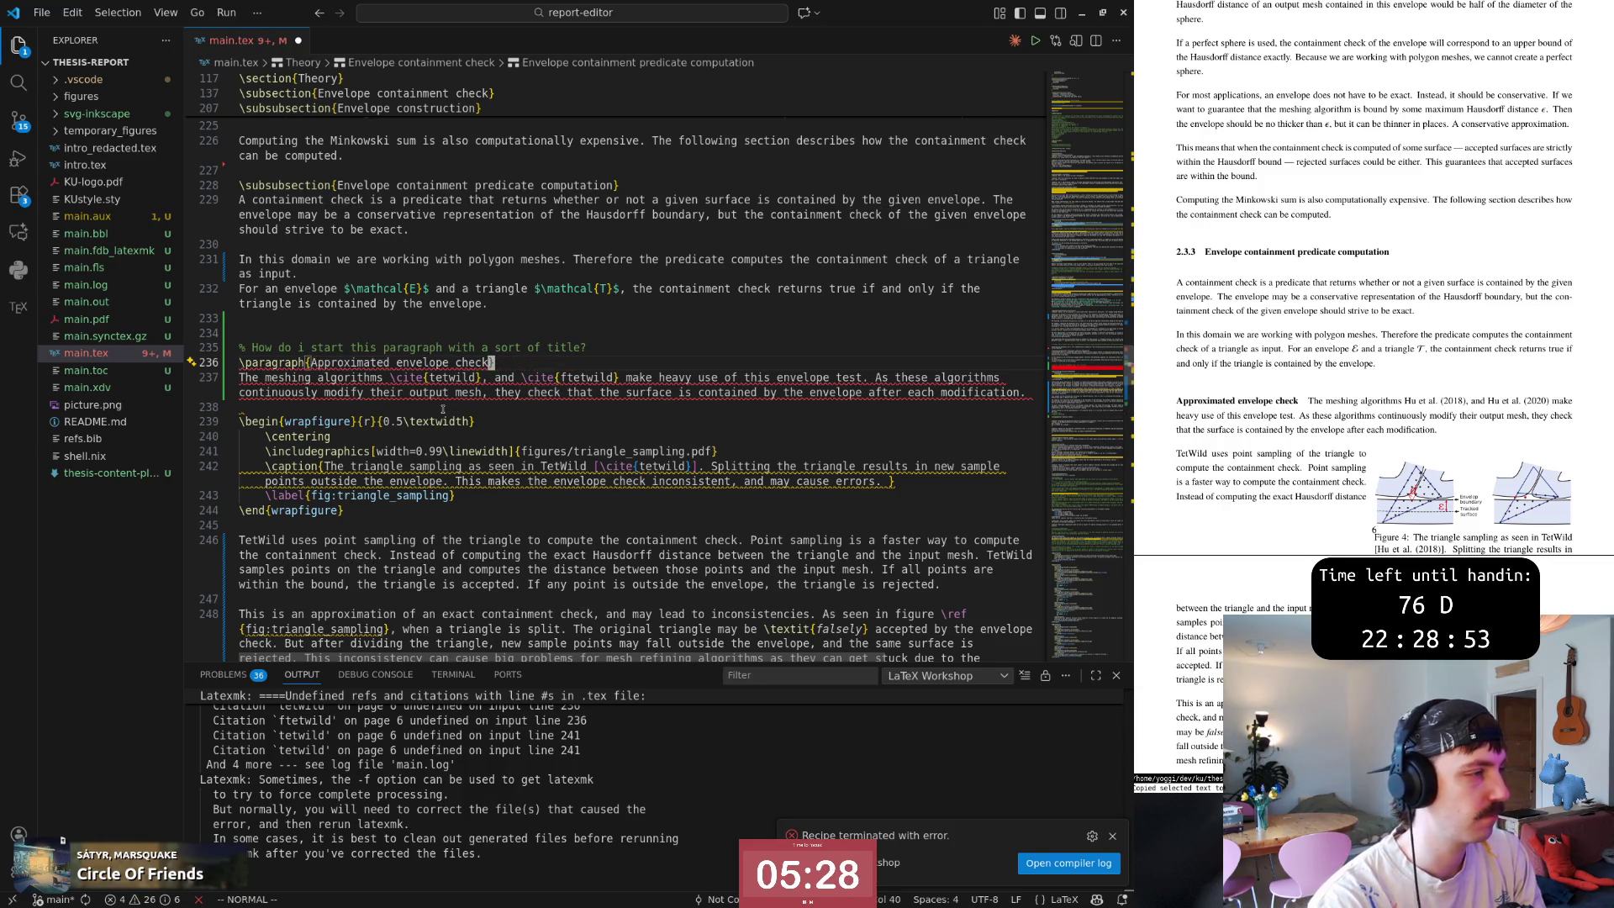
type("0wcwb")
key("BackSpace")
type("textbf")
key("Escape")
type("\\\\")
key("Escape")
type(":w")
key("Return")
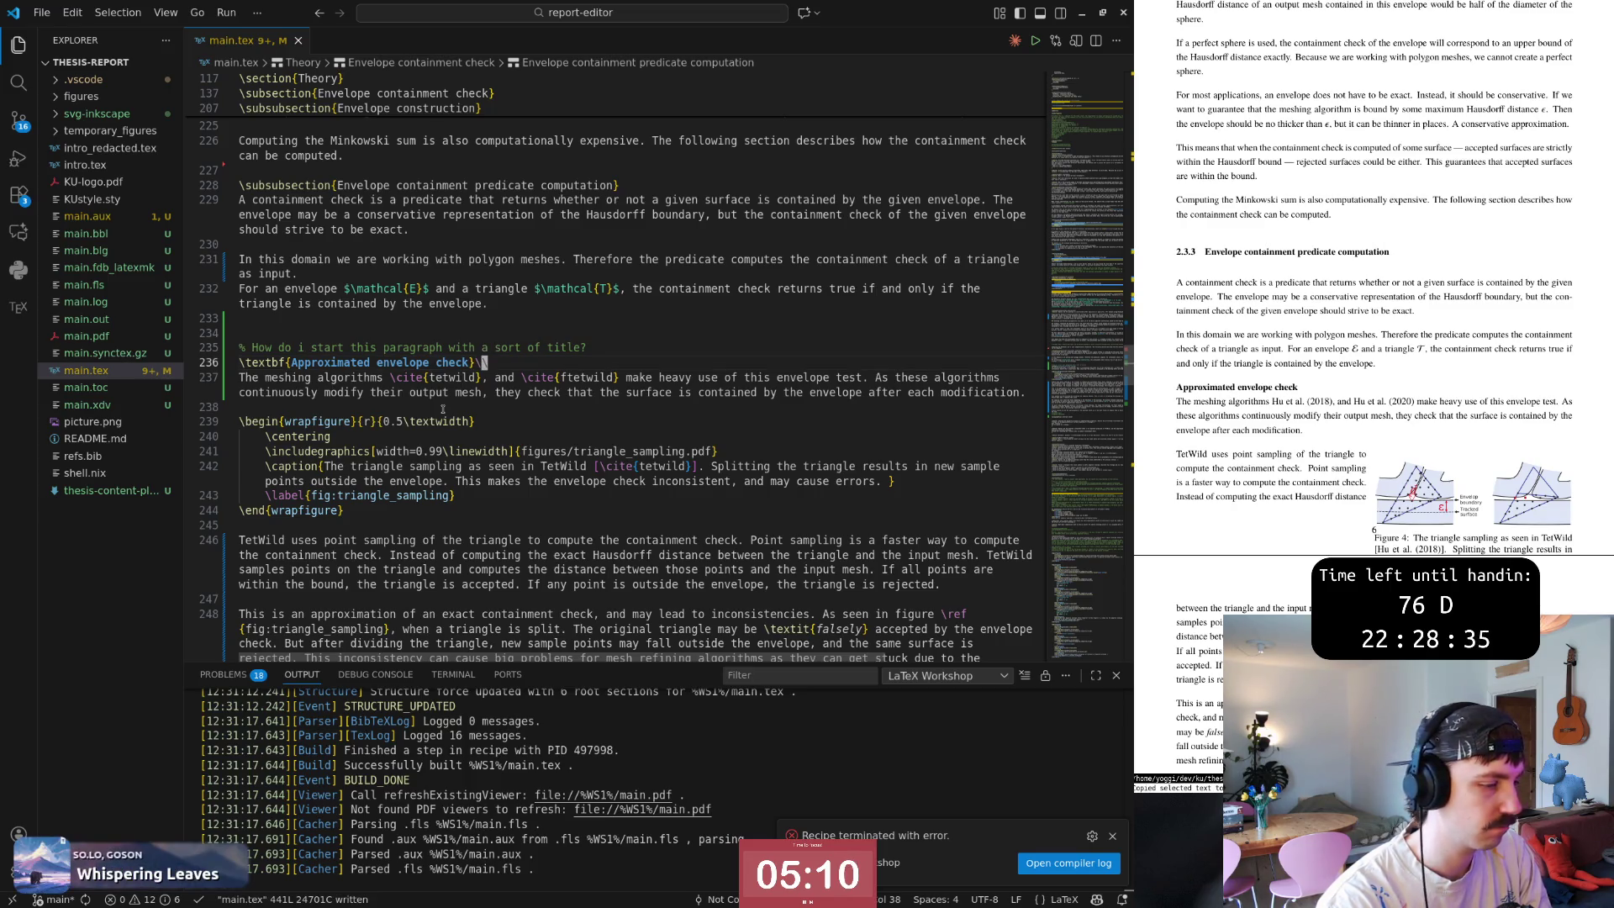
type("\\")
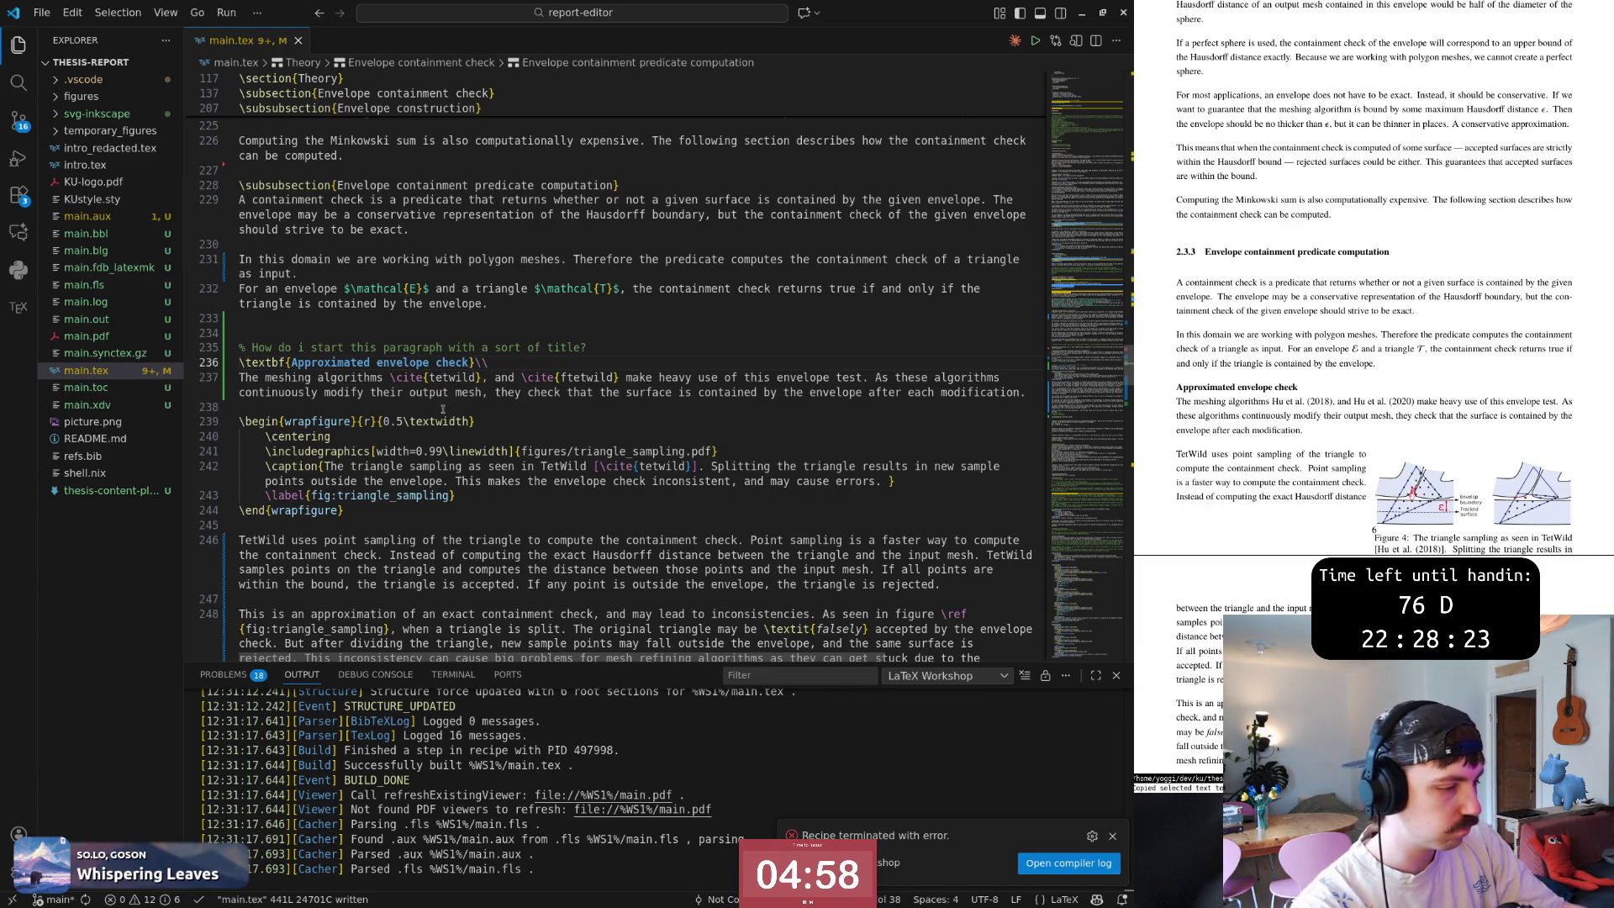
type("\\")
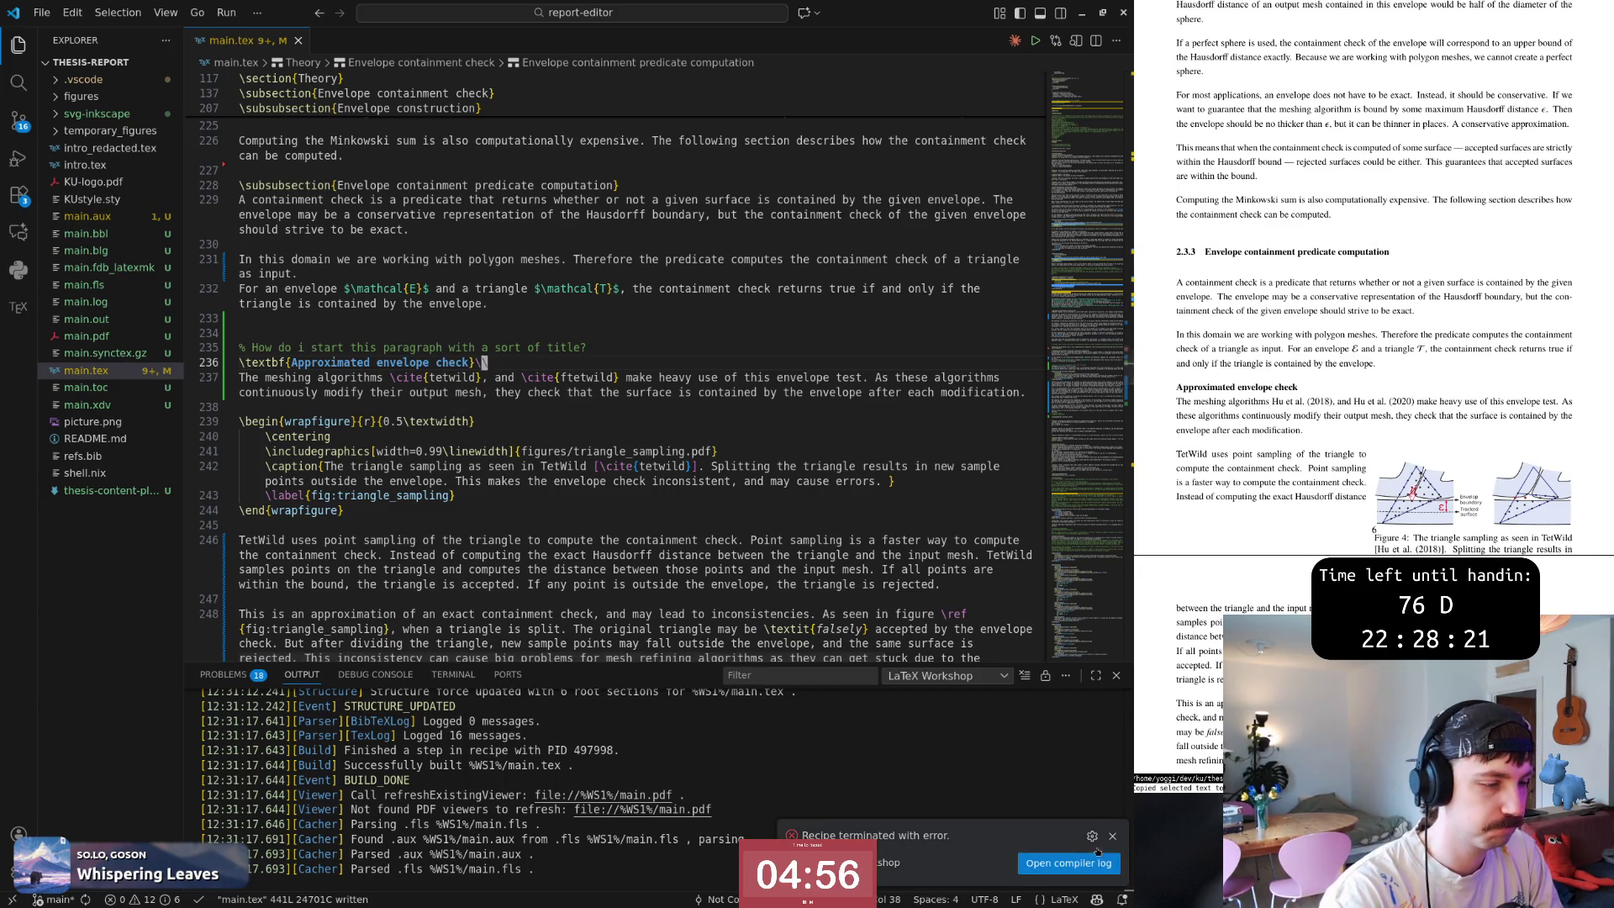
Dismiss the recipe error notification and move down toward the Exact envelope check heading.
left_click(1112, 838)
left_click(516, 401)
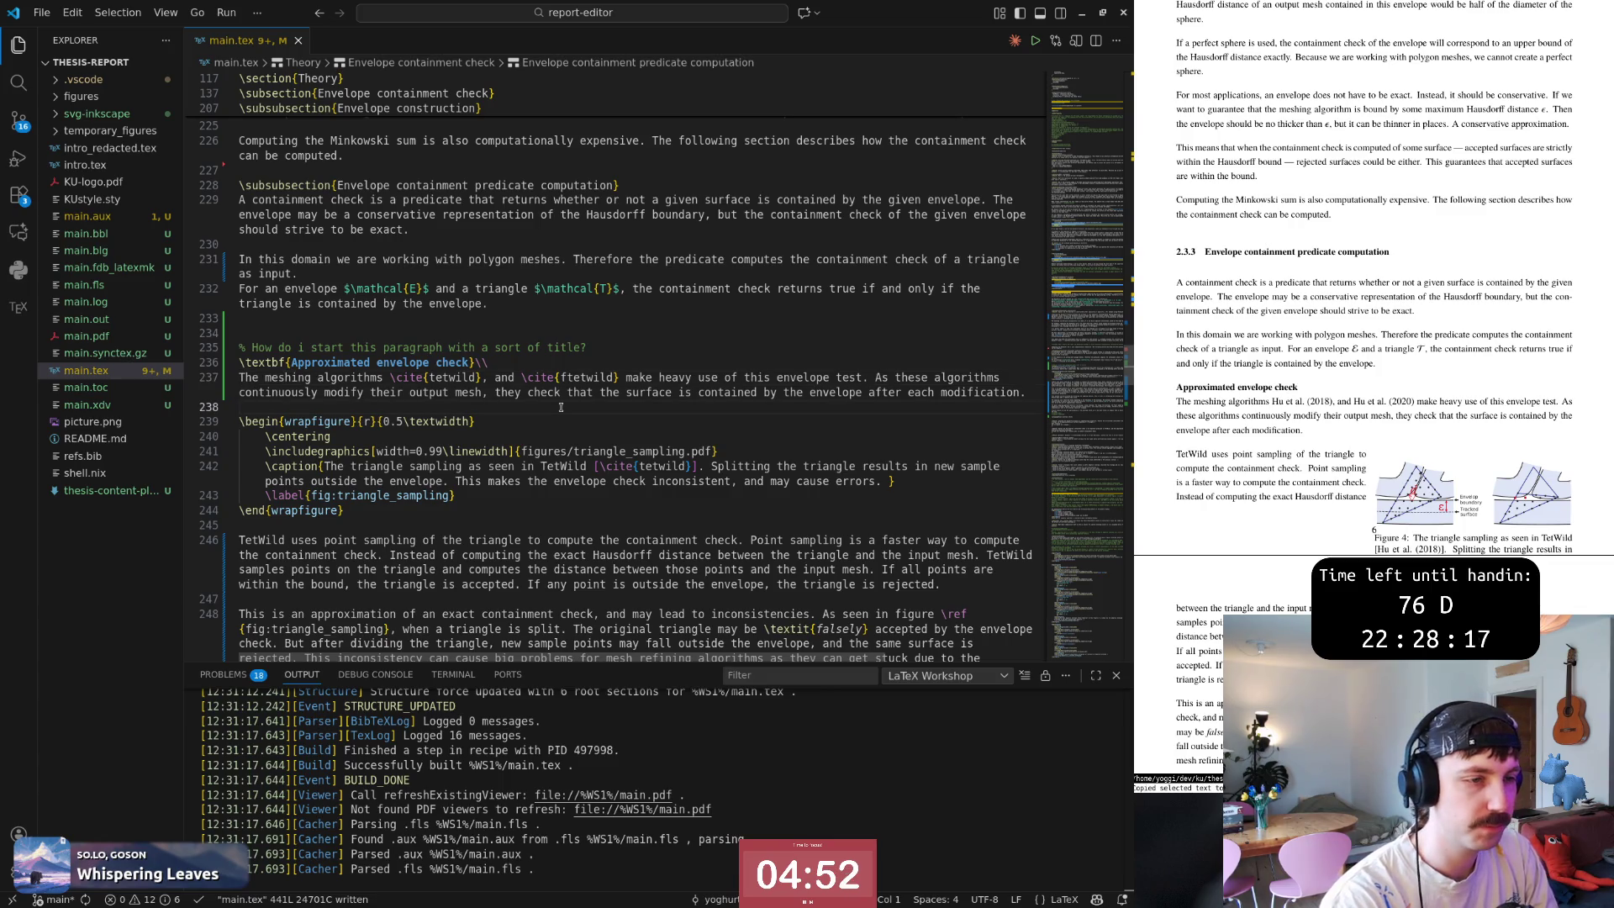
key("ctrl+d")
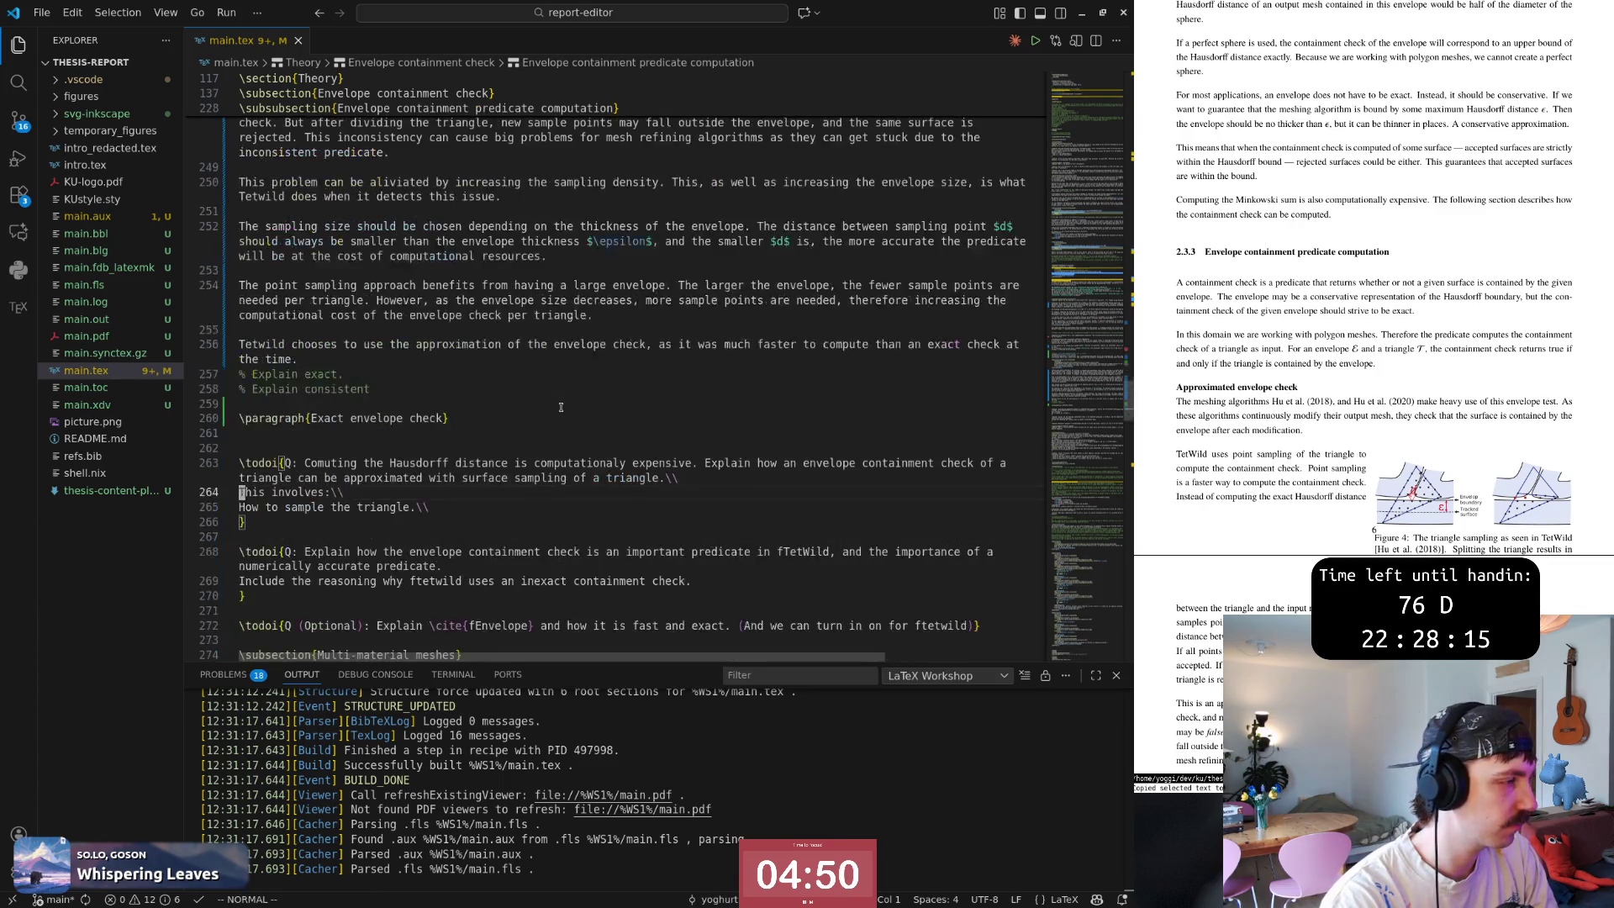
type("cwtextbf")
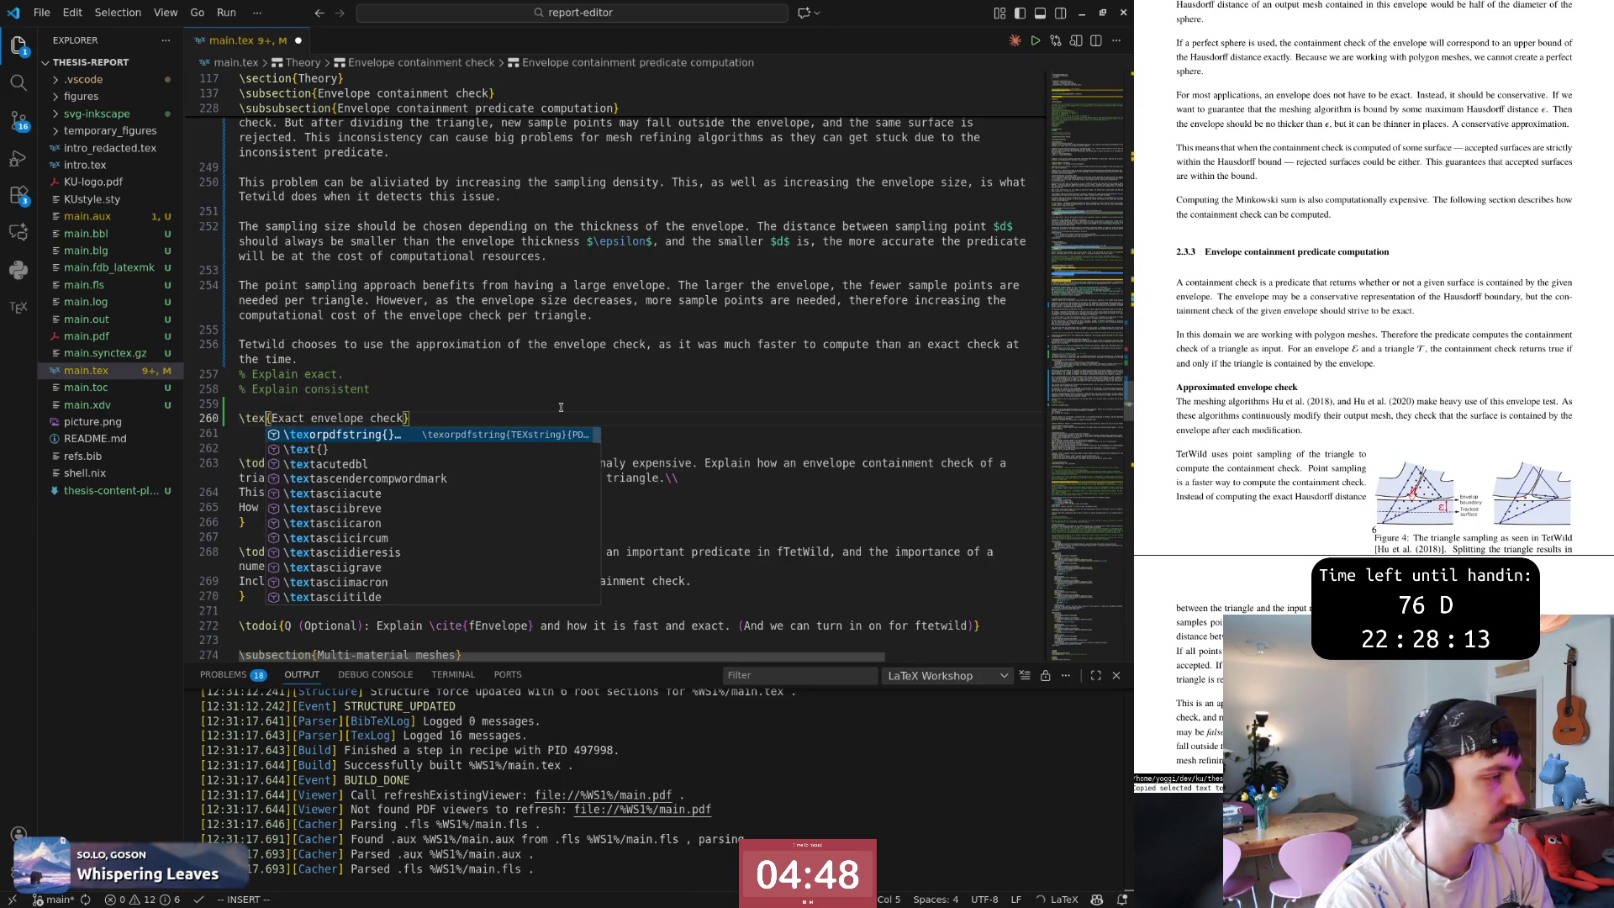
Finish the \\ line break after the \textbf 'Exact envelope check' heading, save, and add a blank line below.
key("Return")
type("a\\\\")
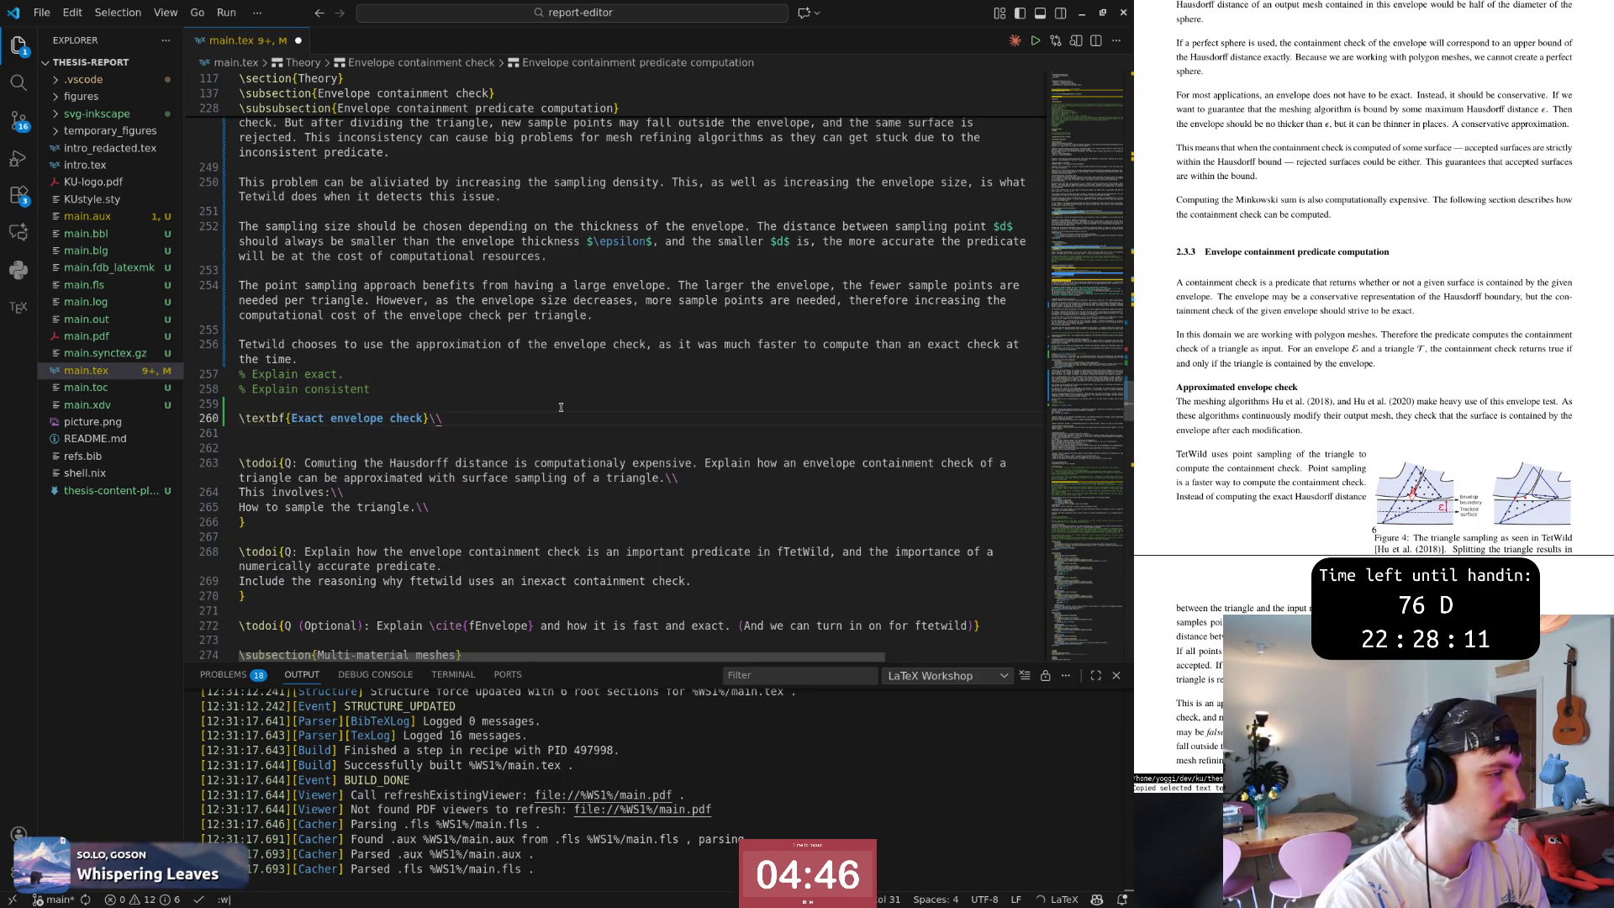
key("Escape")
type(":w")
key("Return")
key("o")
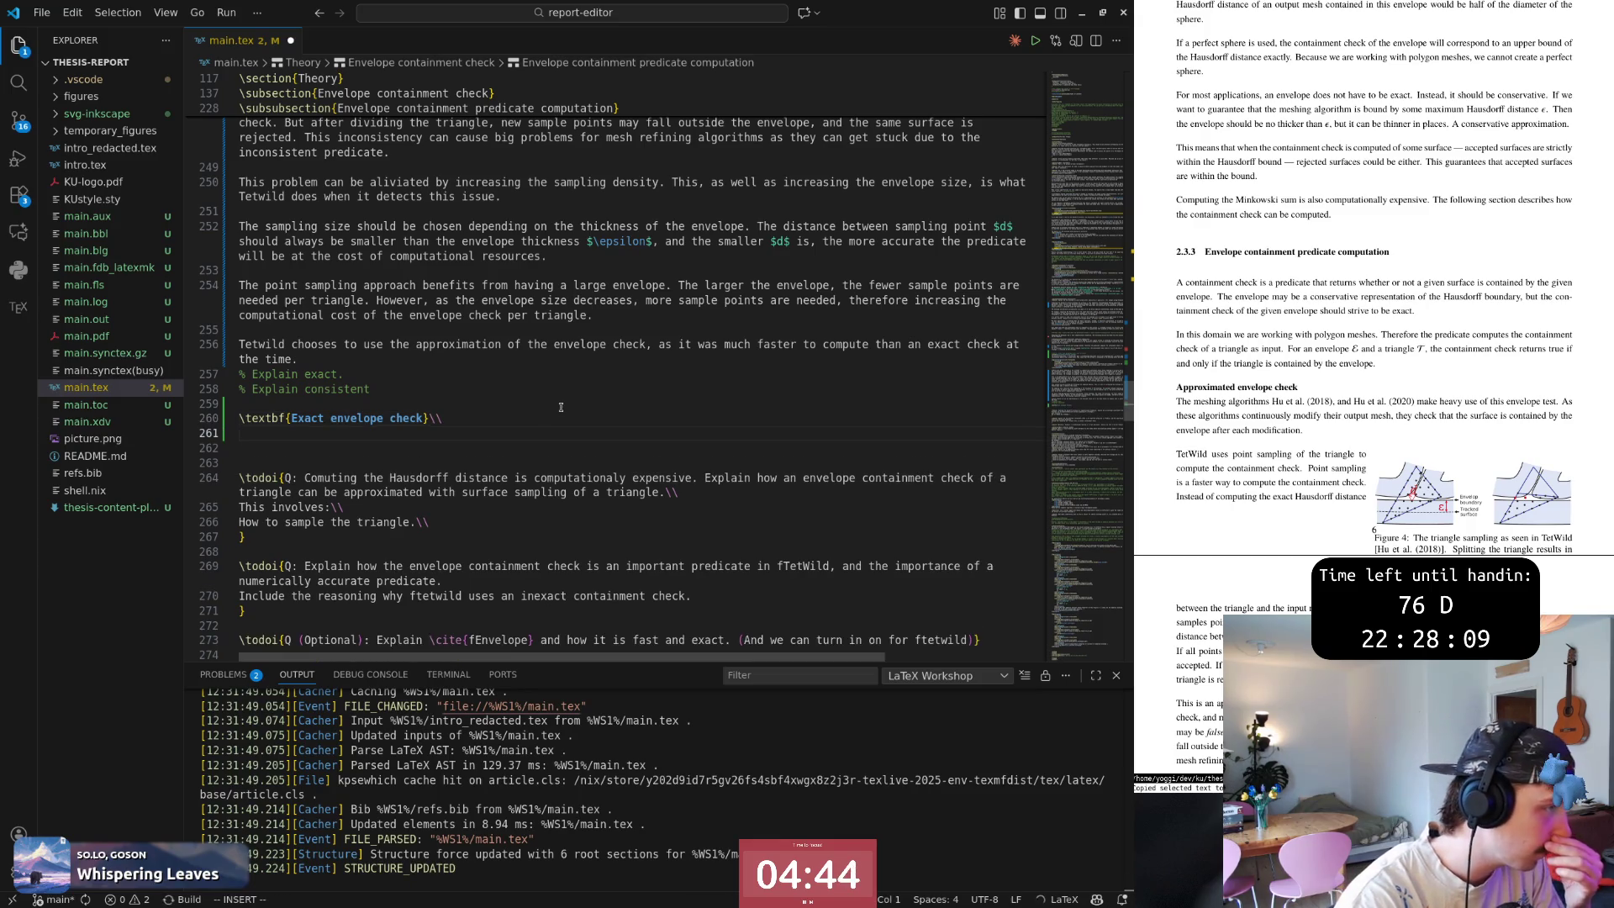
key("Escape")
key("k")
key("k")
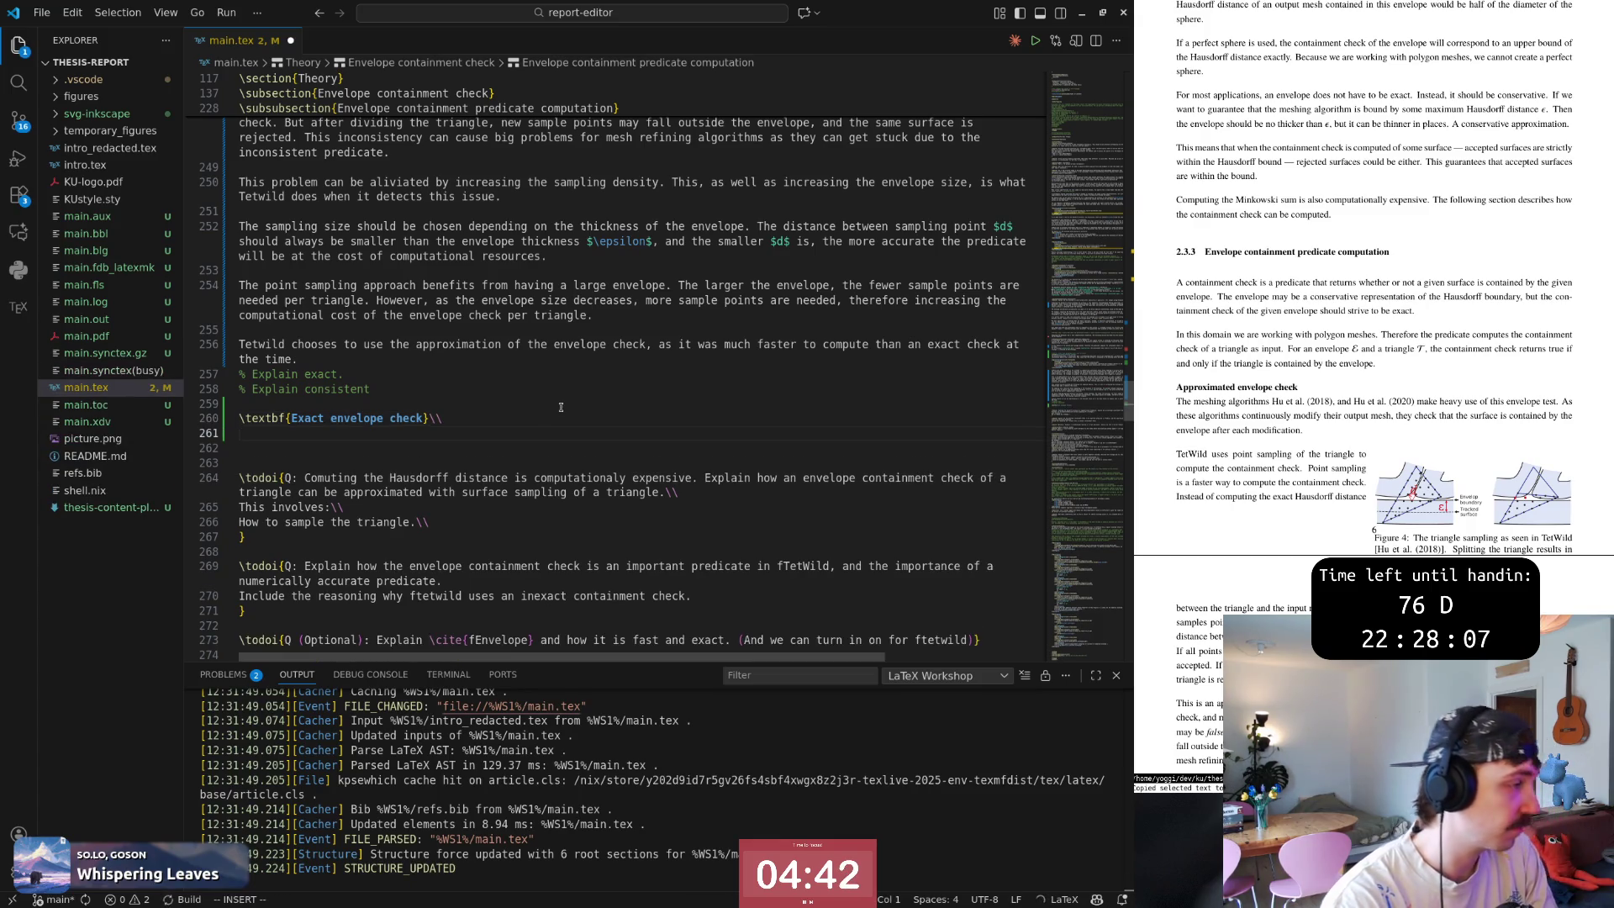
key("j")
key("j")
key("z")
key("z")
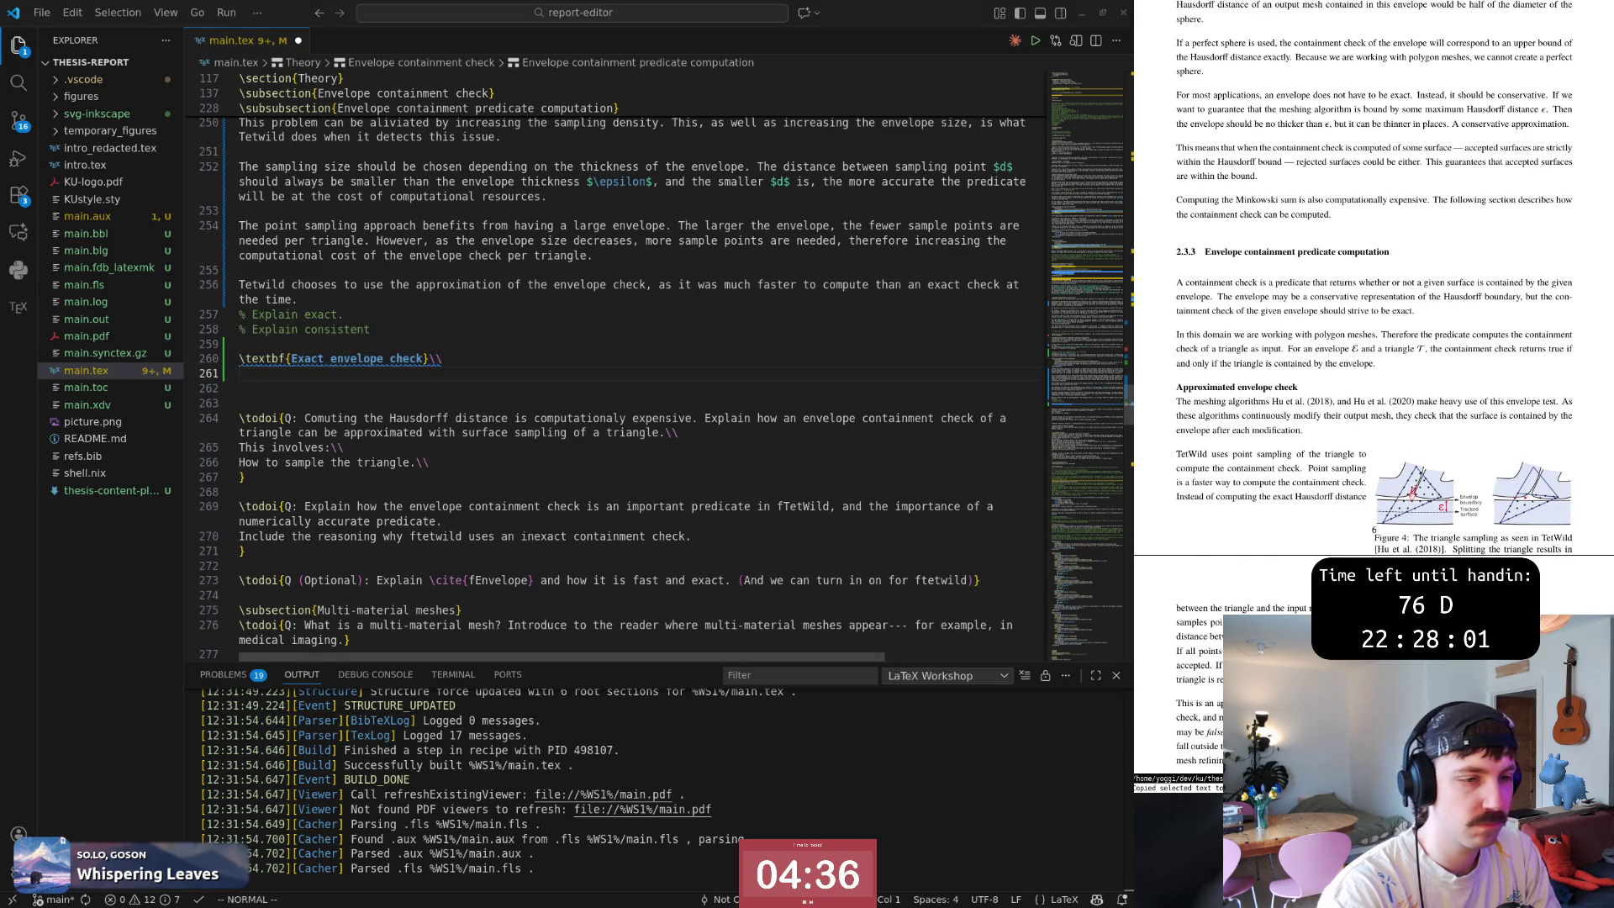
scroll(1268, 532, "down", 5)
scroll(1269, 531, "down", 1)
scroll(1269, 531, "down", 2)
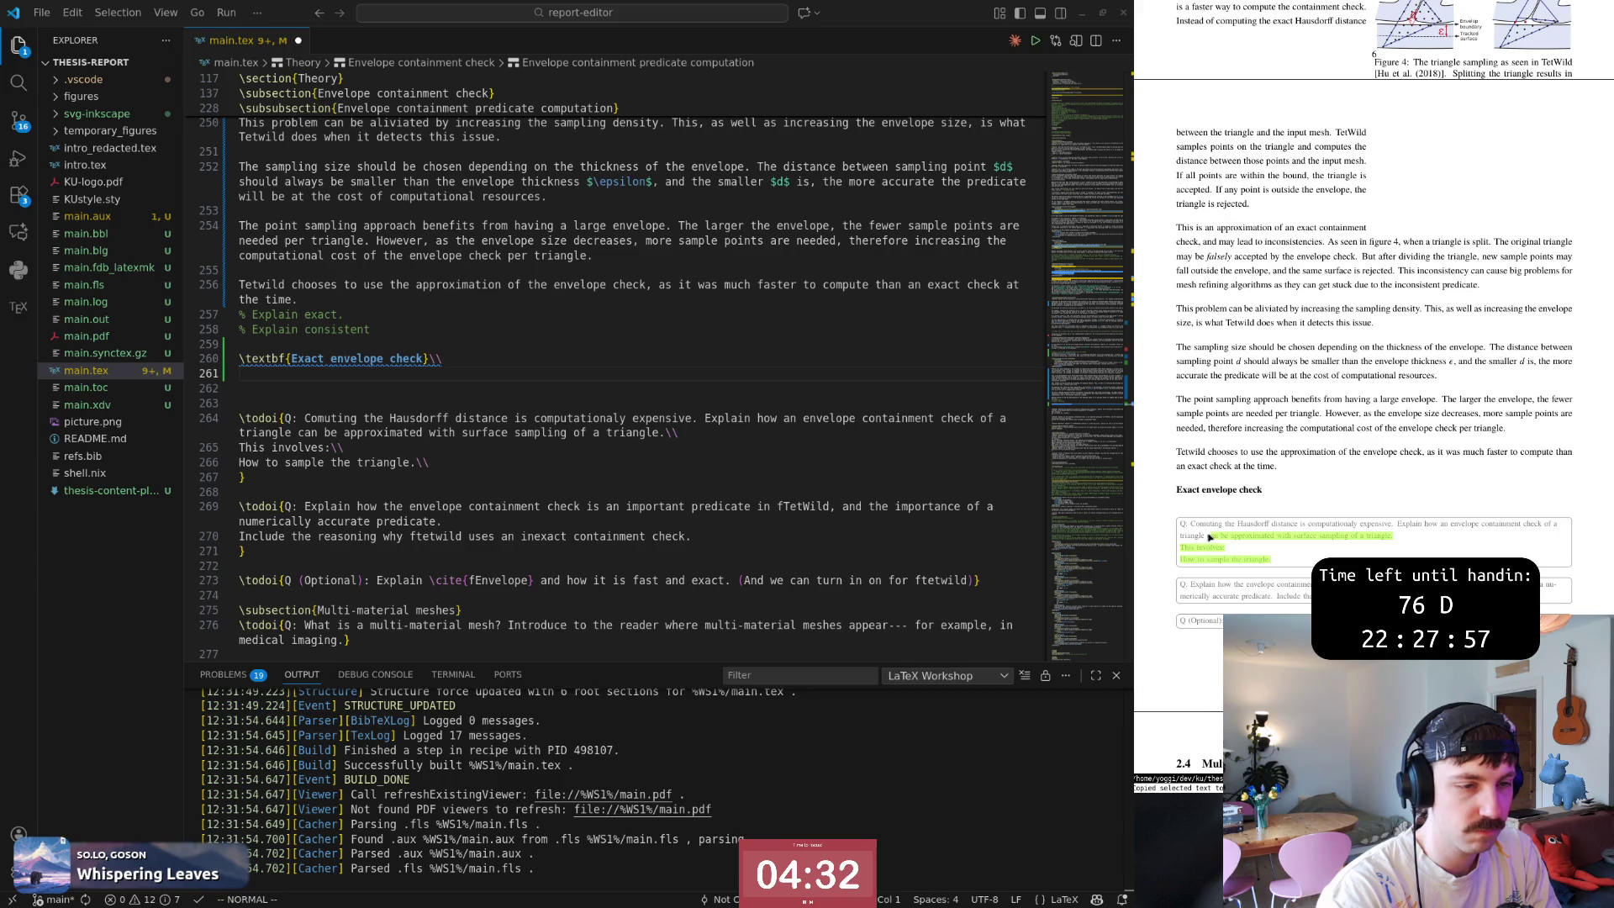
left_click_drag(1219, 591, 1255, 597)
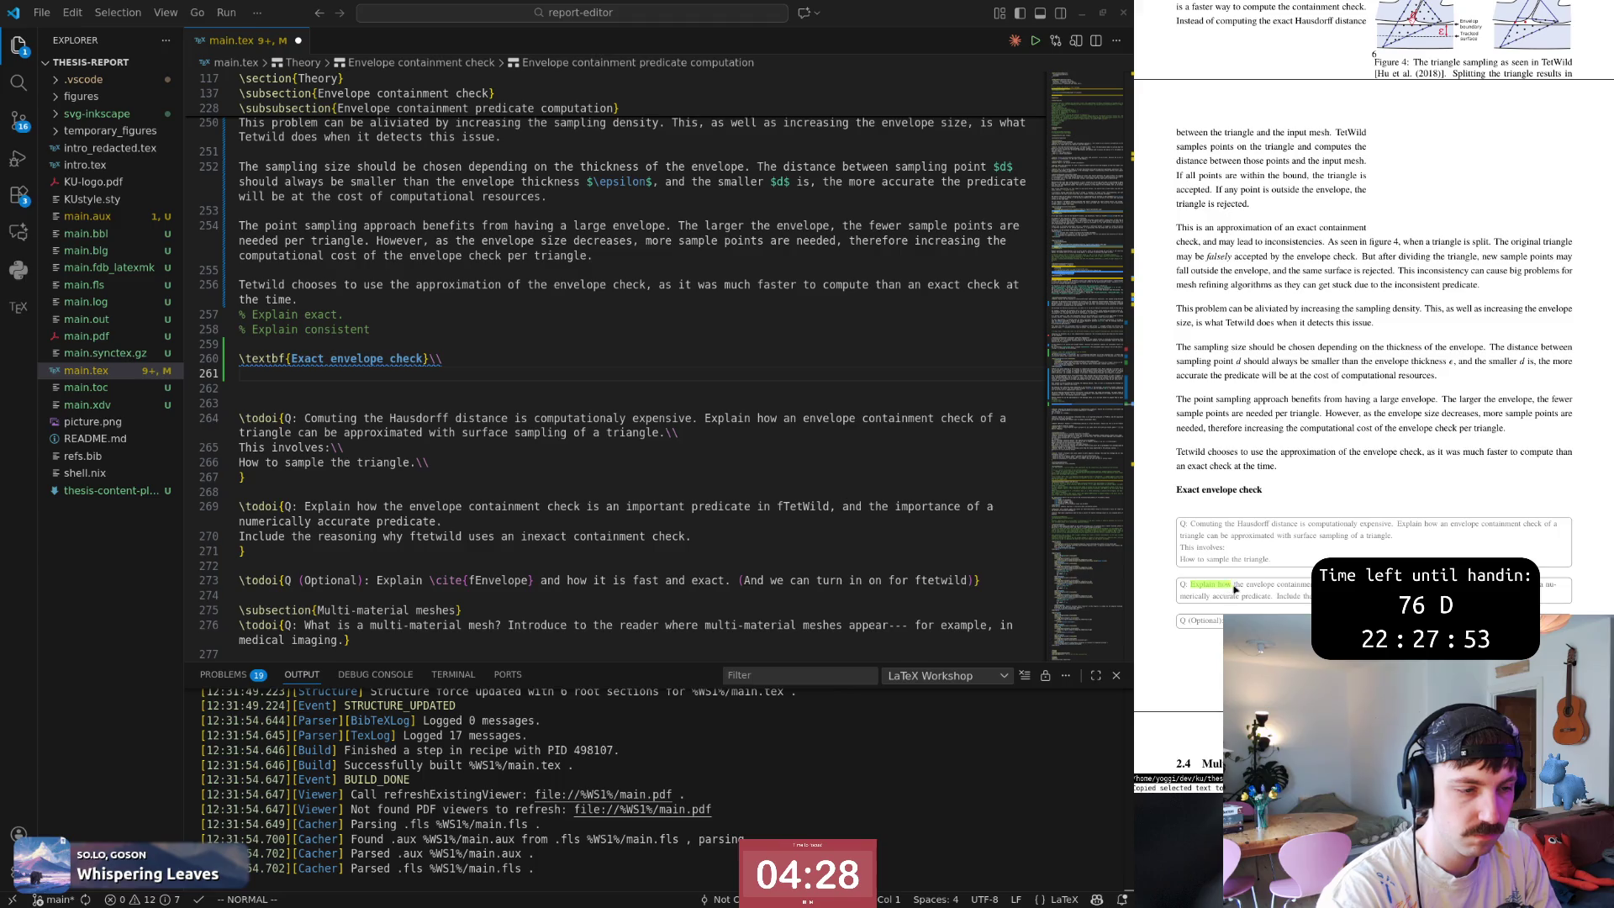
double_click(1303, 602)
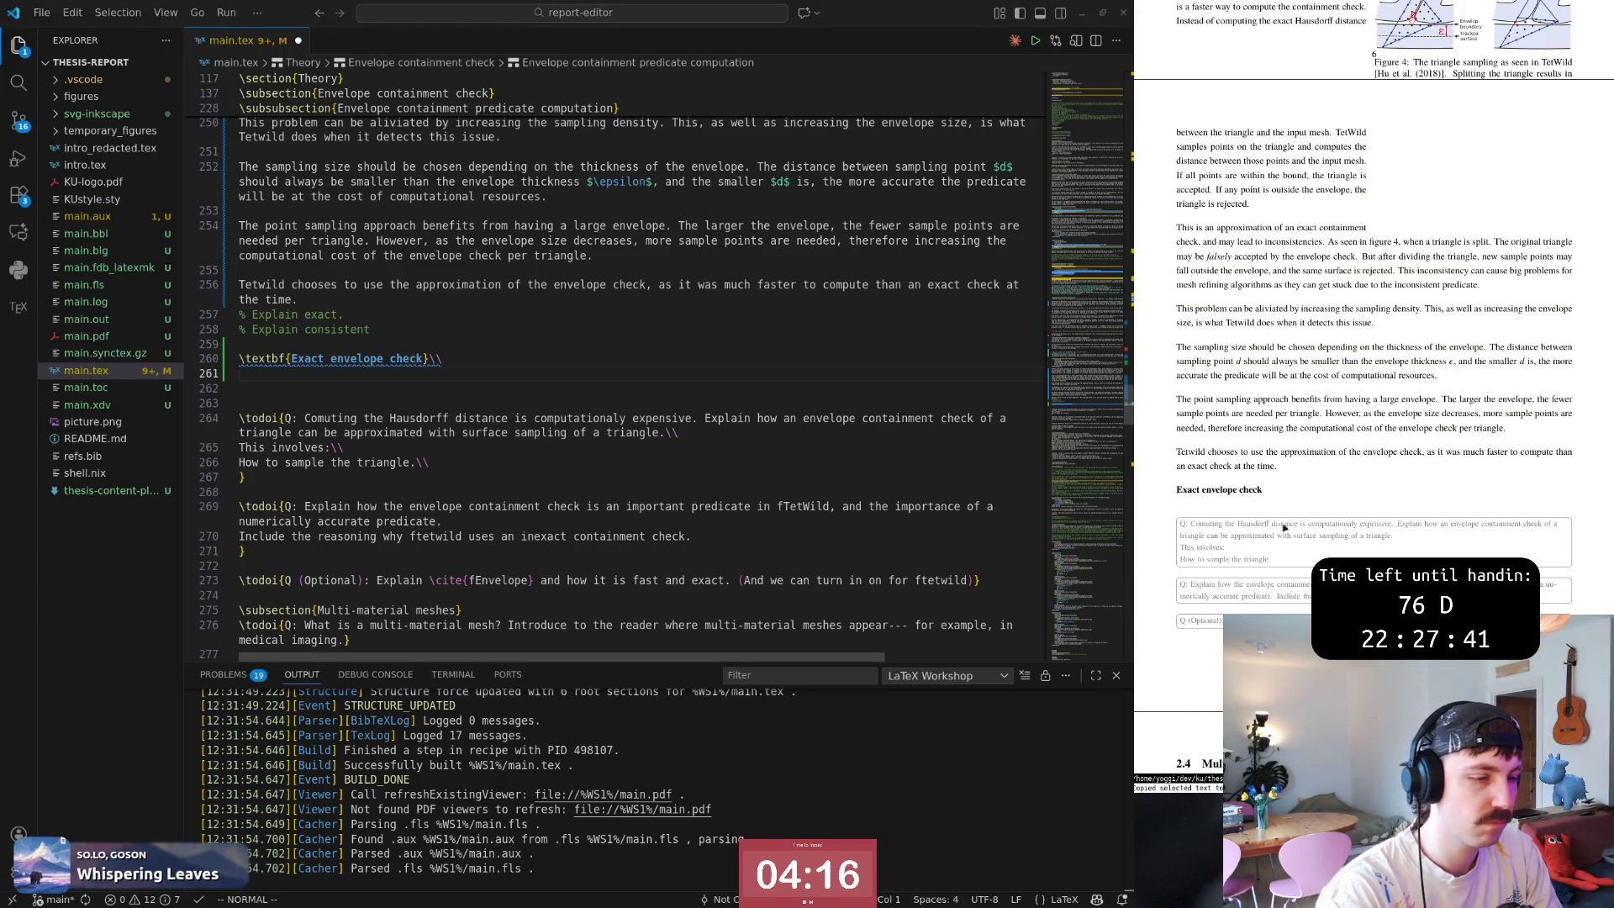
scroll(1393, 533, "down", 2)
scroll(1394, 533, "up", 2)
scroll(1393, 534, "up", 2)
scroll(1394, 534, "up", 3)
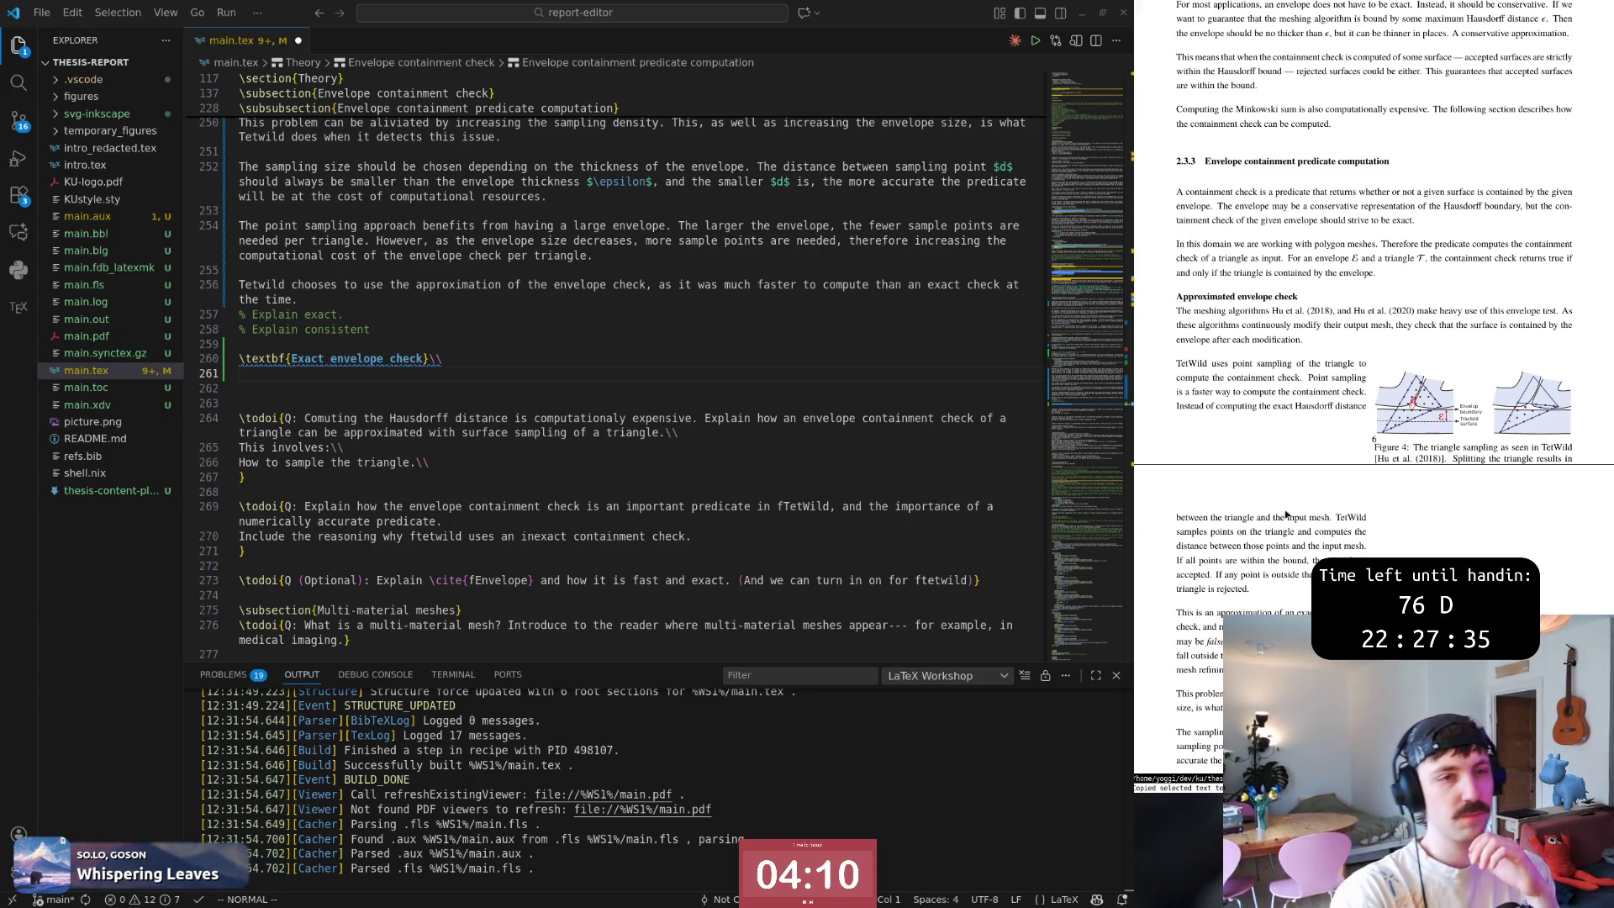
scroll(1198, 343, "up", 1)
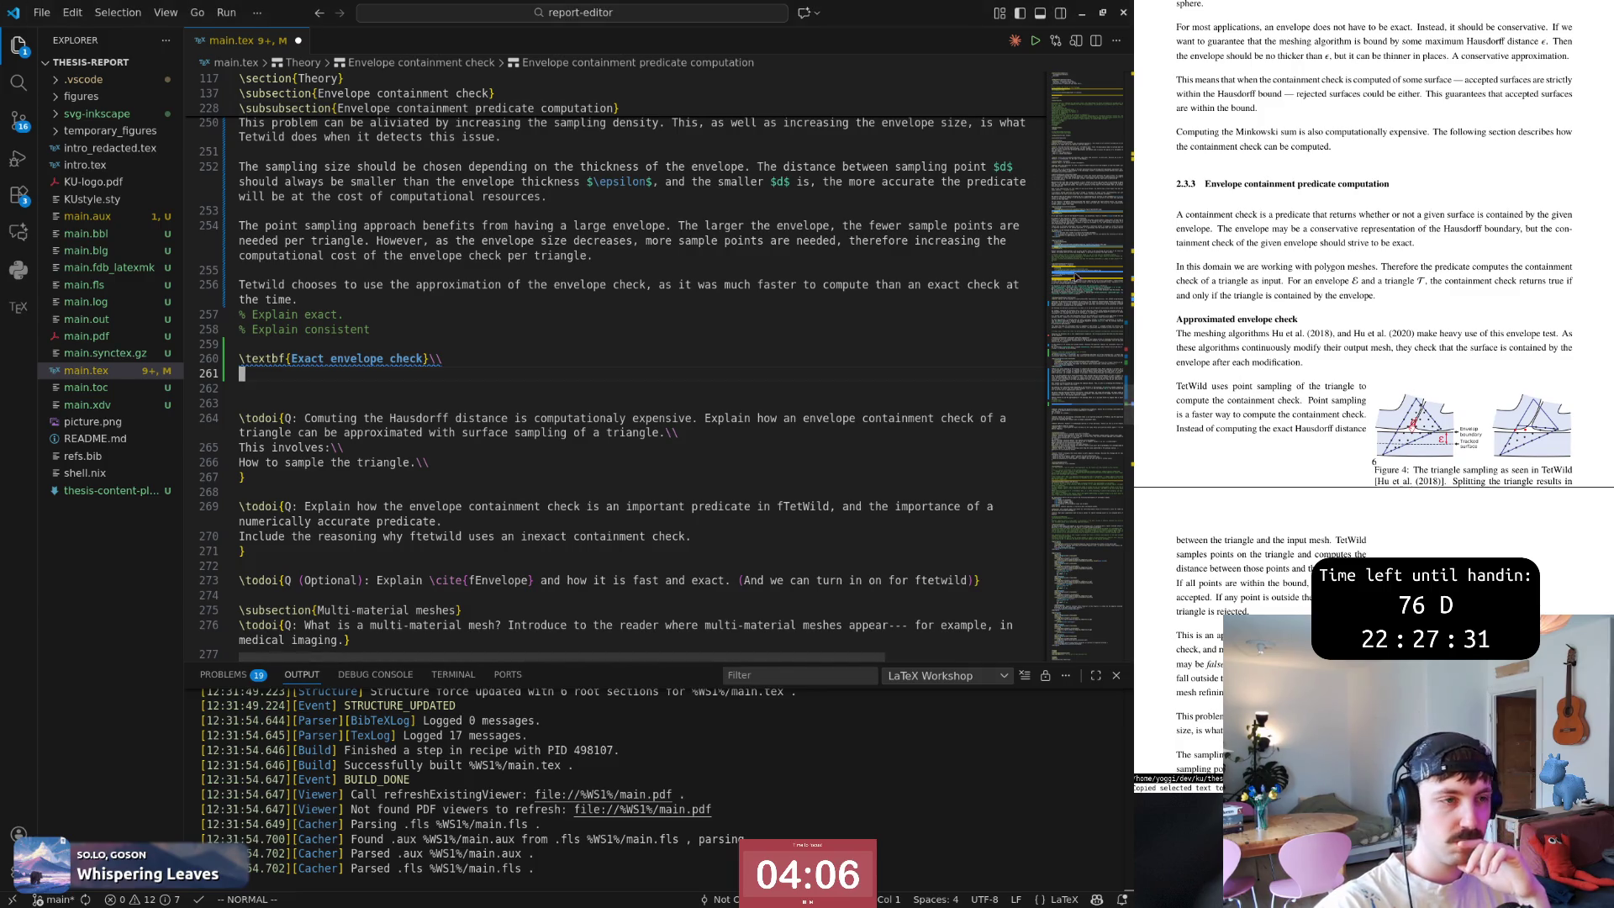
left_click(873, 284)
scroll(797, 291, "up", 1)
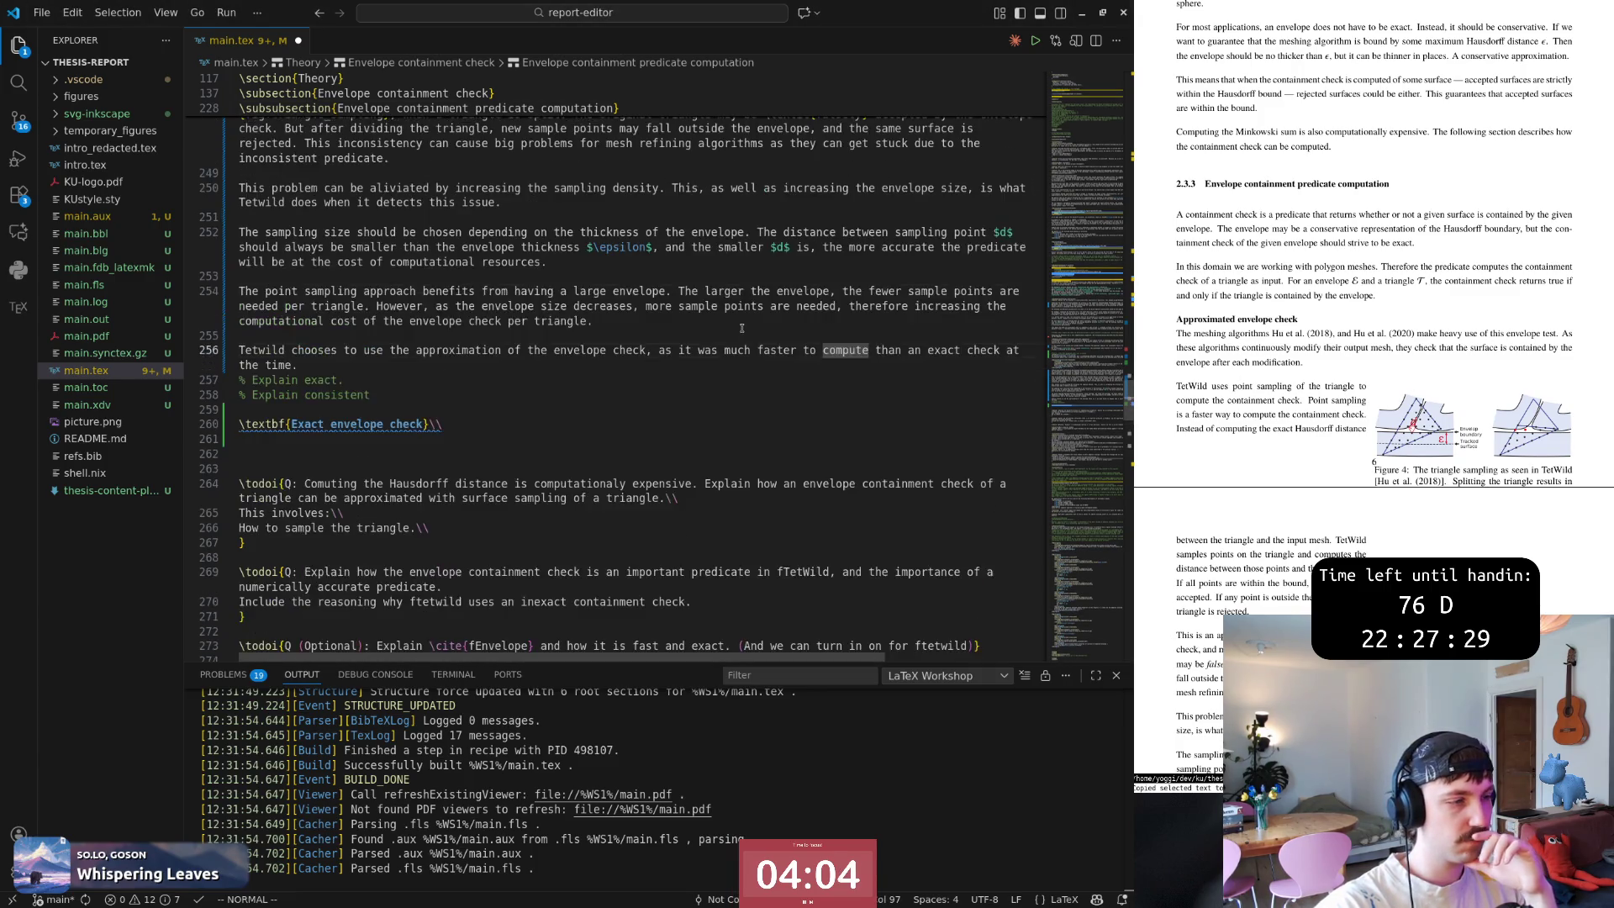
scroll(739, 332, "up", 1)
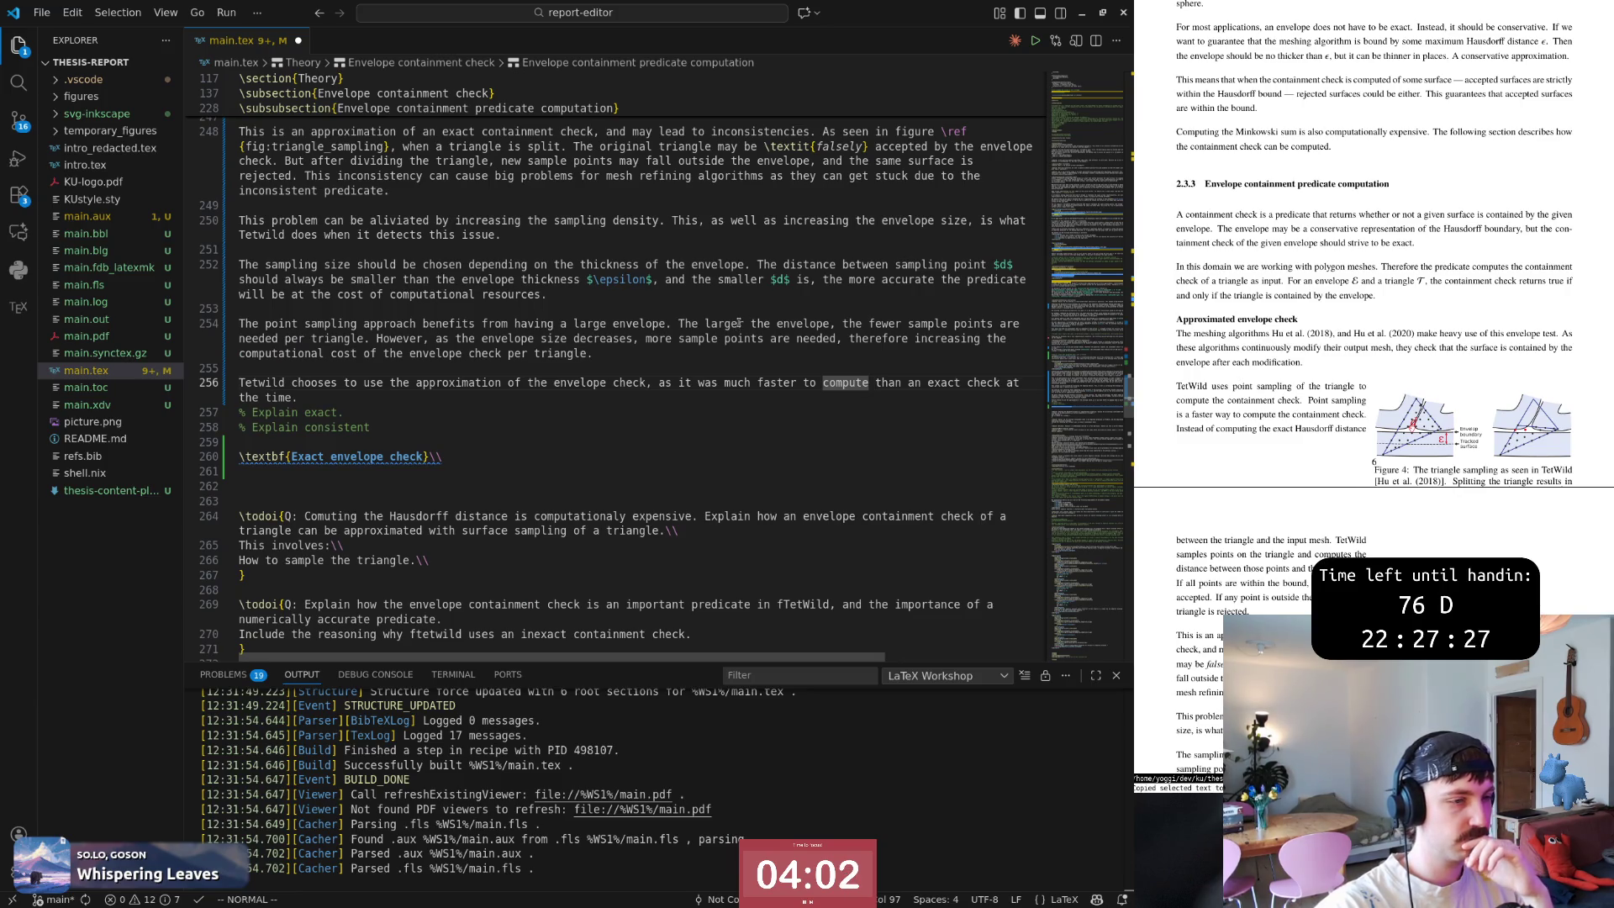
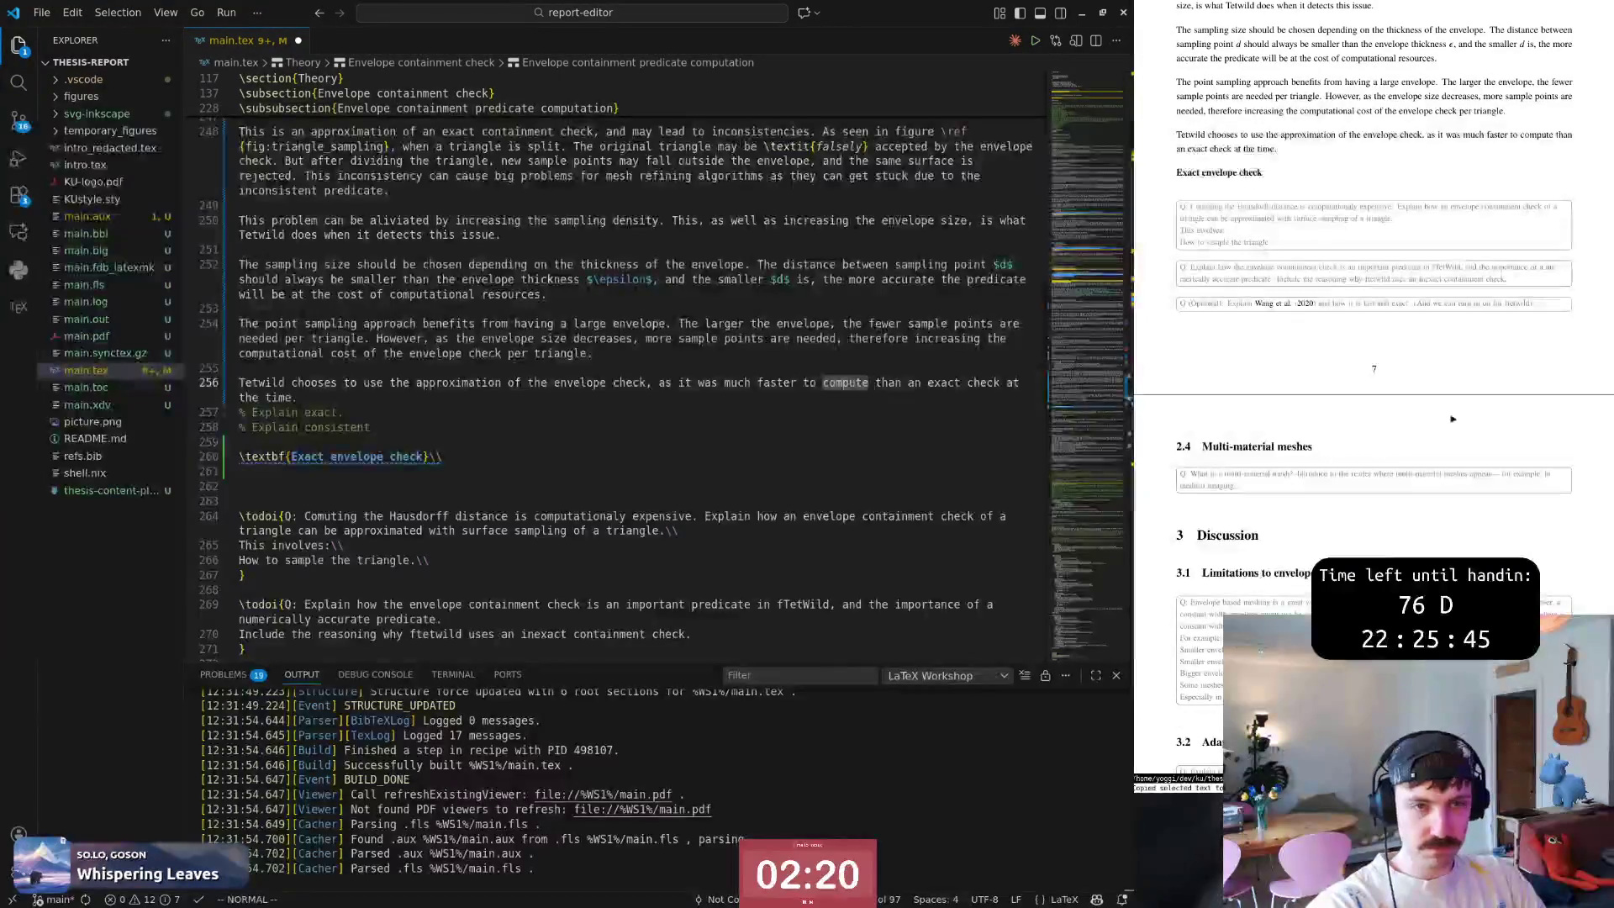
Review the Explain exact comment and Exact envelope check heading, then switch to the browser.
left_click(944, 382)
key("j")
key("w")
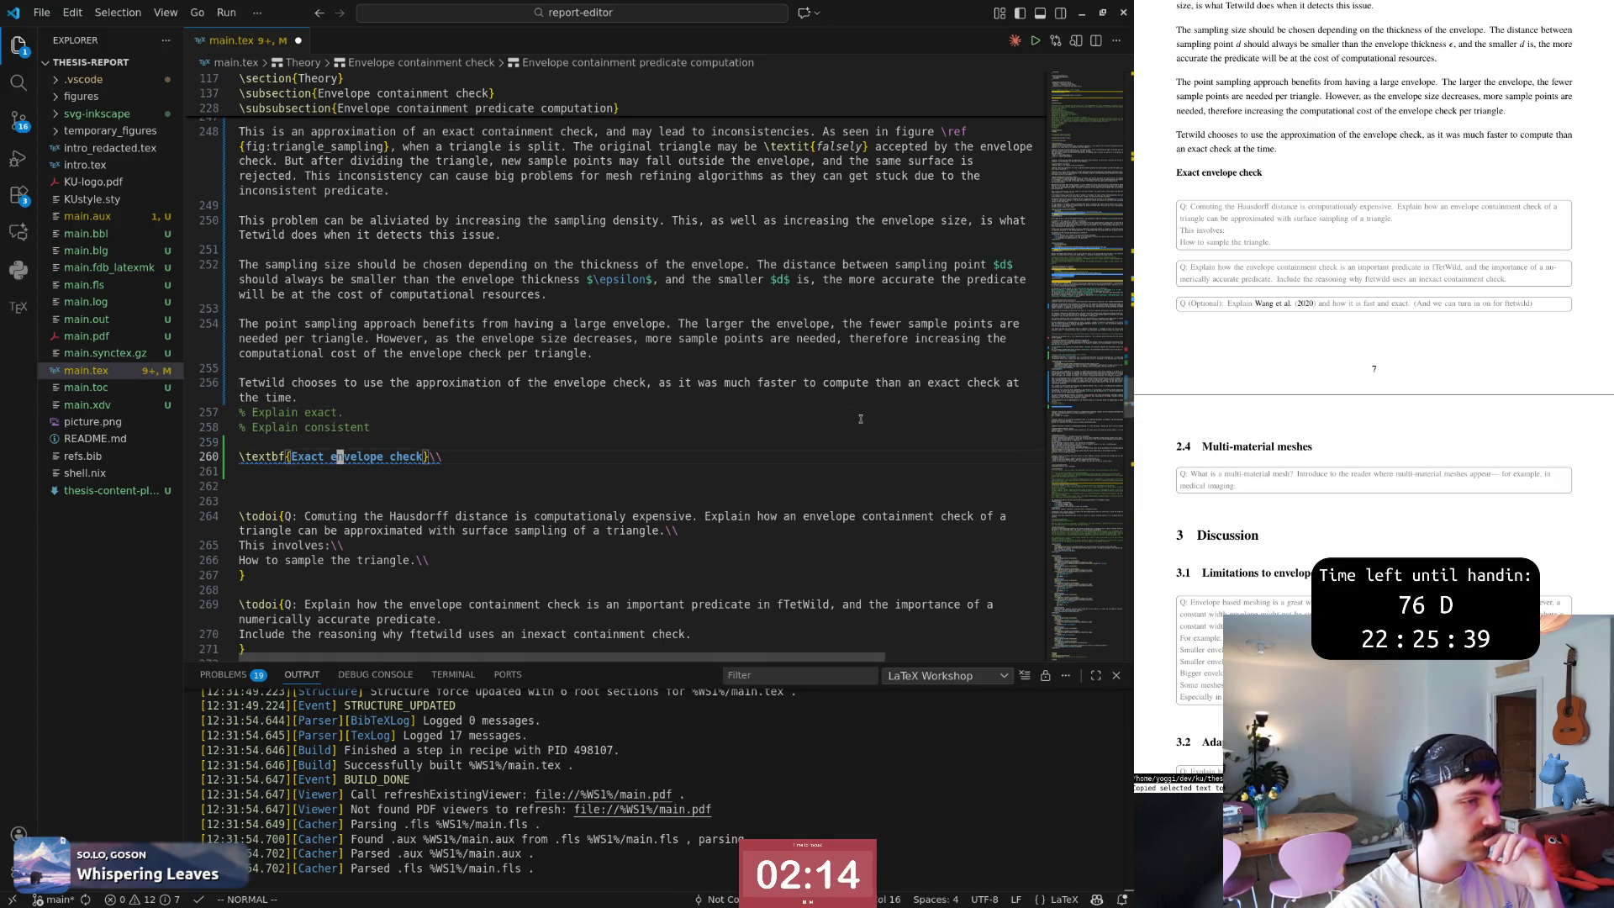
key("j")
key("j")
key("j")
key("j")
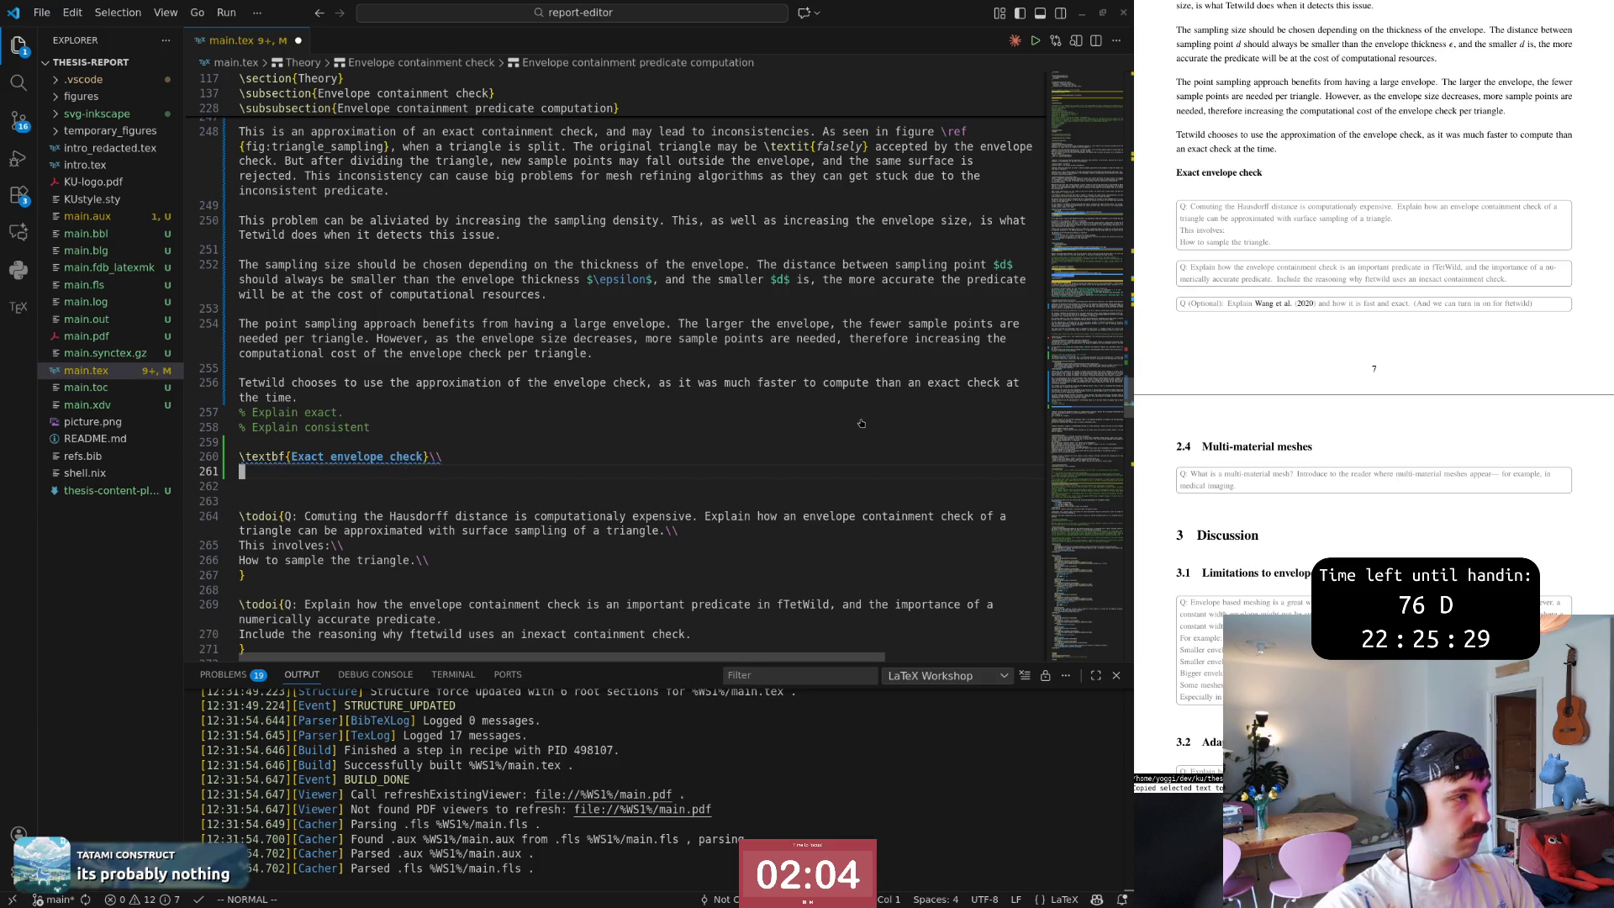
key("alt+Tab")
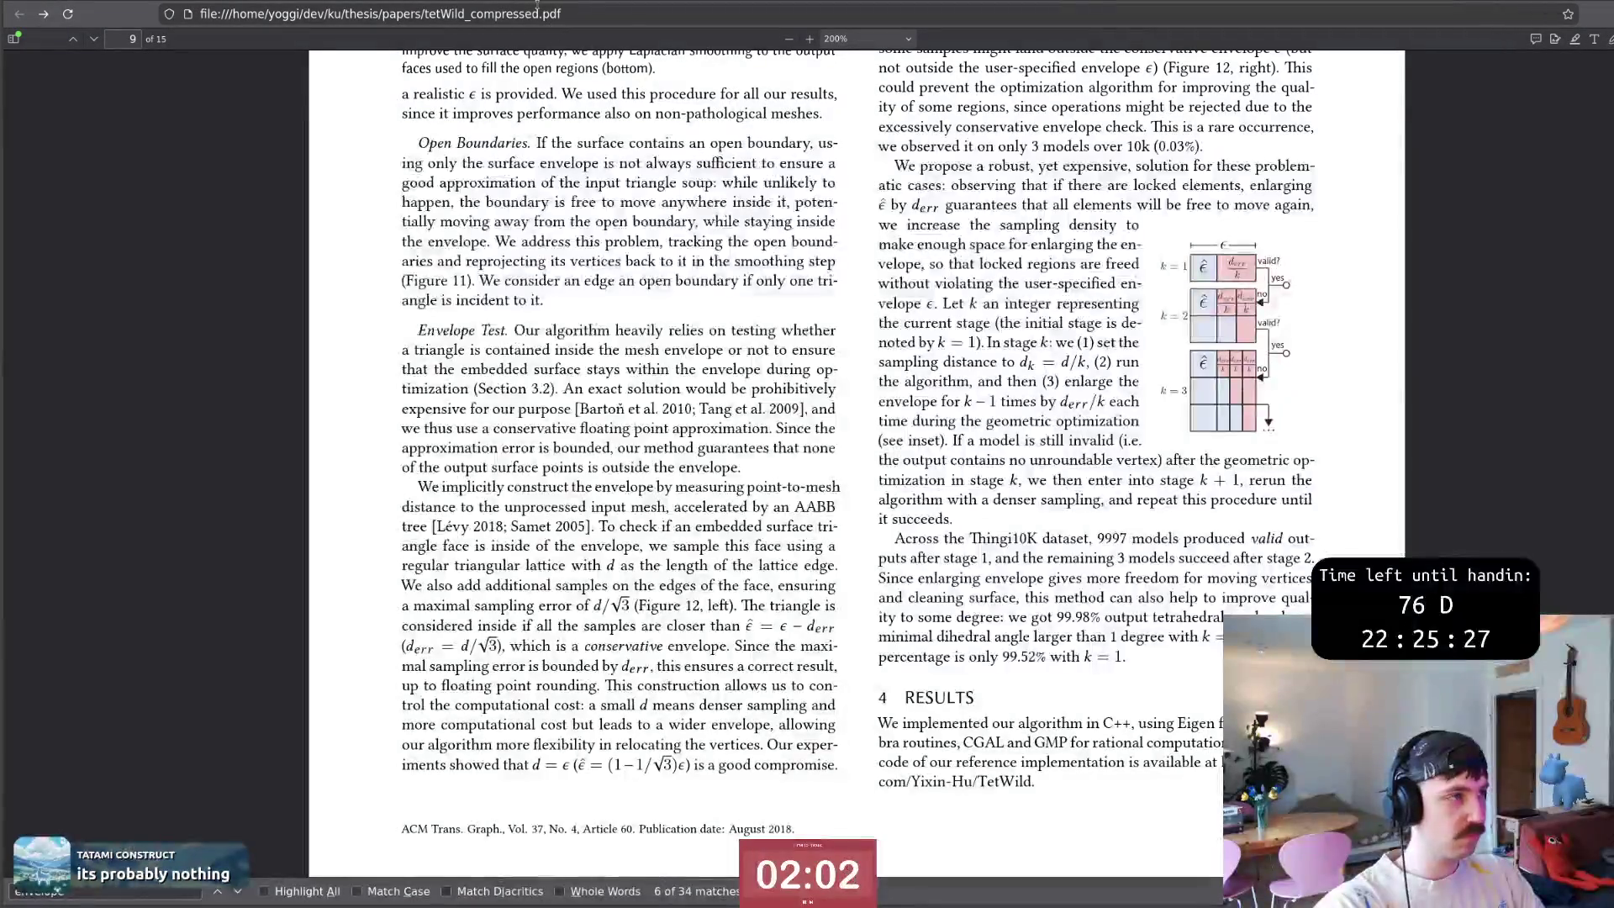
Go to the Fast Envelope paper's start and locate the Fig. 8 convex polyhedron caption on page 5.
key("alt+Tab")
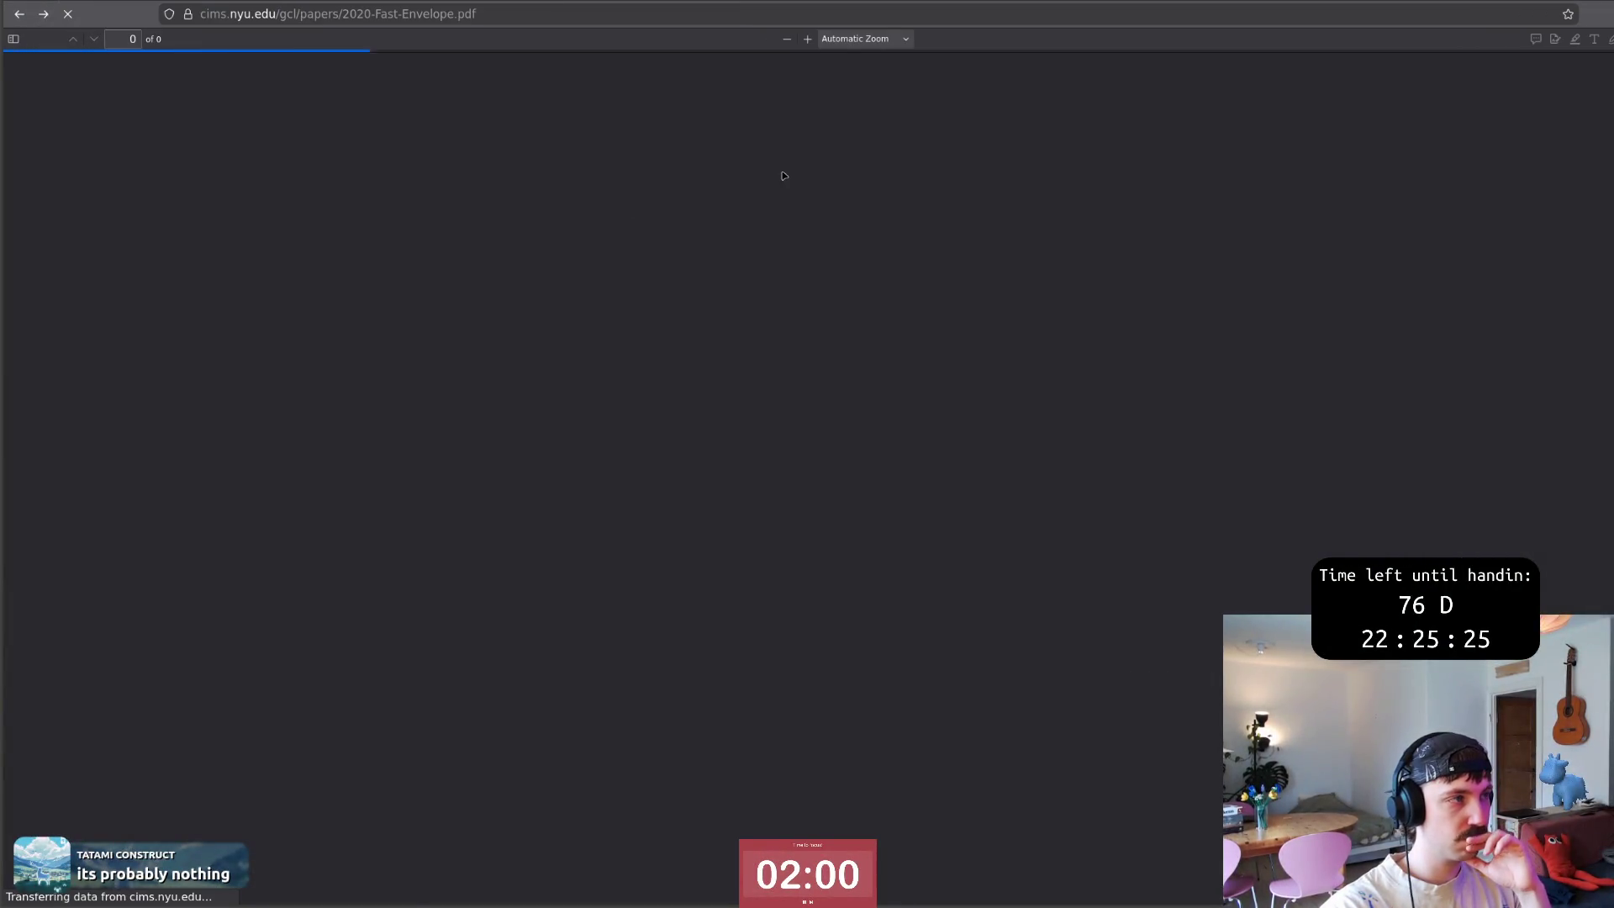
scroll(1442, 438, "up", 1)
scroll(1514, 422, "up", 3)
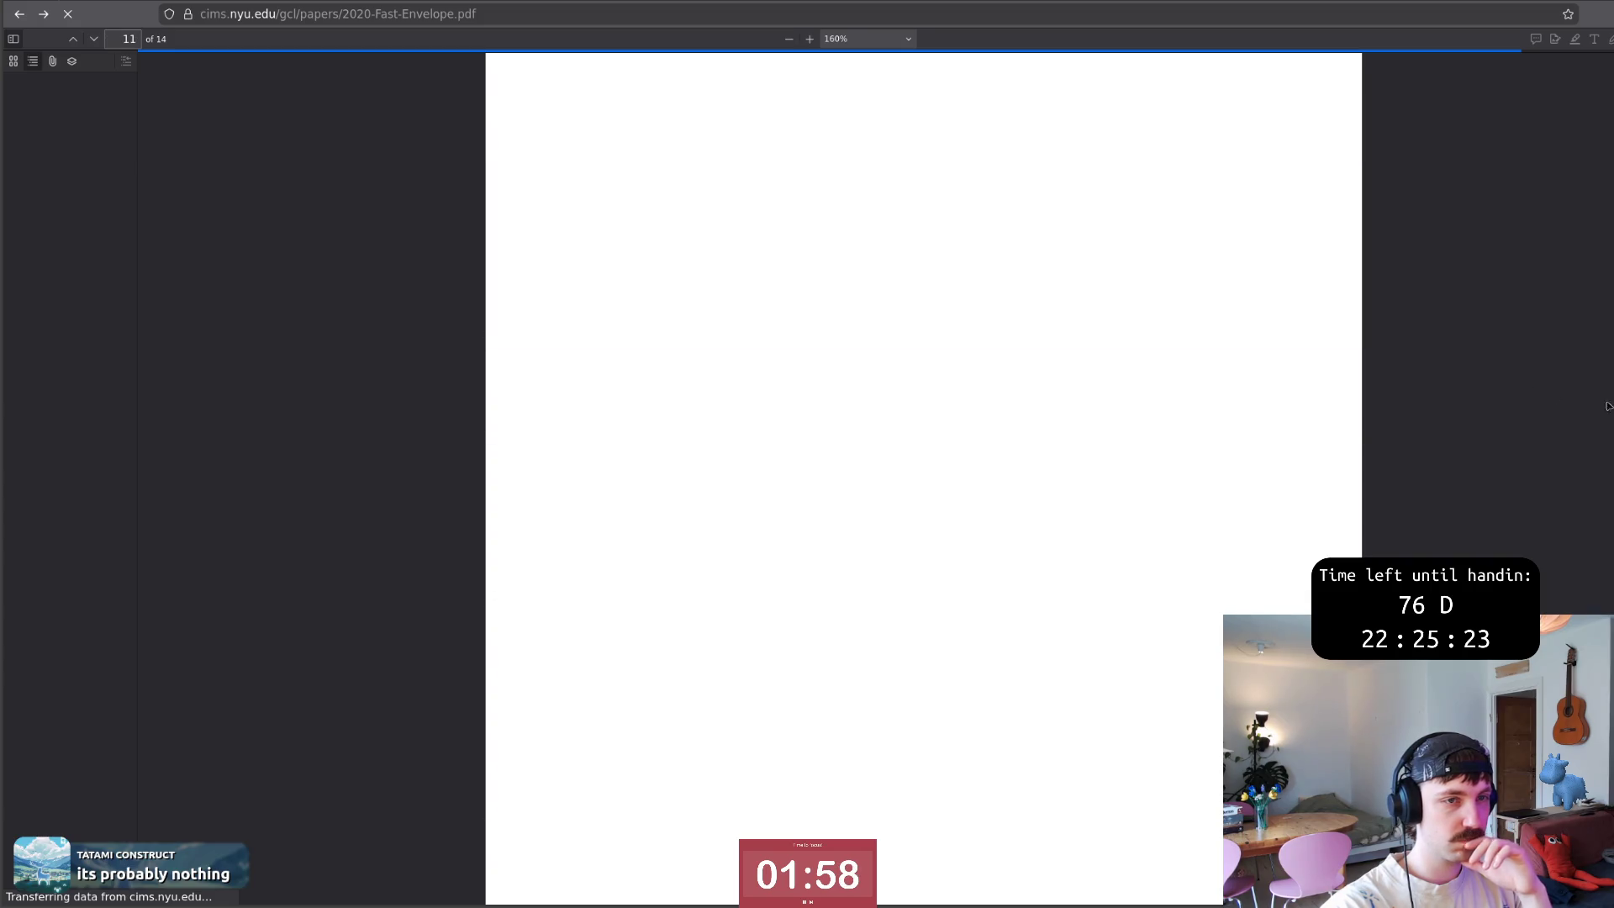
key("Home")
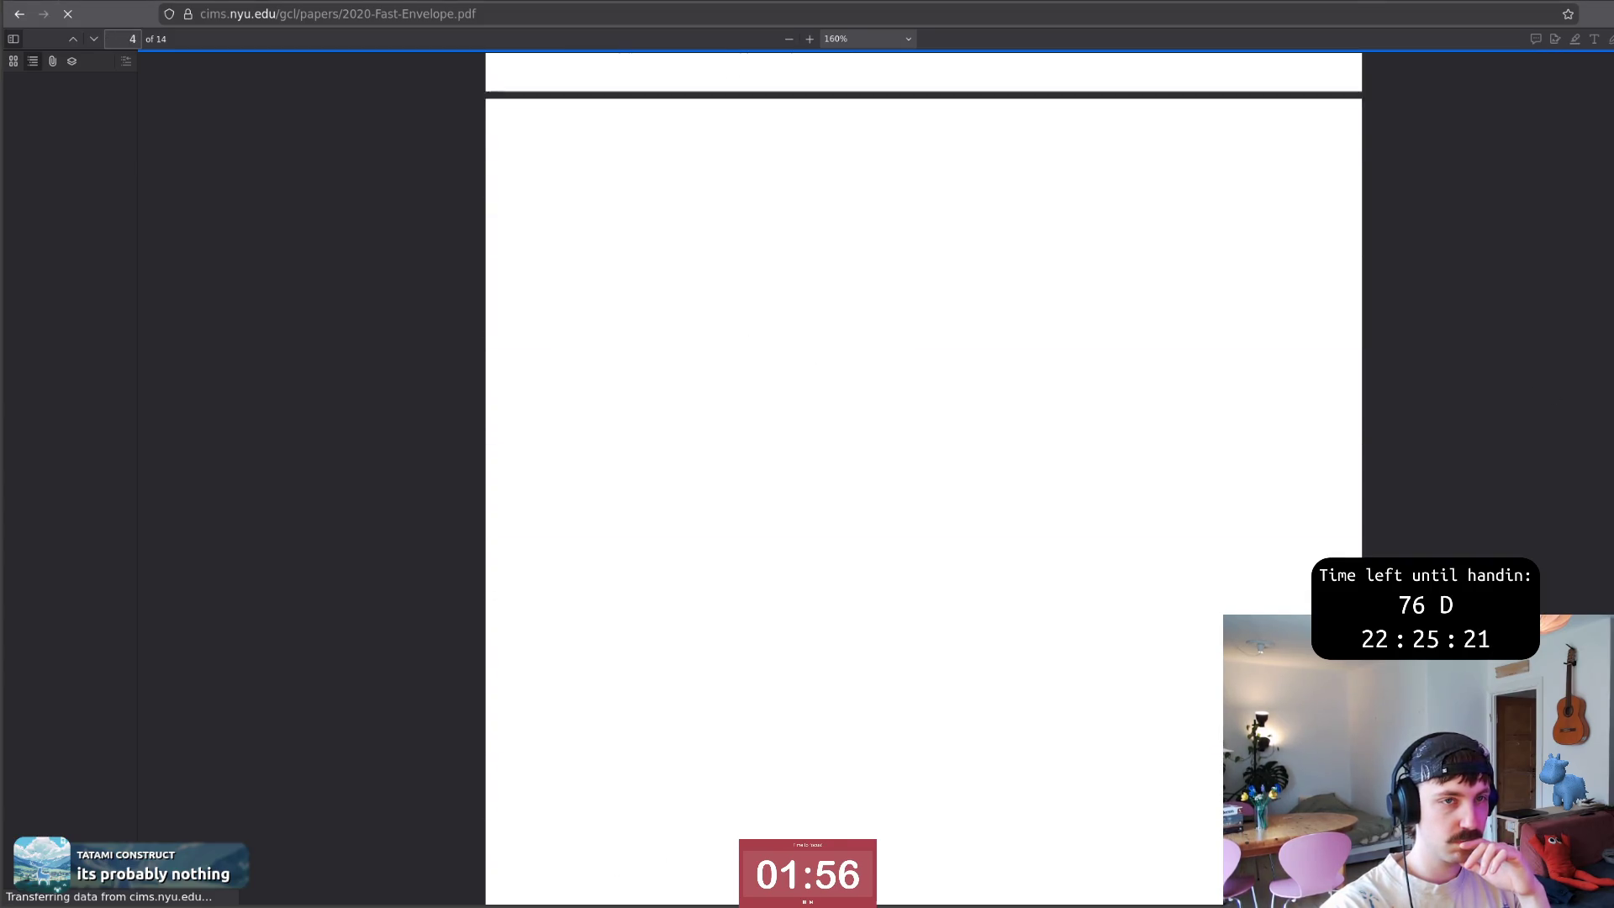
scroll(881, 337, "down", 3)
scroll(880, 336, "down", 3)
scroll(881, 337, "down", 1)
scroll(880, 336, "down", 2)
scroll(935, 310, "down", 1)
scroll(931, 312, "down", 5)
scroll(921, 314, "down", 5)
scroll(912, 316, "down", 4)
scroll(910, 316, "down", 3)
scroll(908, 314, "down", 3)
scroll(906, 314, "down", 3)
scroll(904, 311, "down", 3)
scroll(904, 310, "down", 2)
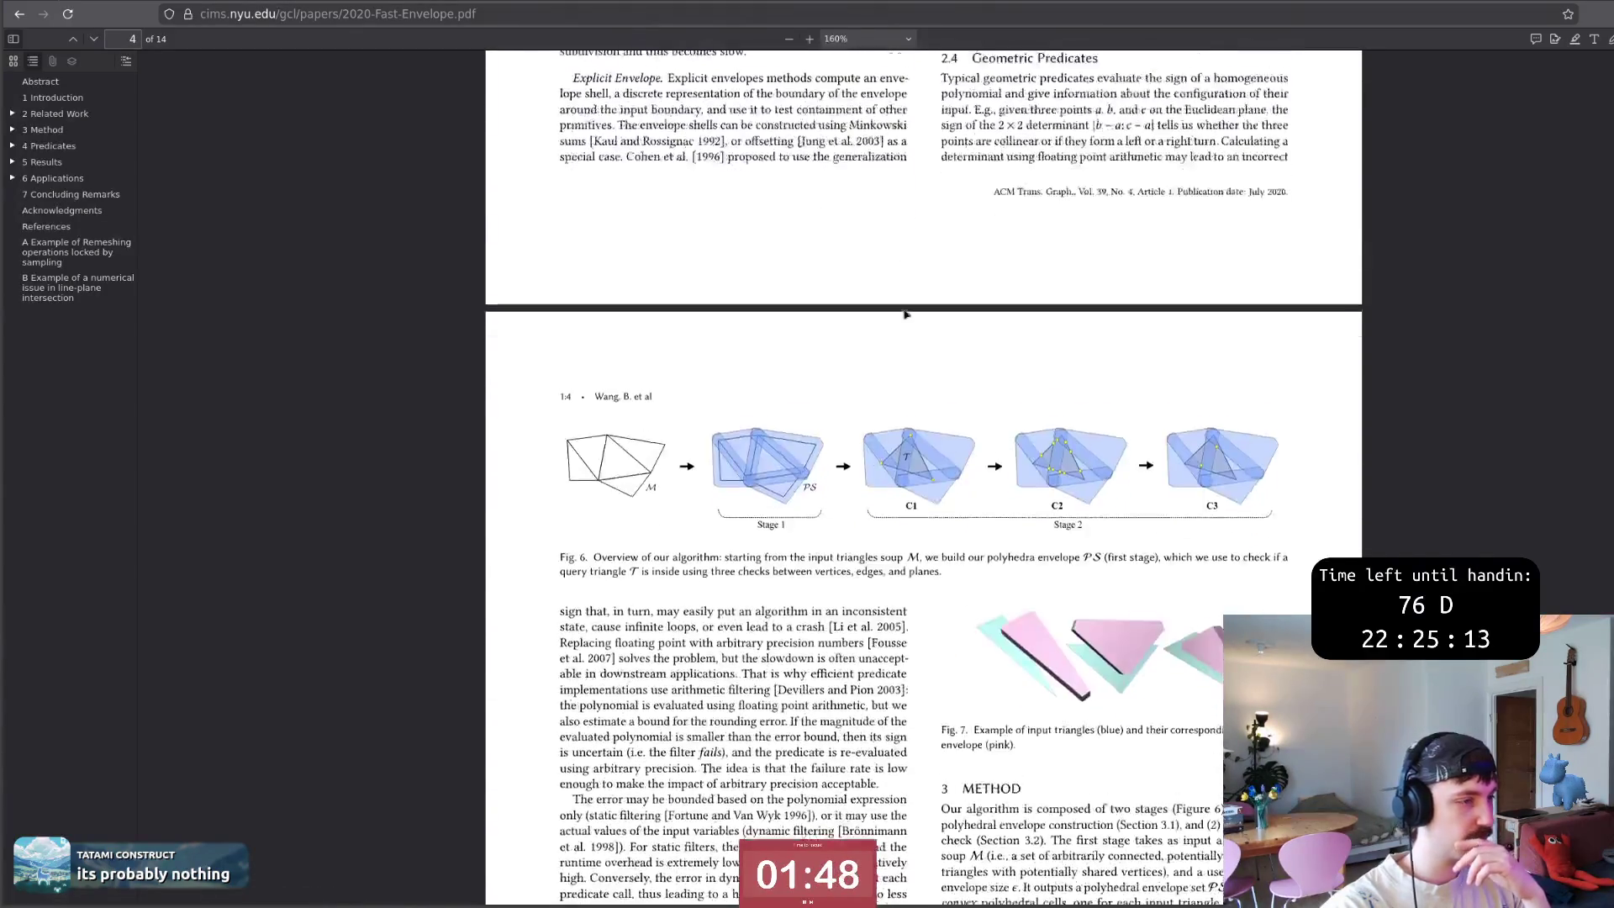
scroll(903, 314, "down", 3)
scroll(904, 315, "down", 2)
scroll(904, 311, "down", 3)
scroll(904, 309, "down", 2)
scroll(902, 306, "down", 2)
scroll(900, 307, "down", 3)
scroll(898, 308, "down", 3)
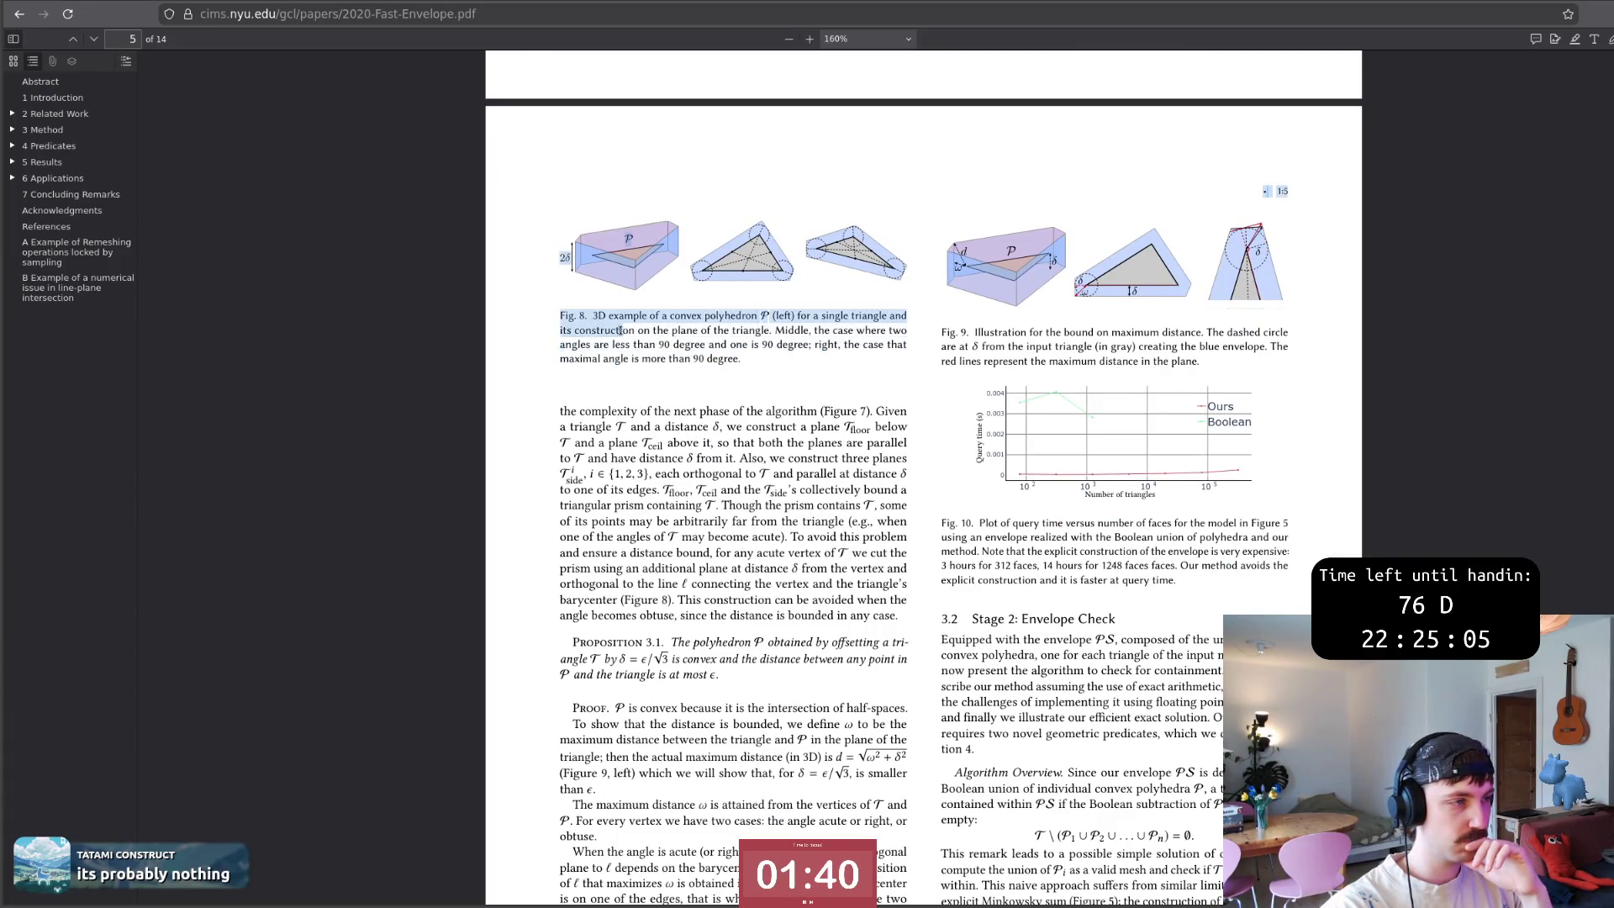
left_click_drag(593, 316, 720, 358)
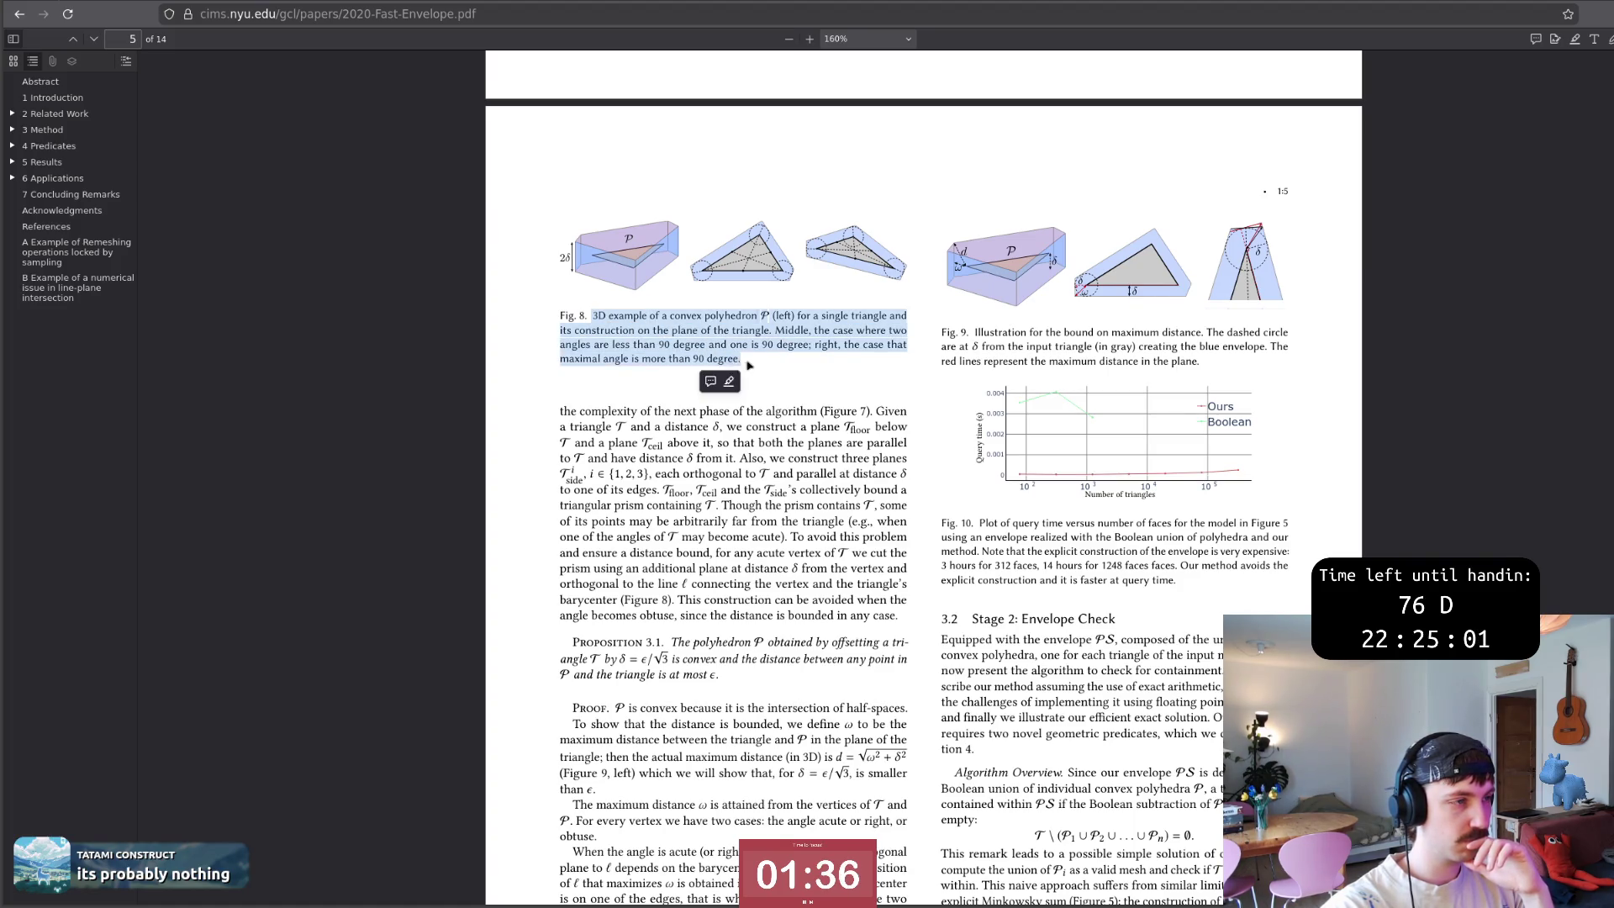
left_click(595, 316)
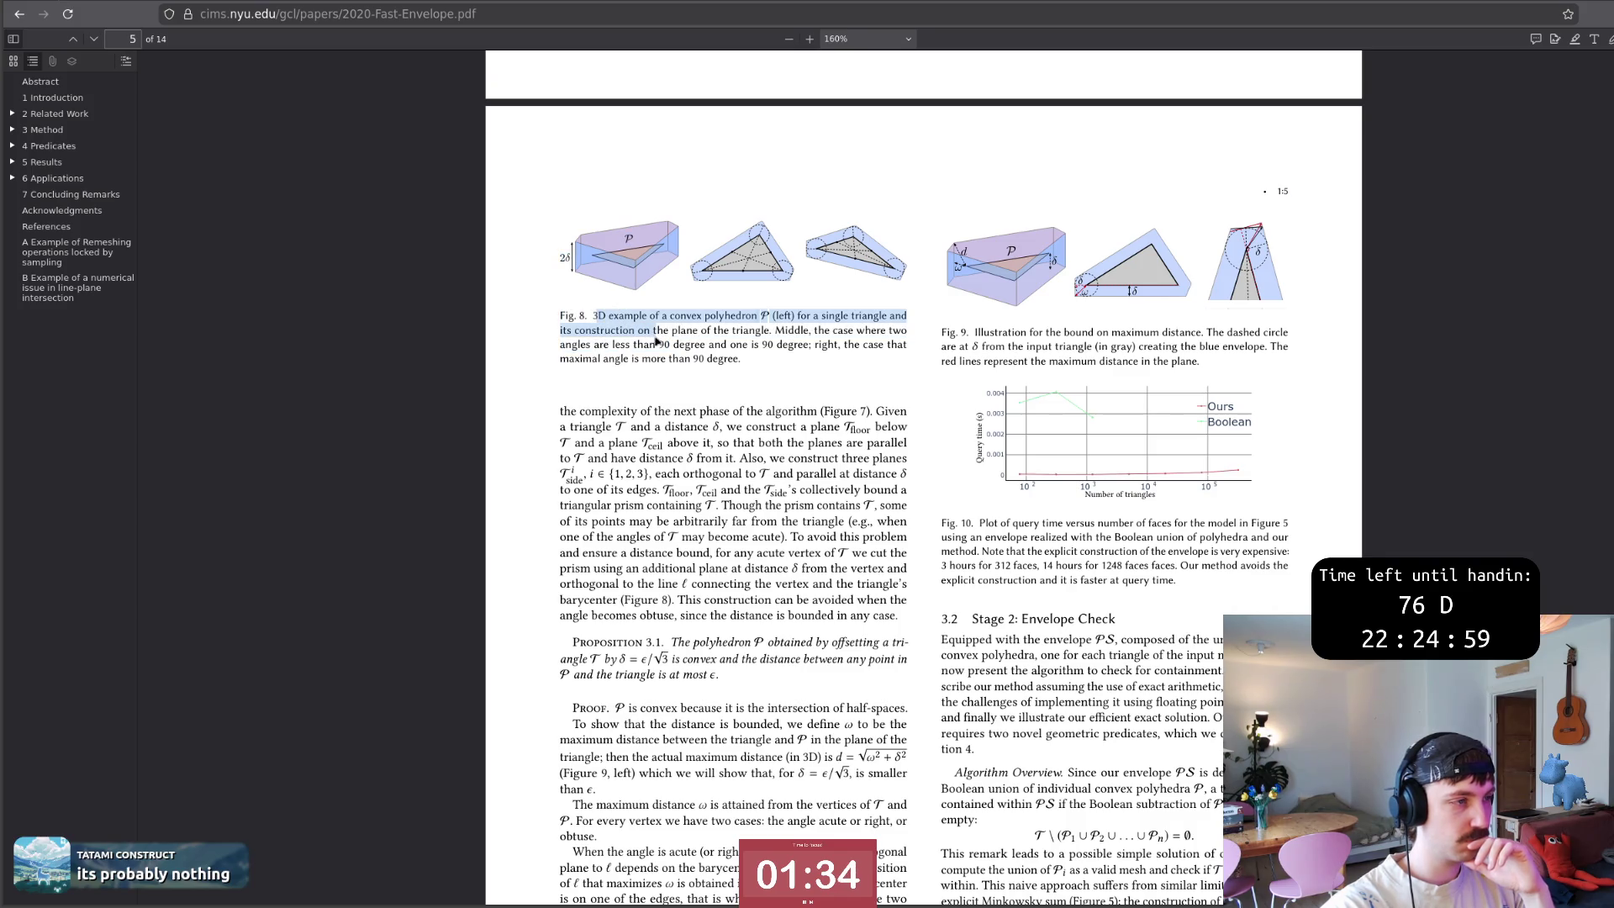
scroll(703, 345, "down", 2)
scroll(731, 342, "down", 1)
scroll(758, 339, "down", 2)
scroll(783, 336, "down", 2)
scroll(783, 337, "down", 3)
scroll(782, 337, "down", 2)
scroll(783, 337, "down", 3)
scroll(783, 336, "down", 3)
scroll(784, 336, "down", 2)
scroll(783, 338, "down", 3)
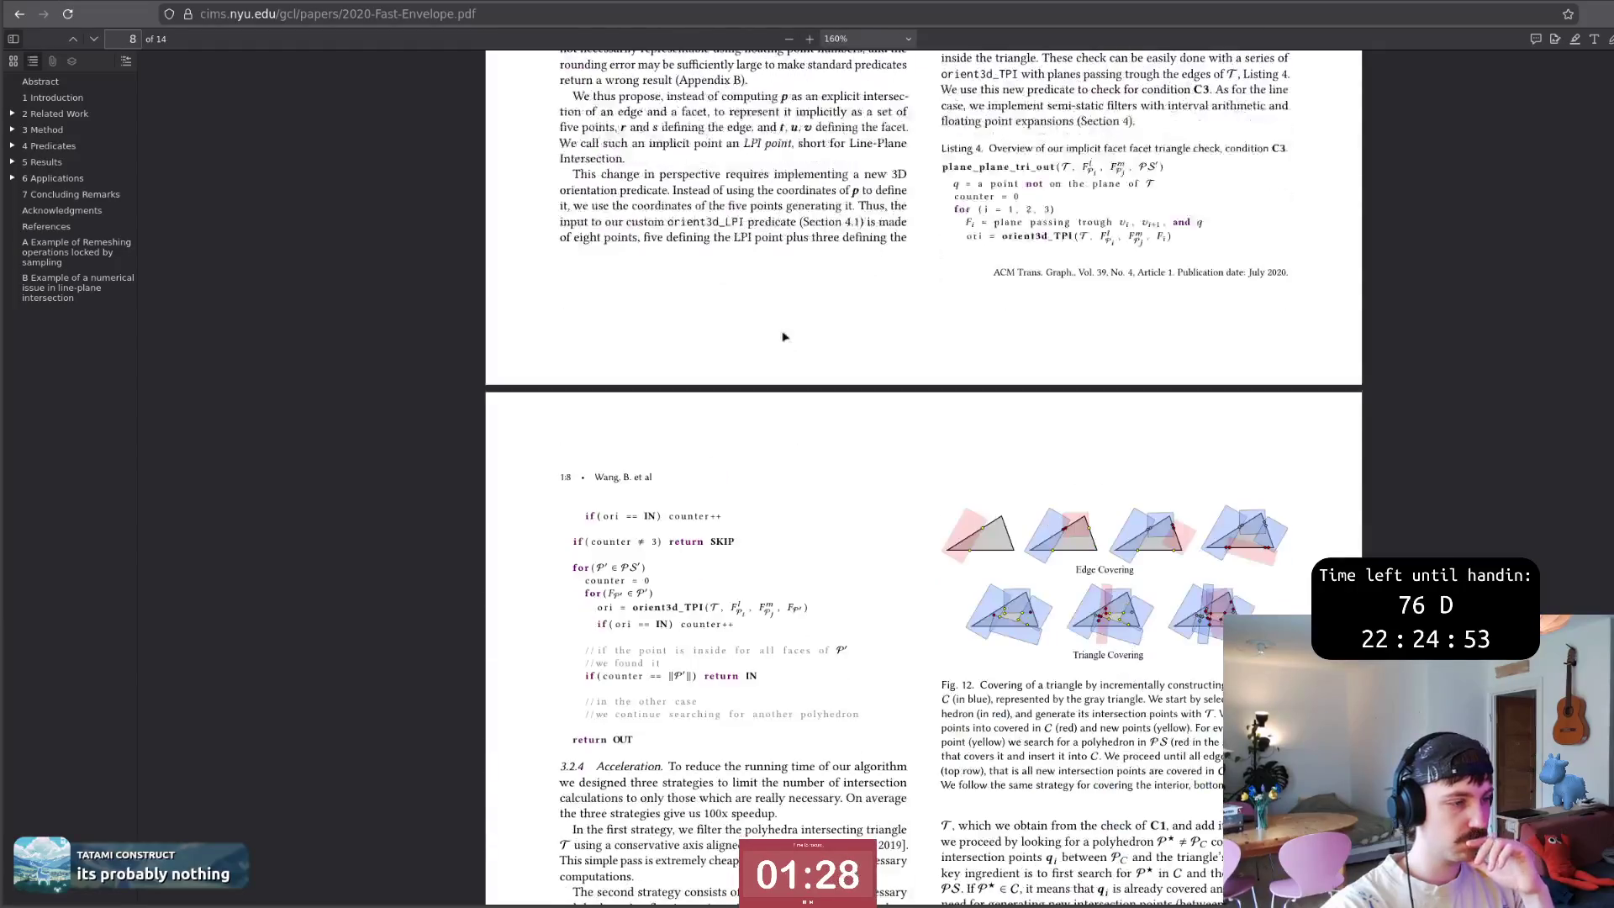
scroll(783, 337, "down", 2)
scroll(783, 337, "down", 1)
scroll(783, 336, "down", 2)
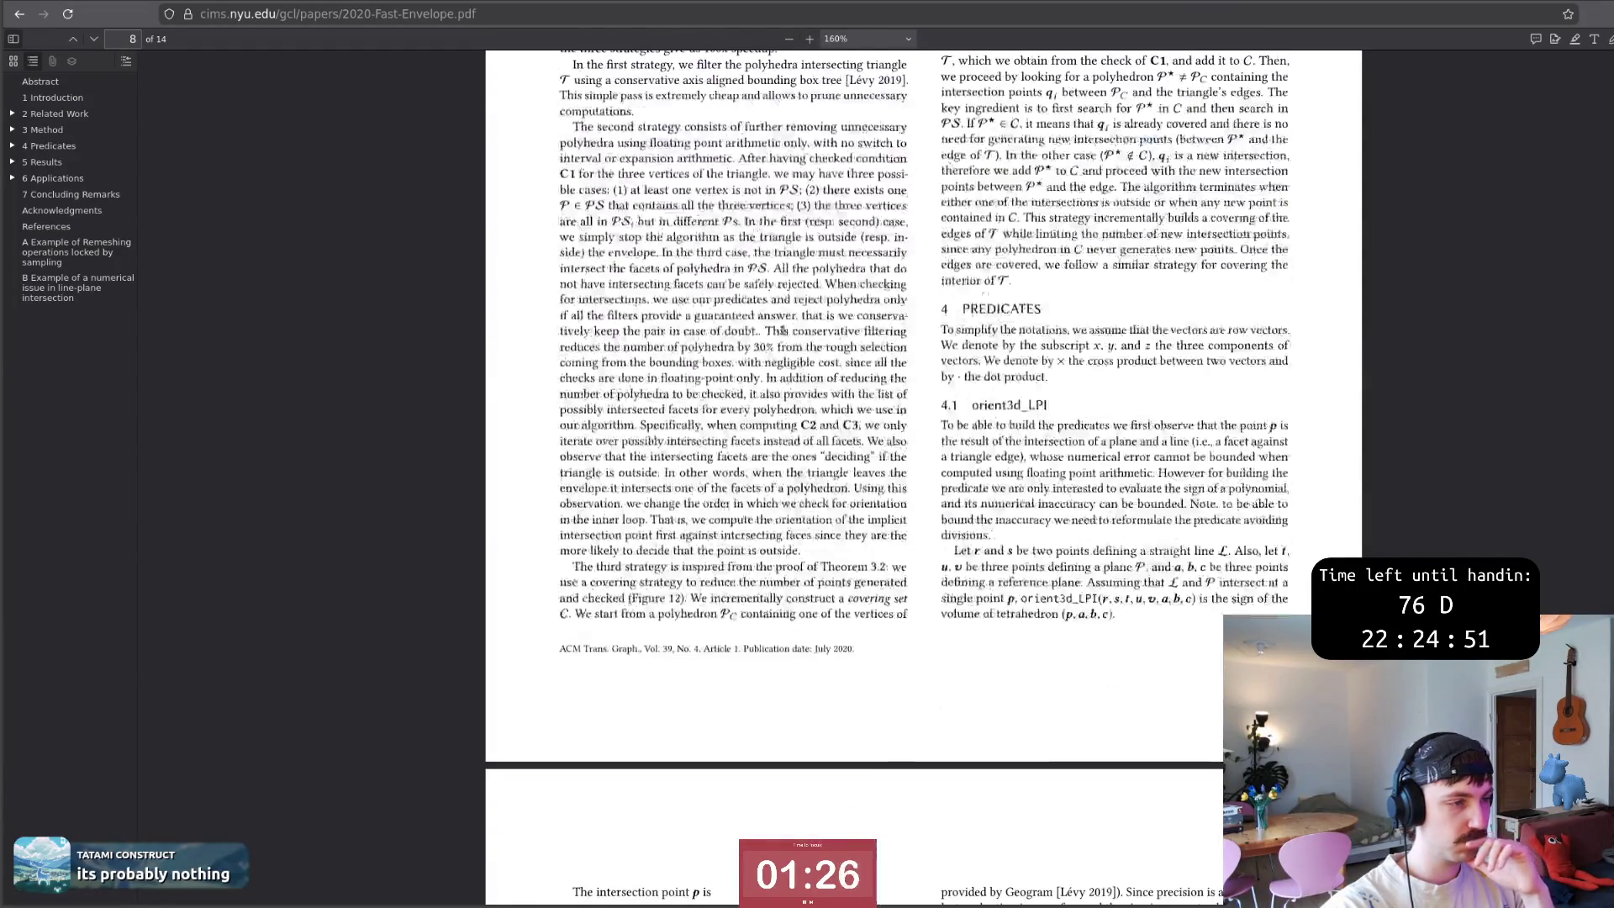
scroll(783, 331, "down", 2)
scroll(783, 332, "down", 2)
scroll(783, 332, "down", 3)
scroll(784, 331, "down", 3)
scroll(784, 326, "down", 6)
scroll(784, 327, "down", 4)
scroll(784, 327, "down", 1)
scroll(782, 327, "down", 2)
scroll(797, 351, "down", 1)
scroll(981, 382, "down", 3)
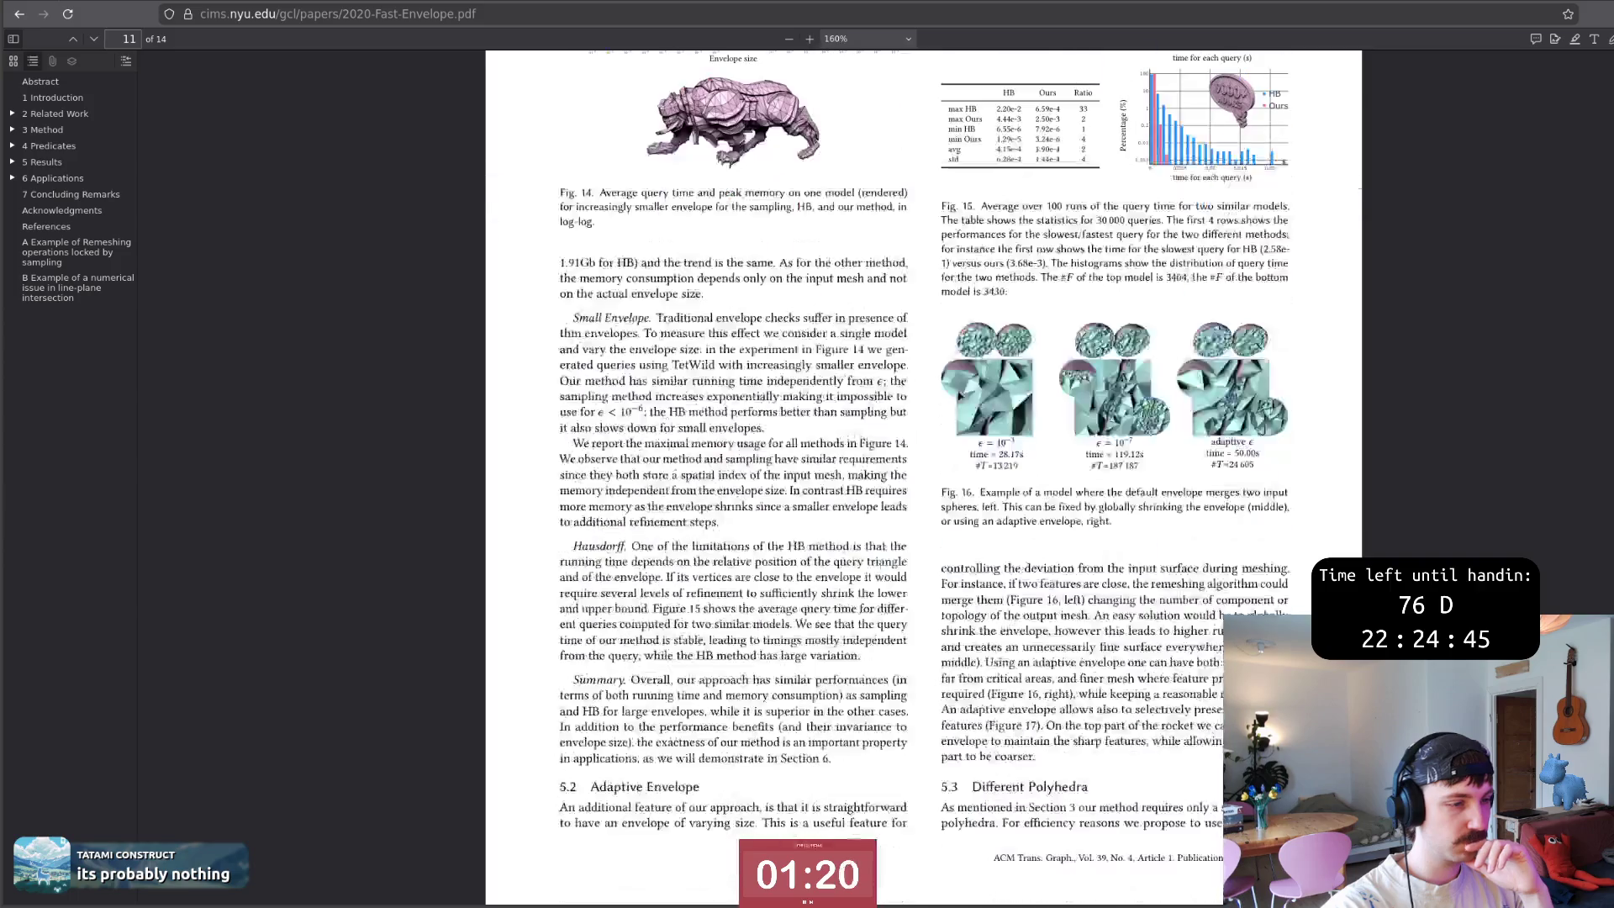
scroll(989, 396, "down", 1)
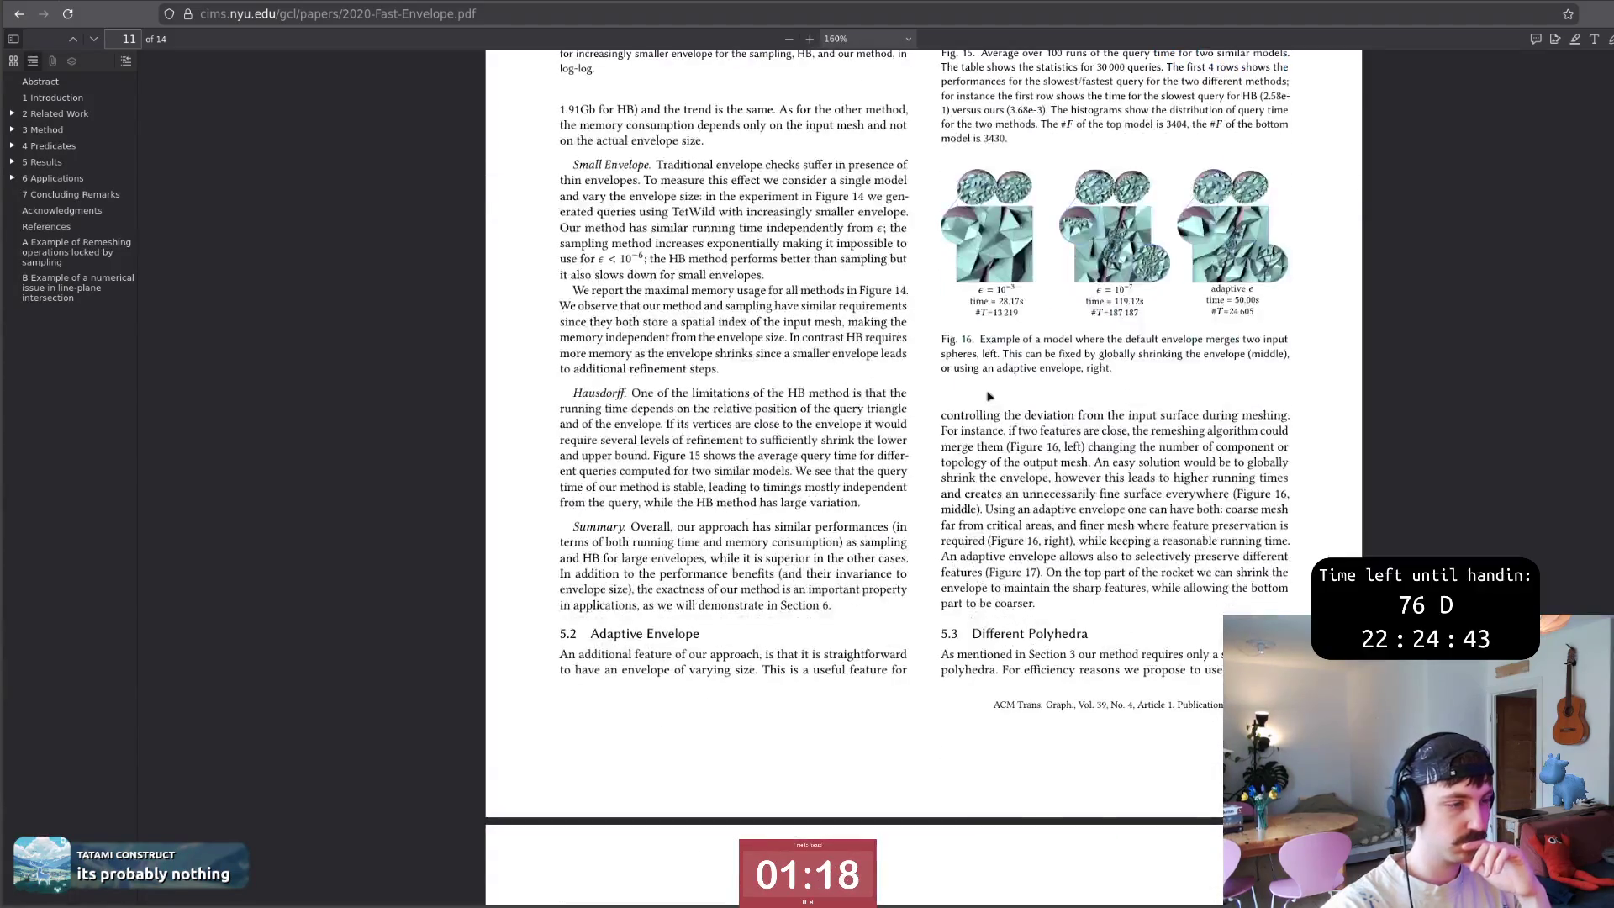
scroll(990, 396, "down", 2)
scroll(989, 397, "down", 1)
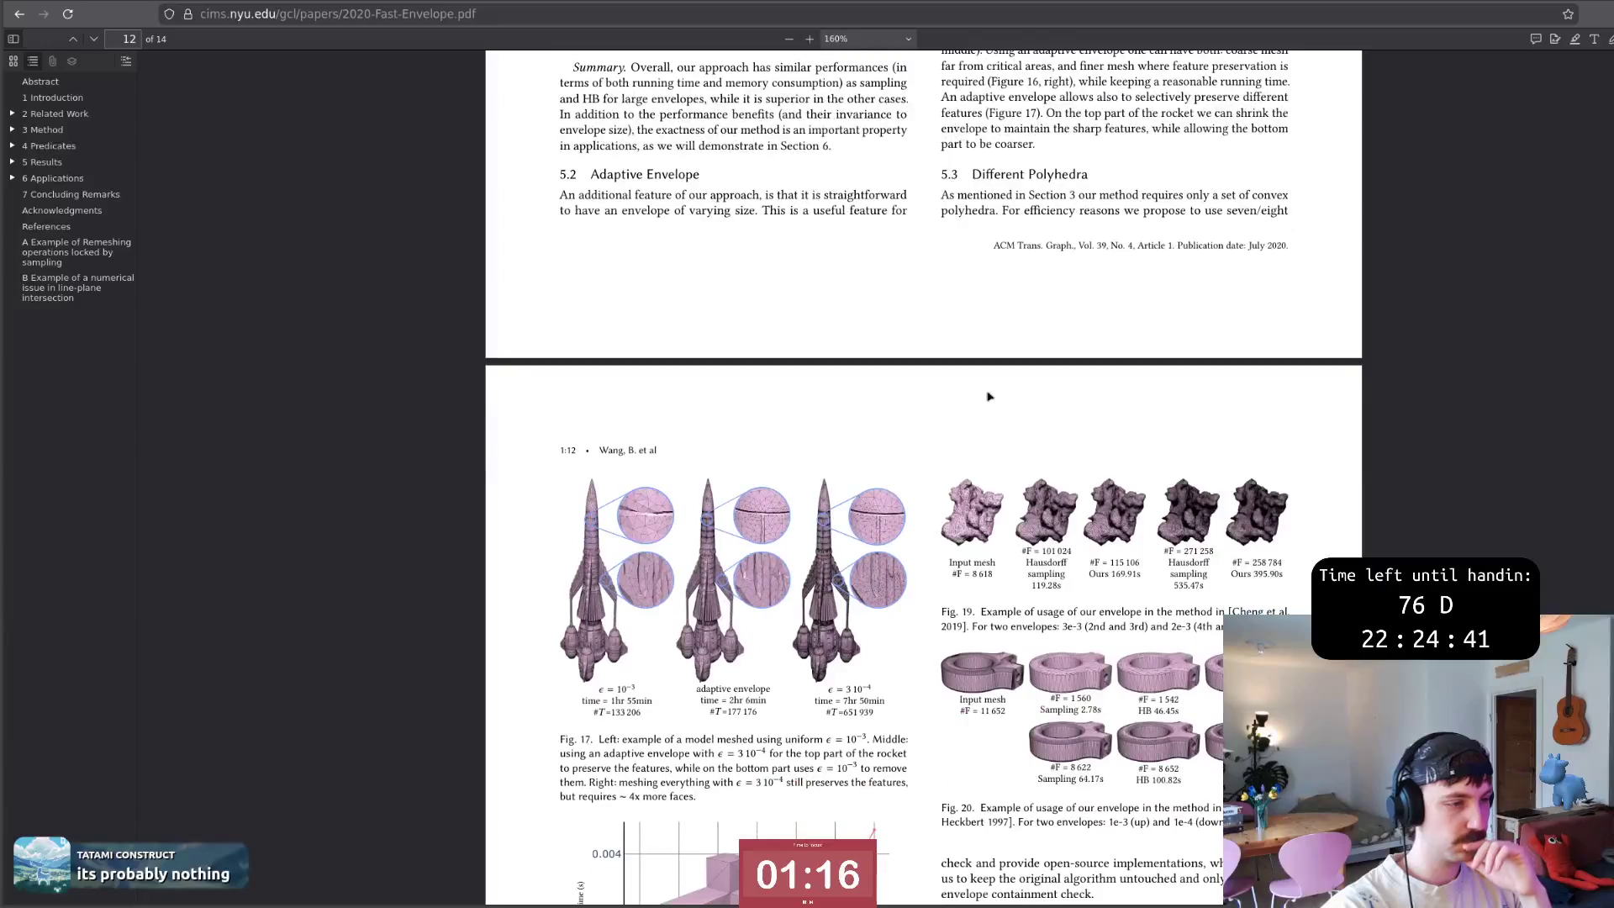
scroll(990, 396, "down", 2)
scroll(989, 396, "down", 2)
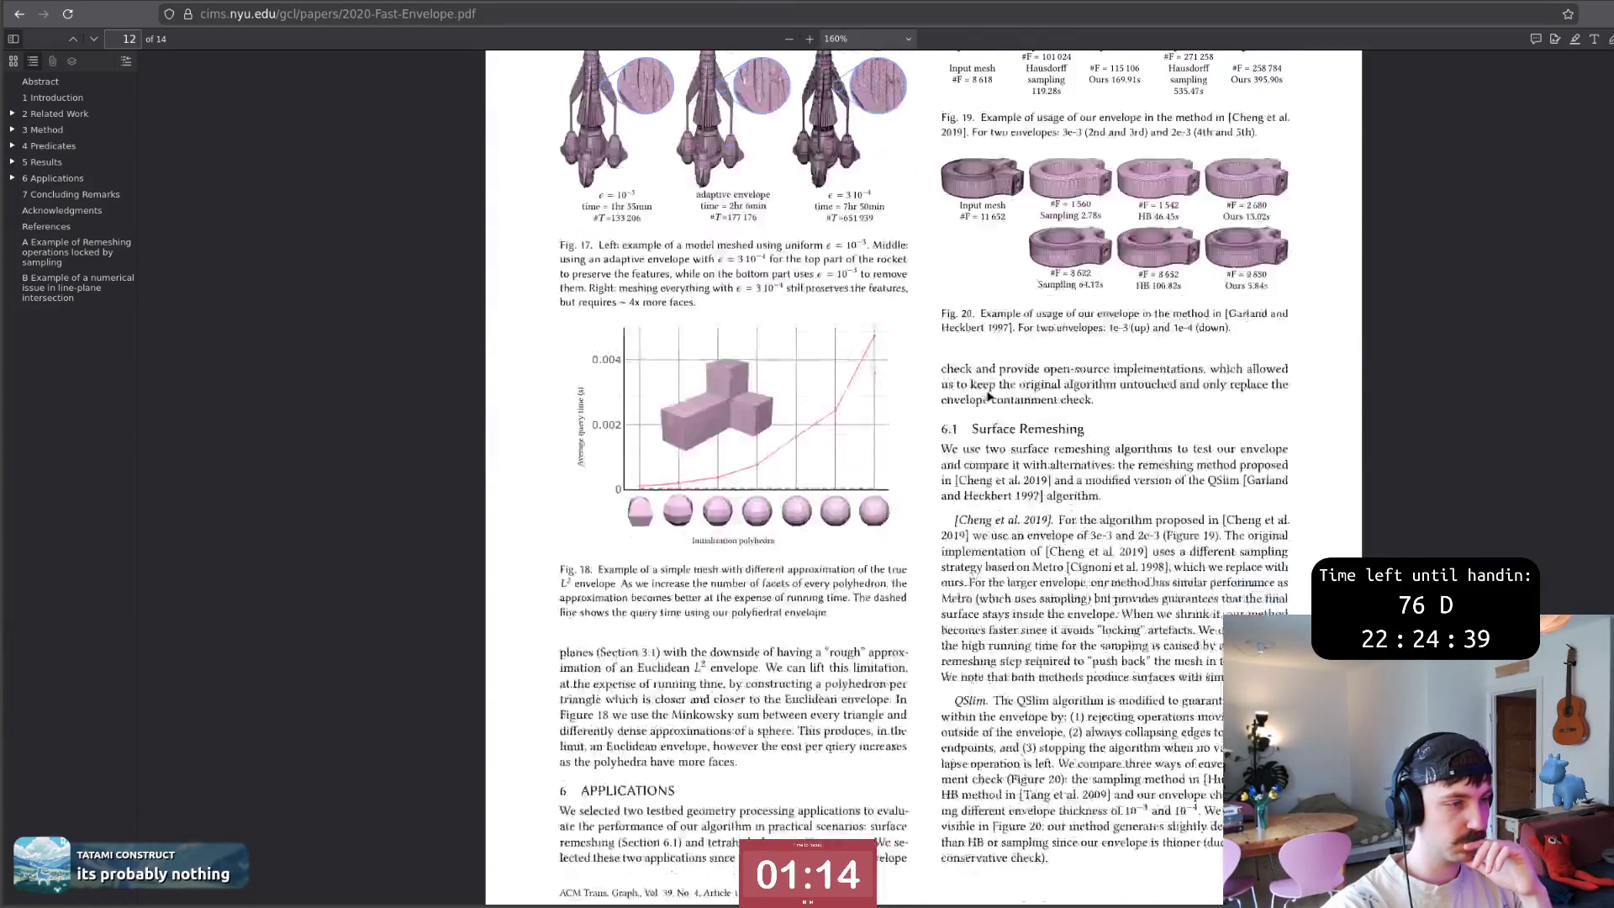
scroll(989, 396, "down", 1)
scroll(990, 393, "down", 2)
scroll(988, 393, "down", 1)
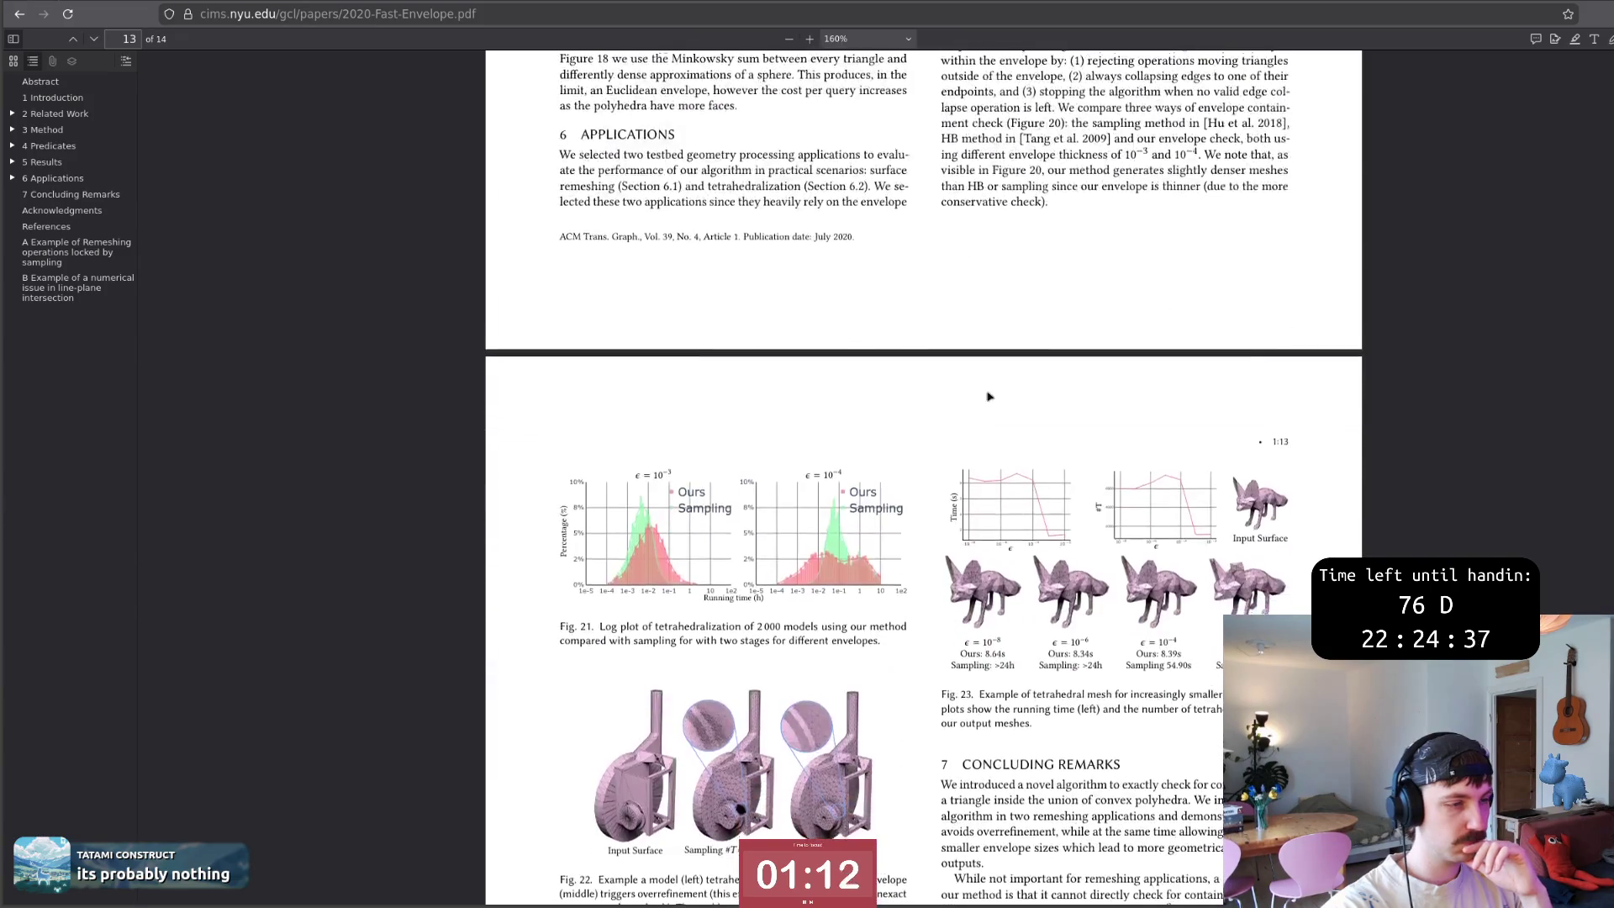
scroll(985, 392, "down", 2)
scroll(984, 393, "down", 1)
scroll(984, 393, "down", 1)
scroll(987, 393, "down", 1)
scroll(989, 395, "down", 3)
scroll(988, 395, "down", 1)
scroll(989, 394, "up", 4)
scroll(989, 395, "up", 2)
scroll(989, 395, "up", 1)
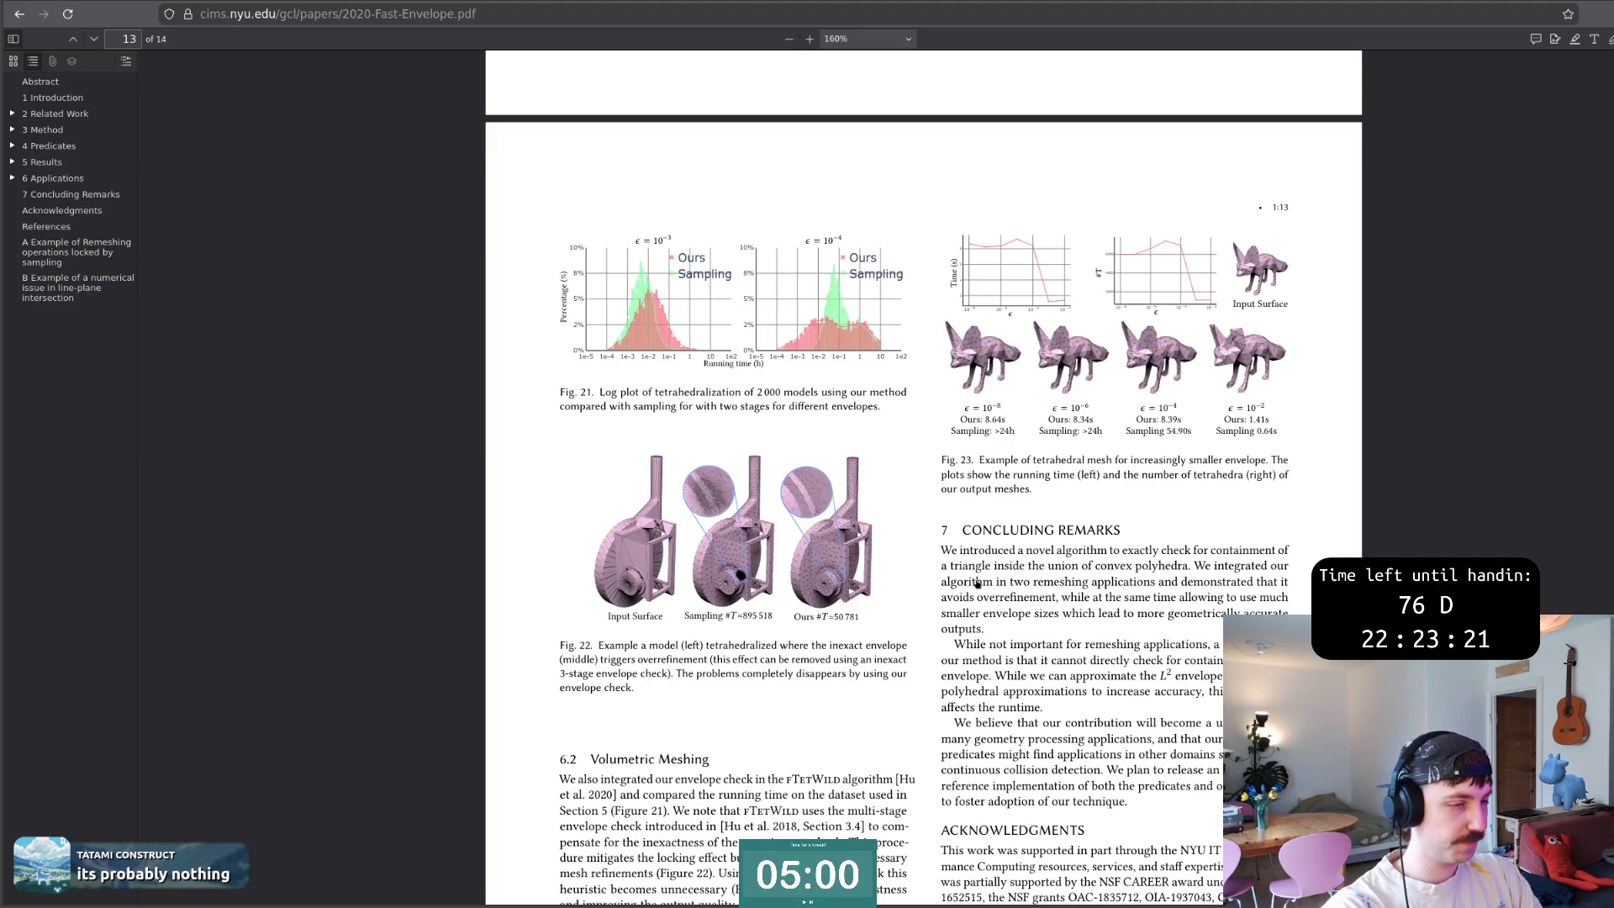
Jump to the Initialization polyhedra label under Fig. 18 on page 12.
key("alt+Left")
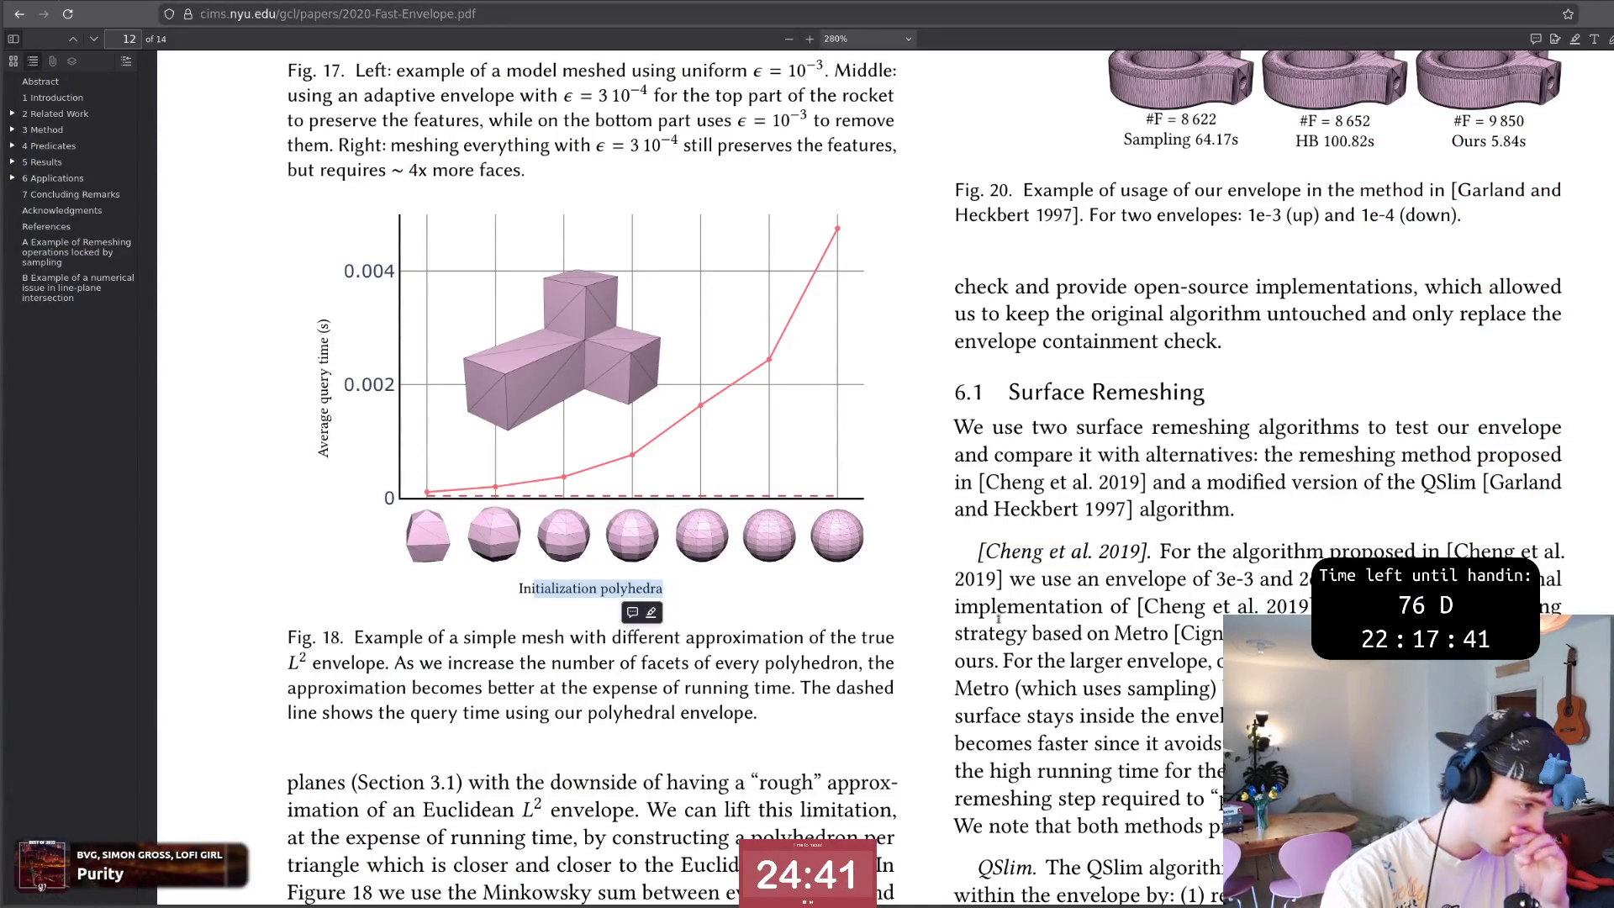
scroll(1017, 621, "up", 3)
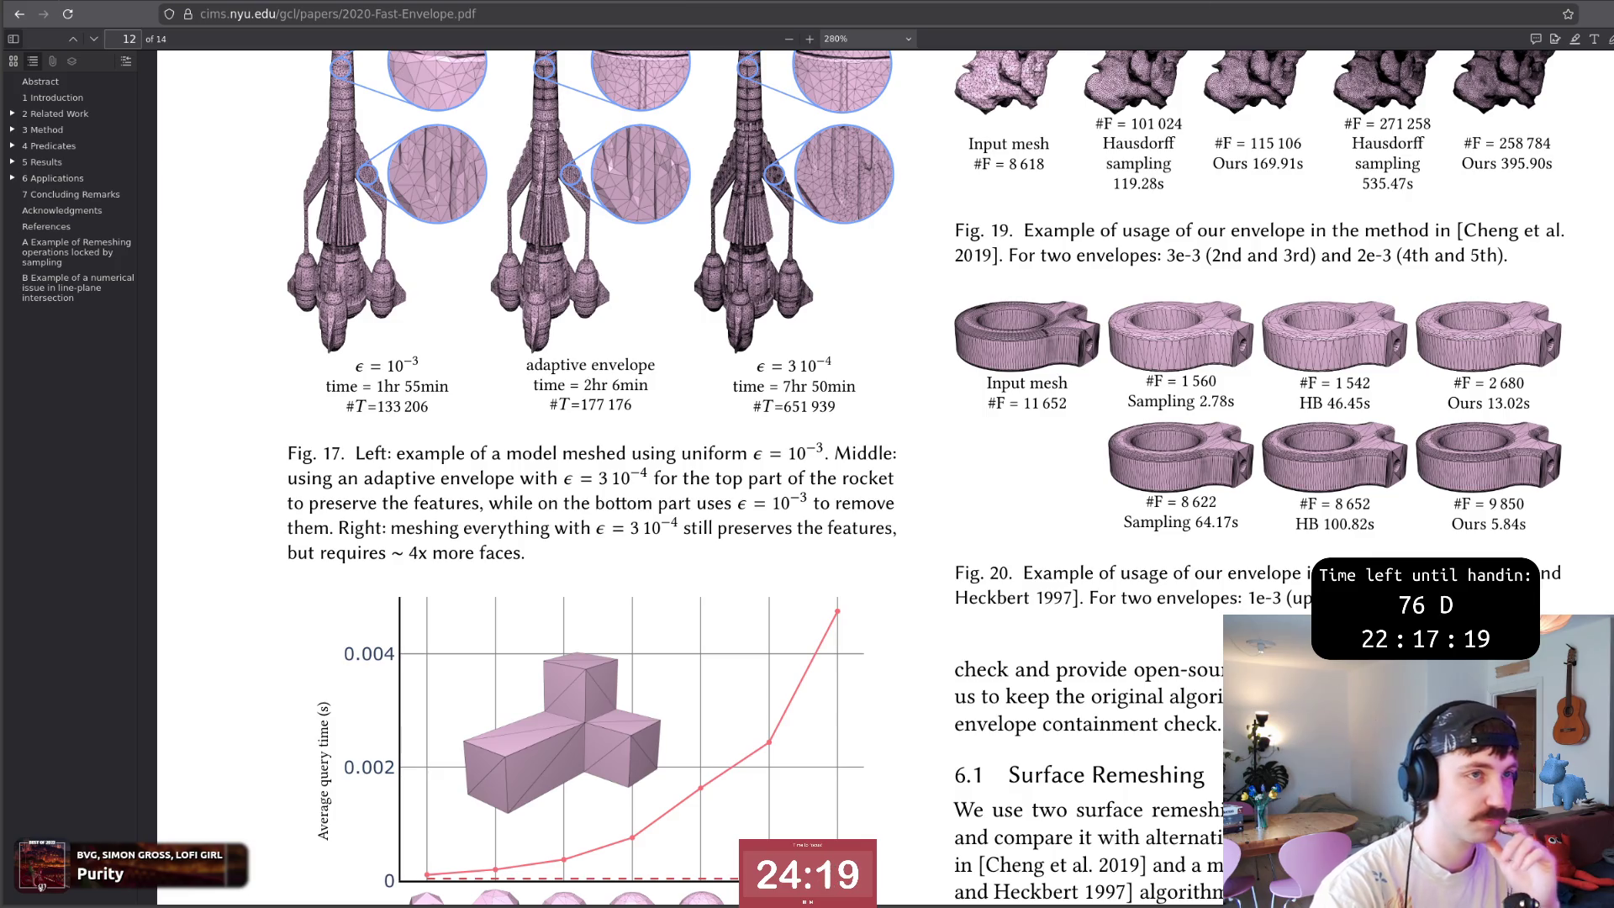
Fix the mistyped citation key to fEnvelope in the thesis, then return to the paper.
key("alt+Tab")
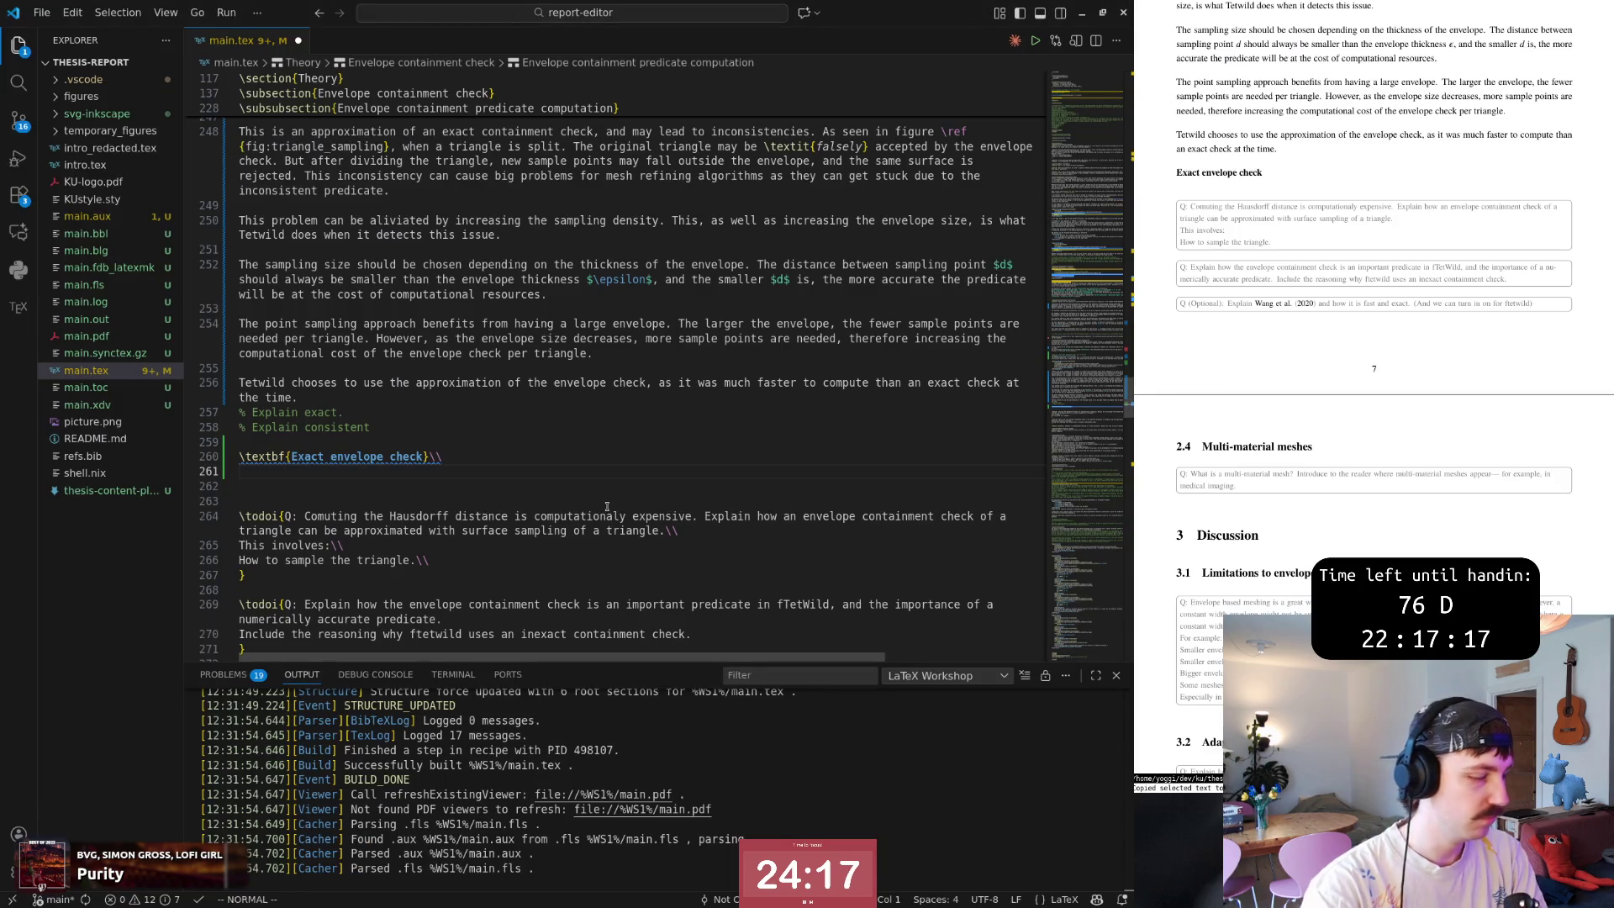
type("i\\cite{fastt")
key("BackSpace")
type("t")
key("BackSpace")
key("BackSpace")
key("BackSpace")
key("BackSpace")
type("e")
key("Return")
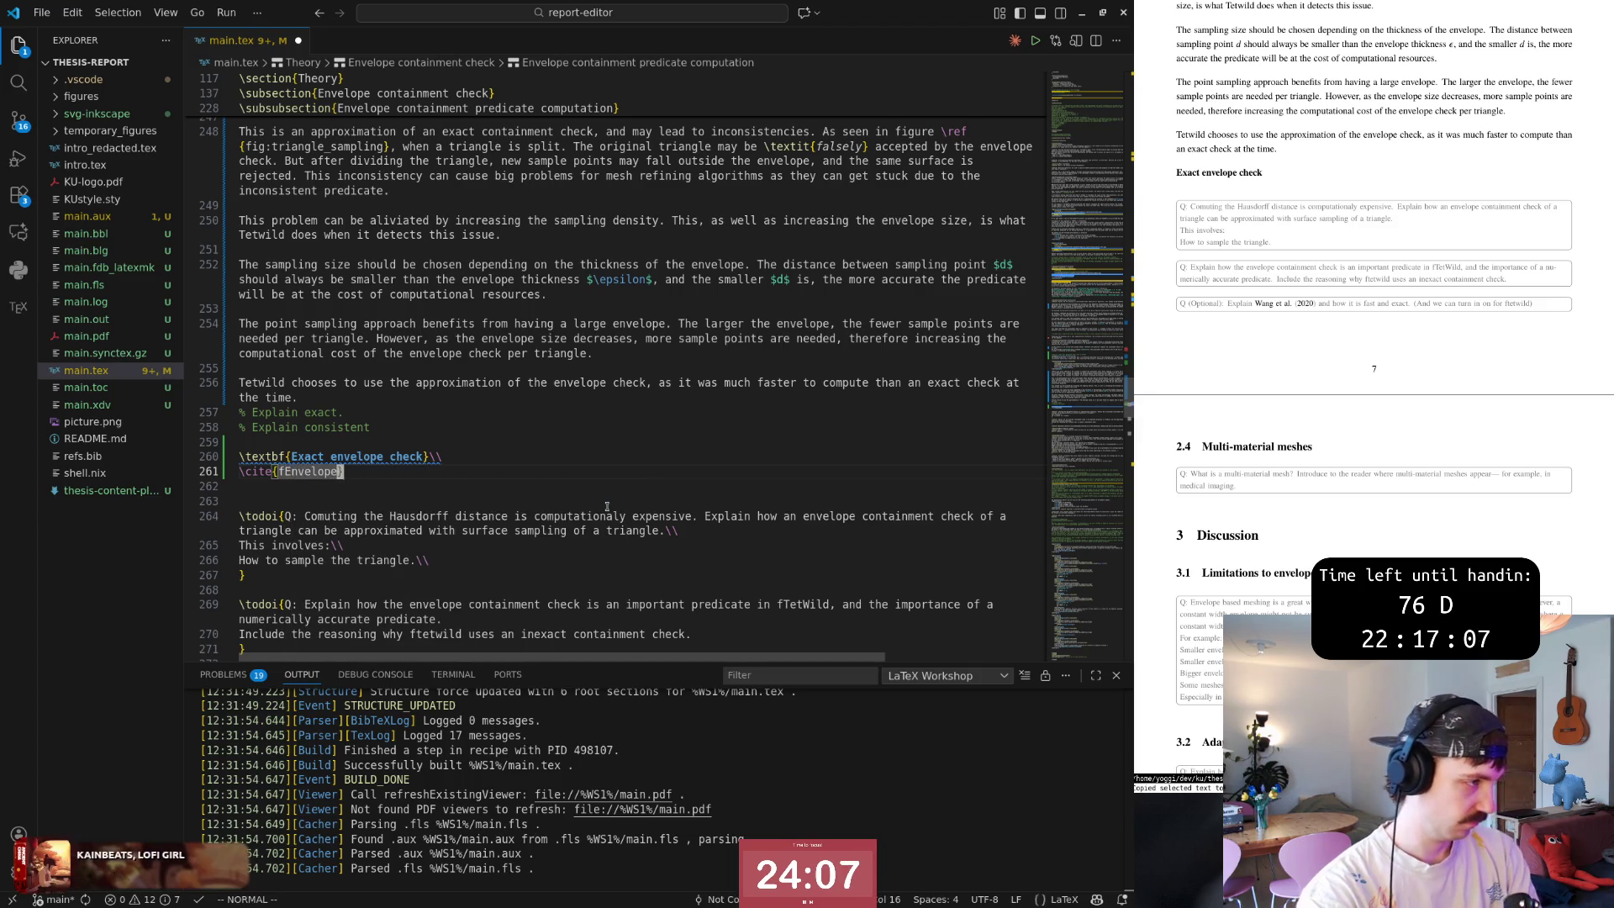
type("presents aa ")
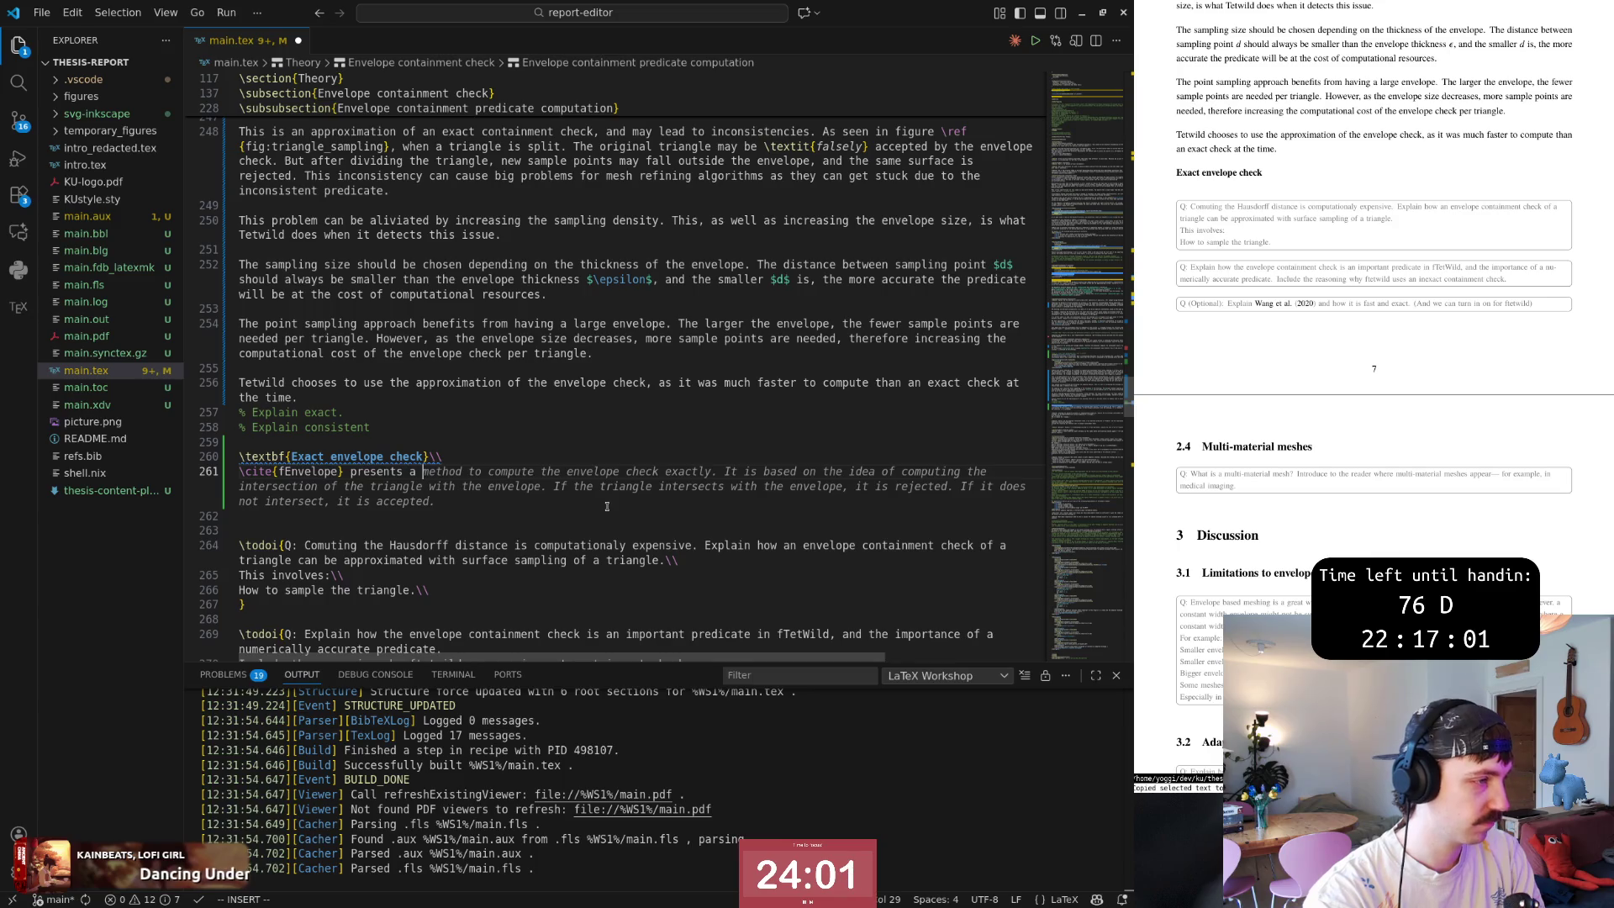
type("fast ")
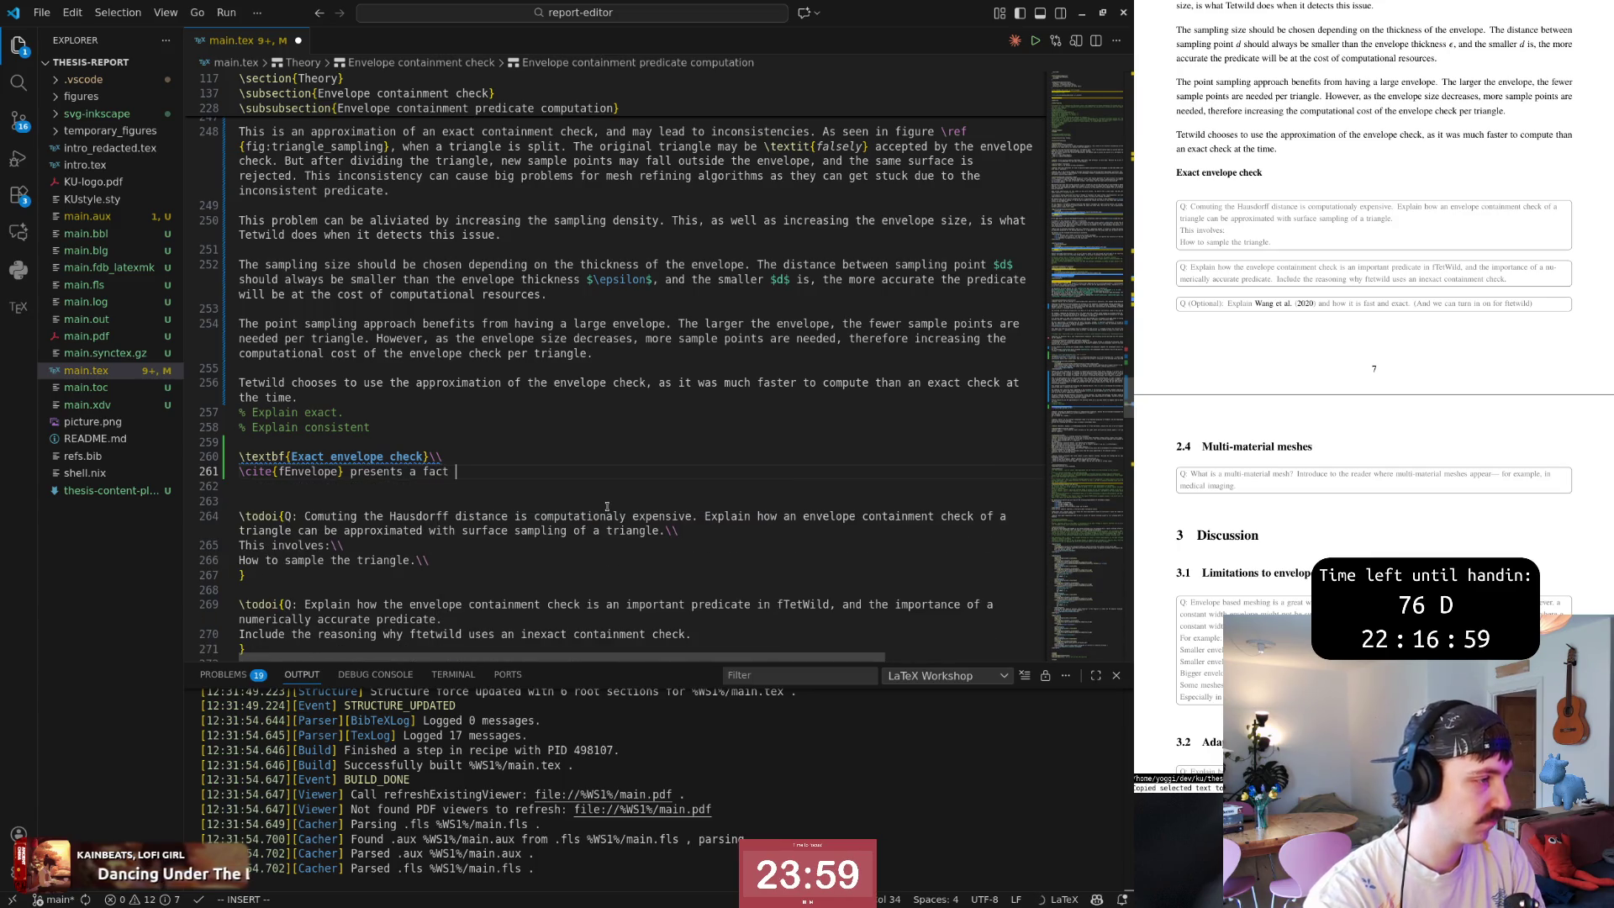
type("and ex")
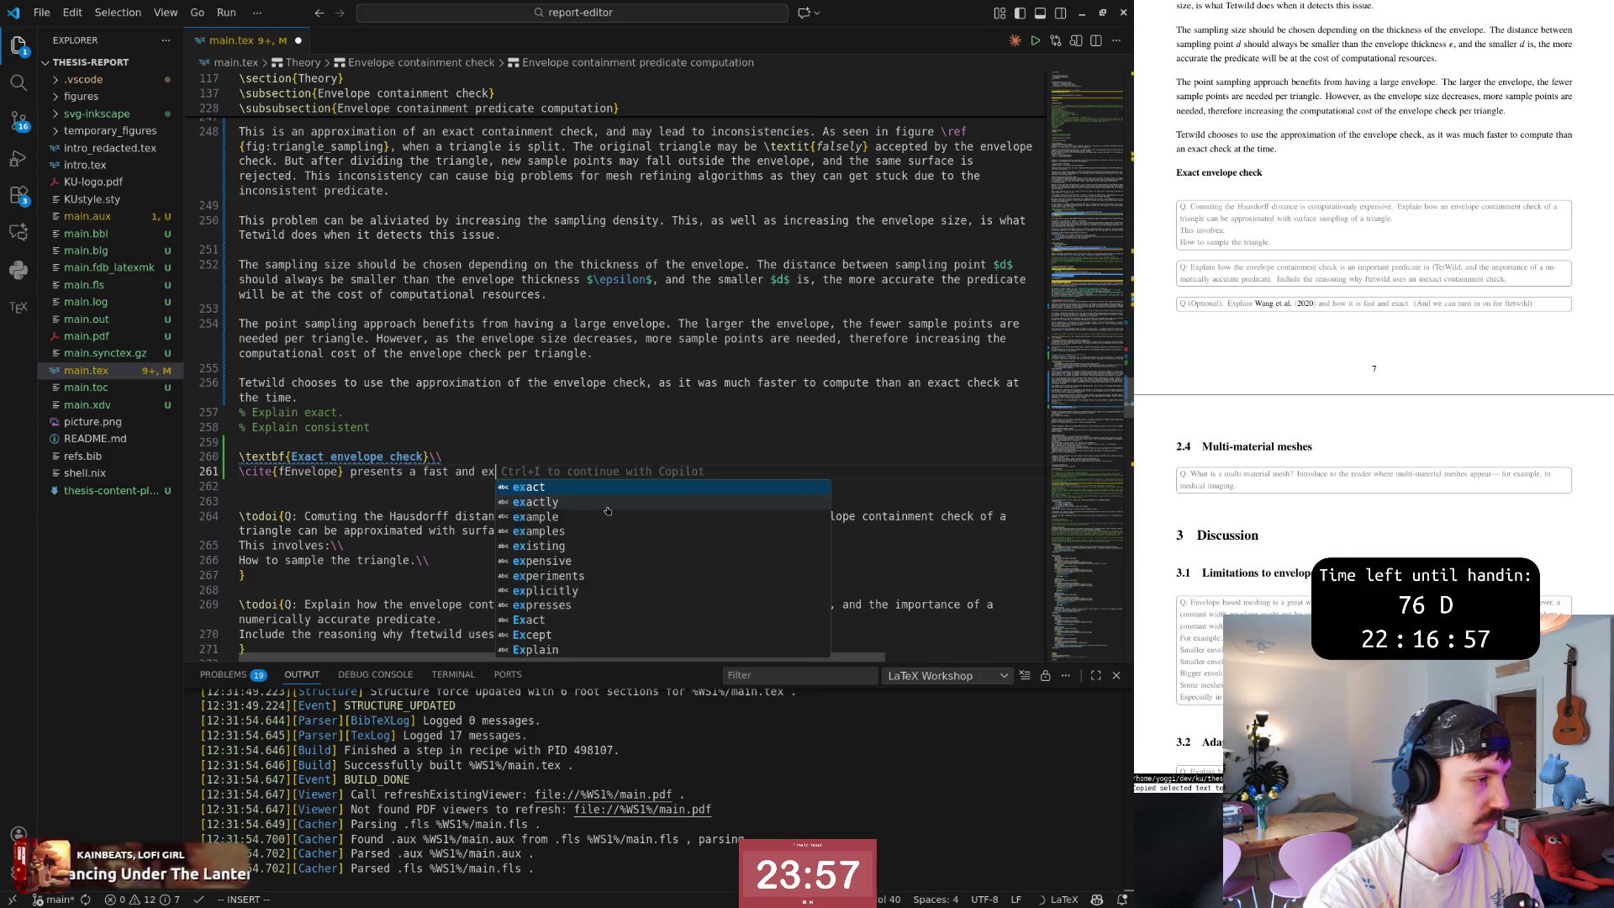
type("act")
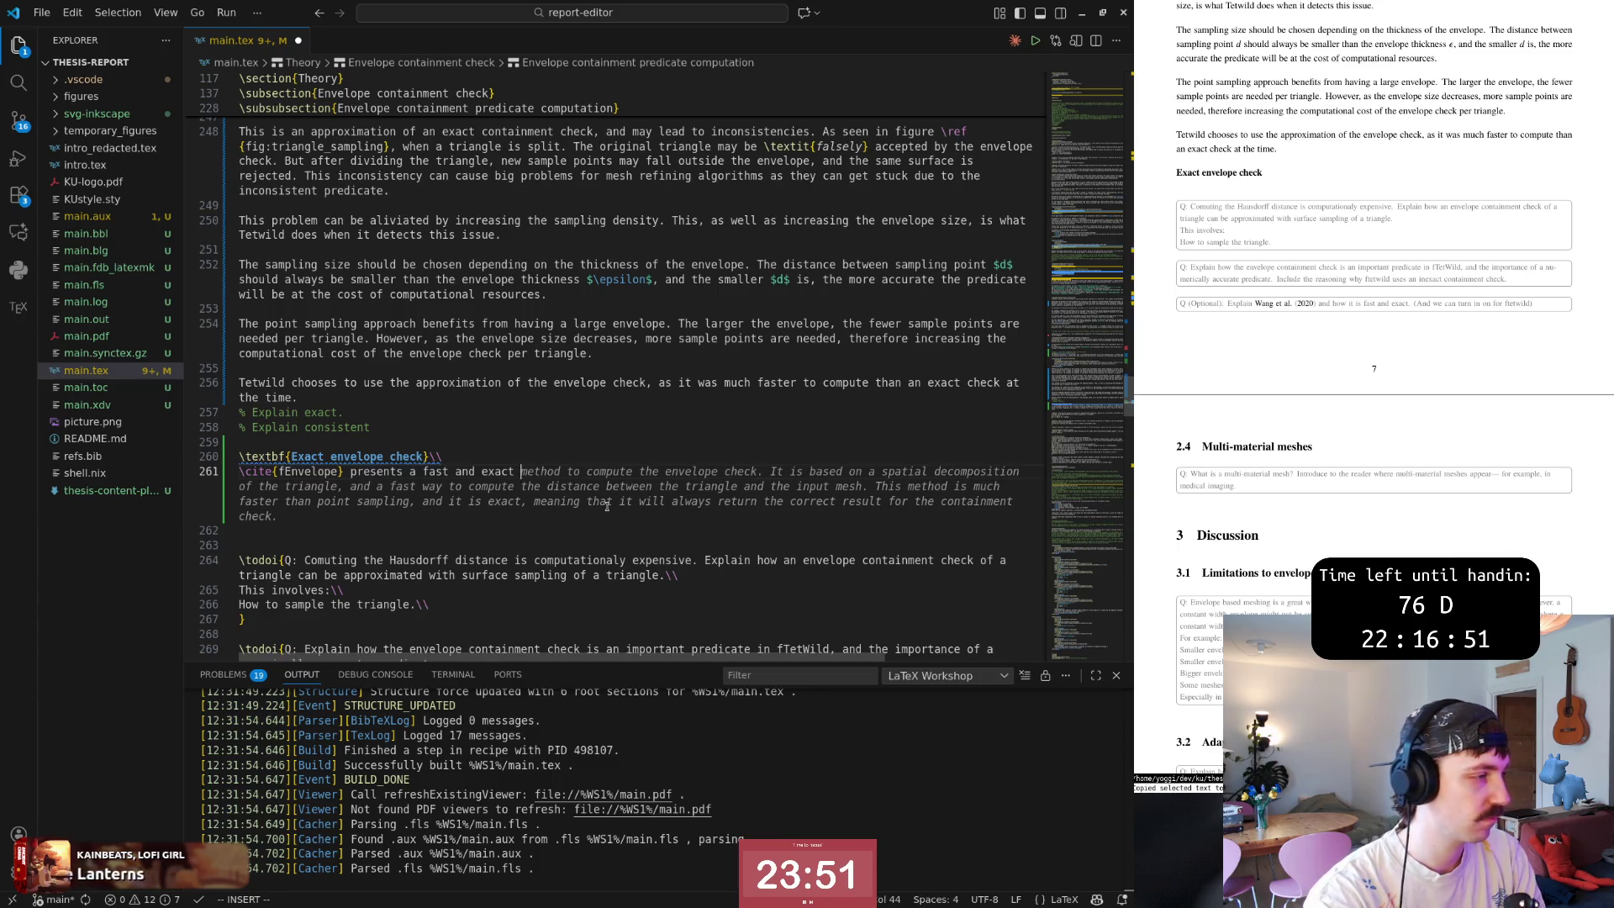
key("alt+Tab")
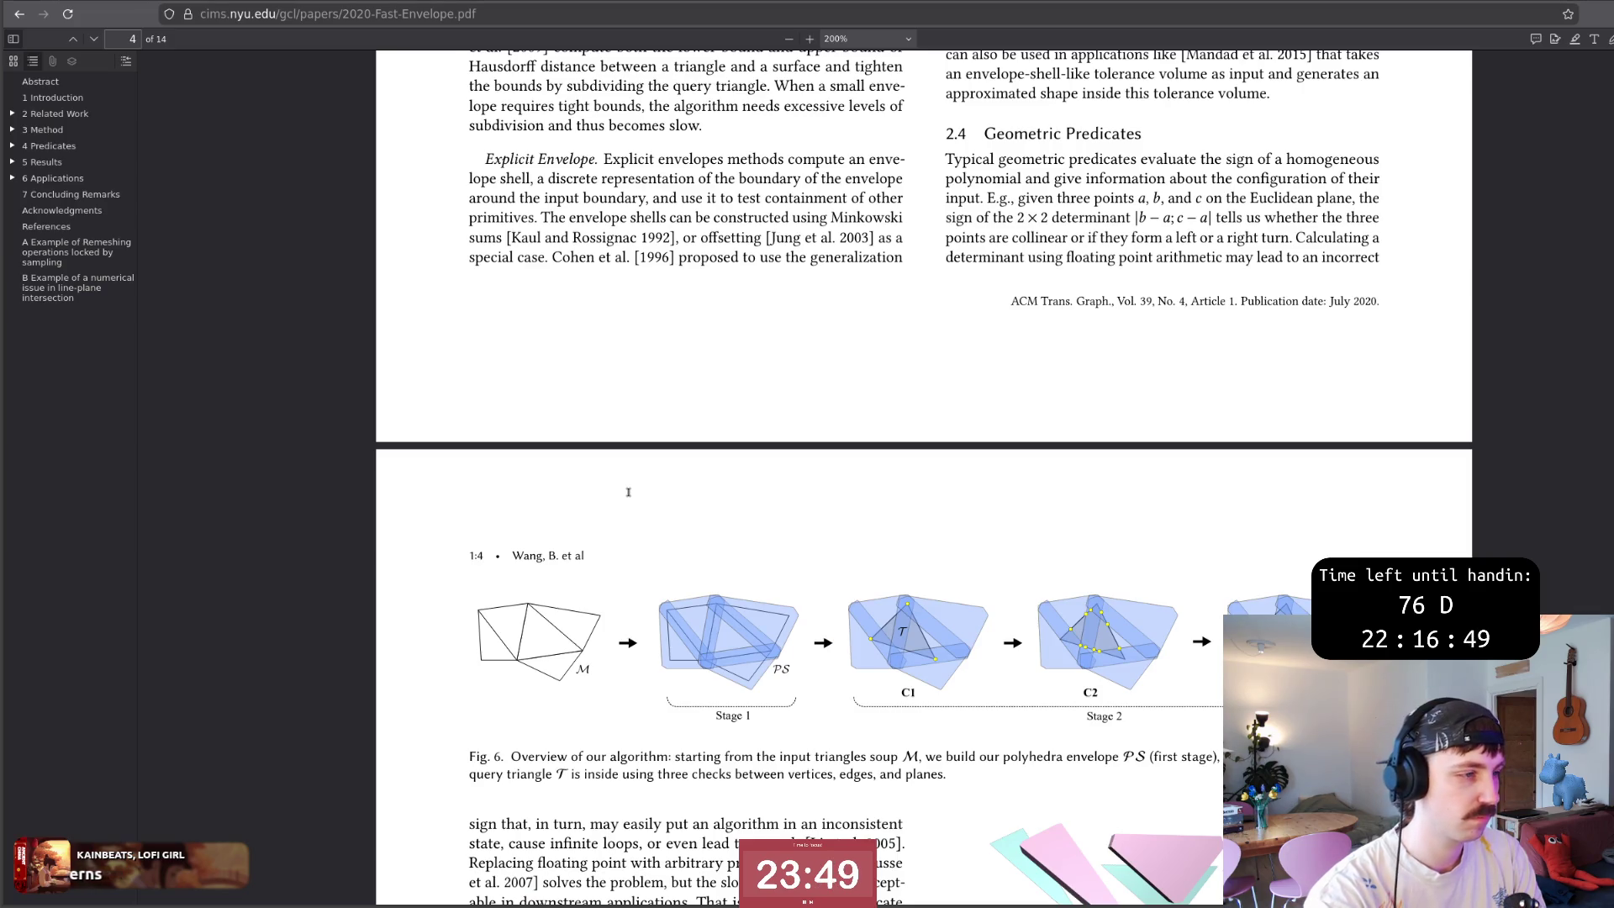
scroll(892, 602, "up", 5)
scroll(891, 602, "up", 7)
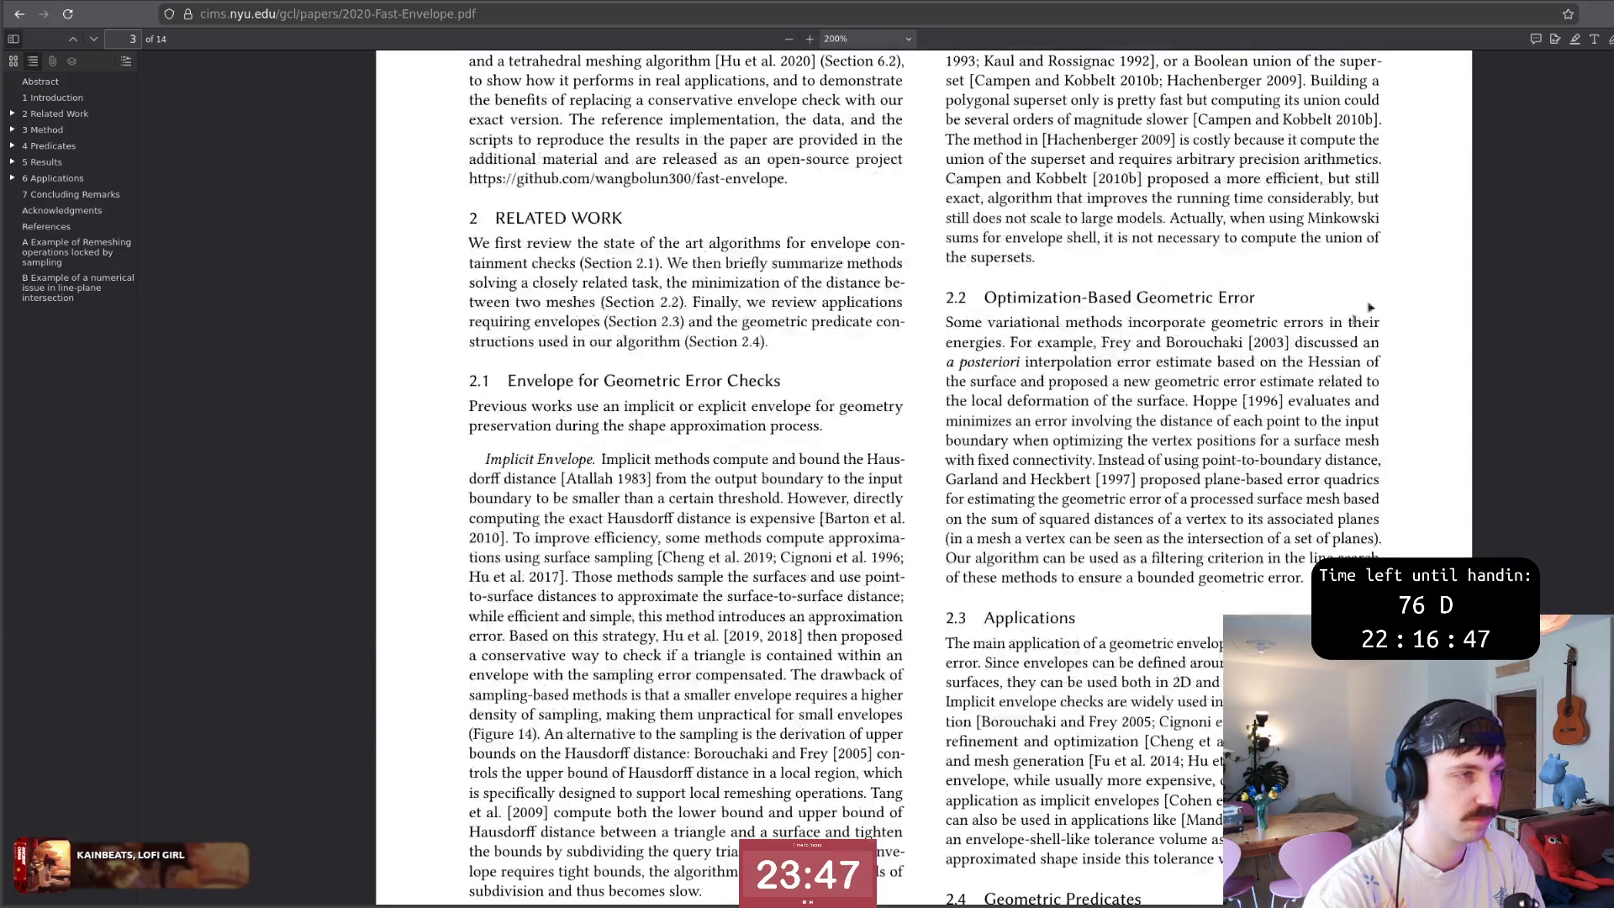
scroll(763, 216, "up", 5)
scroll(763, 217, "up", 15)
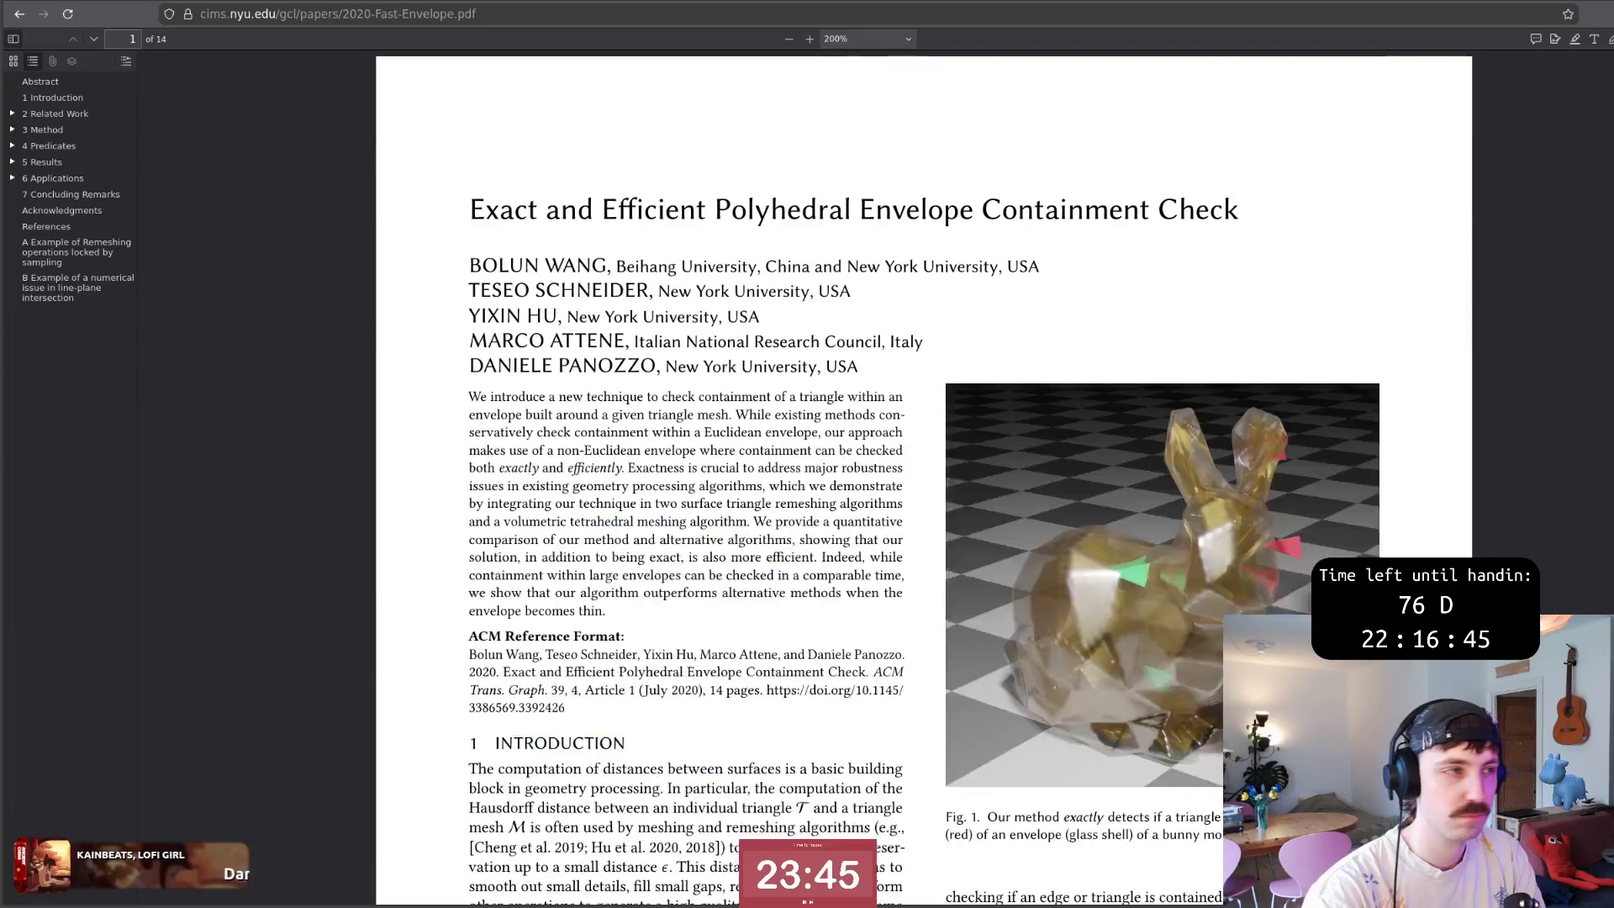
scroll(763, 218, "down", 3)
scroll(782, 215, "up", 3)
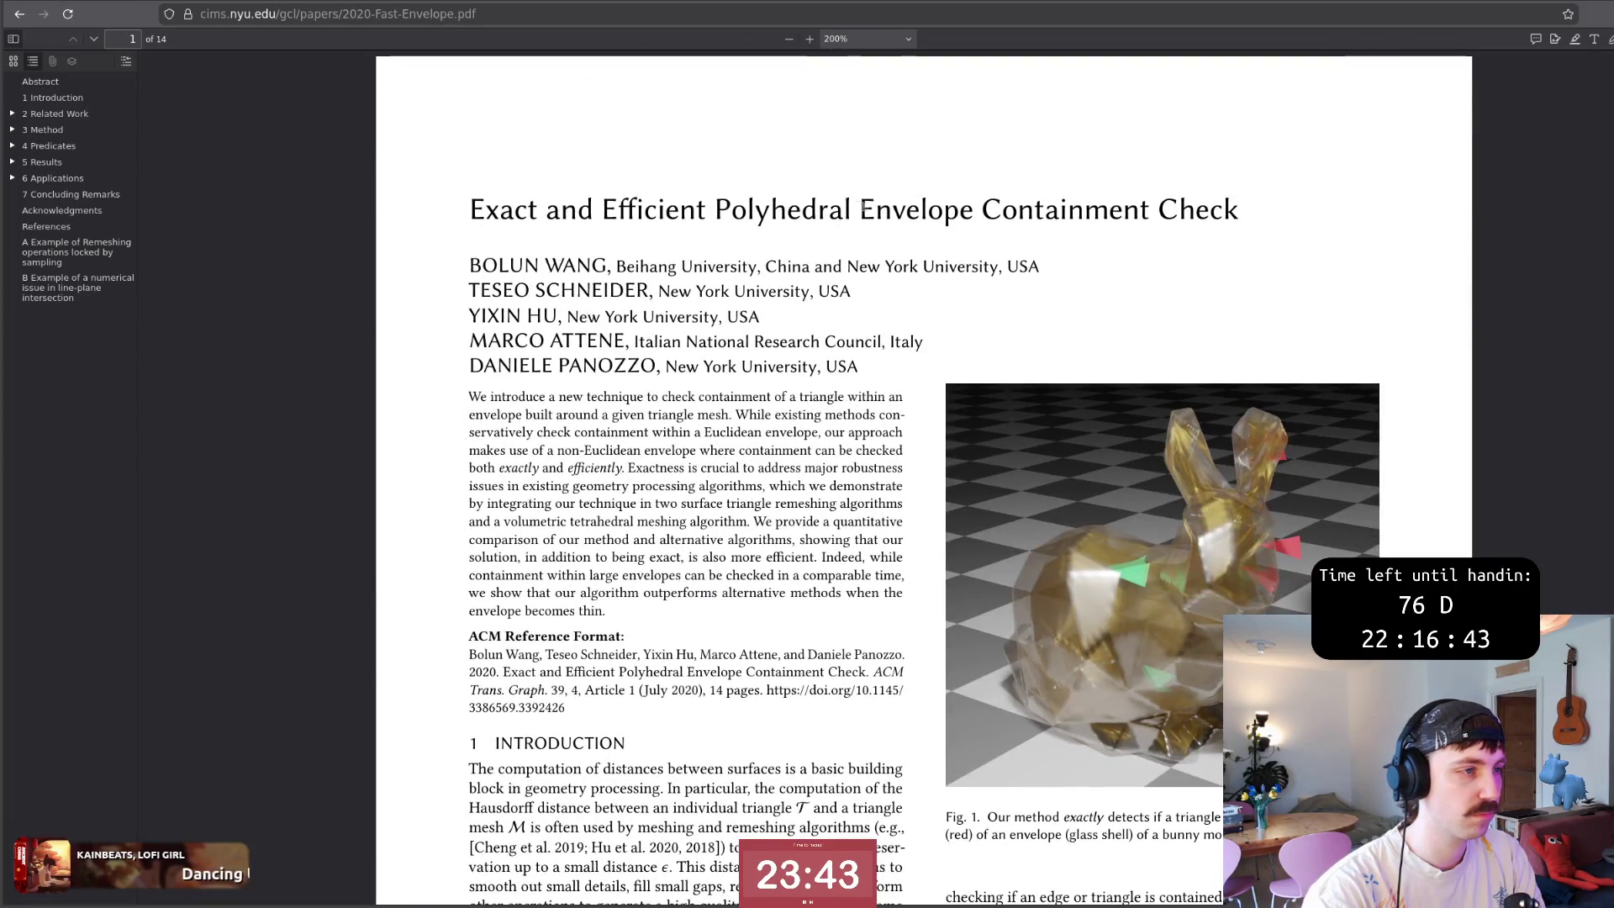
Check the paper's title words on page 1 and switch back to the LaTeX source.
left_click_drag(862, 212, 718, 215)
left_click(767, 218)
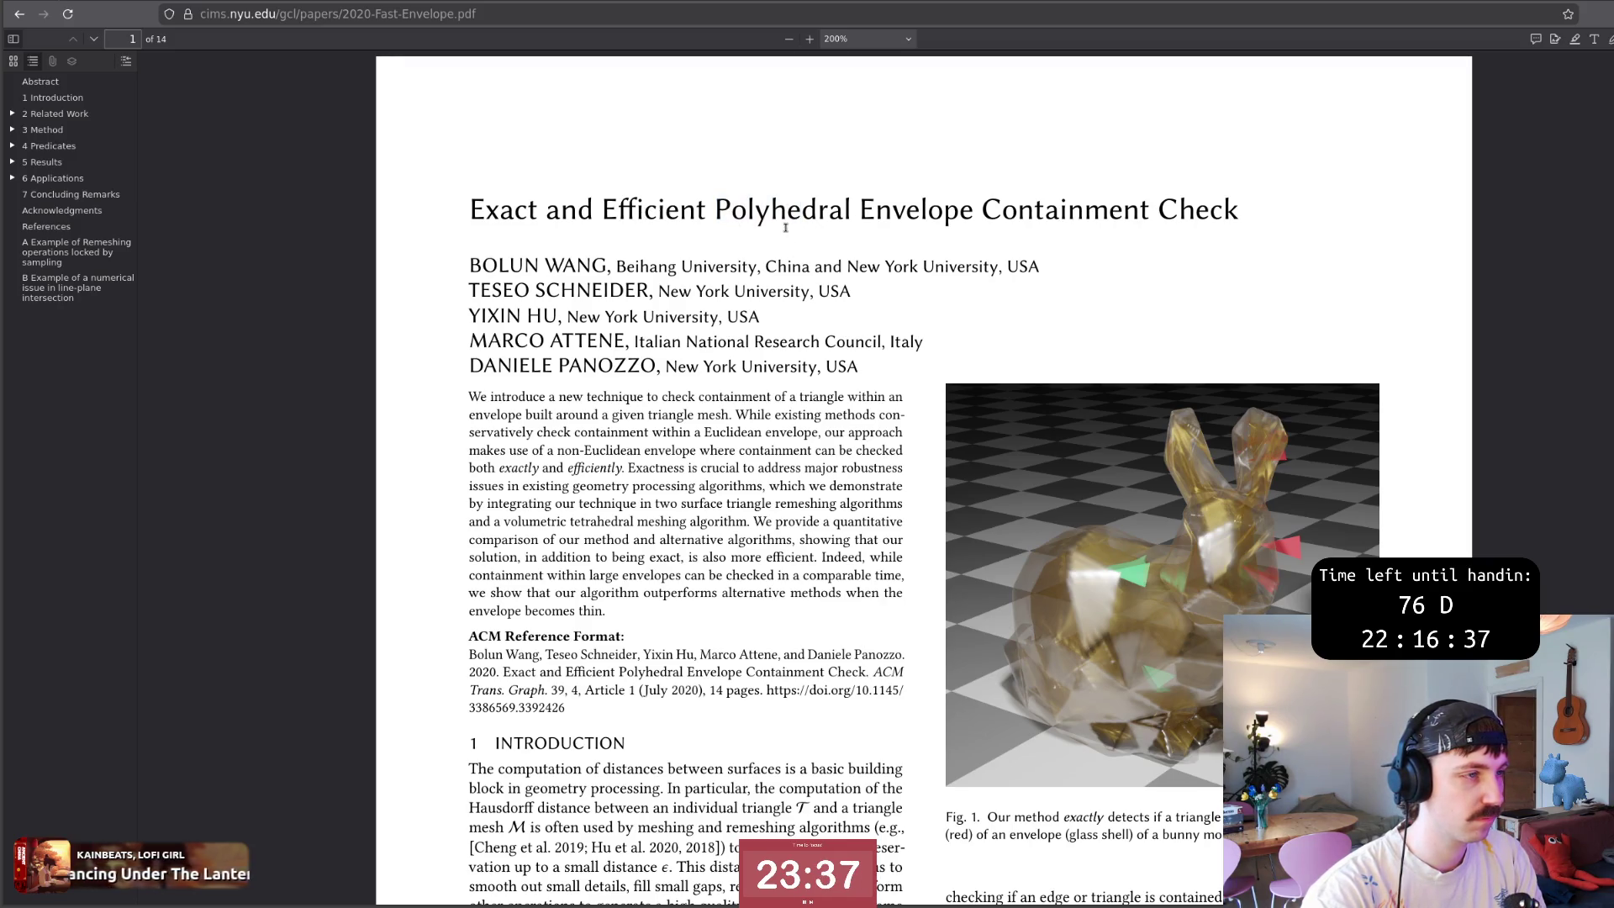
key("alt+Tab")
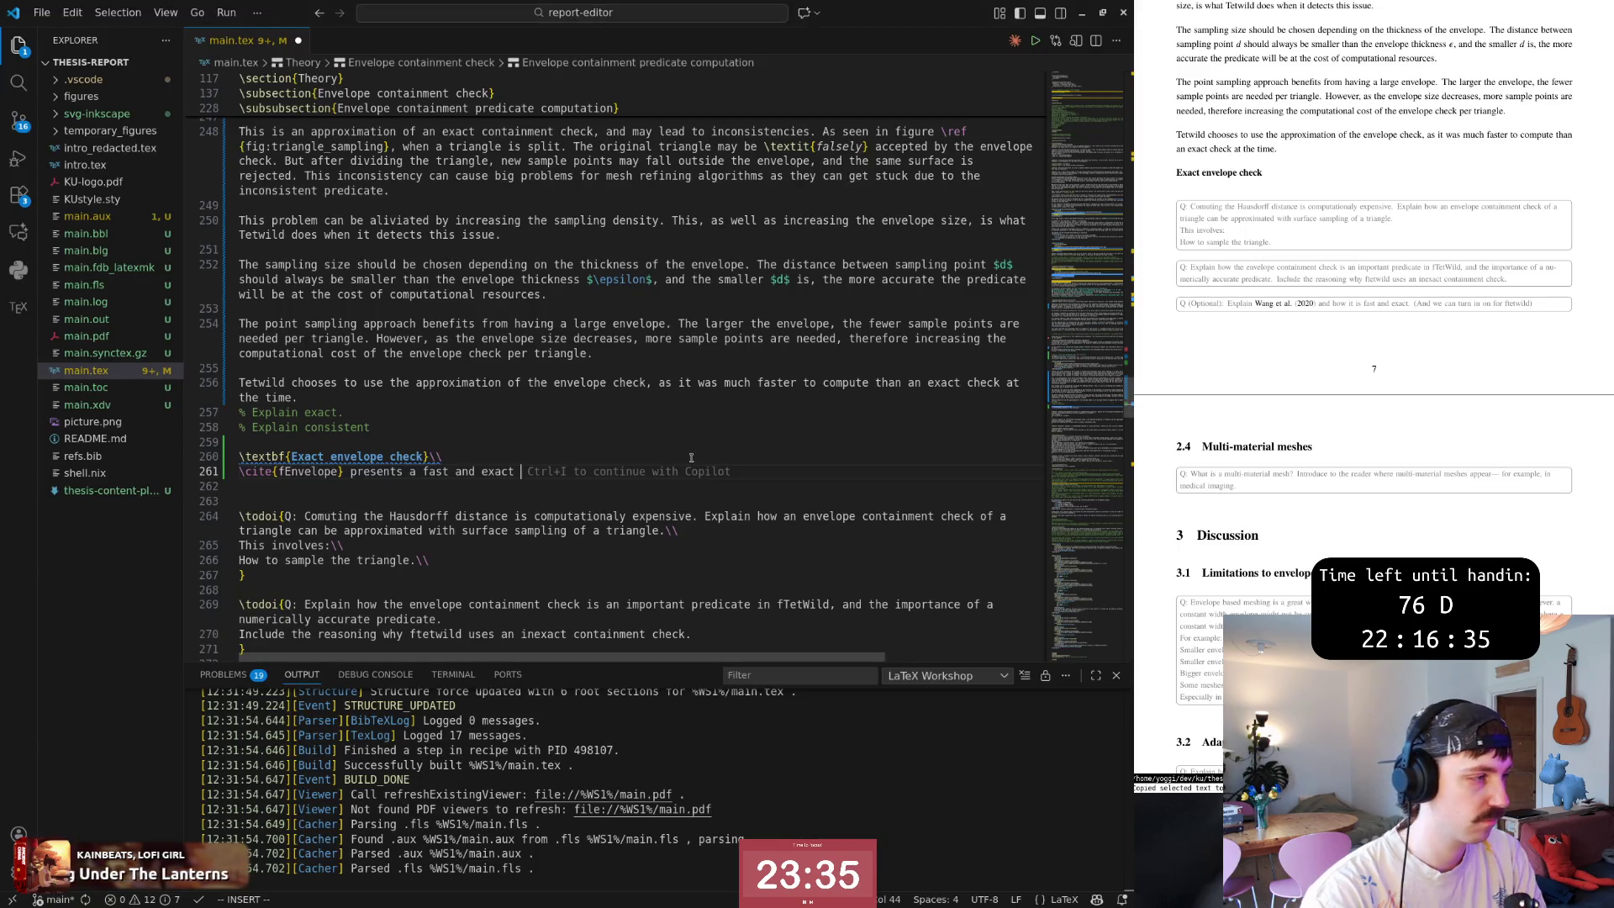
Write that fEnvelope gives a fast, exact triangle containment check, with a parenthesised citation.
key("Escape")
key("b")
key("b")
key("b")
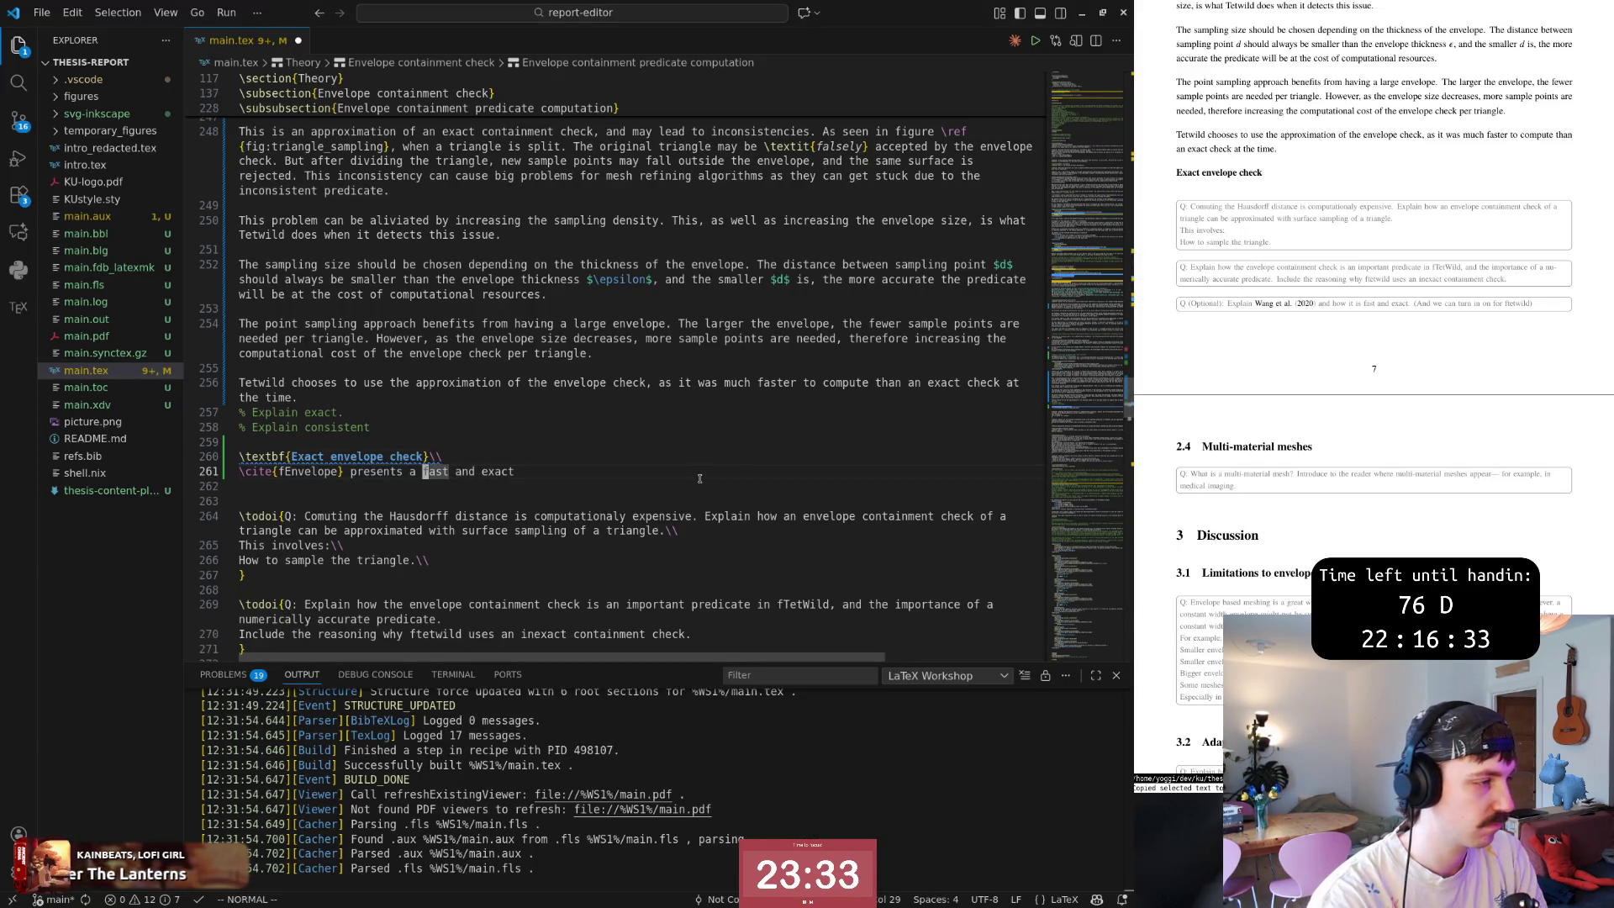
key("A")
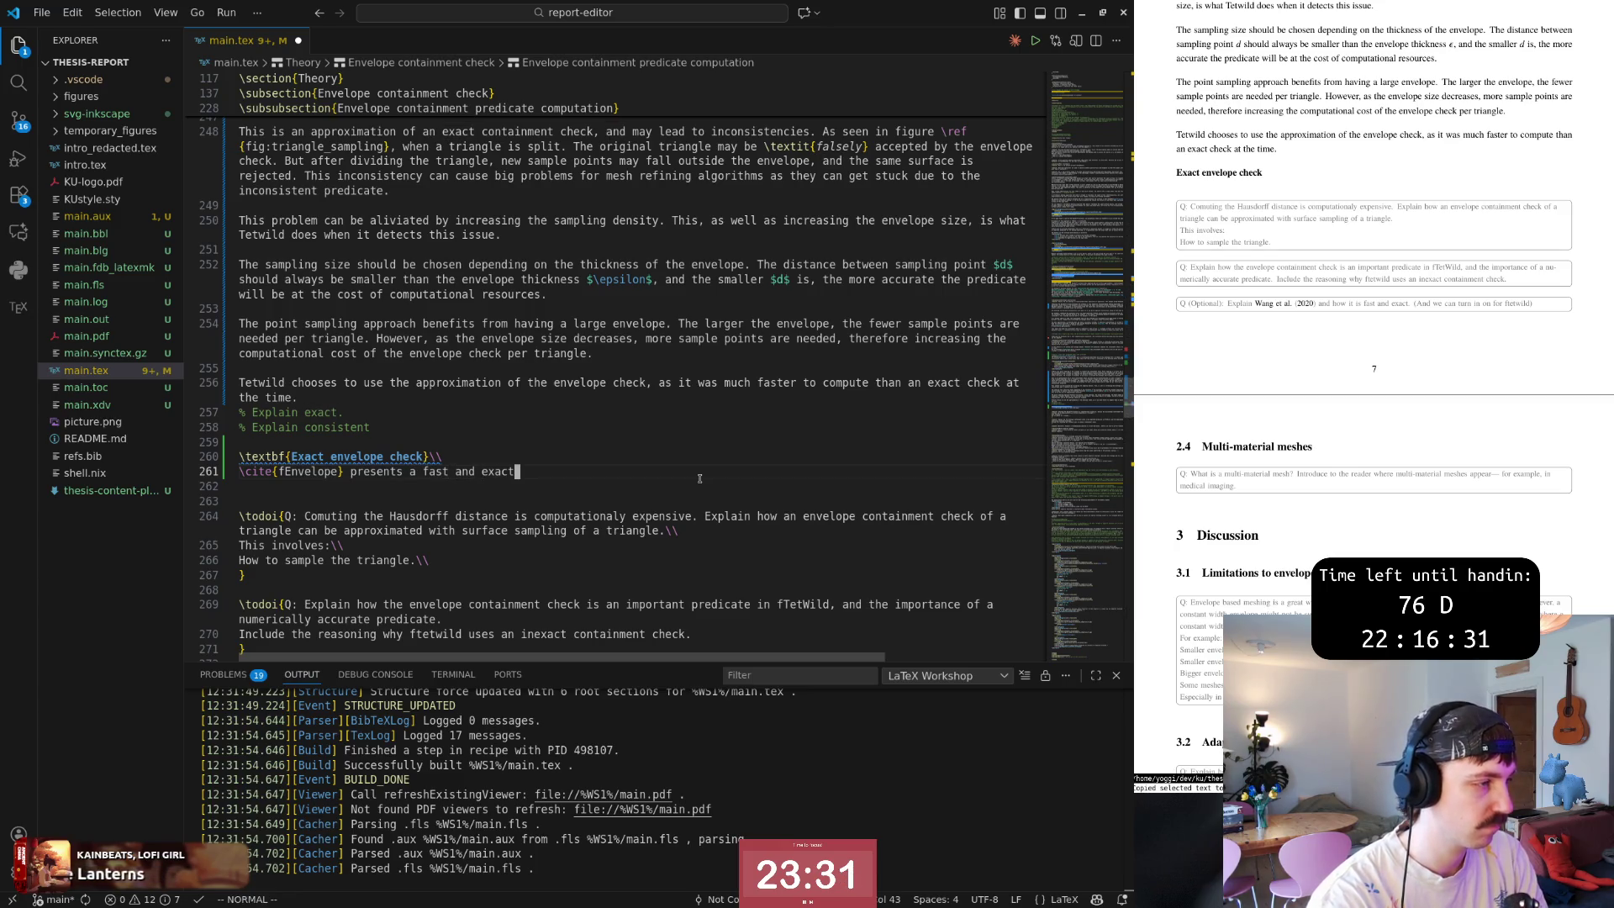
key("A")
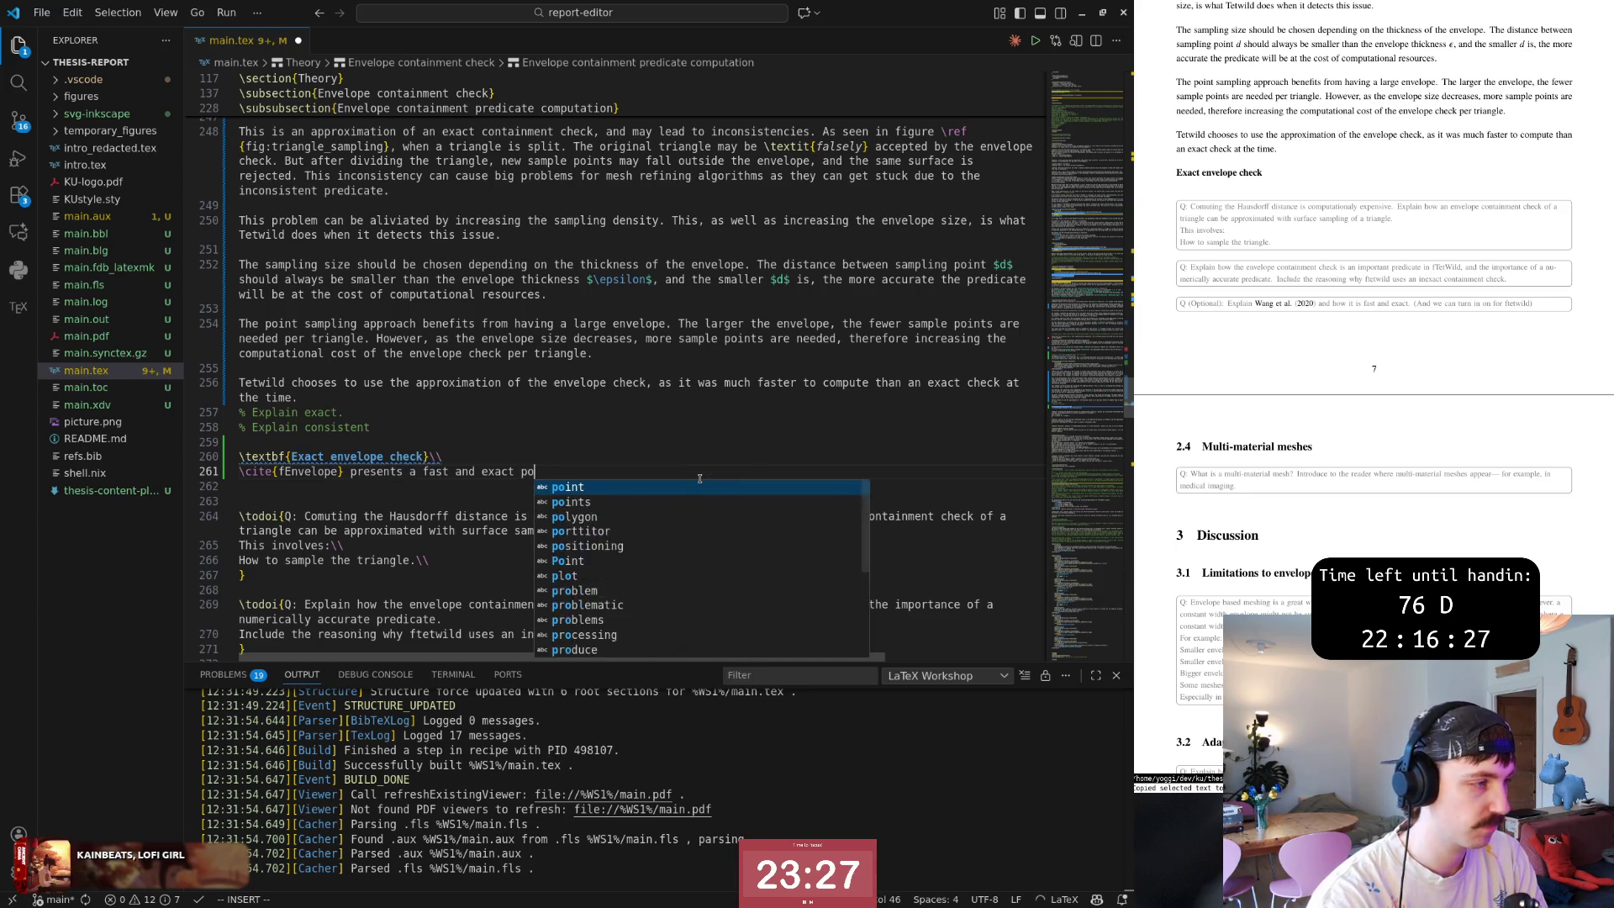
type("containment check of a tri")
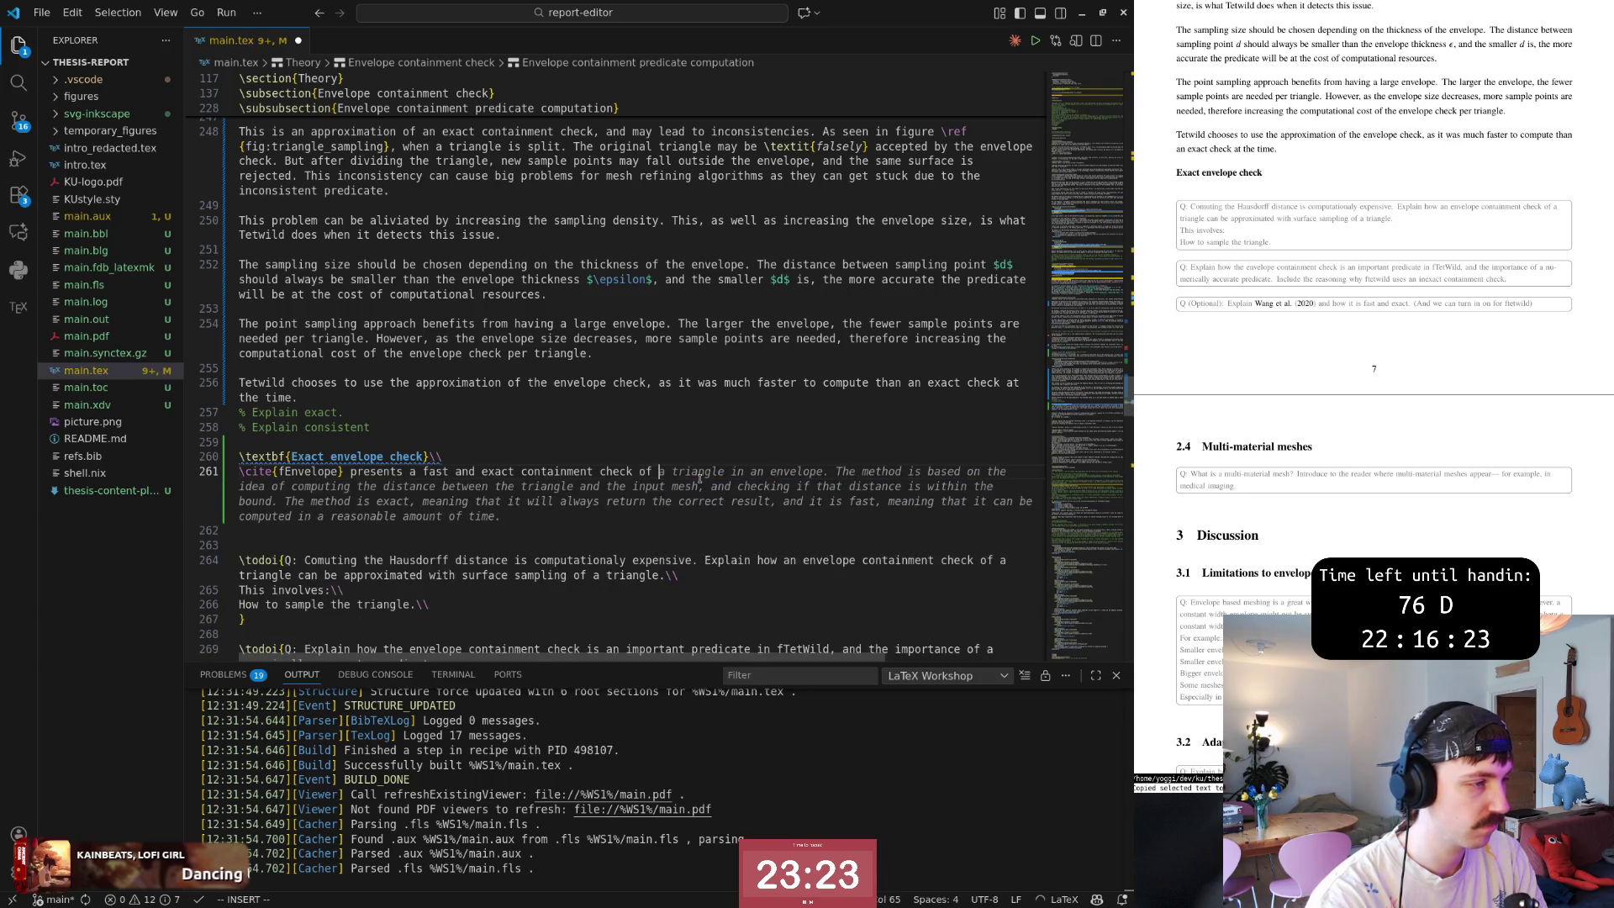
type("angle in an envelope.")
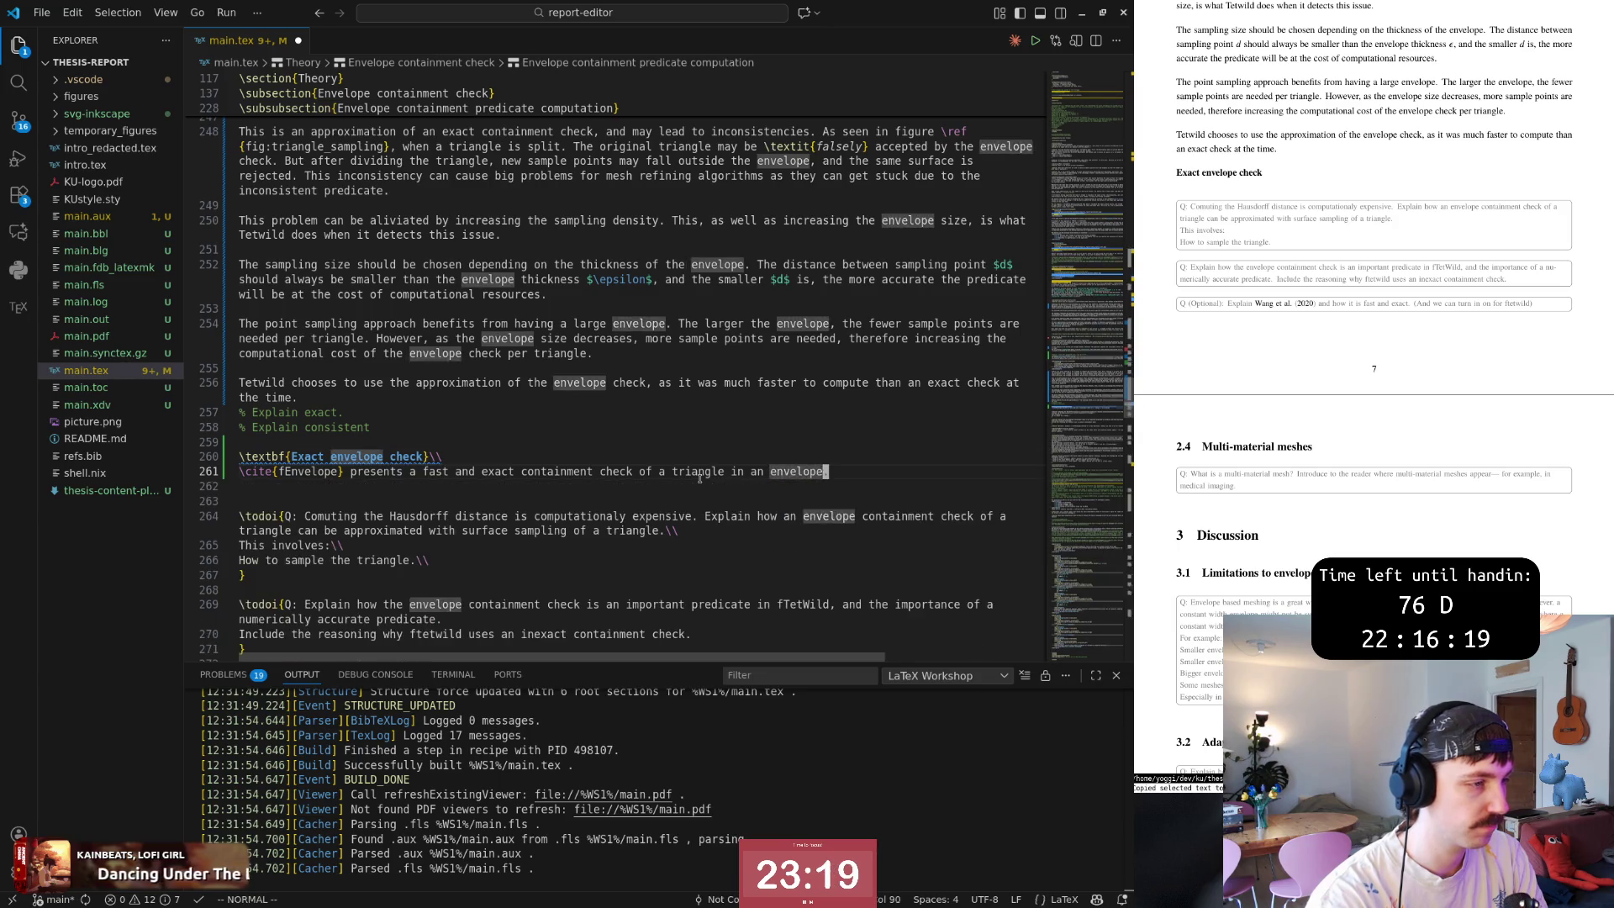
type(" This methods")
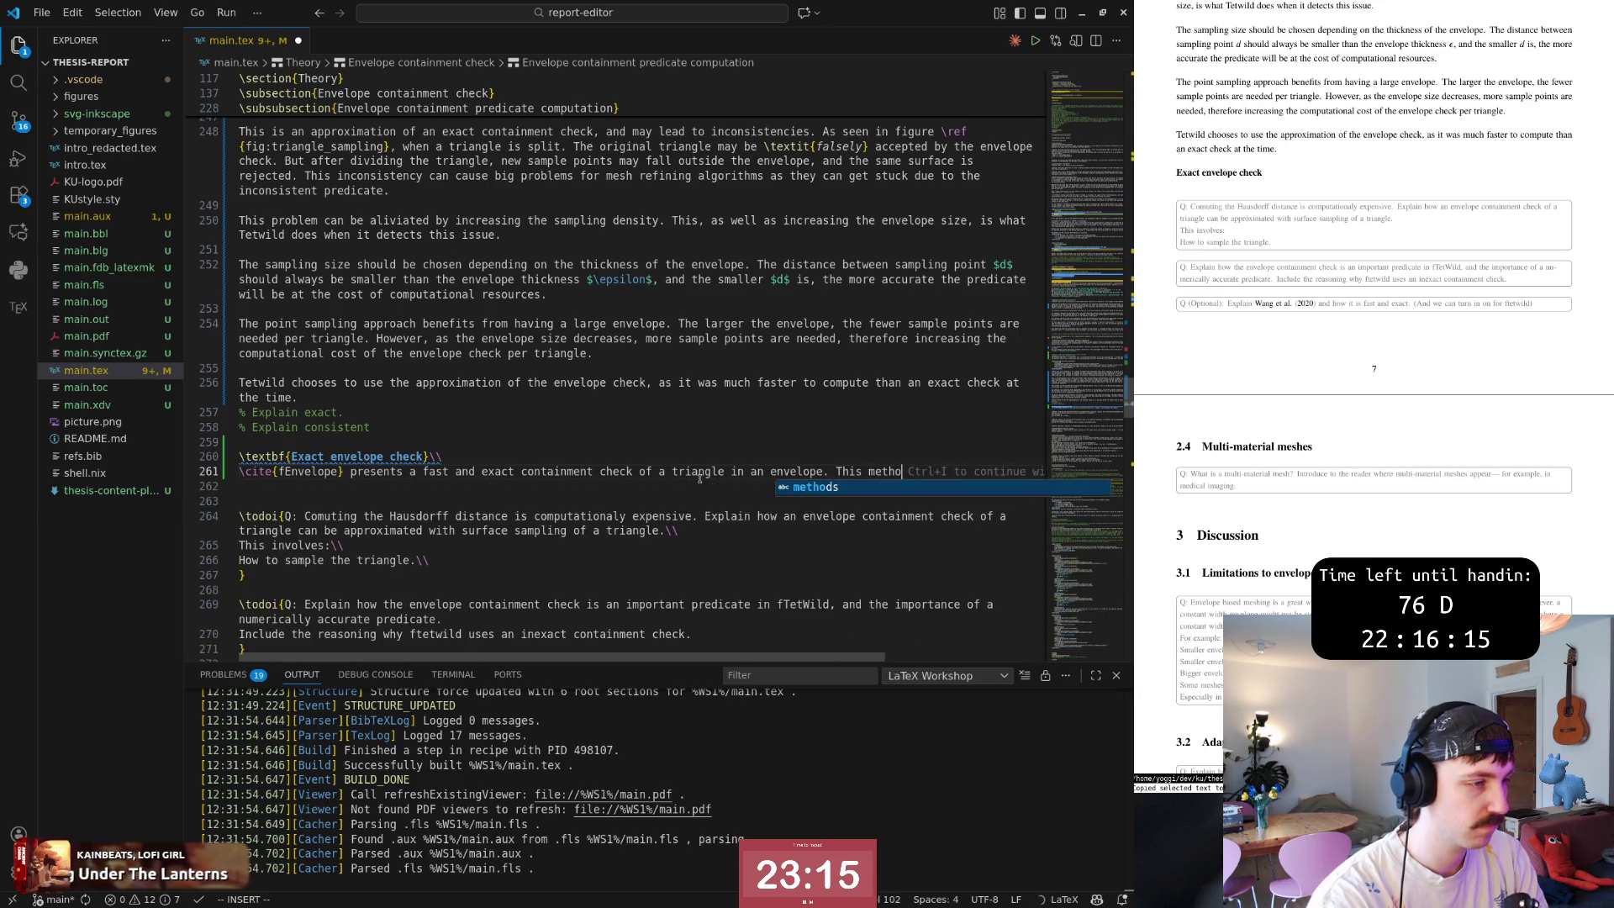
type(" has also min merged into fTetwild (\\ci")
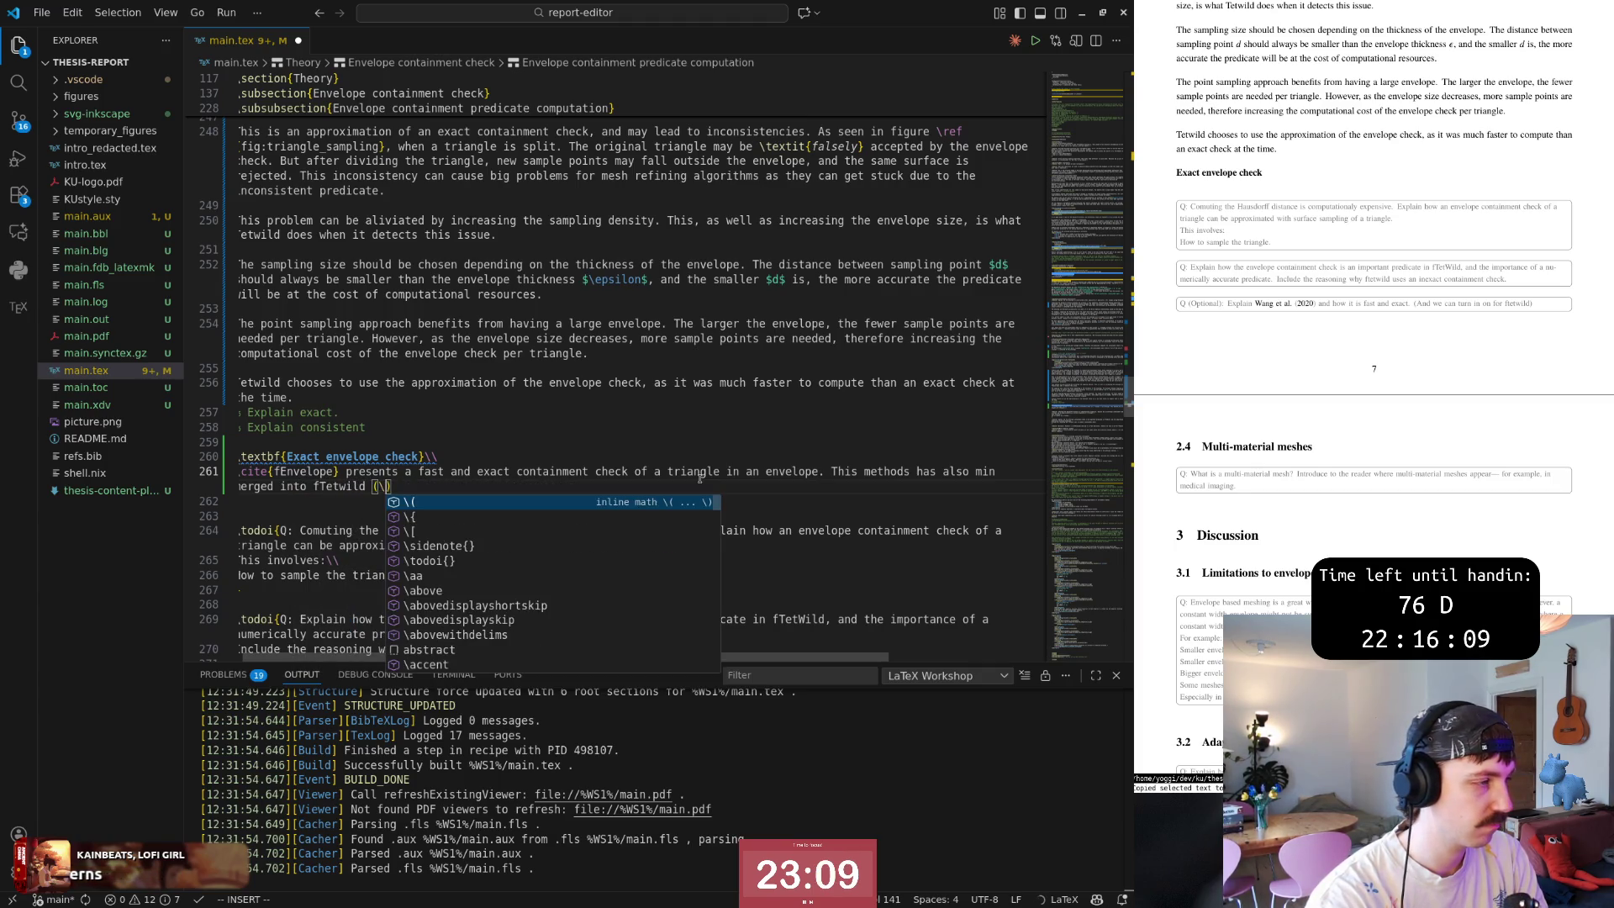
type("te{")
key("Return")
key("Return")
key("Escape")
type("ciwft")
key("Return")
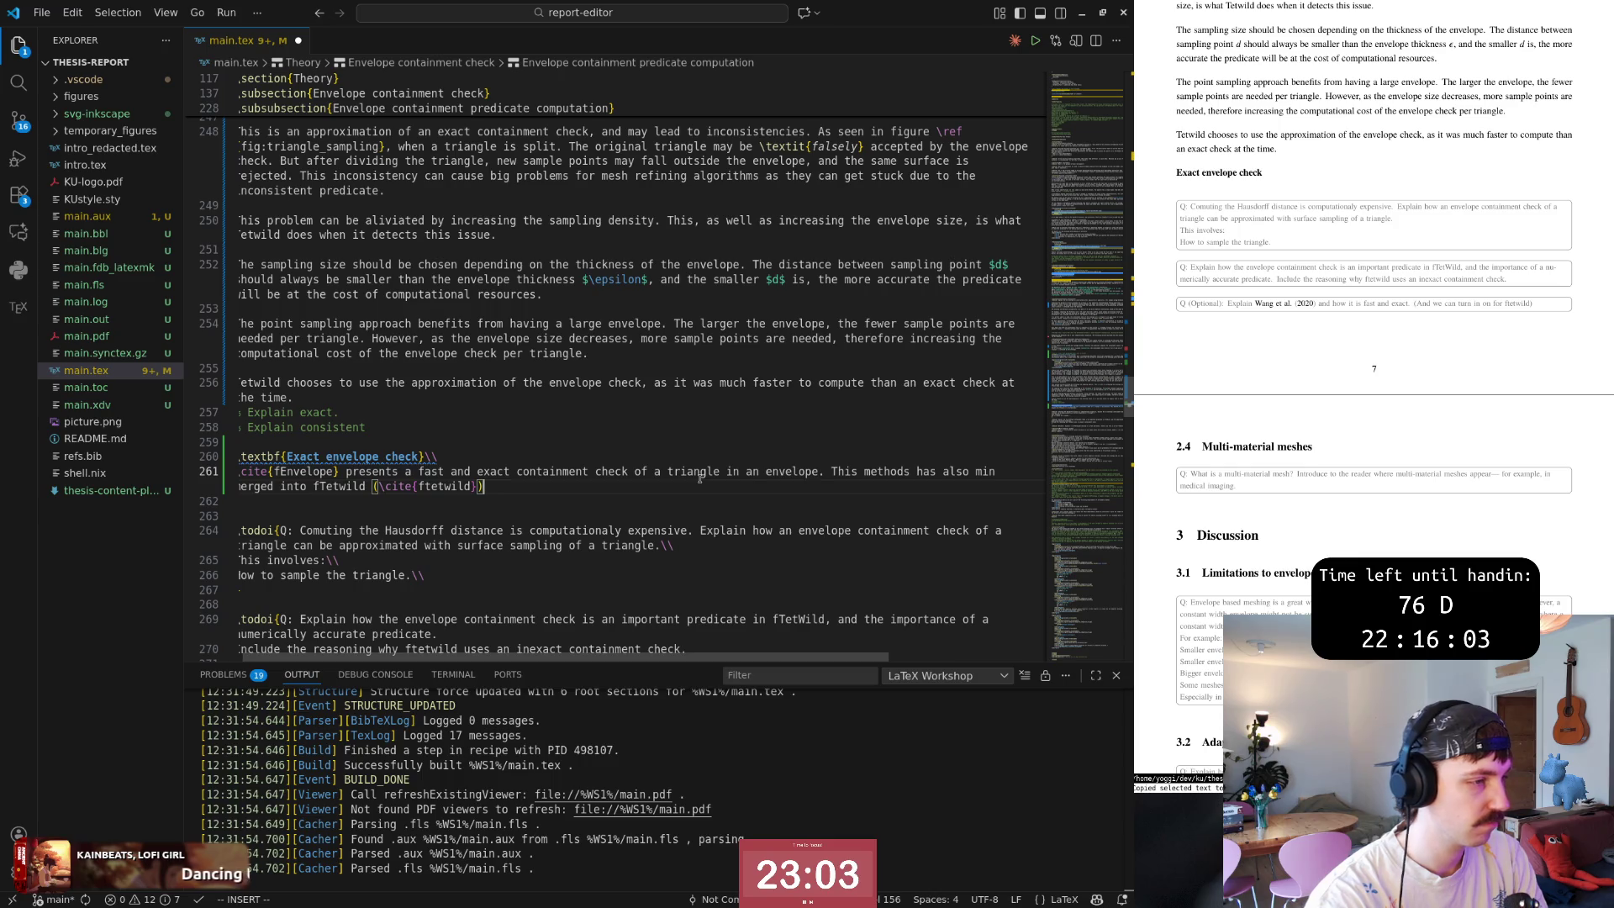
type("as a ")
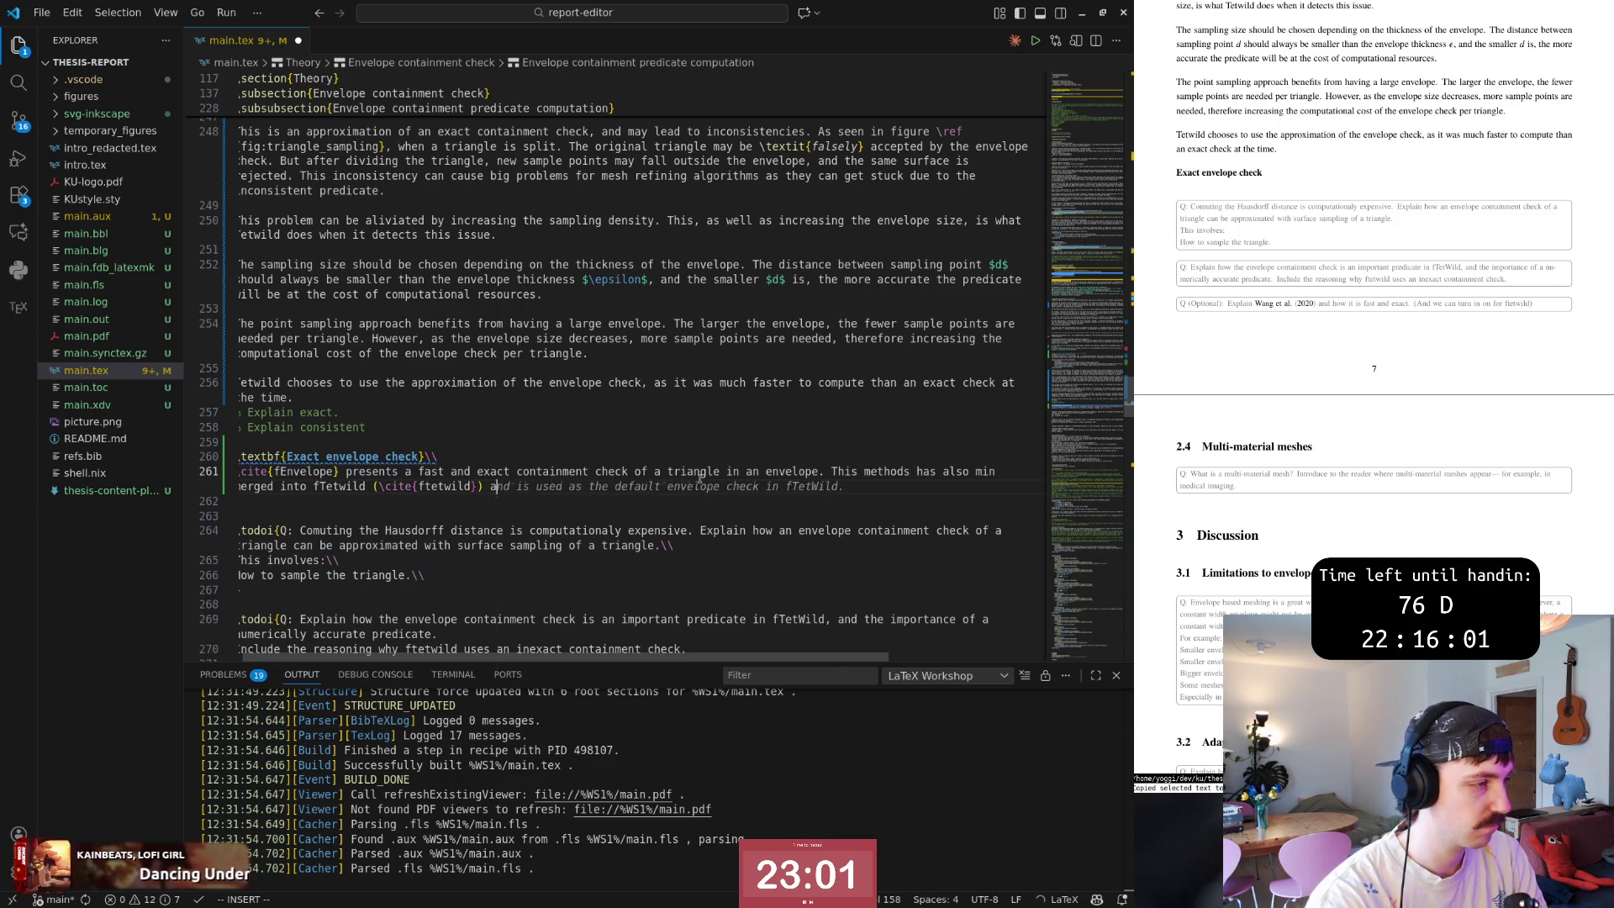
type("poss")
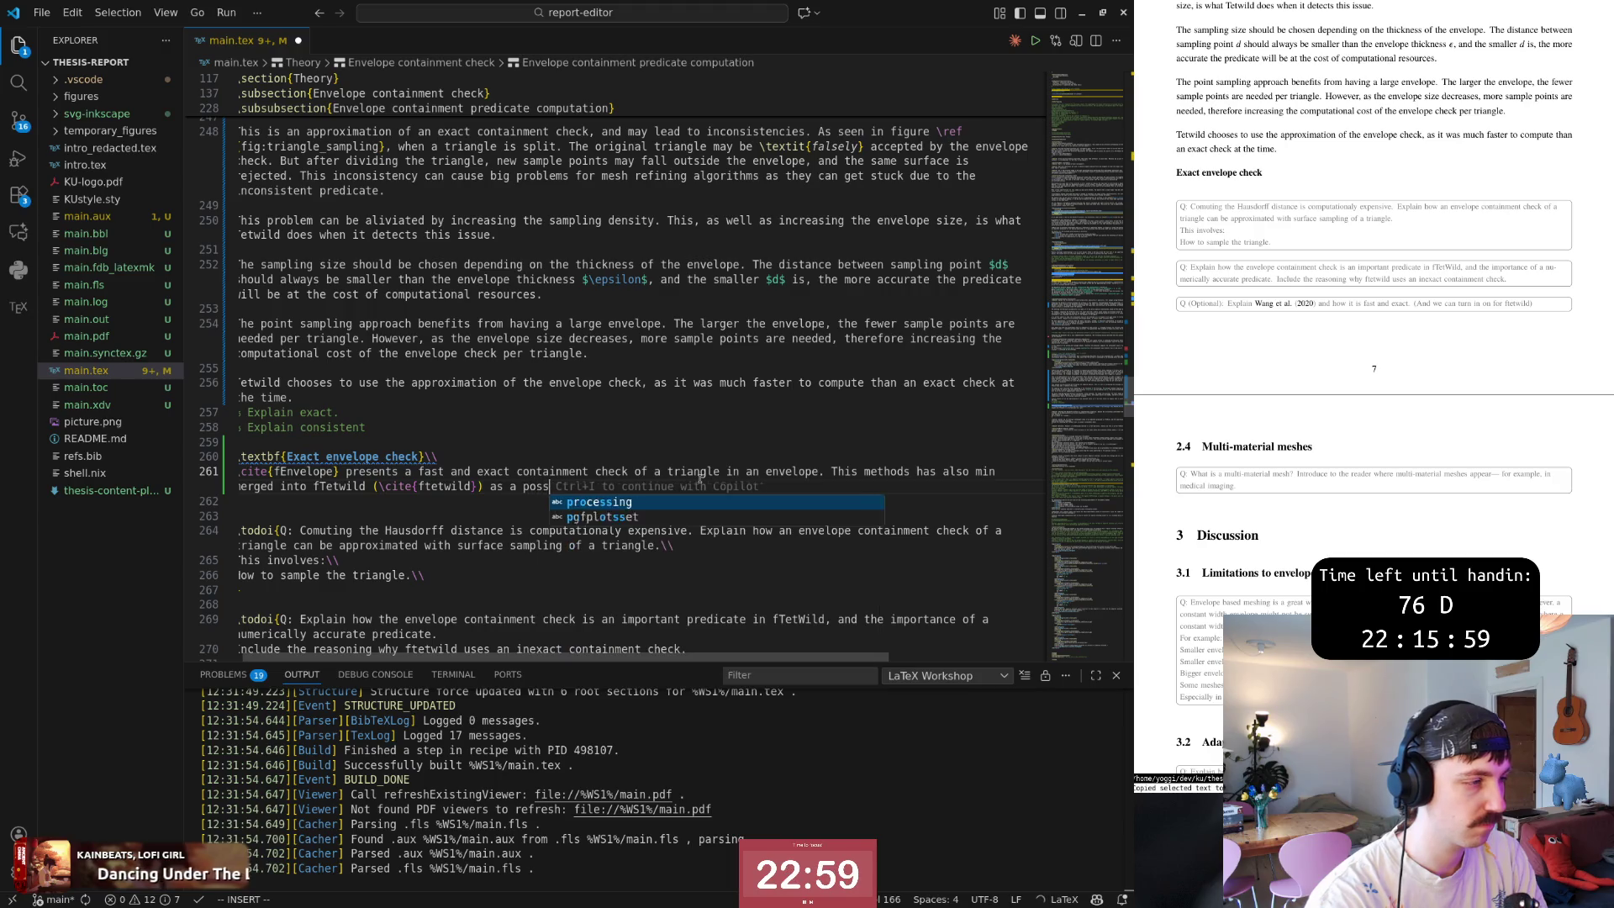
type("ible compile option")
Note fEnvelope is merged into fTetWild as a compile option citing ftetwild, save, and add blank lines below.
key("Escape")
key("y")
key("y")
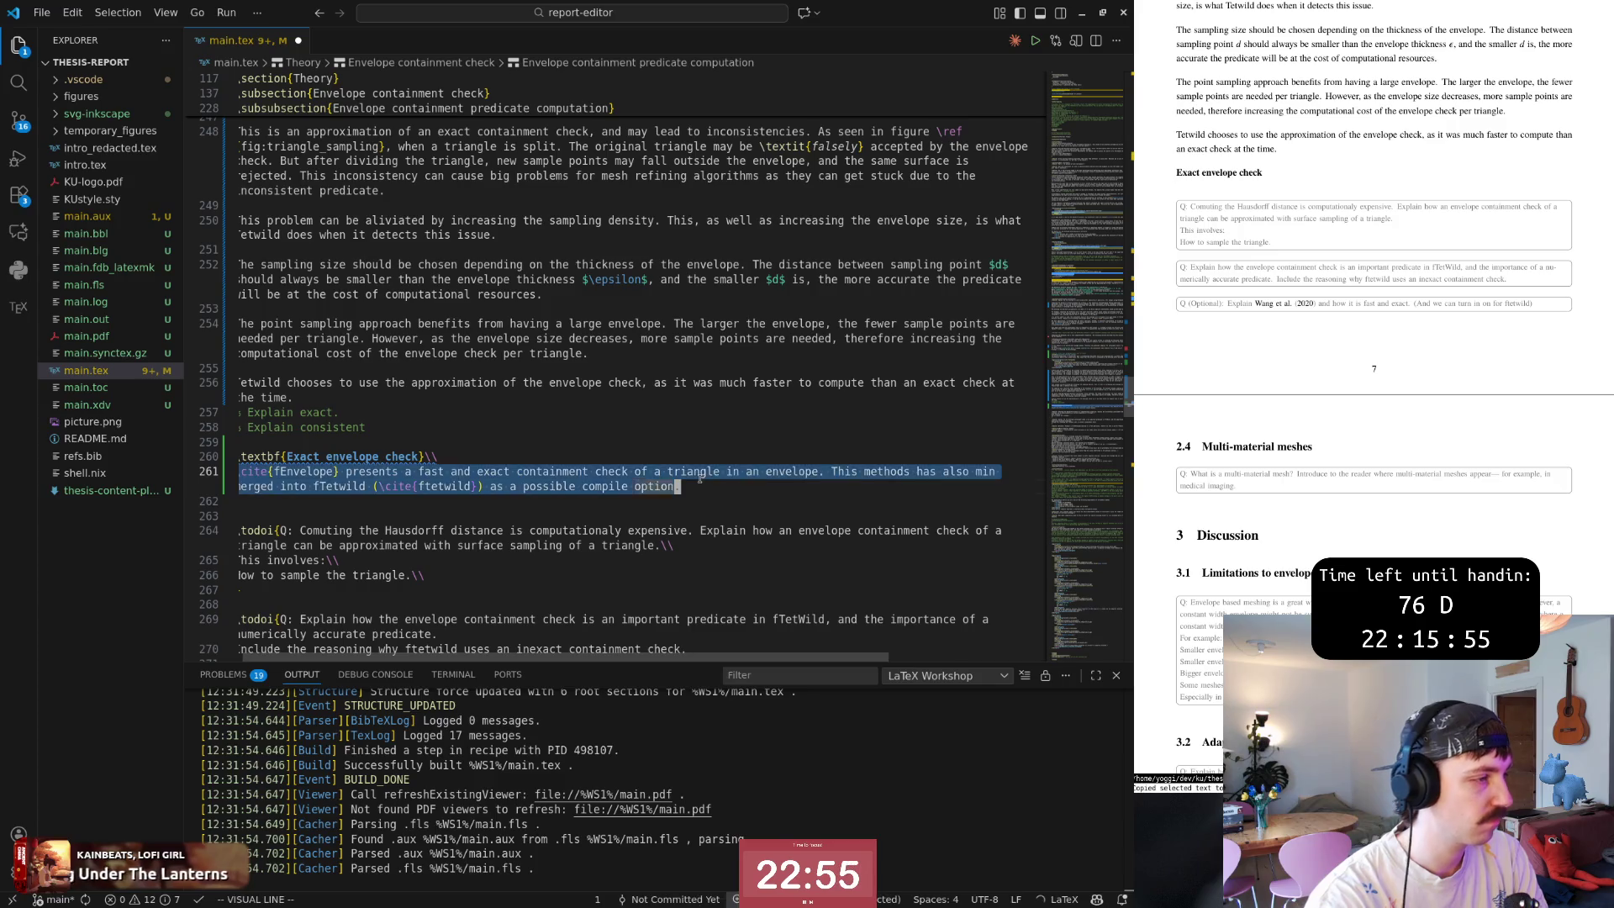
type("k:w")
key("Return")
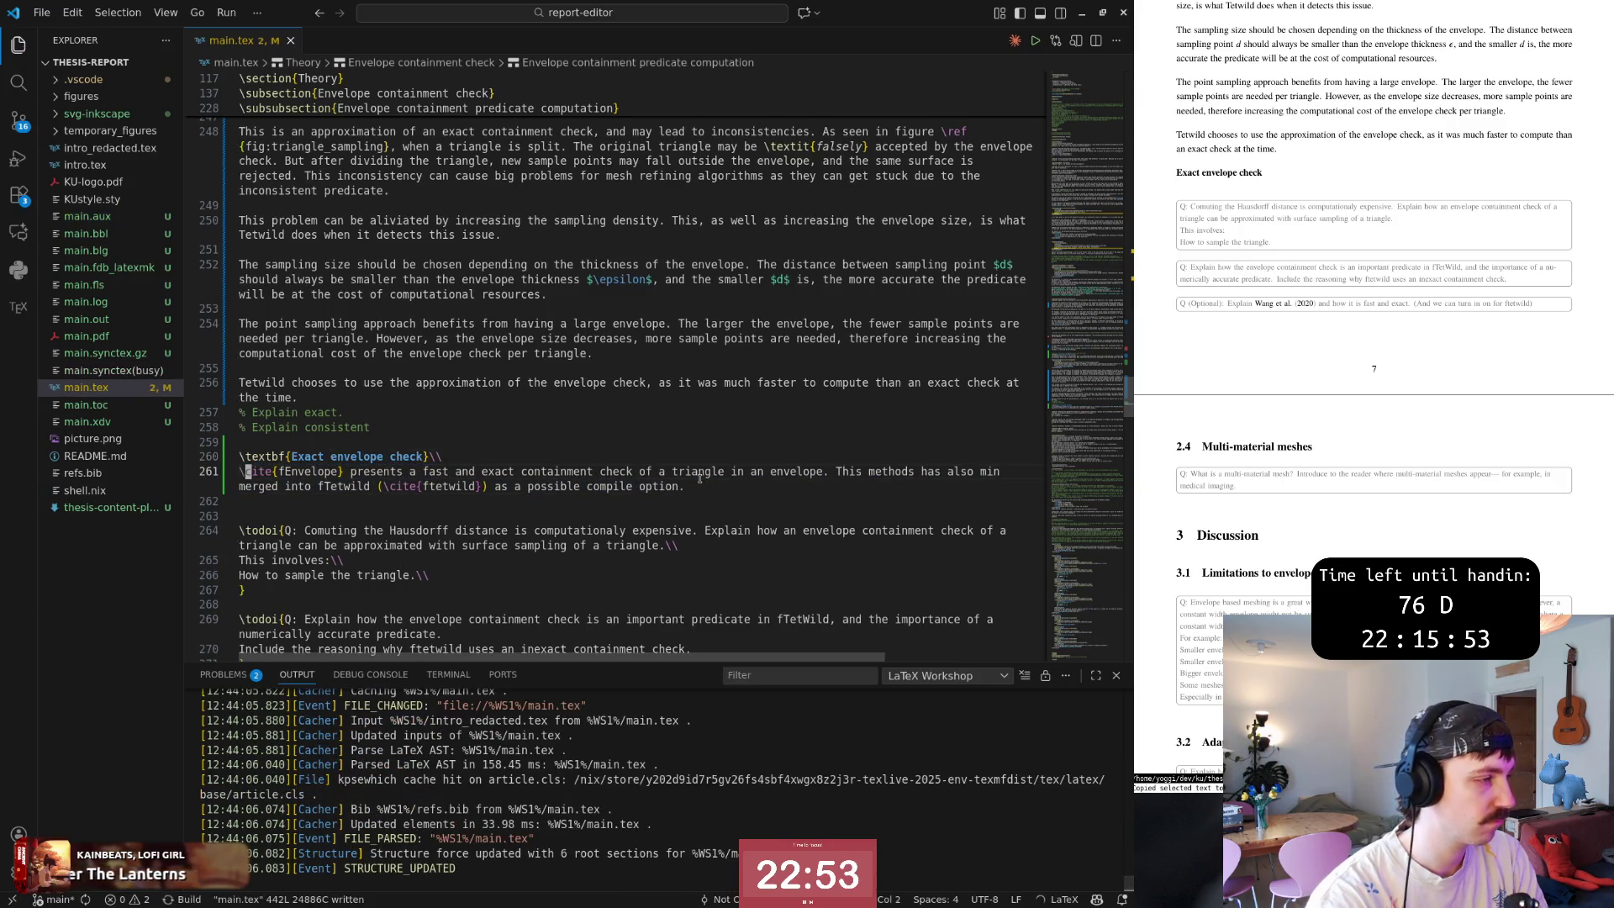
key("j")
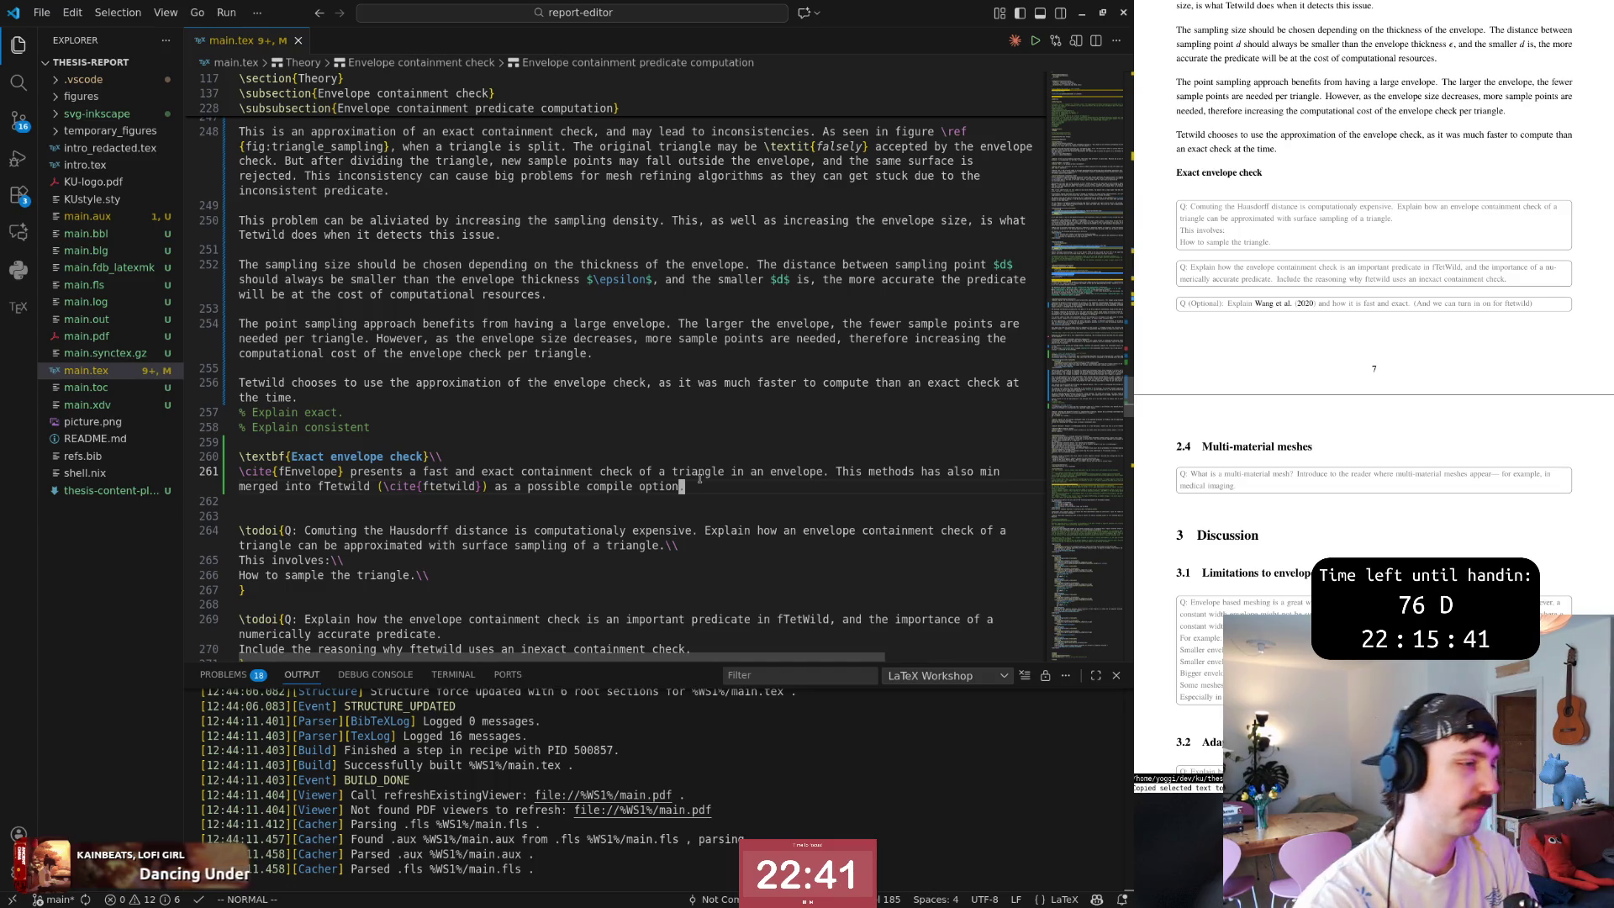
key("o")
key("Return")
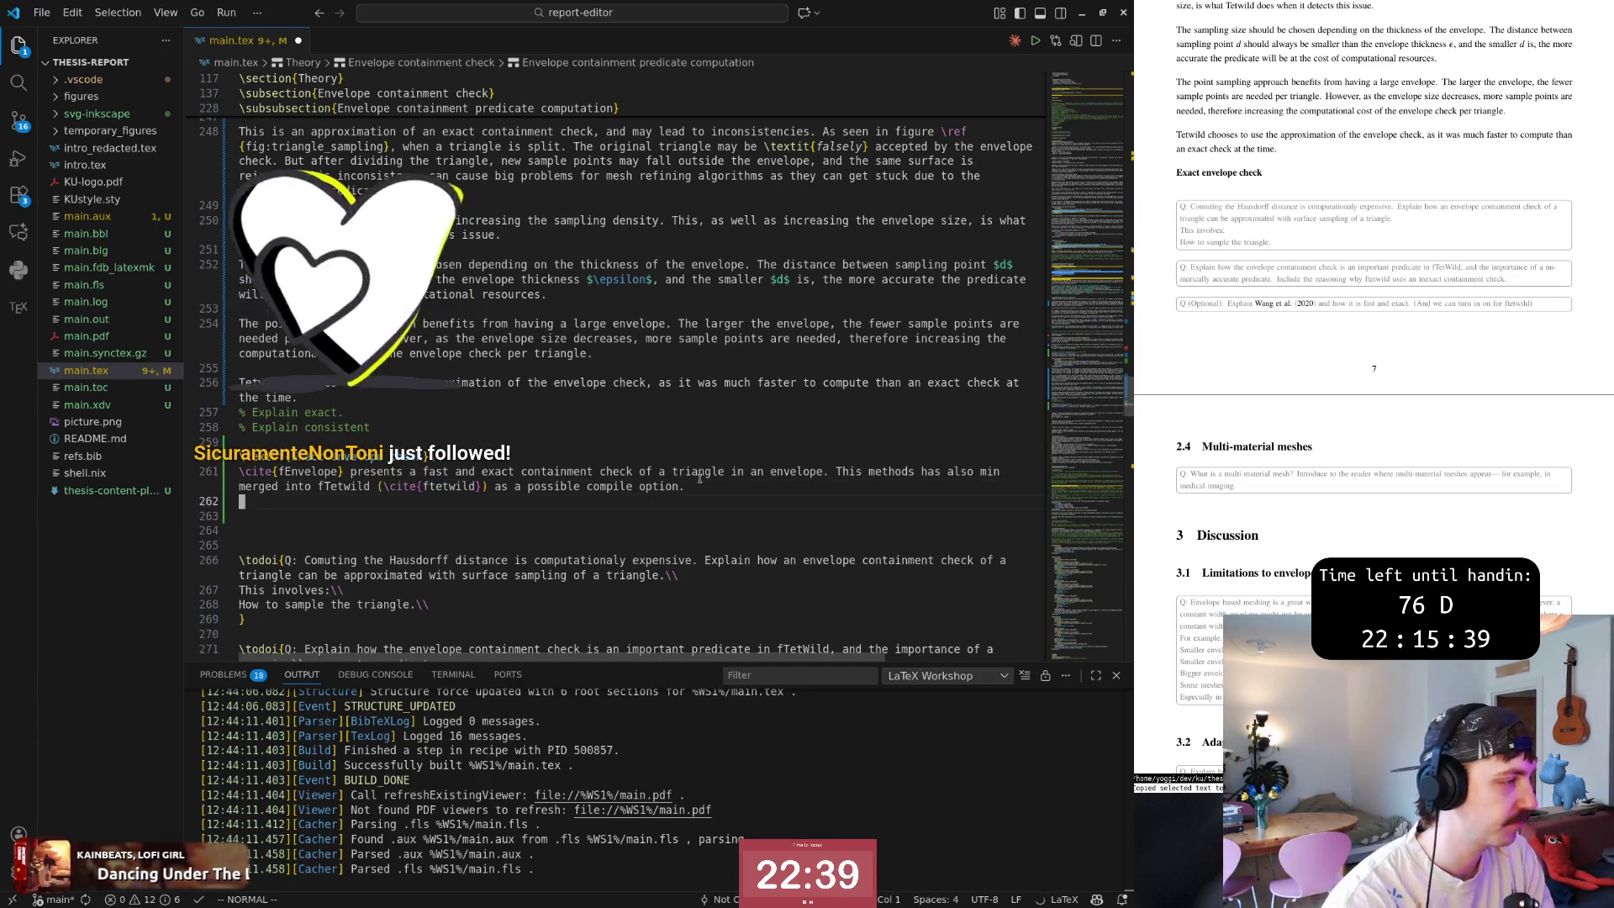
Leave insert mode and switch to the envelope paper in the browser.
key("Escape")
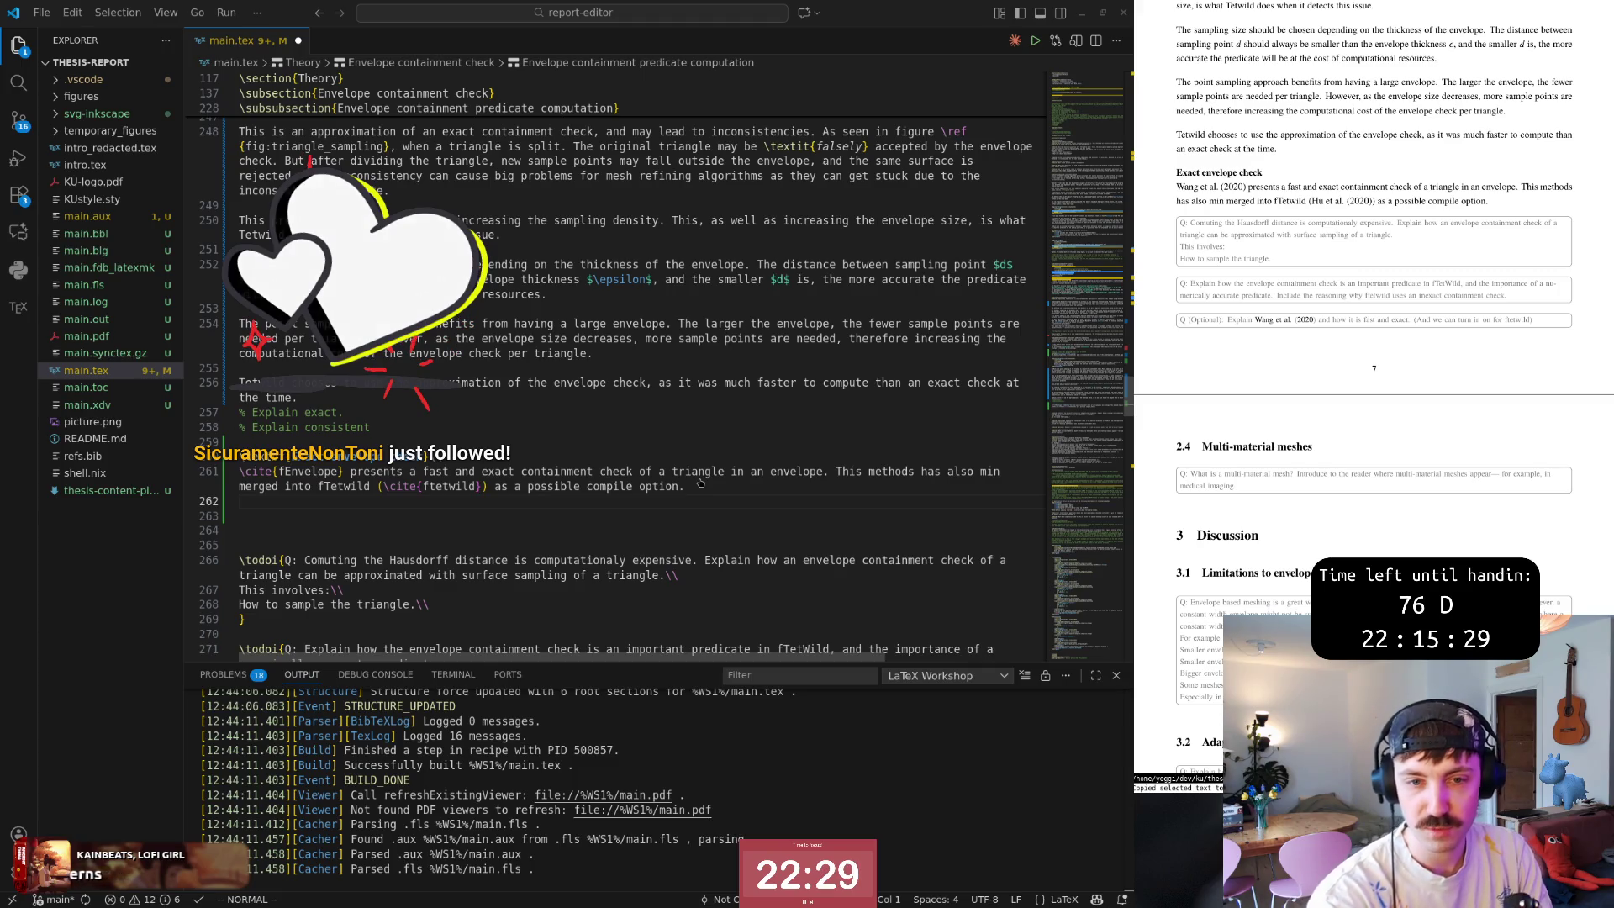
key("alt+Tab")
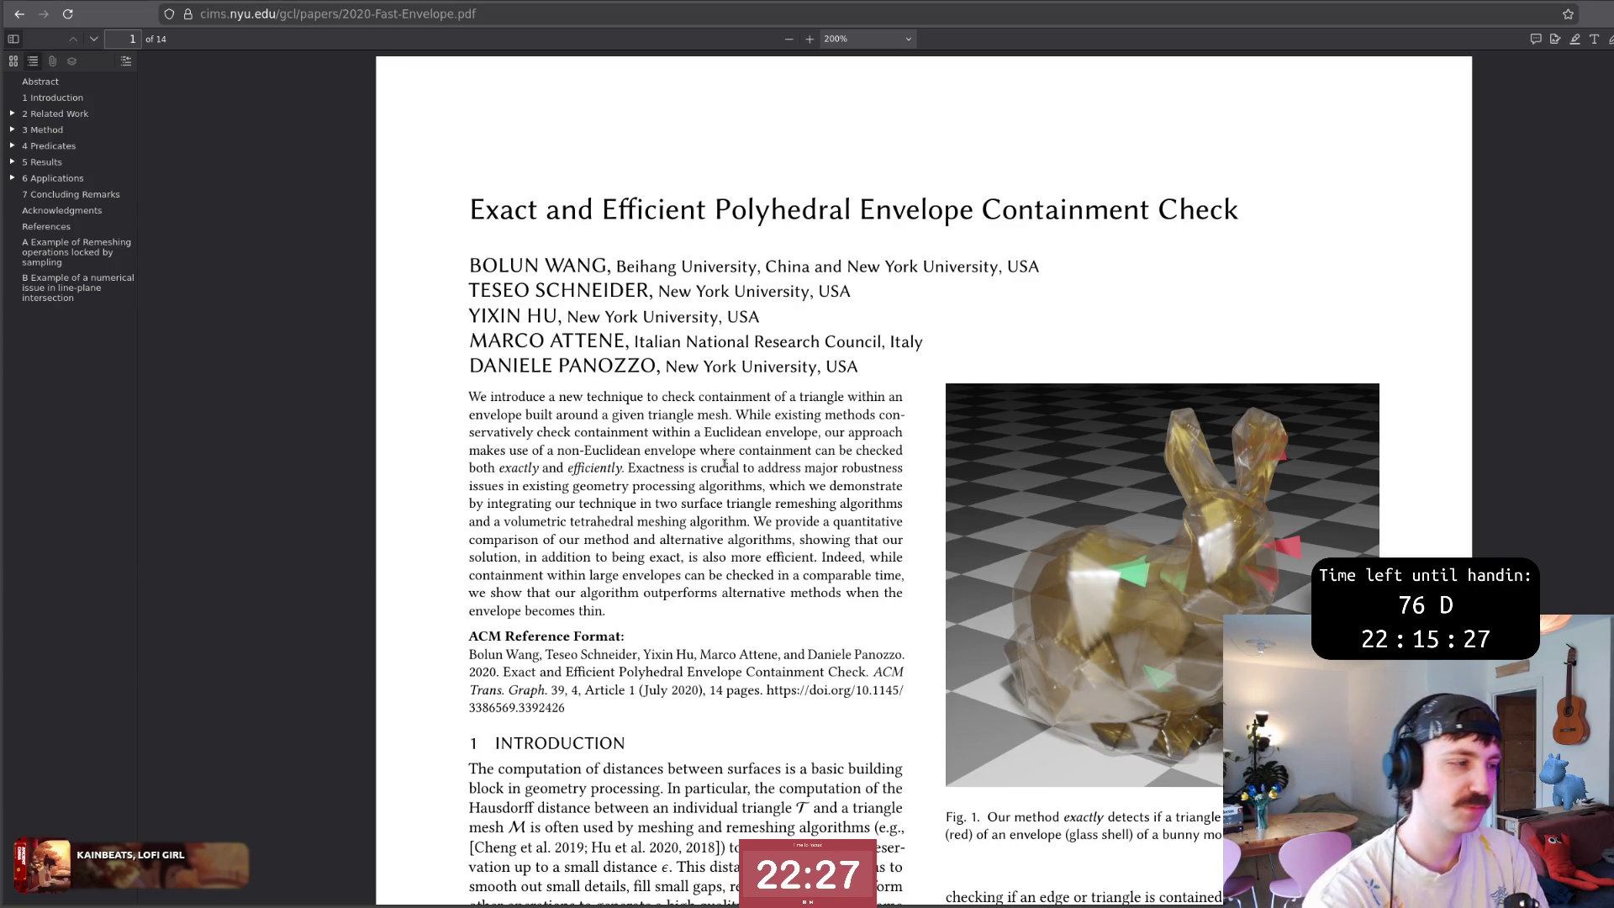
key("alt+Tab")
key("alt+Tab")
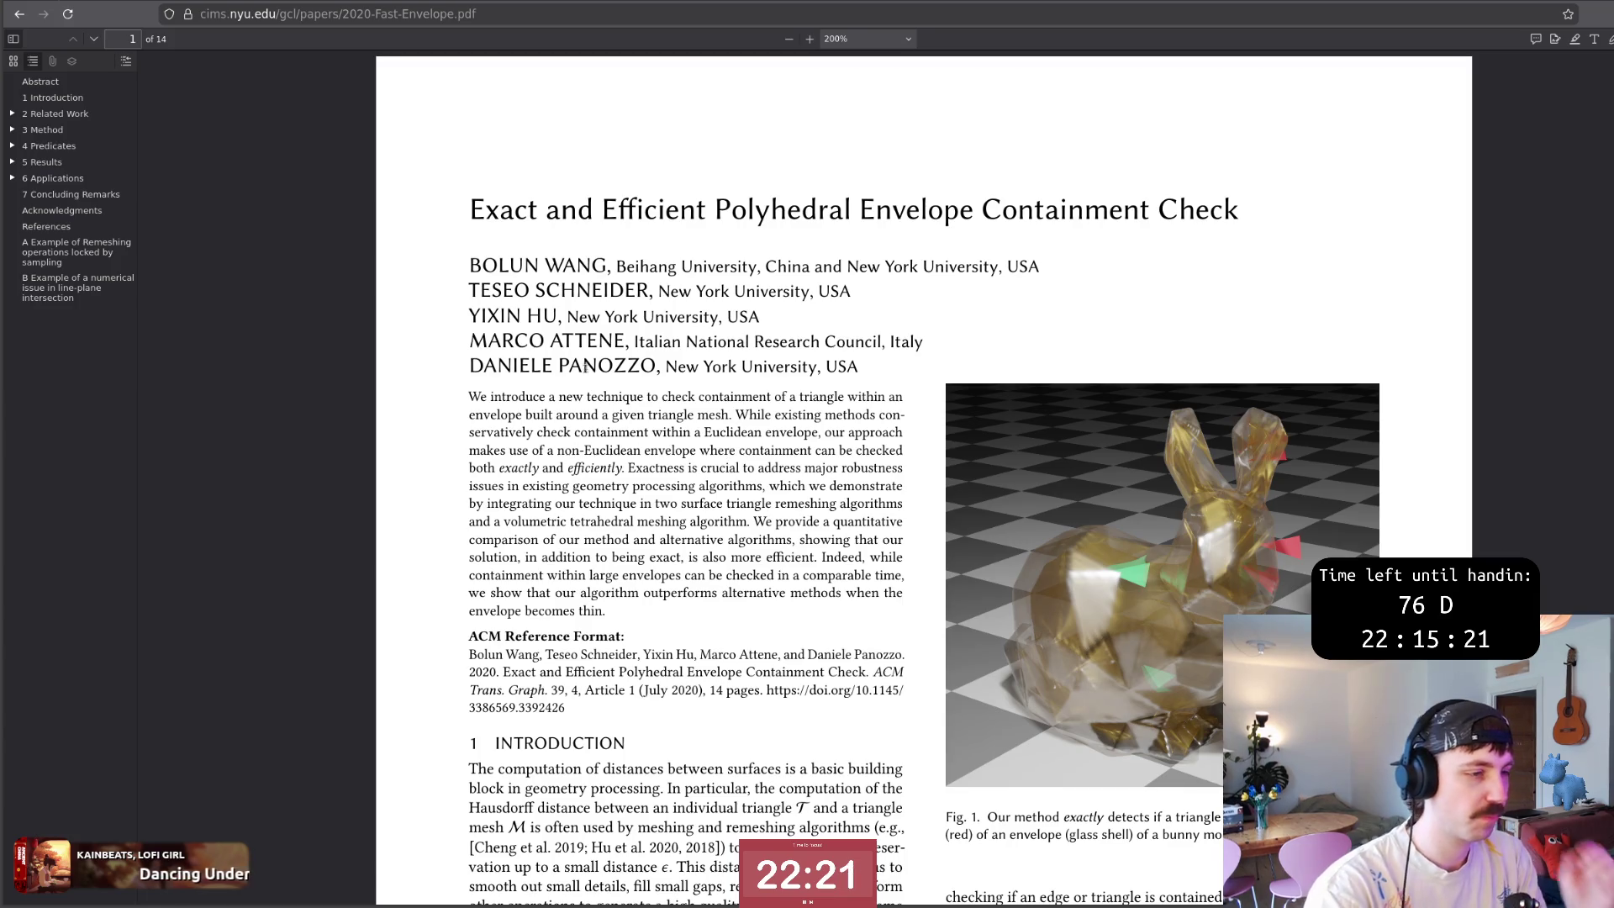
scroll(724, 463, "down", 3)
scroll(706, 454, "down", 2)
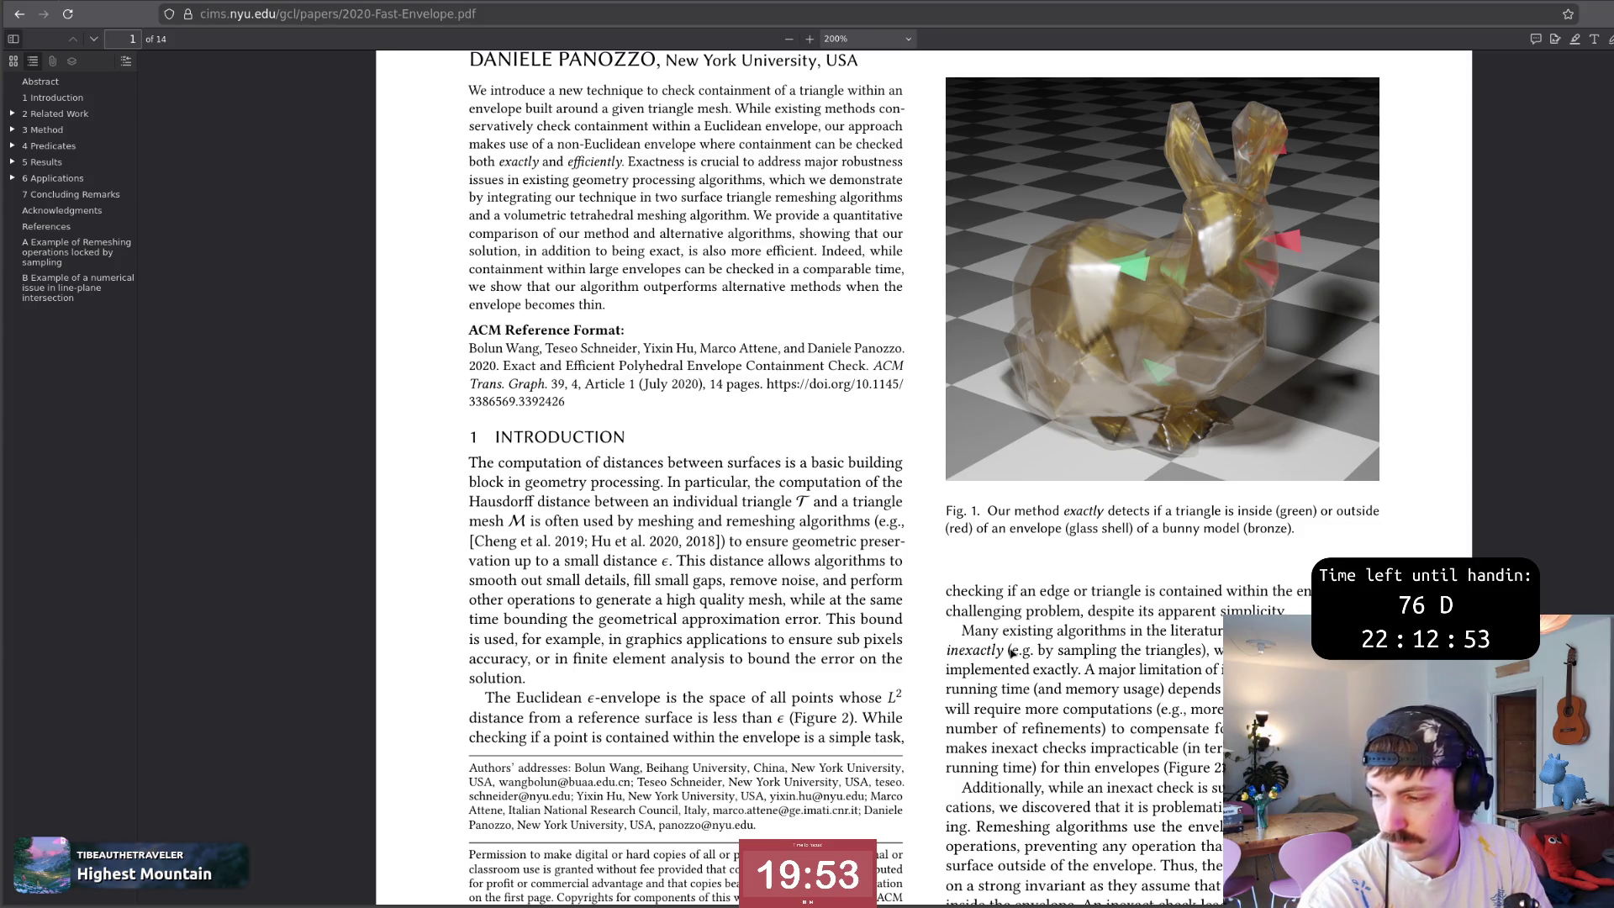
key("ctrl+Tab")
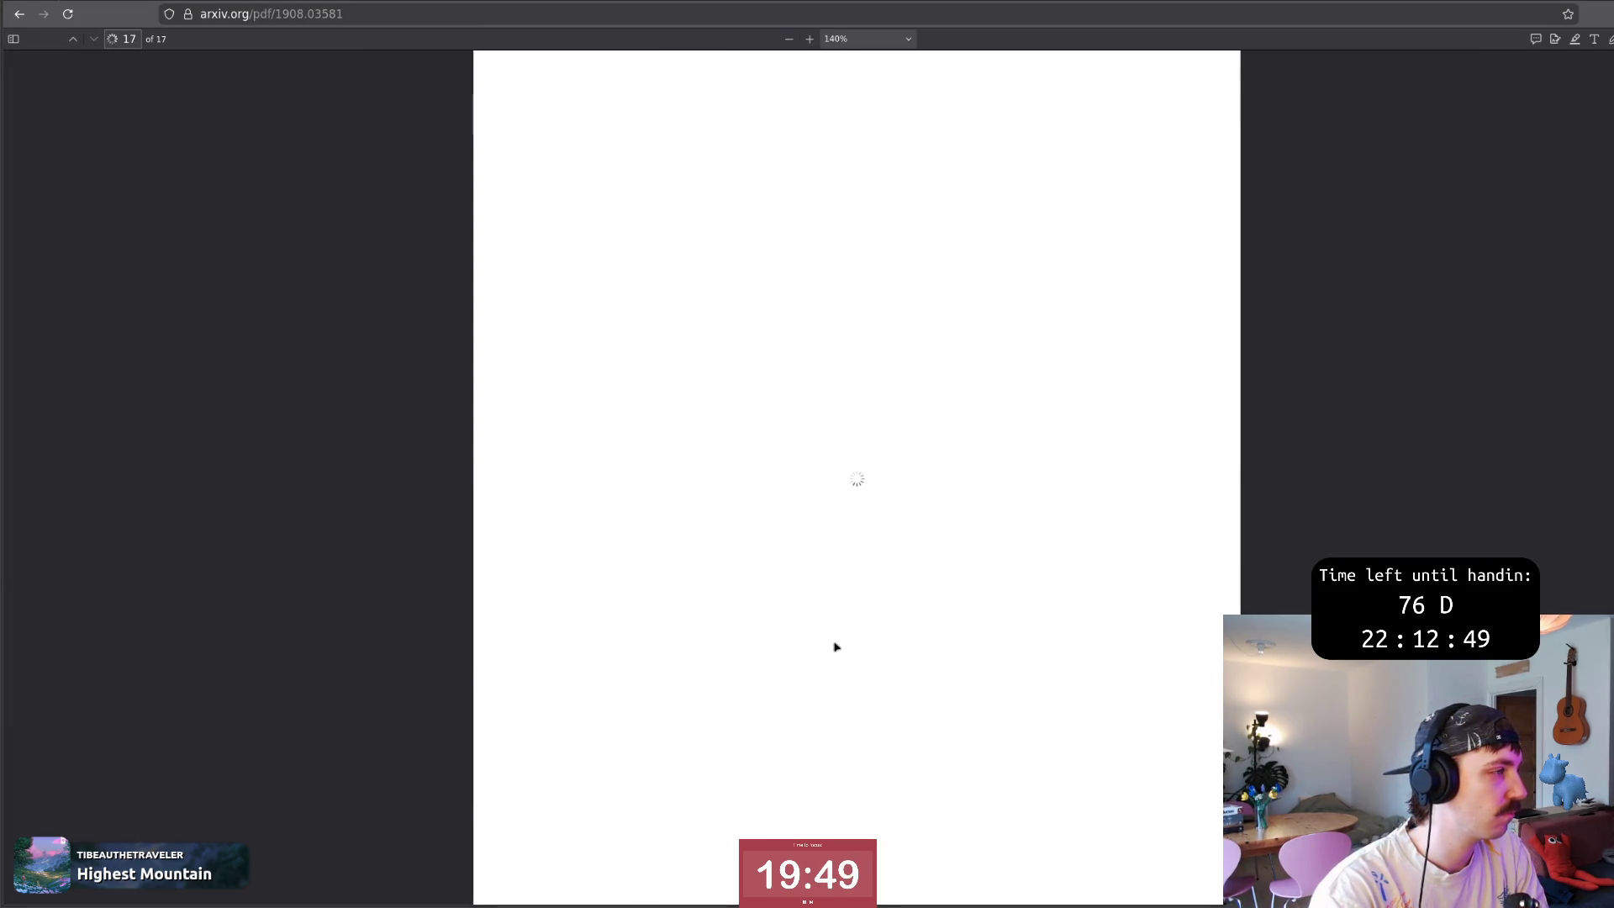
scroll(835, 646, "up", 1)
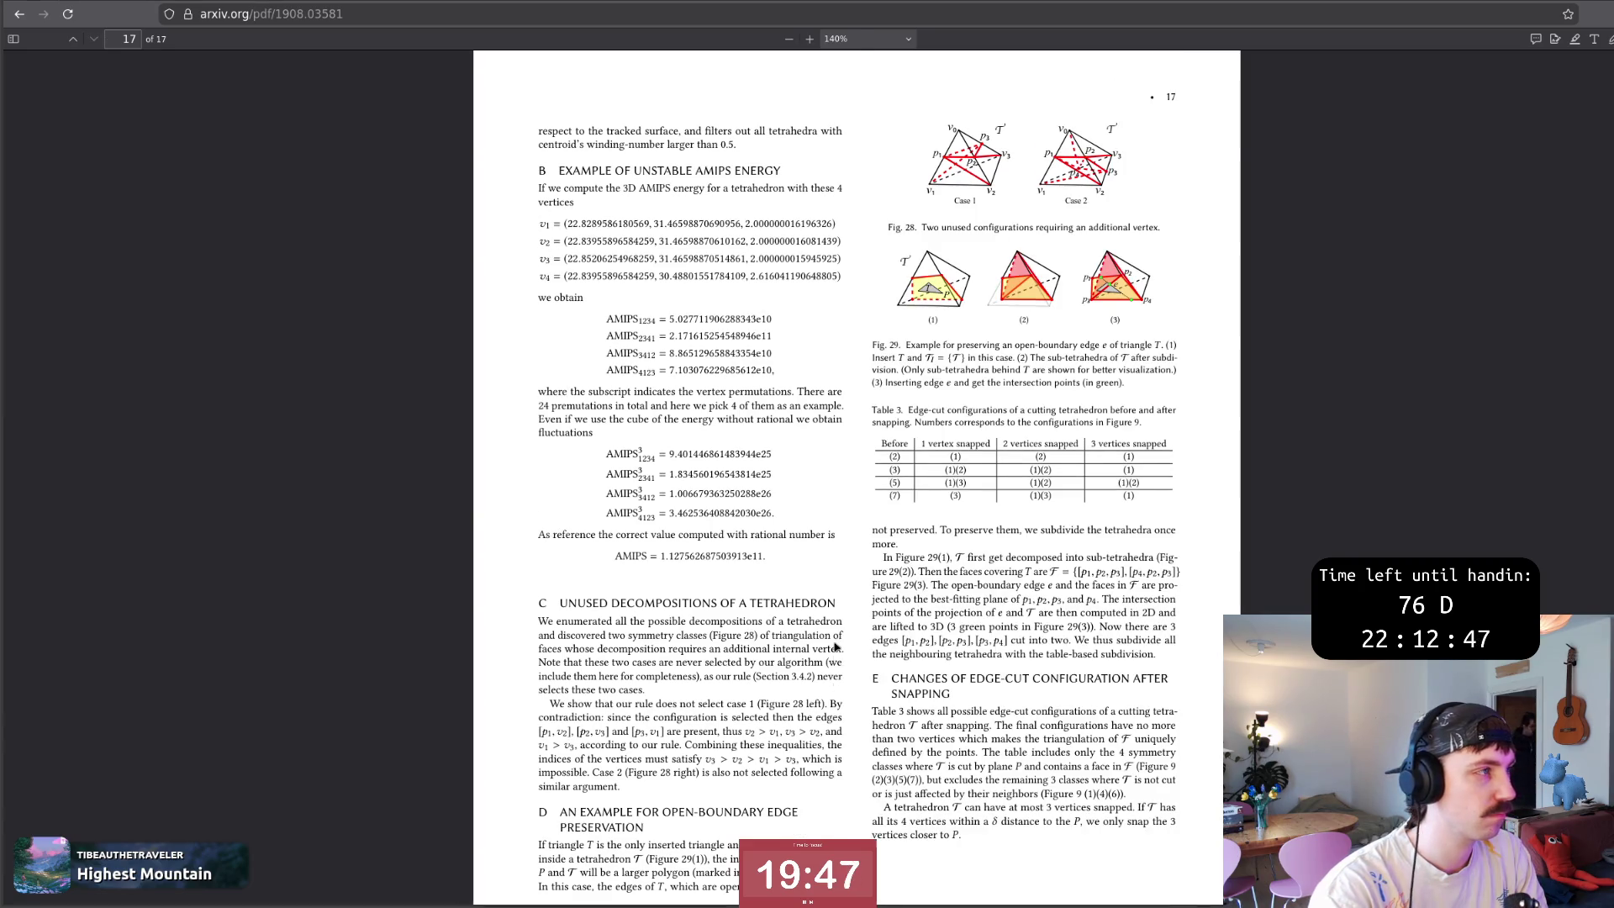
Search the local fTetWild paper's references for 'Wang', glance at the ACM paper, and return to the thesis.
key("ctrl+Tab")
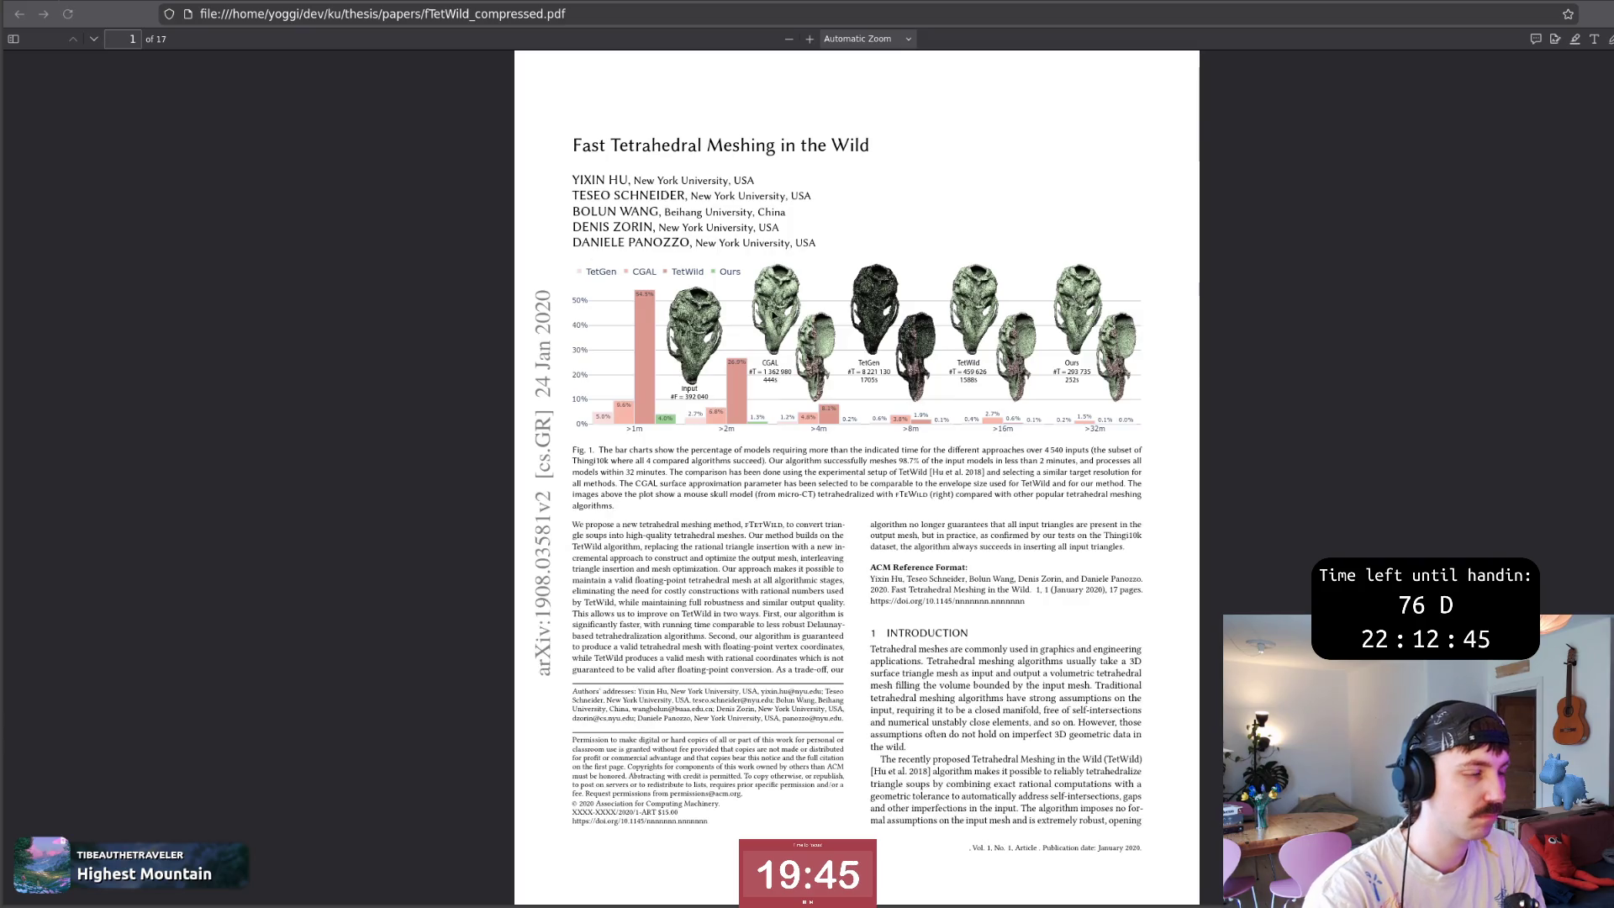
scroll(1559, 145, "down", 3)
key("End")
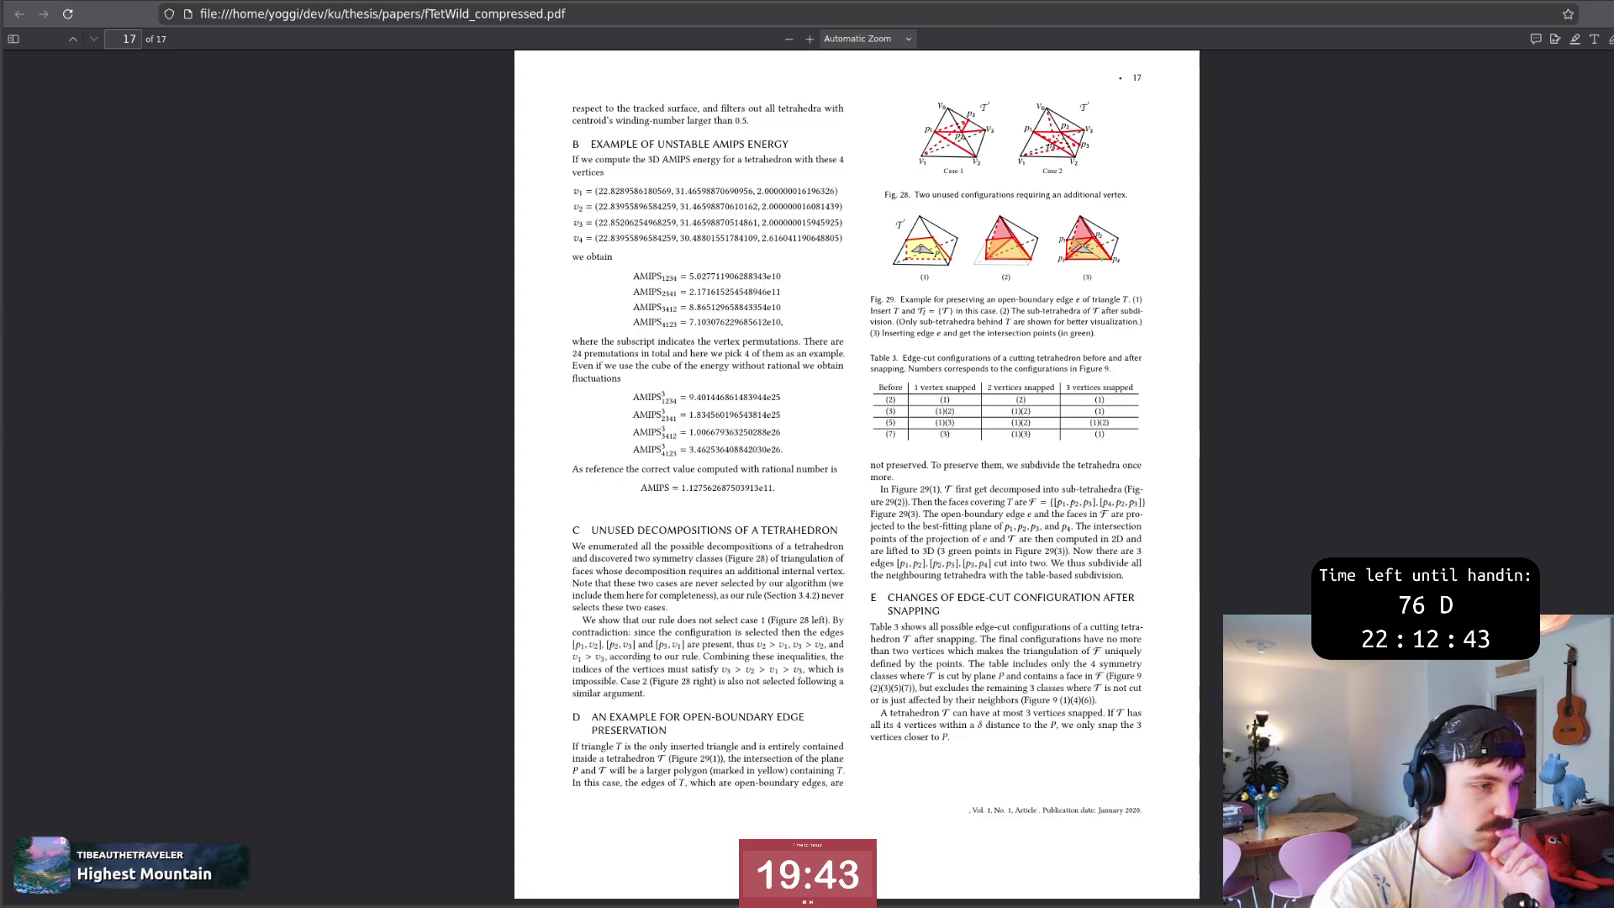
scroll(761, 657, "up", 3)
scroll(769, 654, "up", 4)
scroll(794, 646, "up", 4)
scroll(816, 638, "up", 6)
scroll(819, 637, "up", 5)
scroll(820, 636, "up", 5)
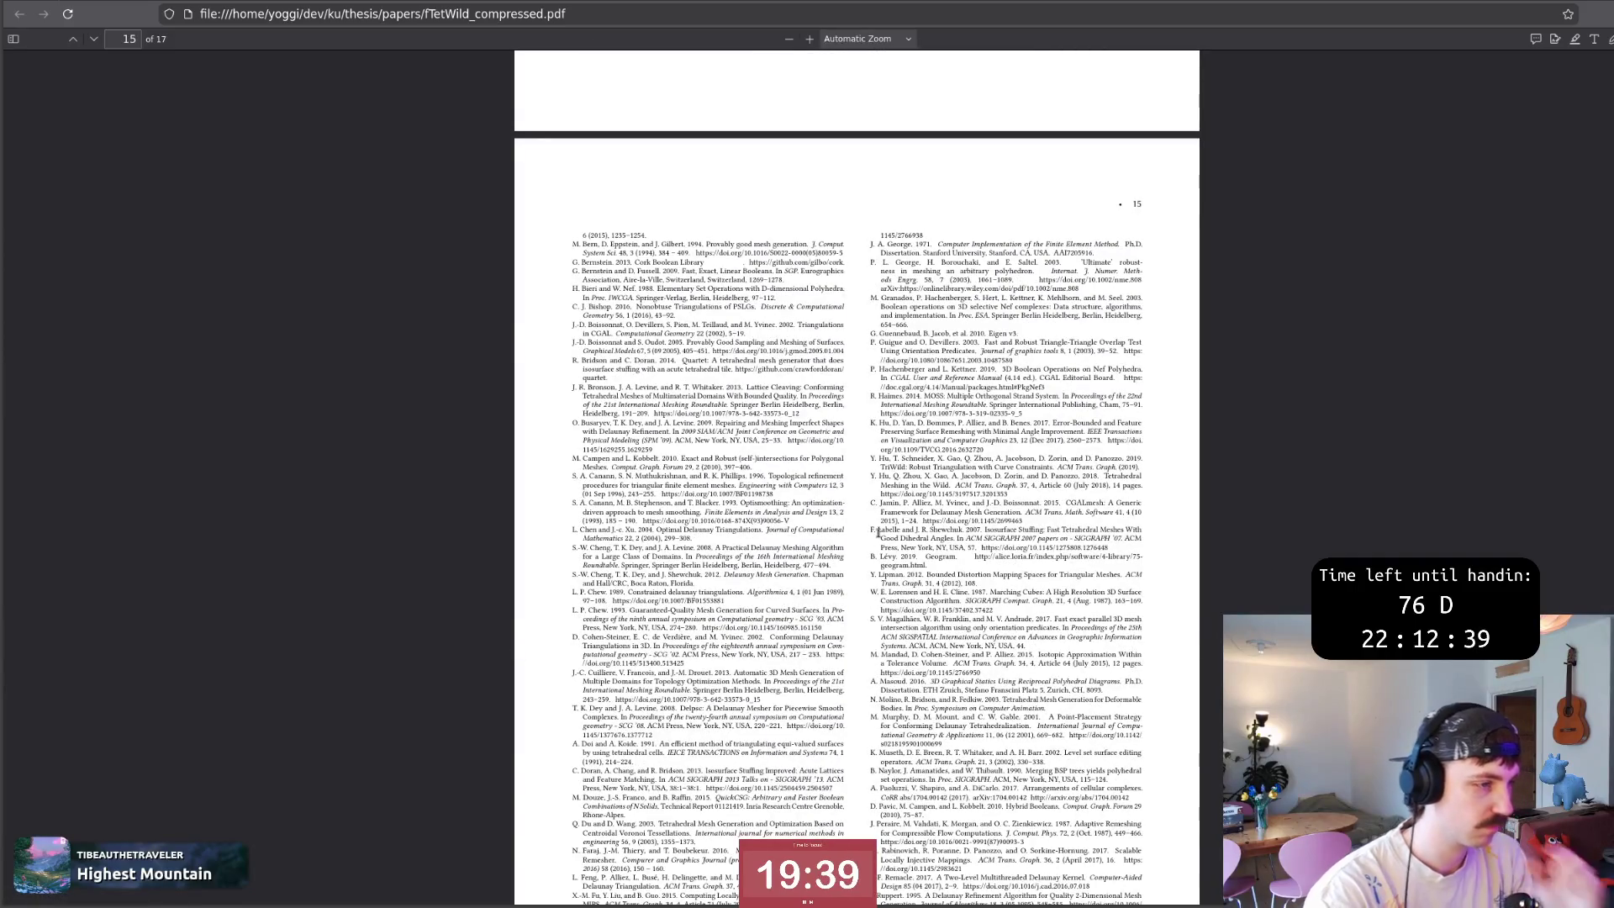
key("ctrl+f")
key("Return")
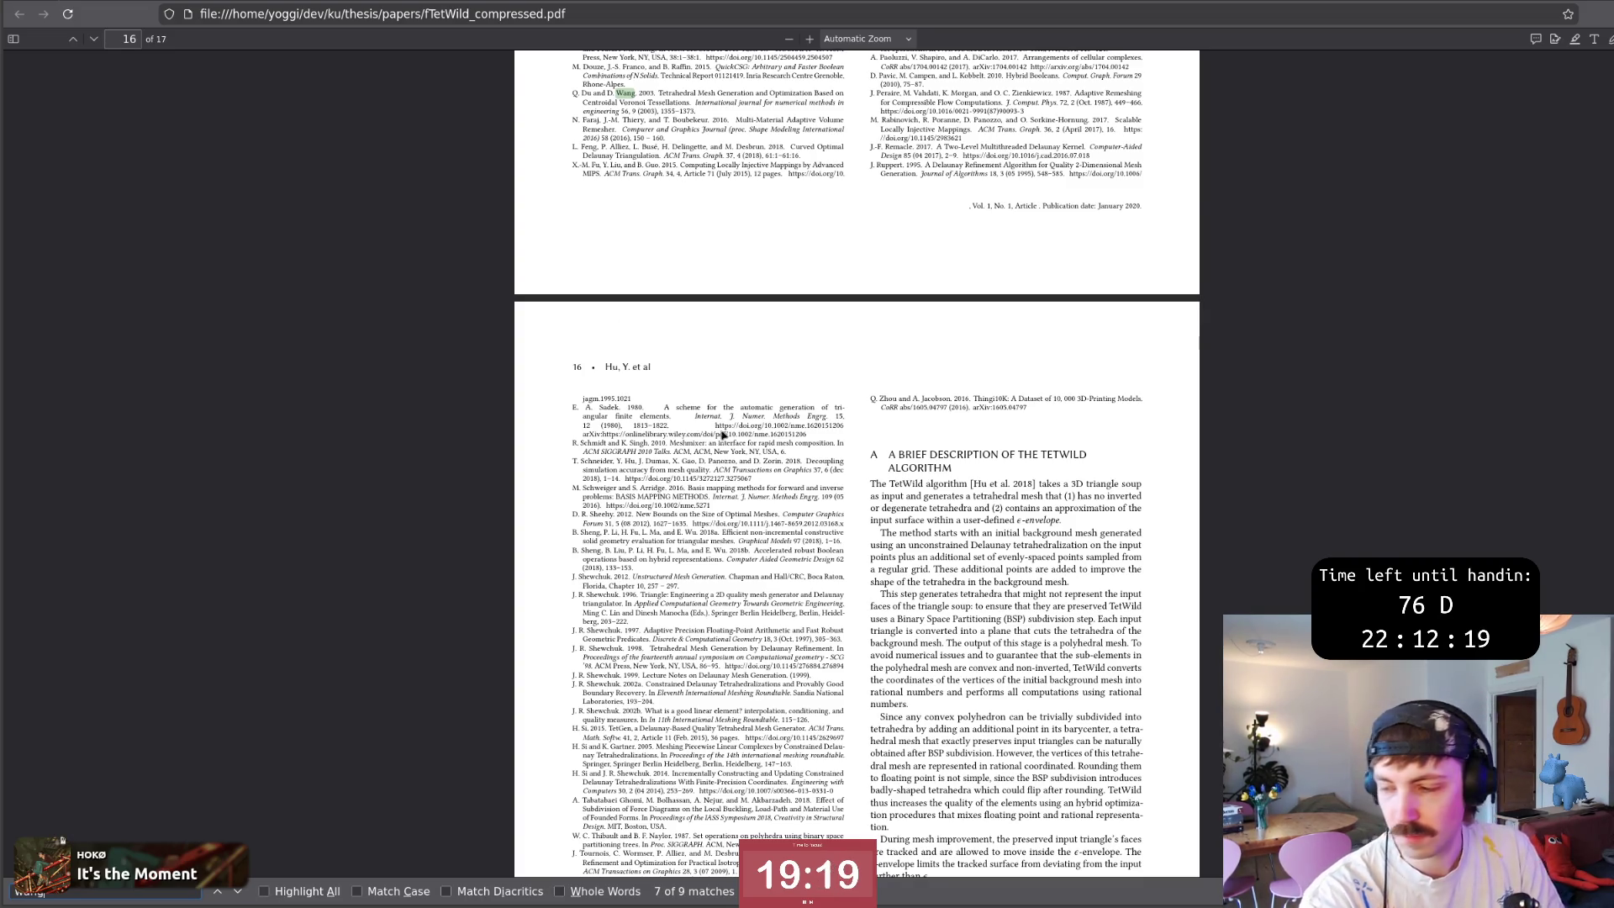
key("ctrl+Tab")
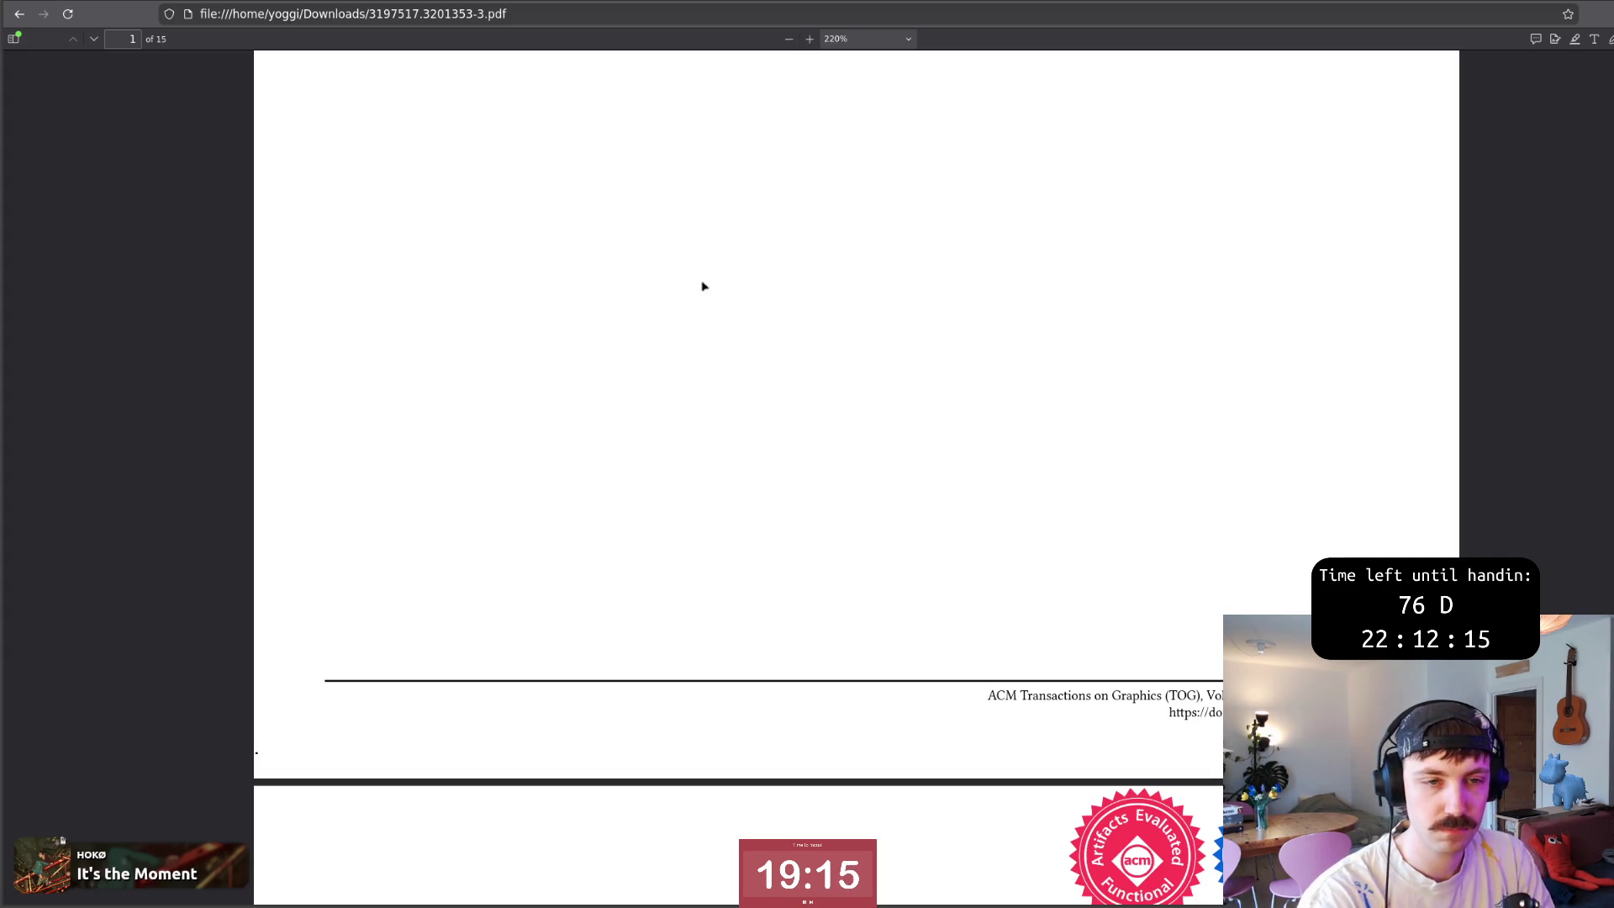
key("super+1")
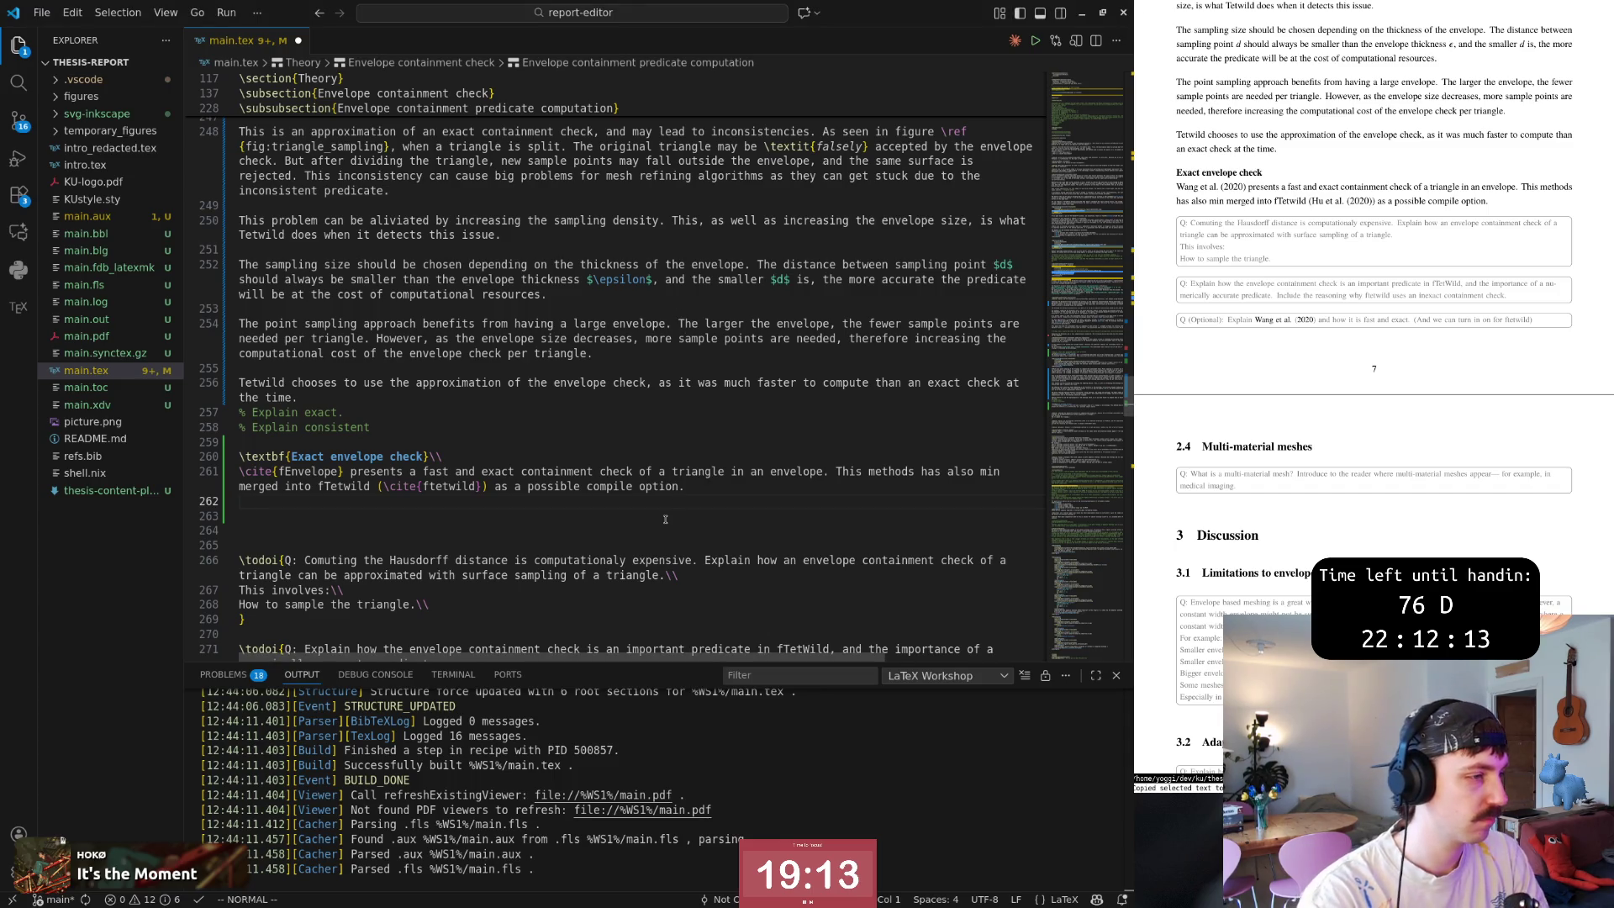
Append ', as \cite{fEnvelope} was made as an improvement to' after the word option.
key("k")
key("dollar")
key("a")
key("Escape")
key("b")
key("b")
key("dollar")
type("s")
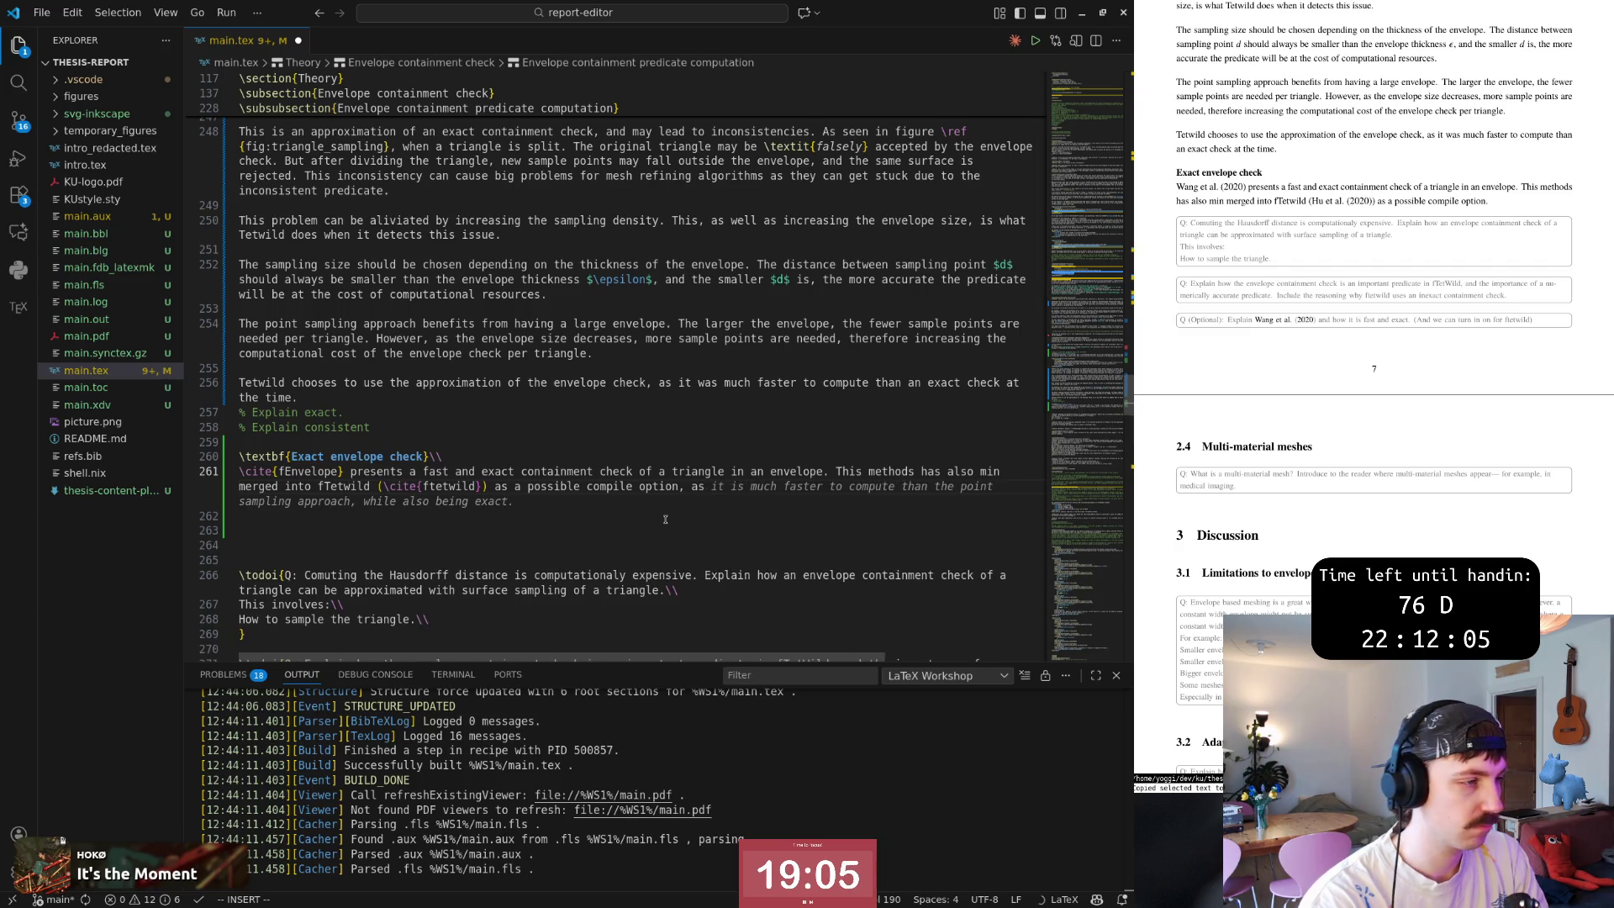
type(", as \\cite{fE")
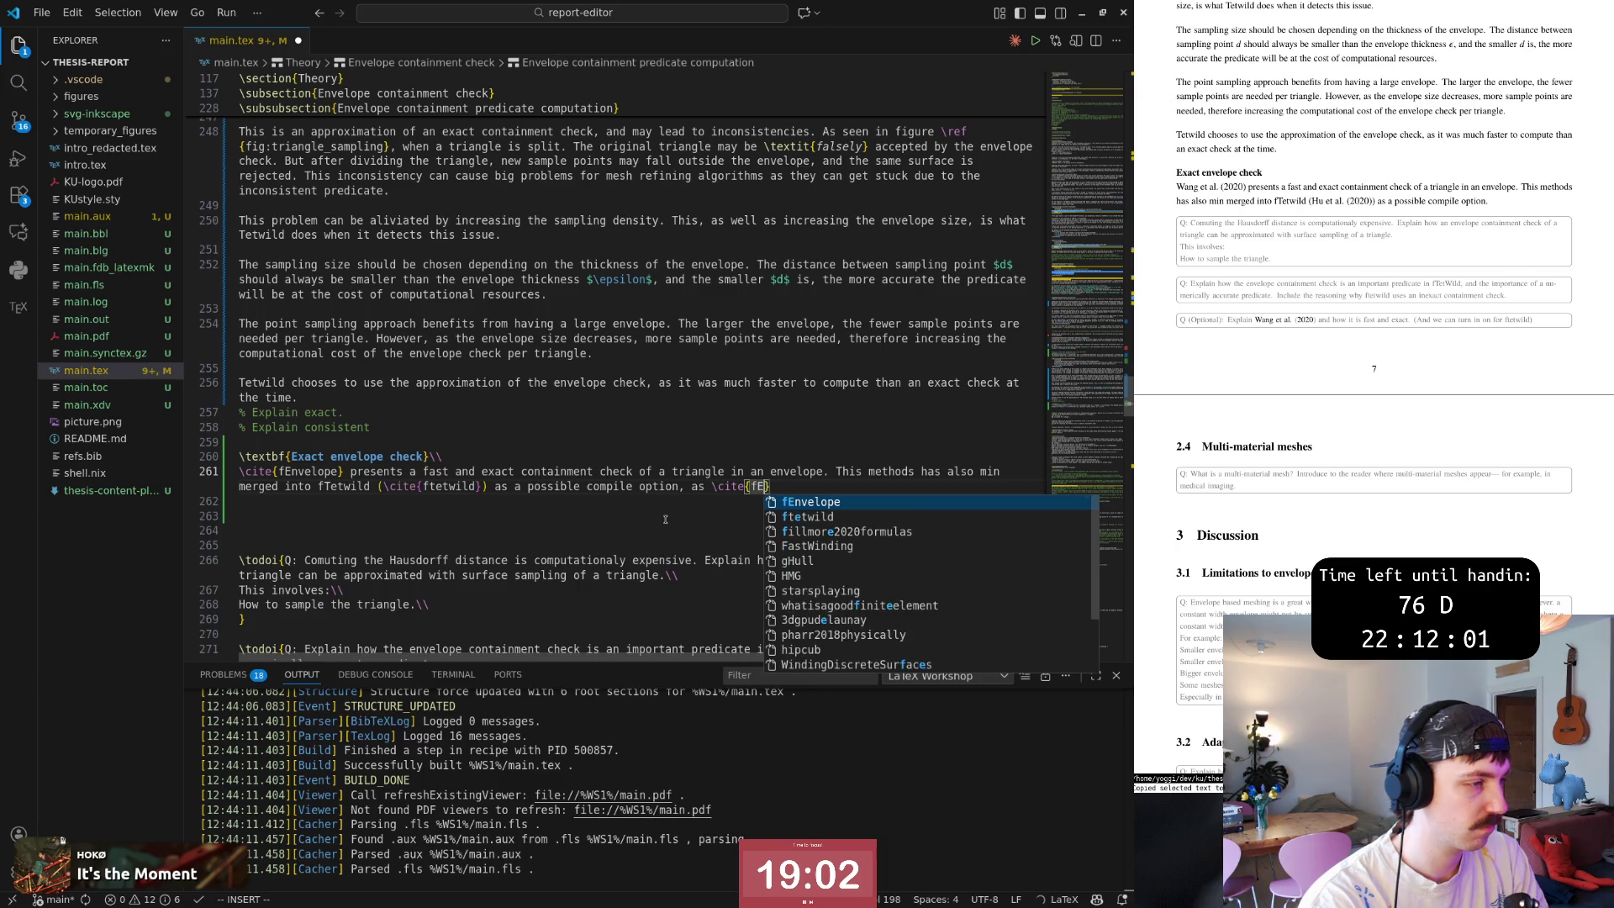
key("Return")
type("} ")
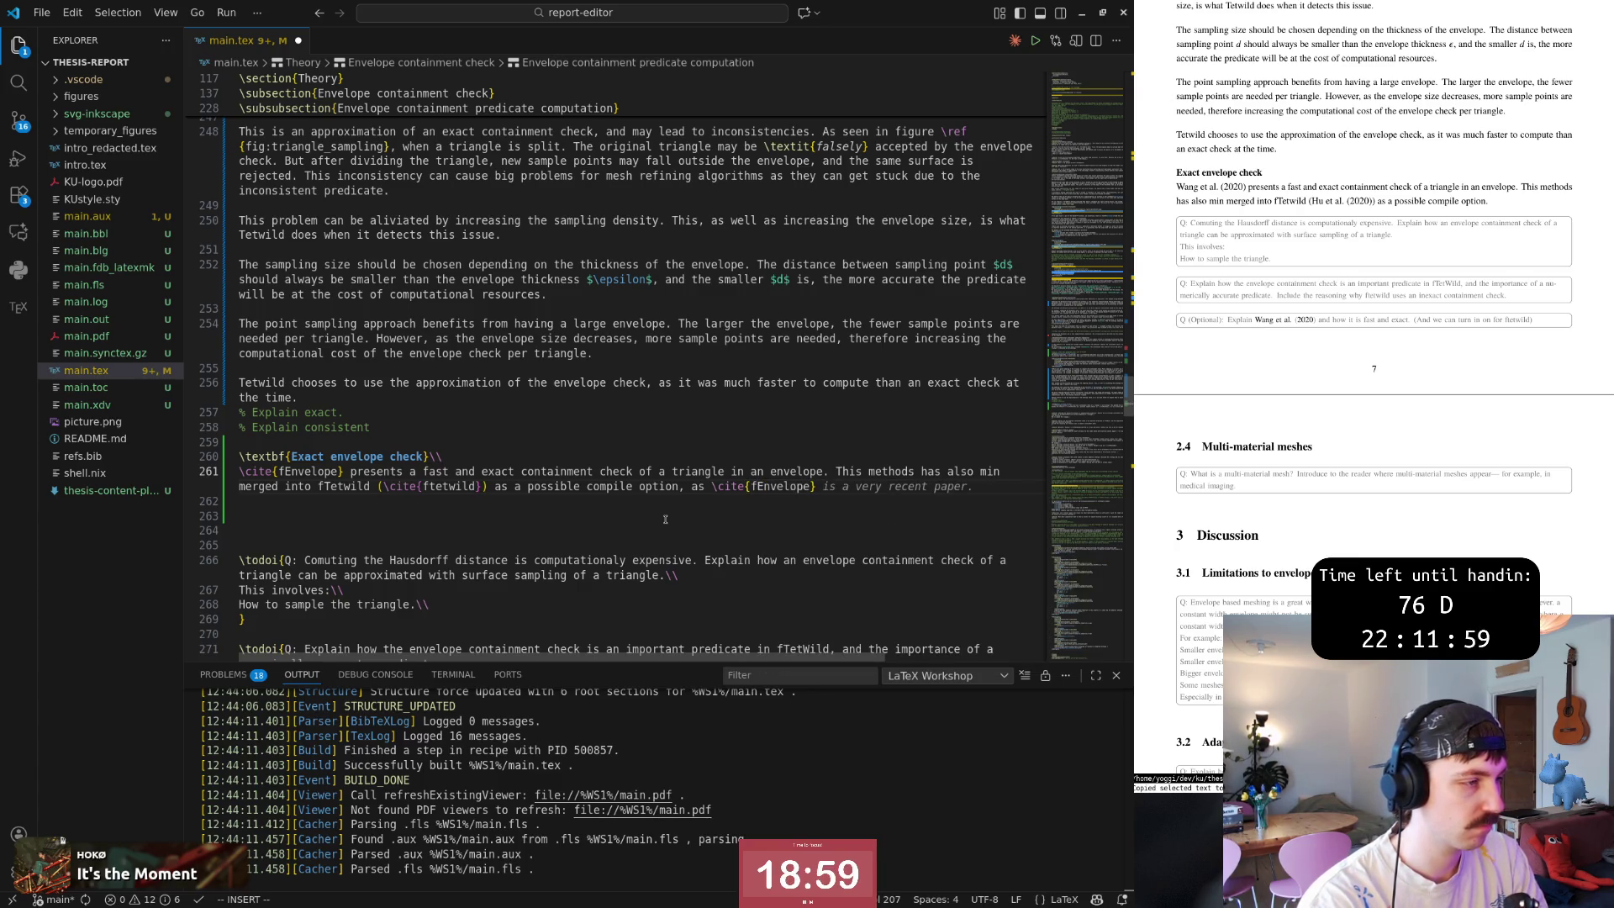
type("was made as an i")
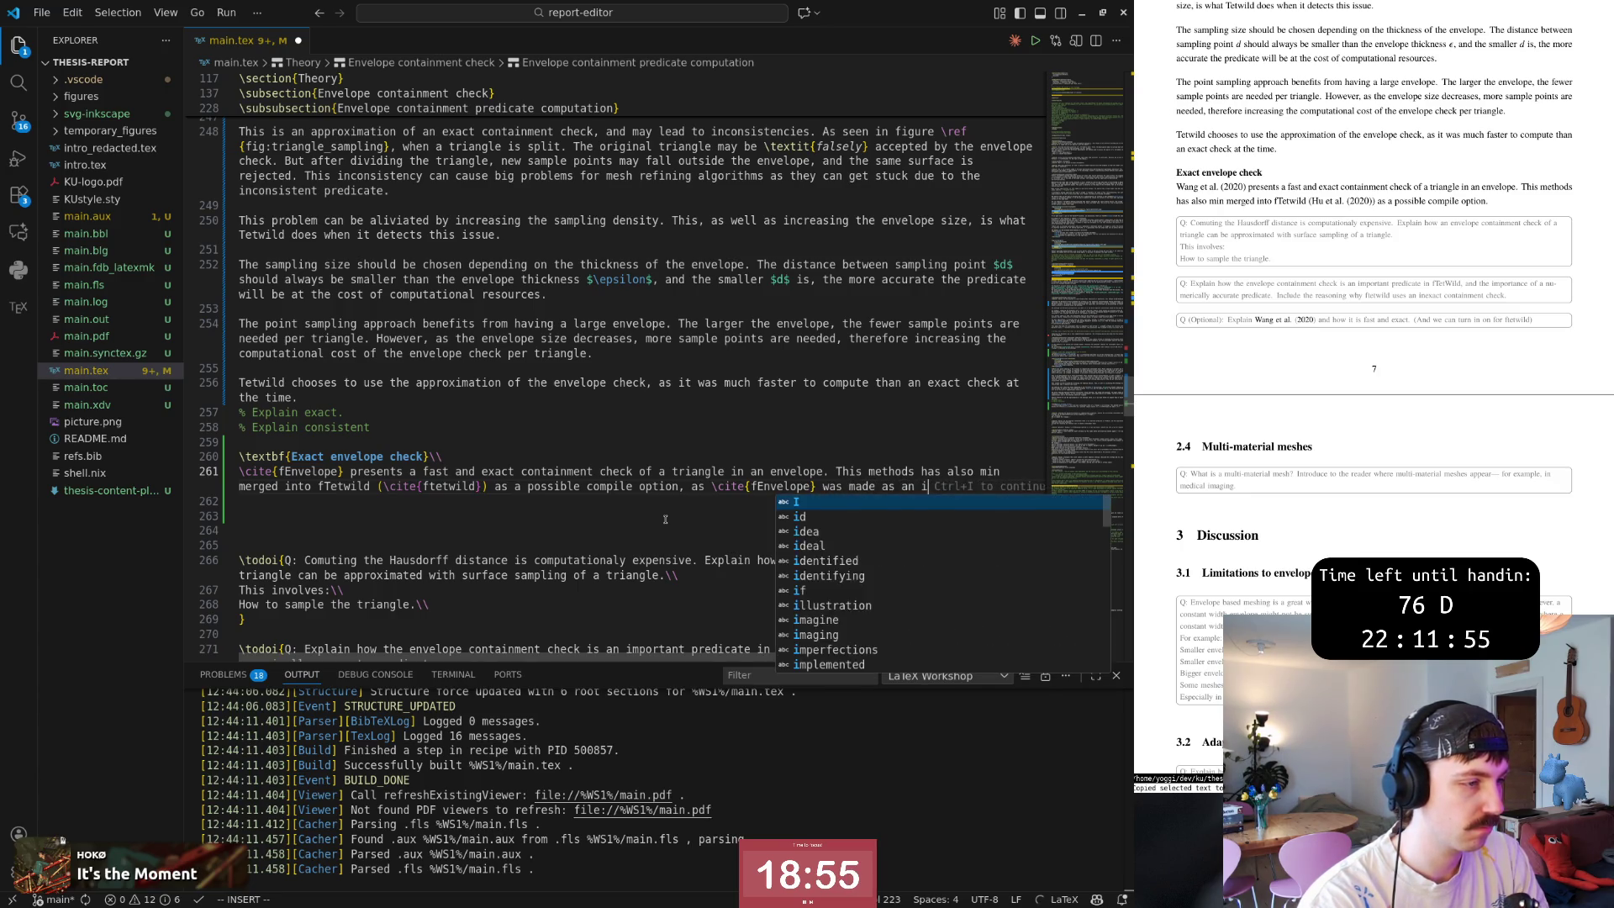
type("mprovement to \\cite{ftetwi")
Finish the clause with \cite{ftetwild} and a period, save, and select the sentence line.
key("Return")
key("Escape")
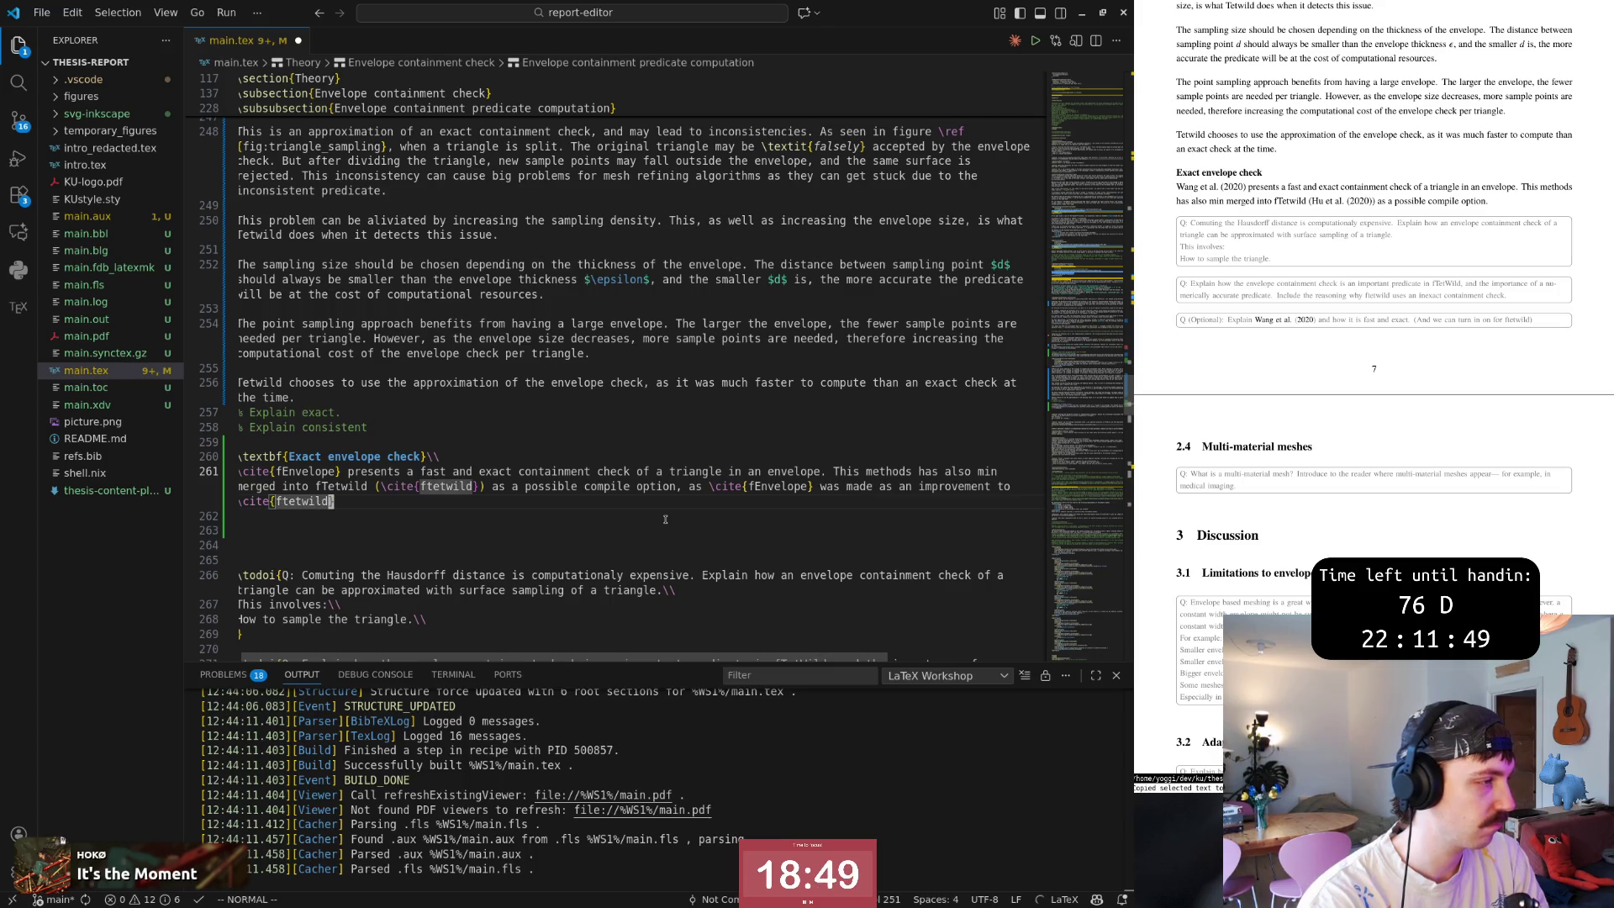
type("A.")
key("Escape")
type(":w")
key("Return")
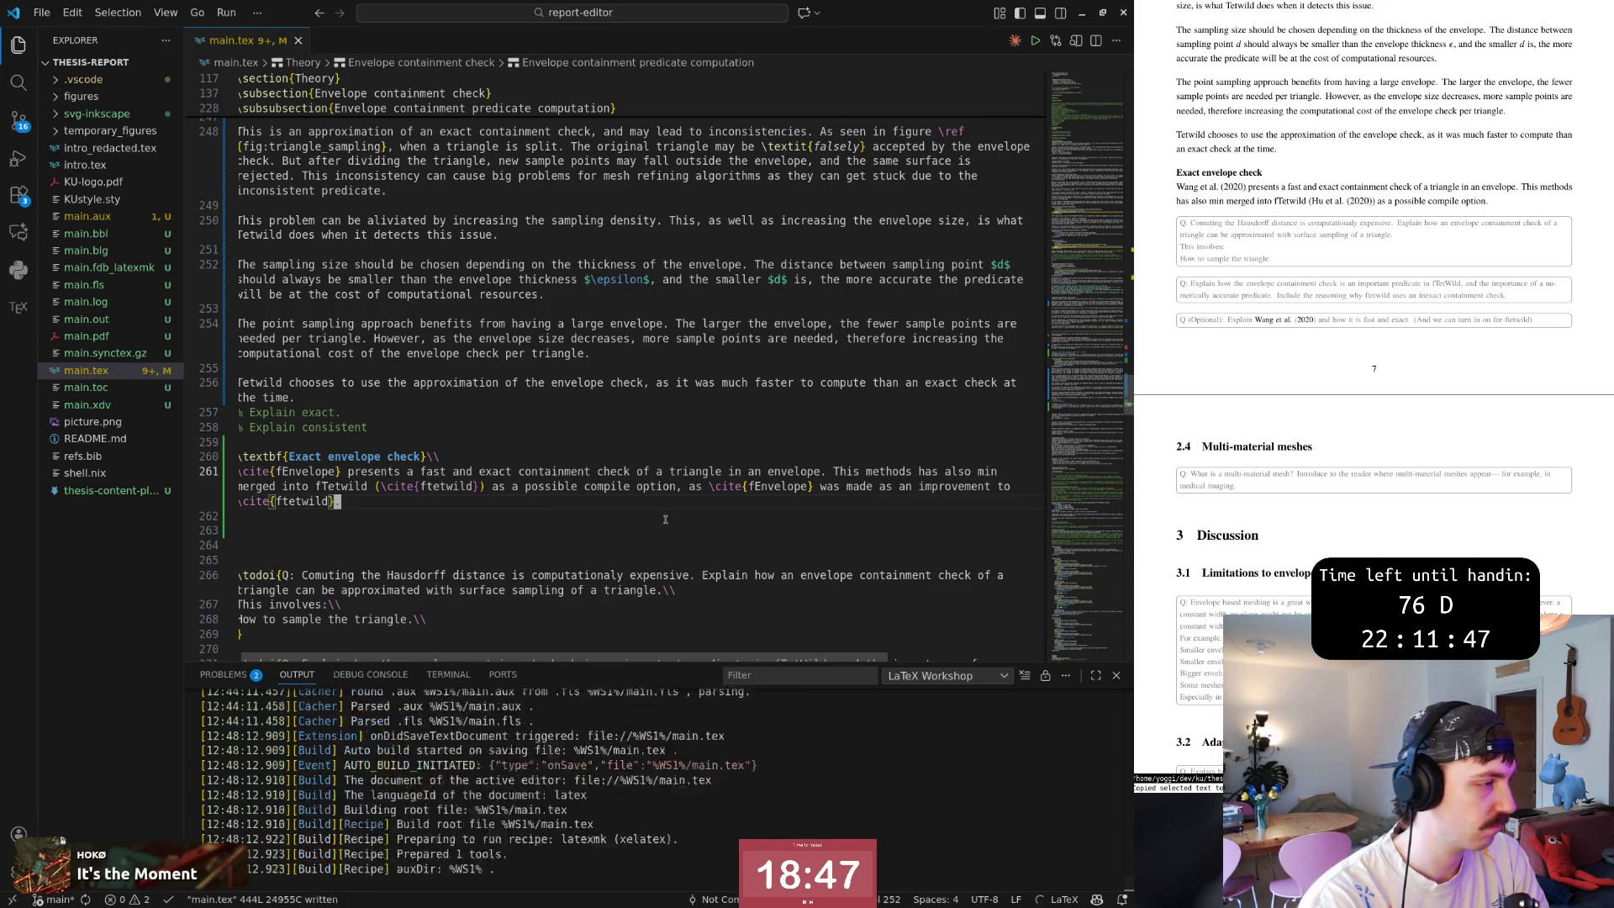
key("shift+v")
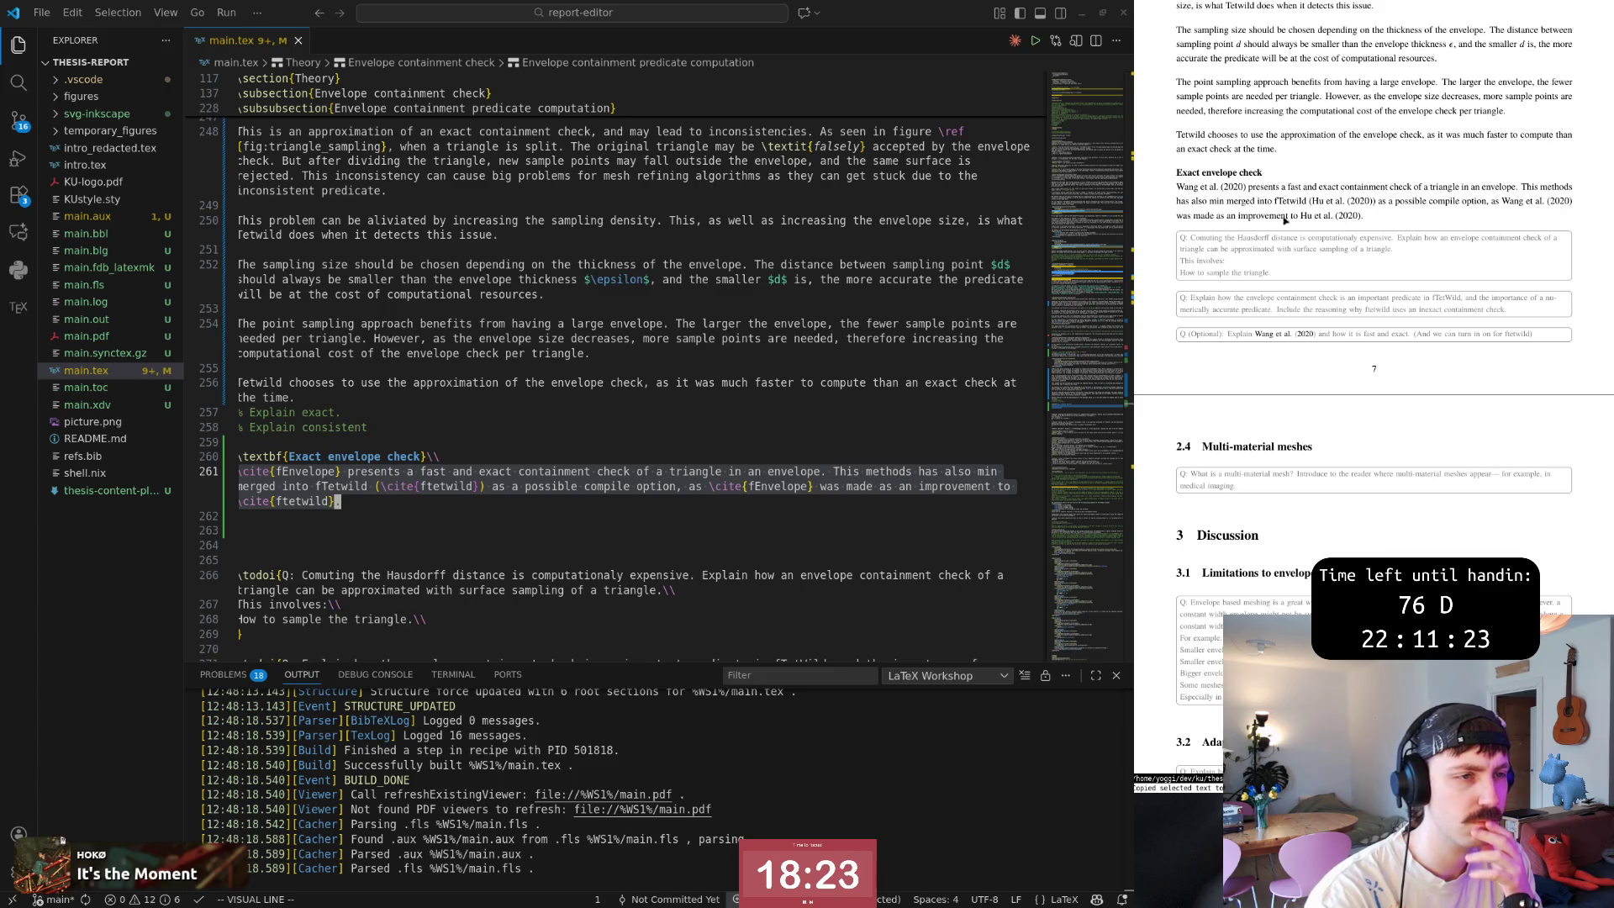
Replace the final \cite{ftetwild} with the plain name ftetwild ending the sentence, and save.
key("v")
key("Escape")
key("b")
key("b")
key("b")
type("ite{fte")
key("BackSpace")
key("Delete")
key("Delete")
key("Delete")
key("End")
key("BackSpace")
key("BackSpace")
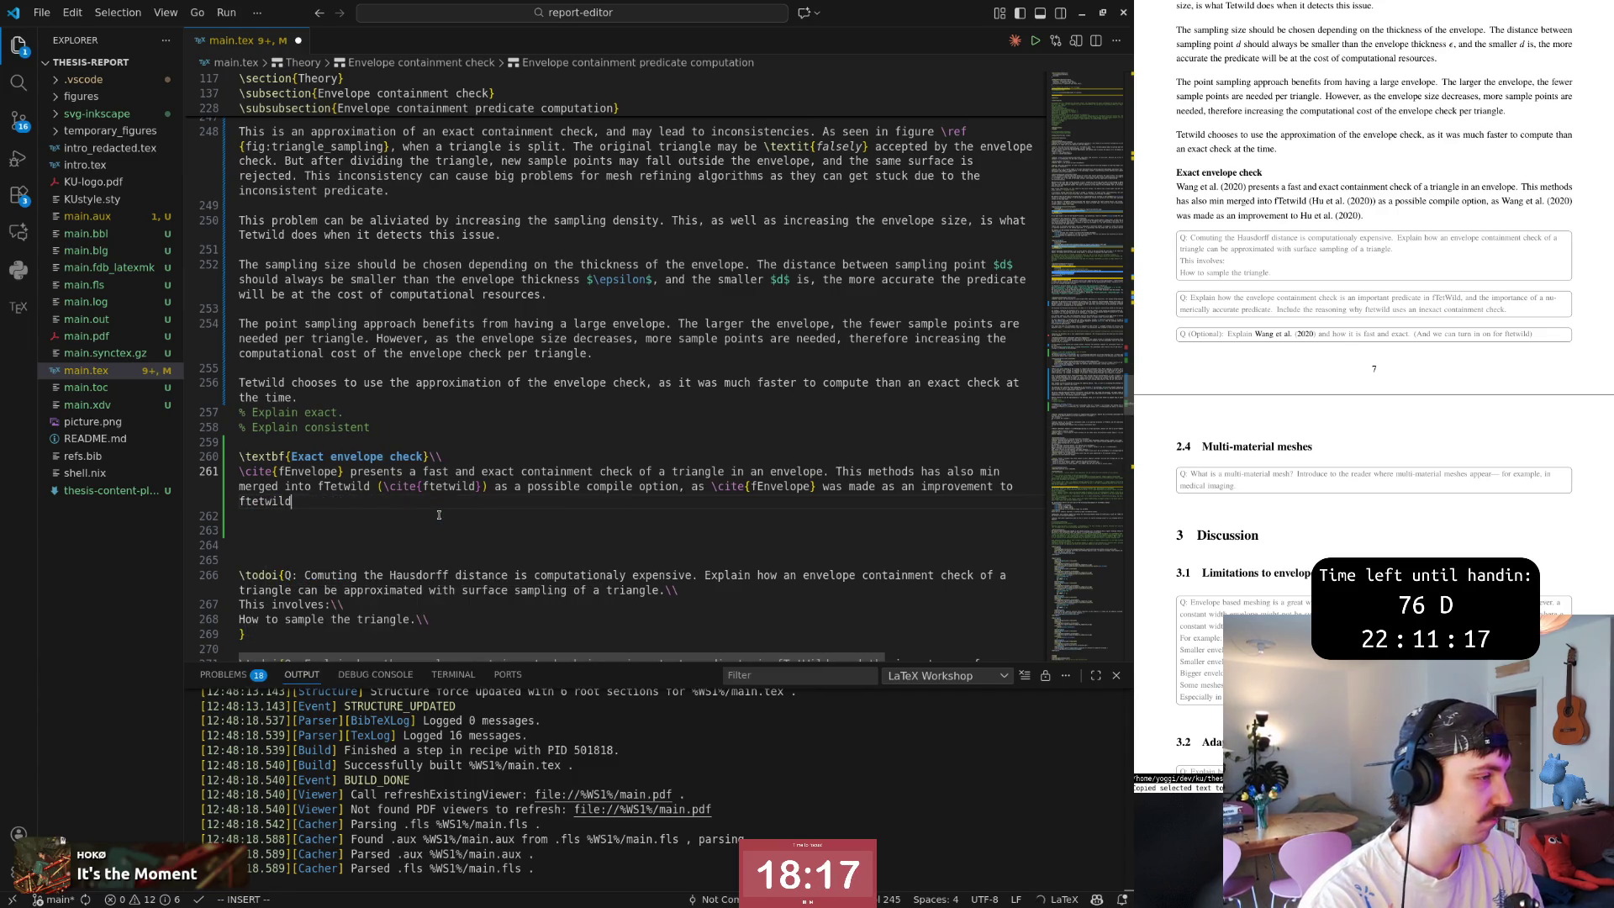
key("Escape")
type(":w")
key("Return")
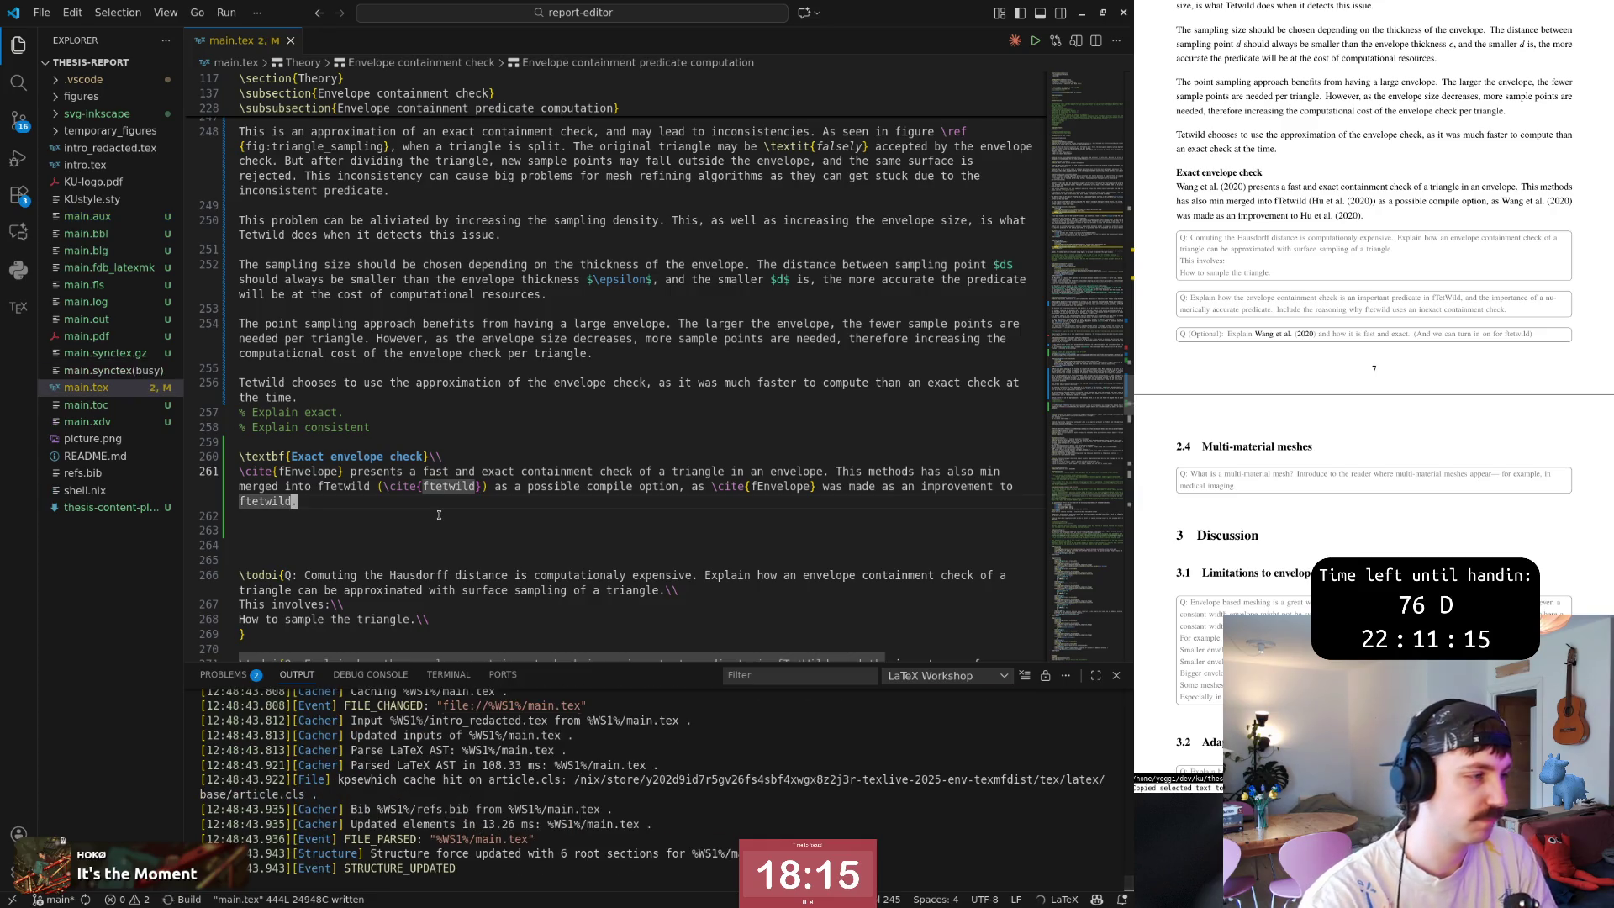
type("0sF")
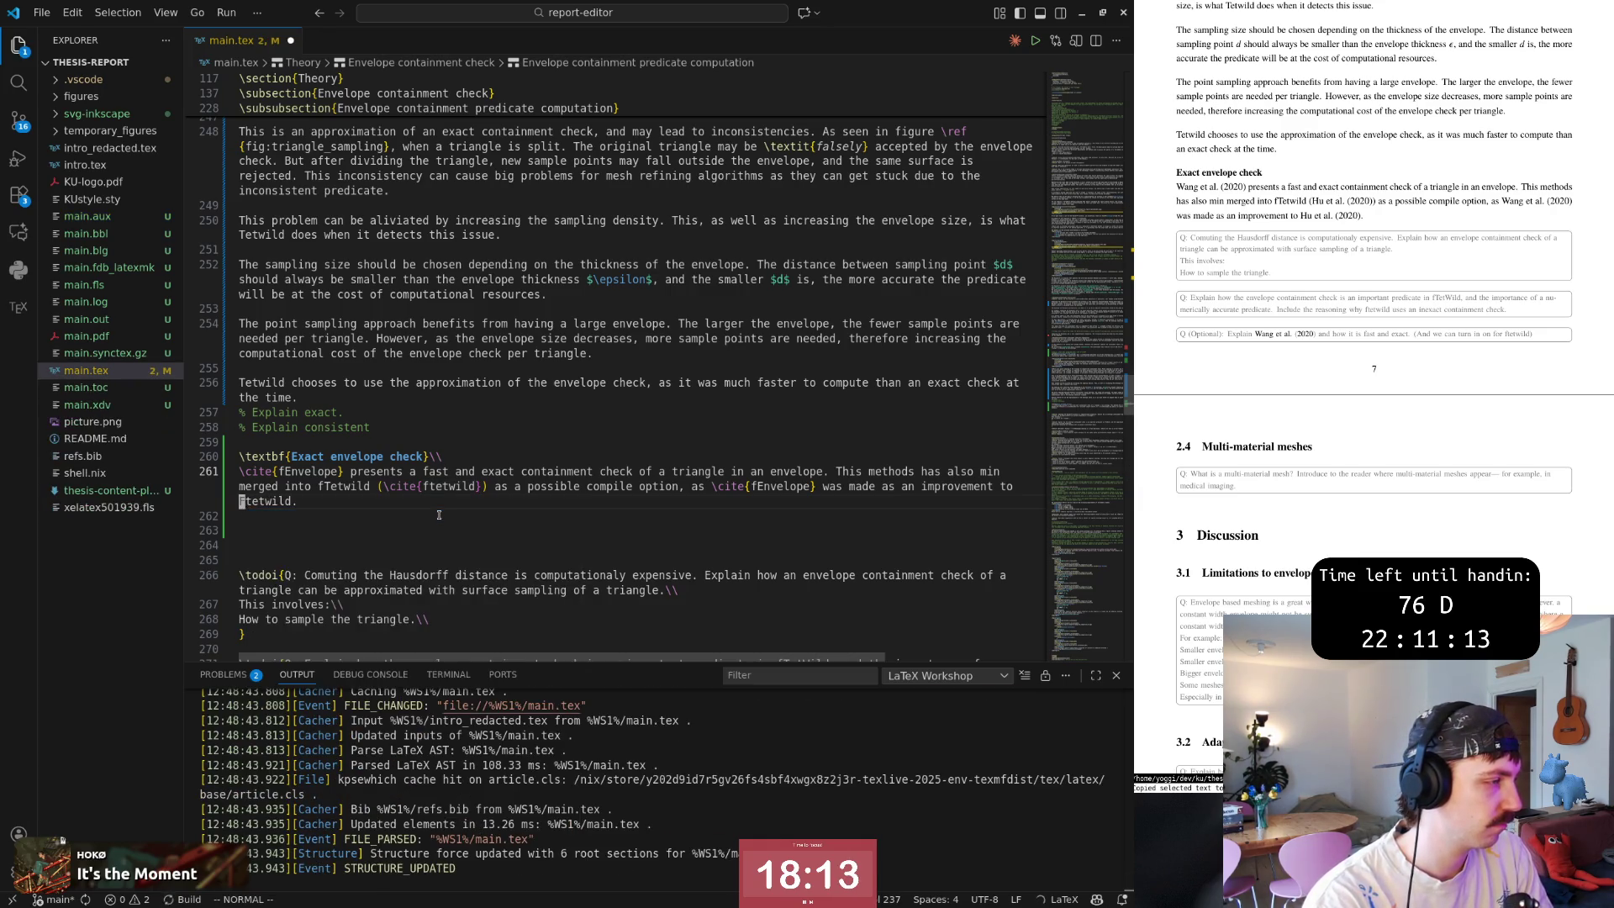
Capitalise the final mention to FTetWild and jump back to the earlier fTetwild mention.
key("Escape")
key("asciitilde")
key("asciitilde")
key("l")
key("l")
key("asciitilde")
key("0")
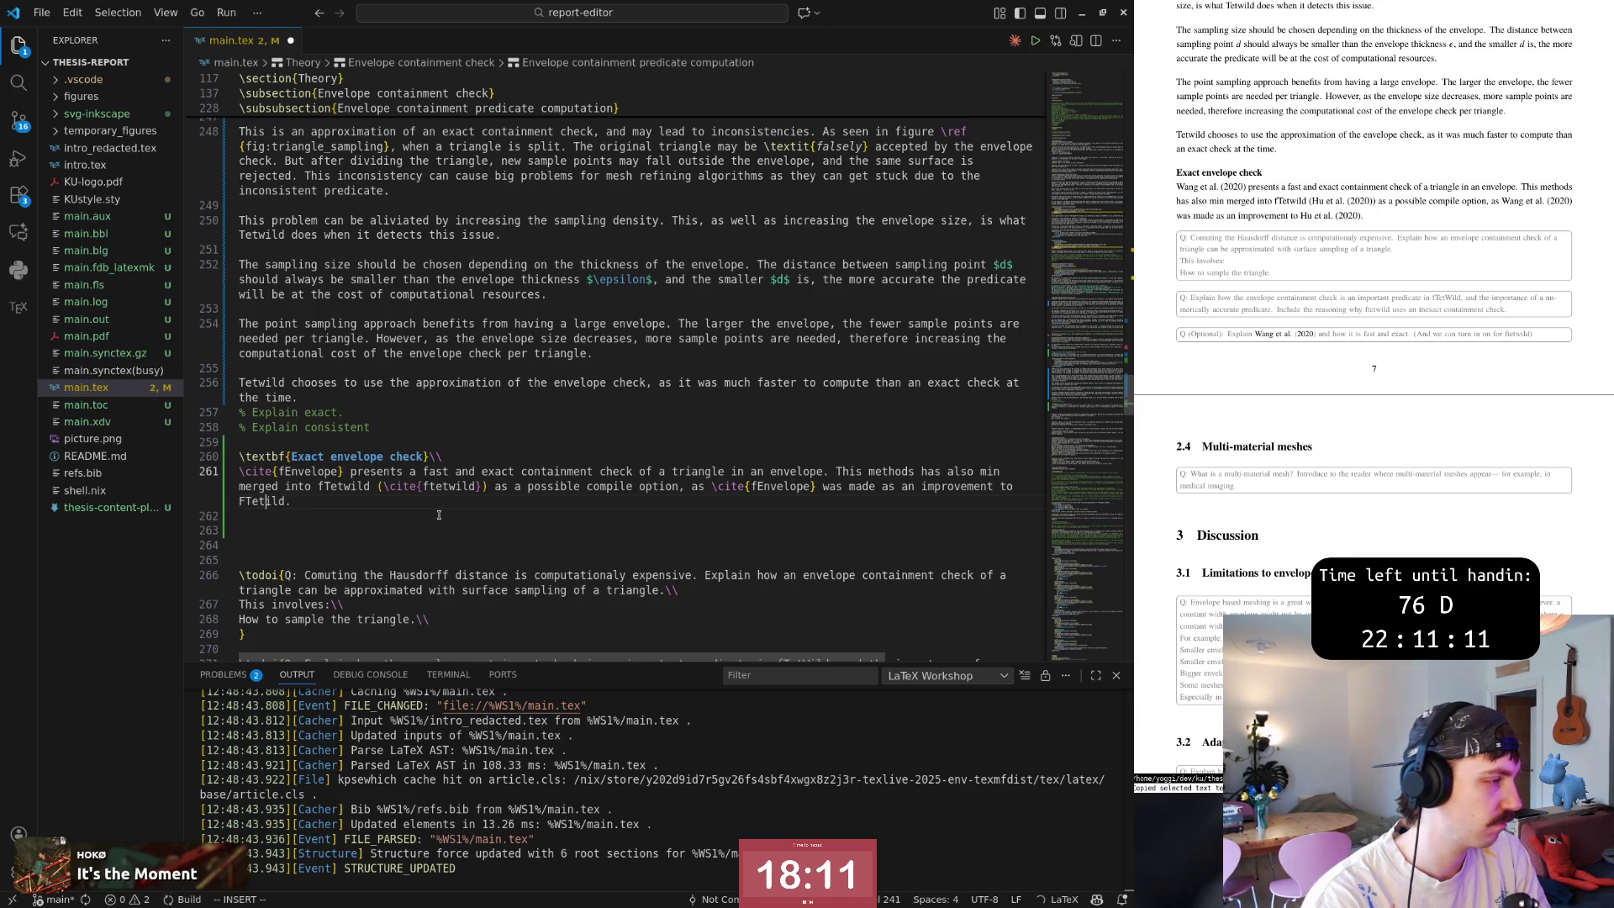
key("asciitilde")
key("b")
key("b")
key("b")
key("numbersign")
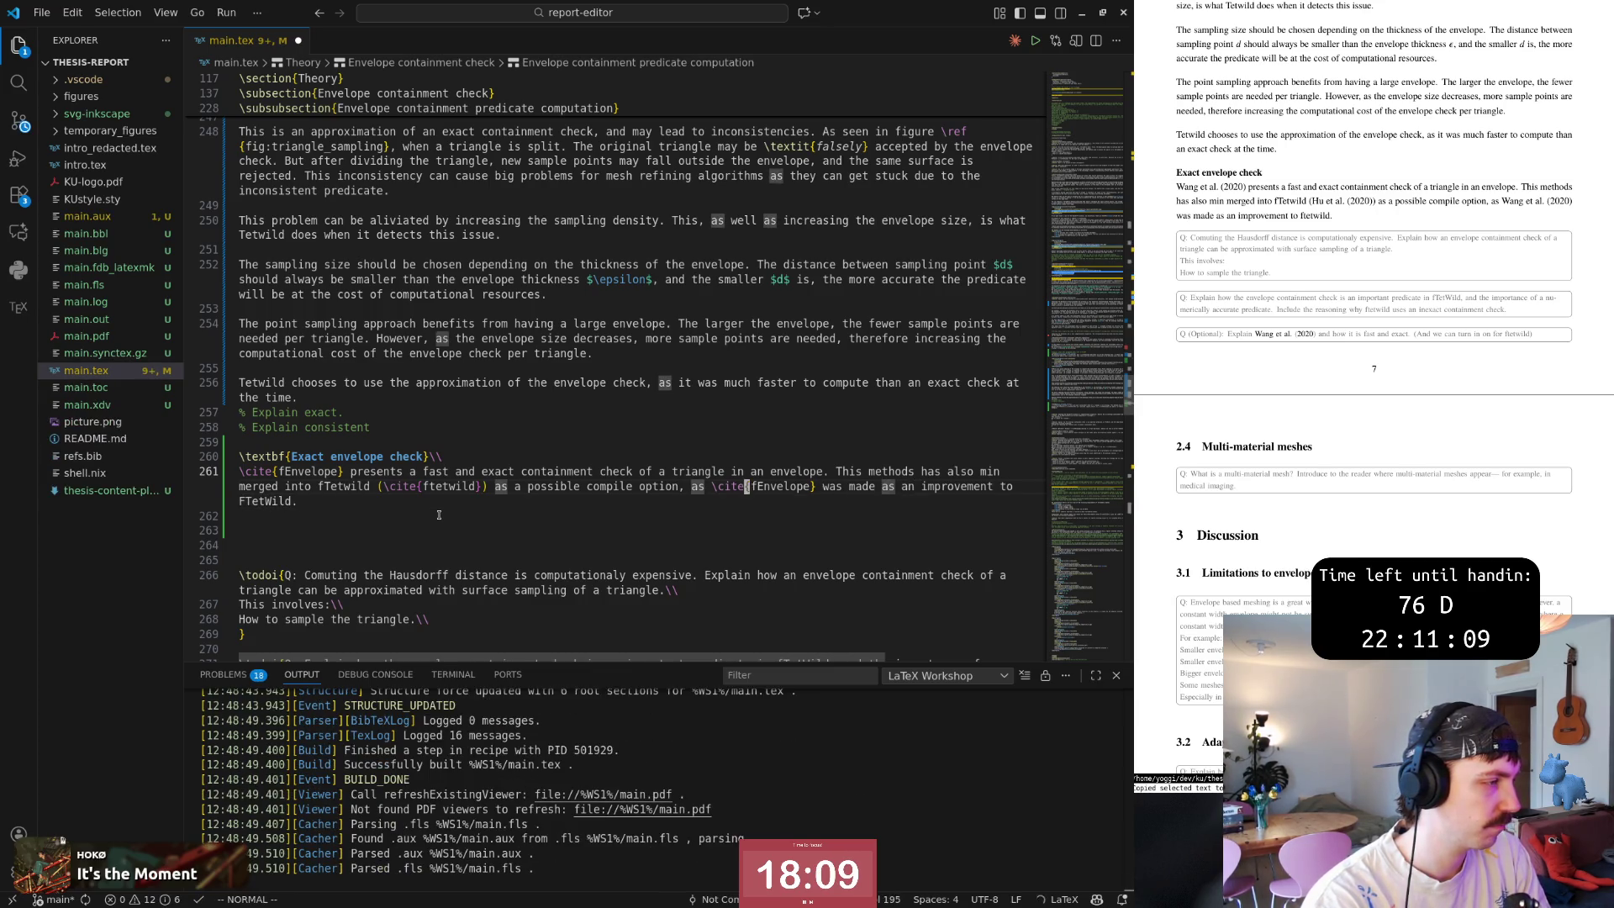
key("Escape")
Respell the earlier mention as FTetWild, save, and confirm both mentions match.
key("b")
key("b")
key("asciitilde")
key("e")
key("h")
key("h")
key("h")
key("r")
key("W")
key("ctrl+s")
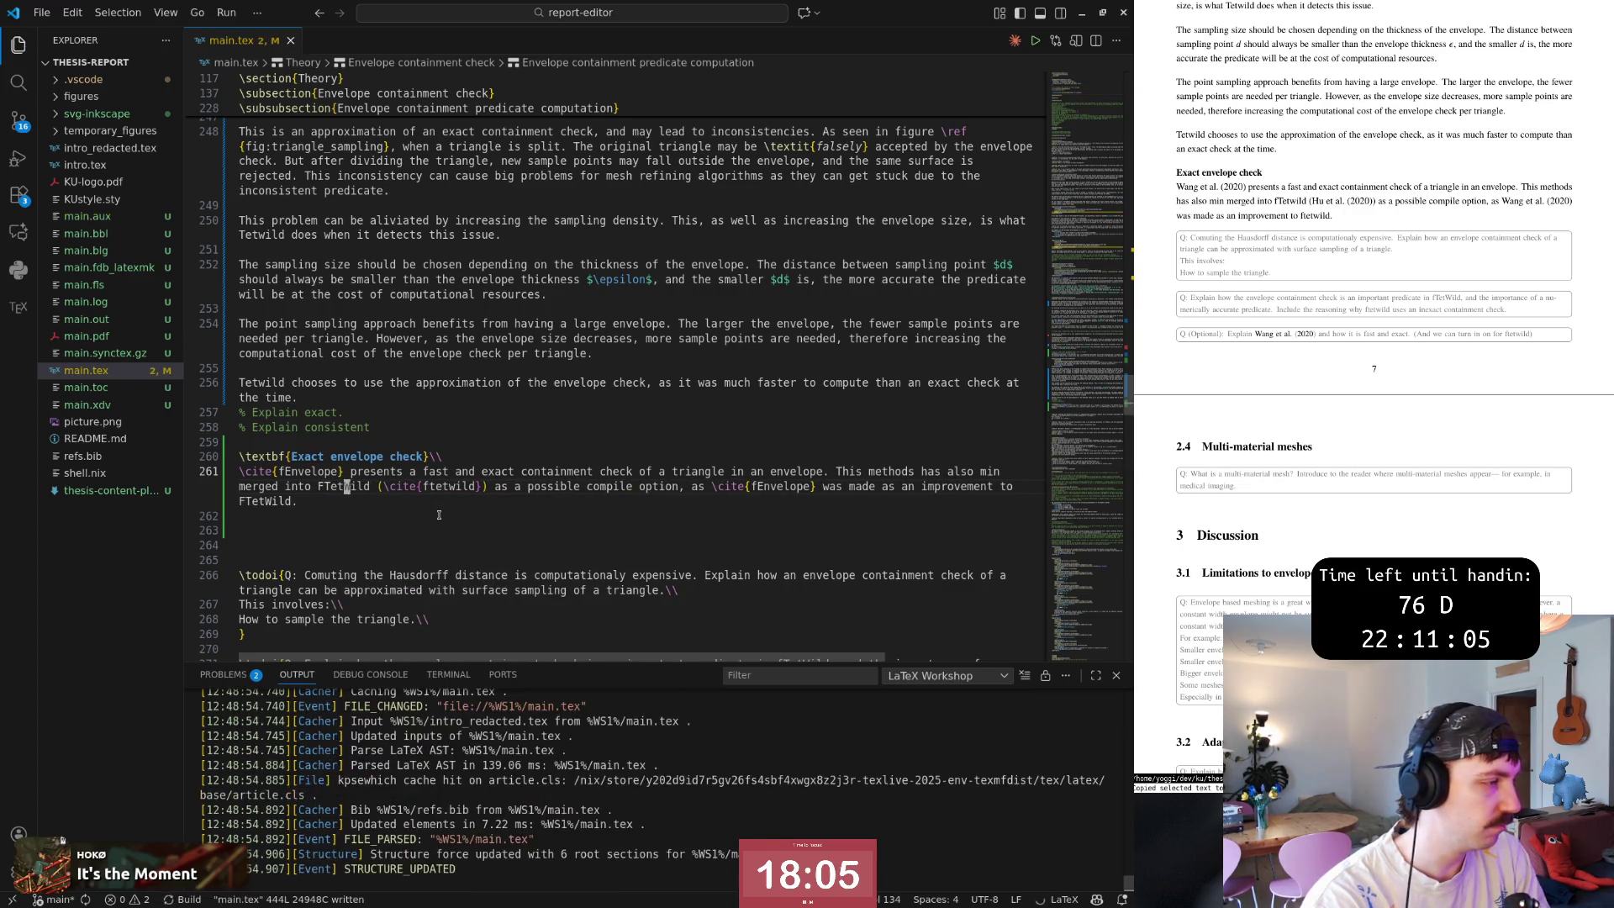
key("asterisk")
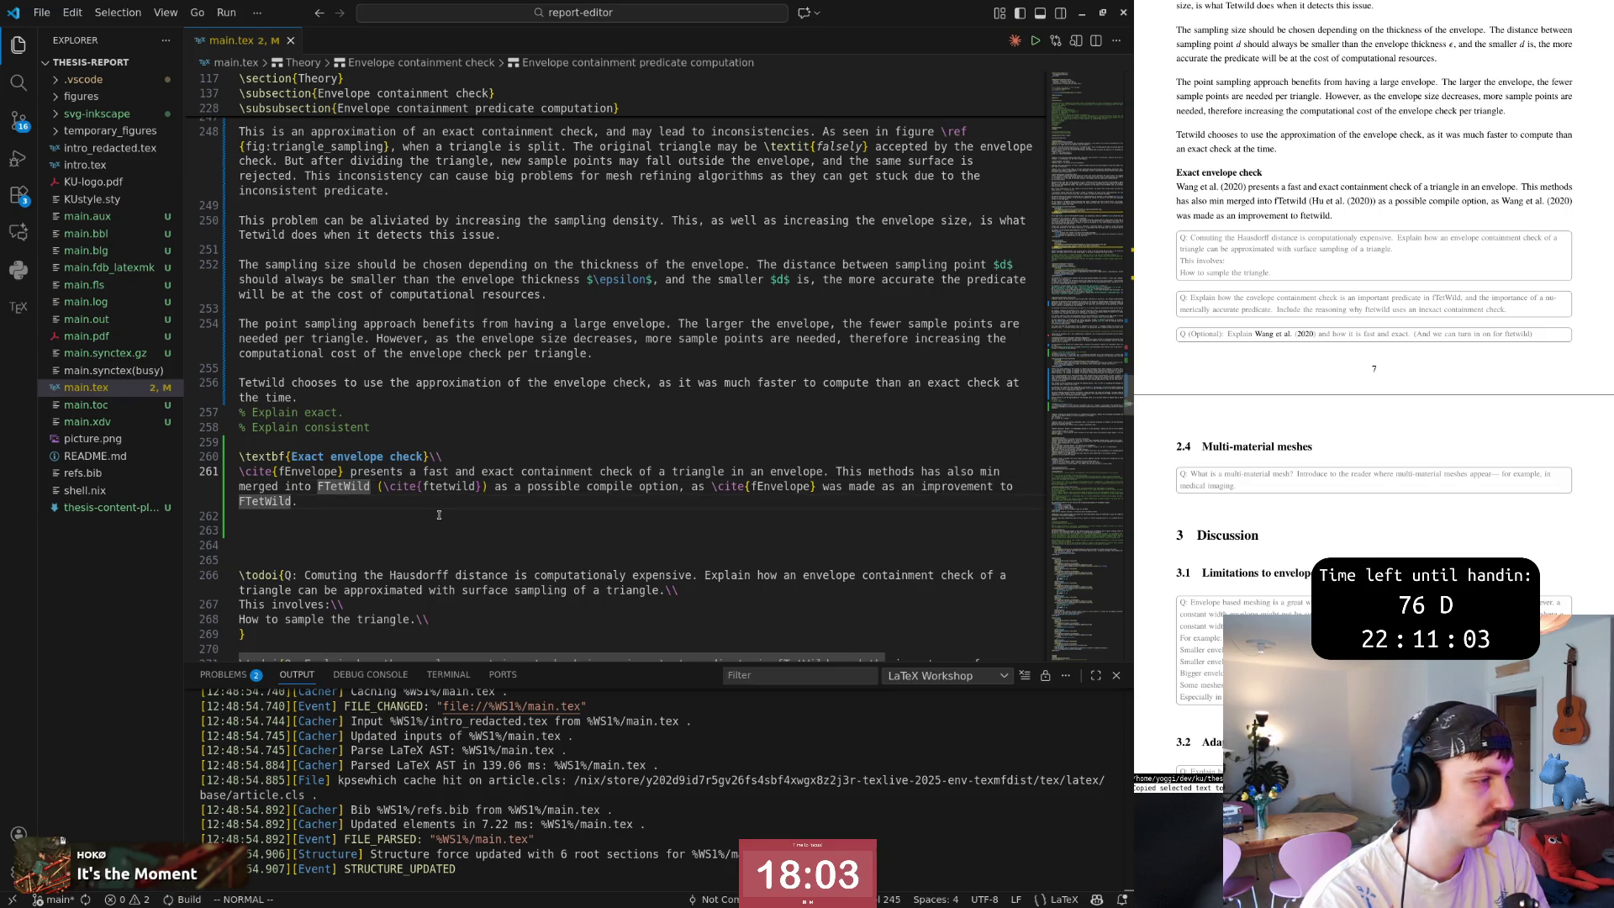
key("Escape")
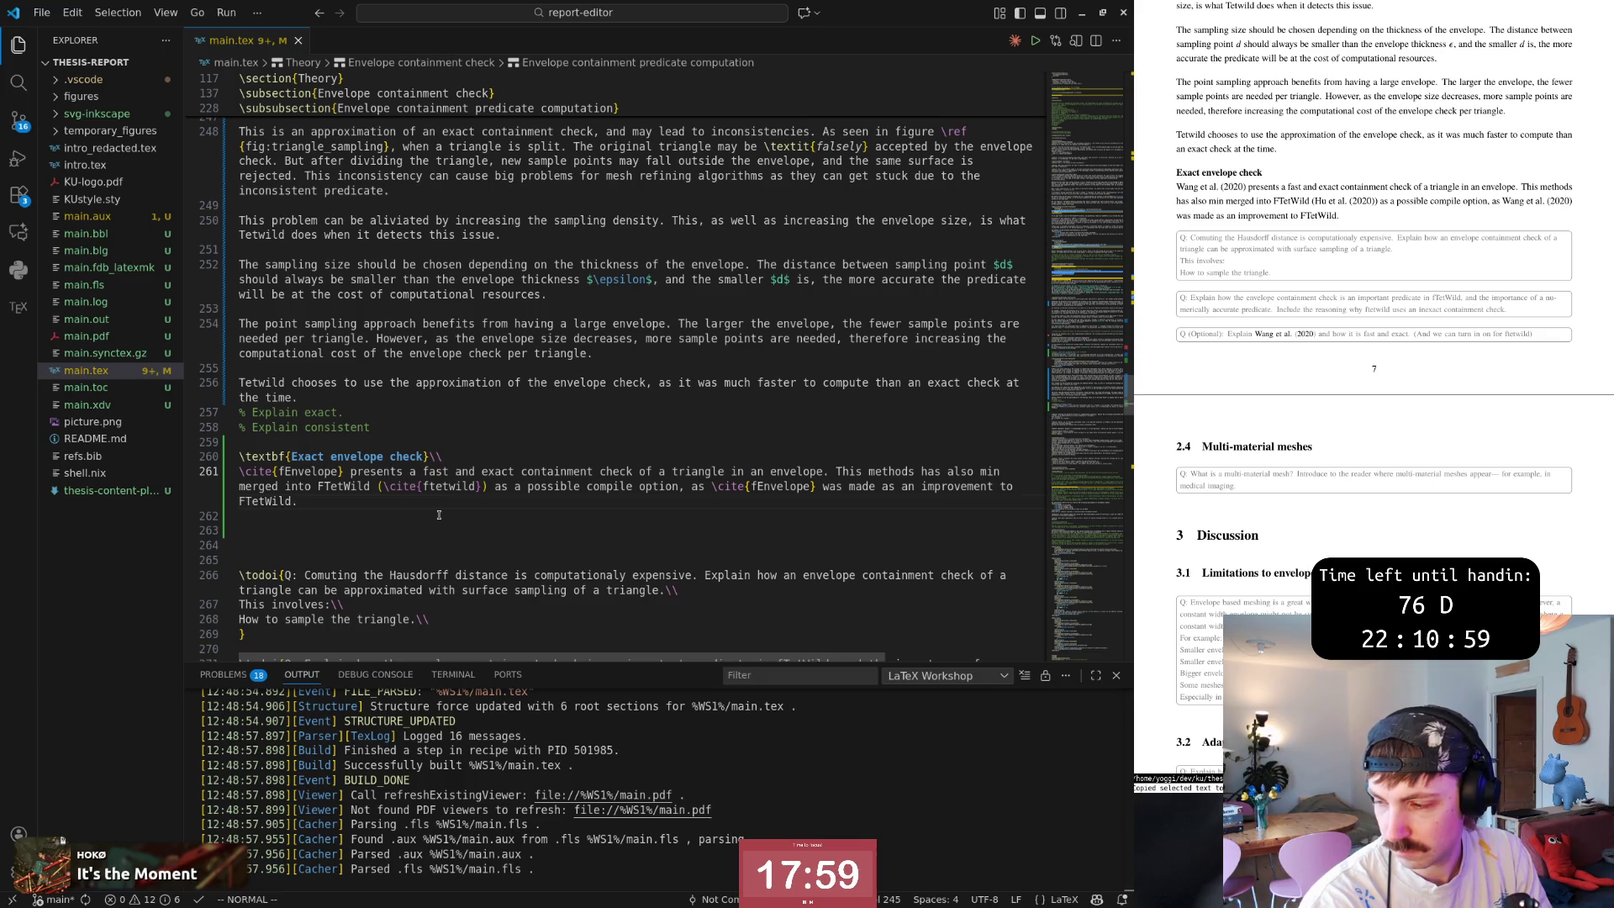
type(".")
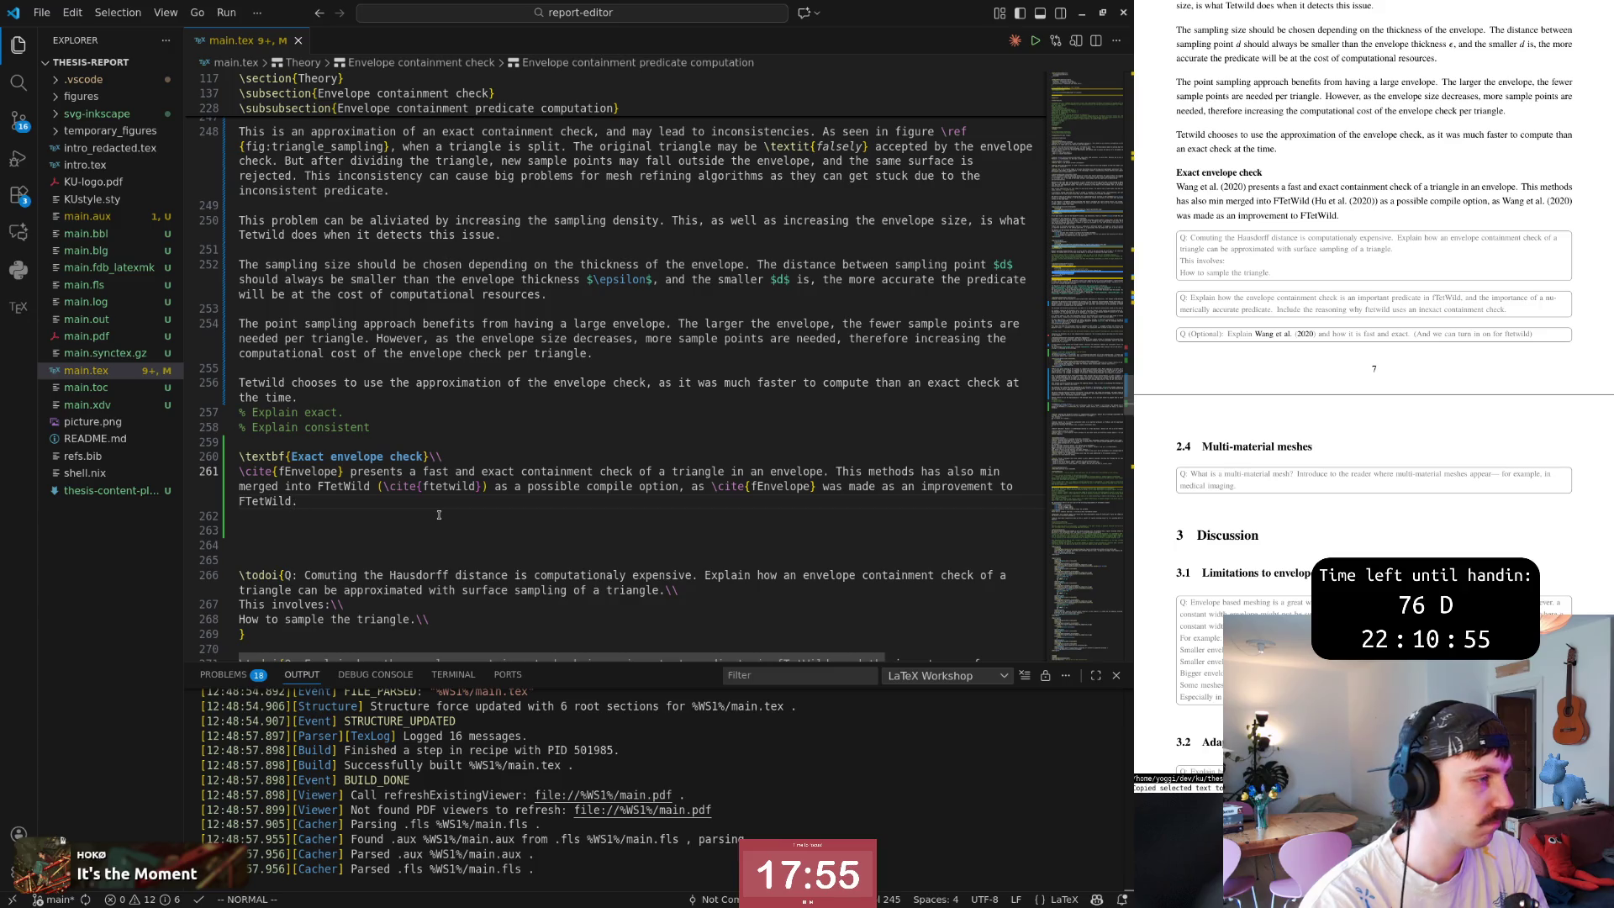
key("shift+v")
Cancel the line selection and bring the Firefox window with the ACM paper PDF to the front.
key("Escape")
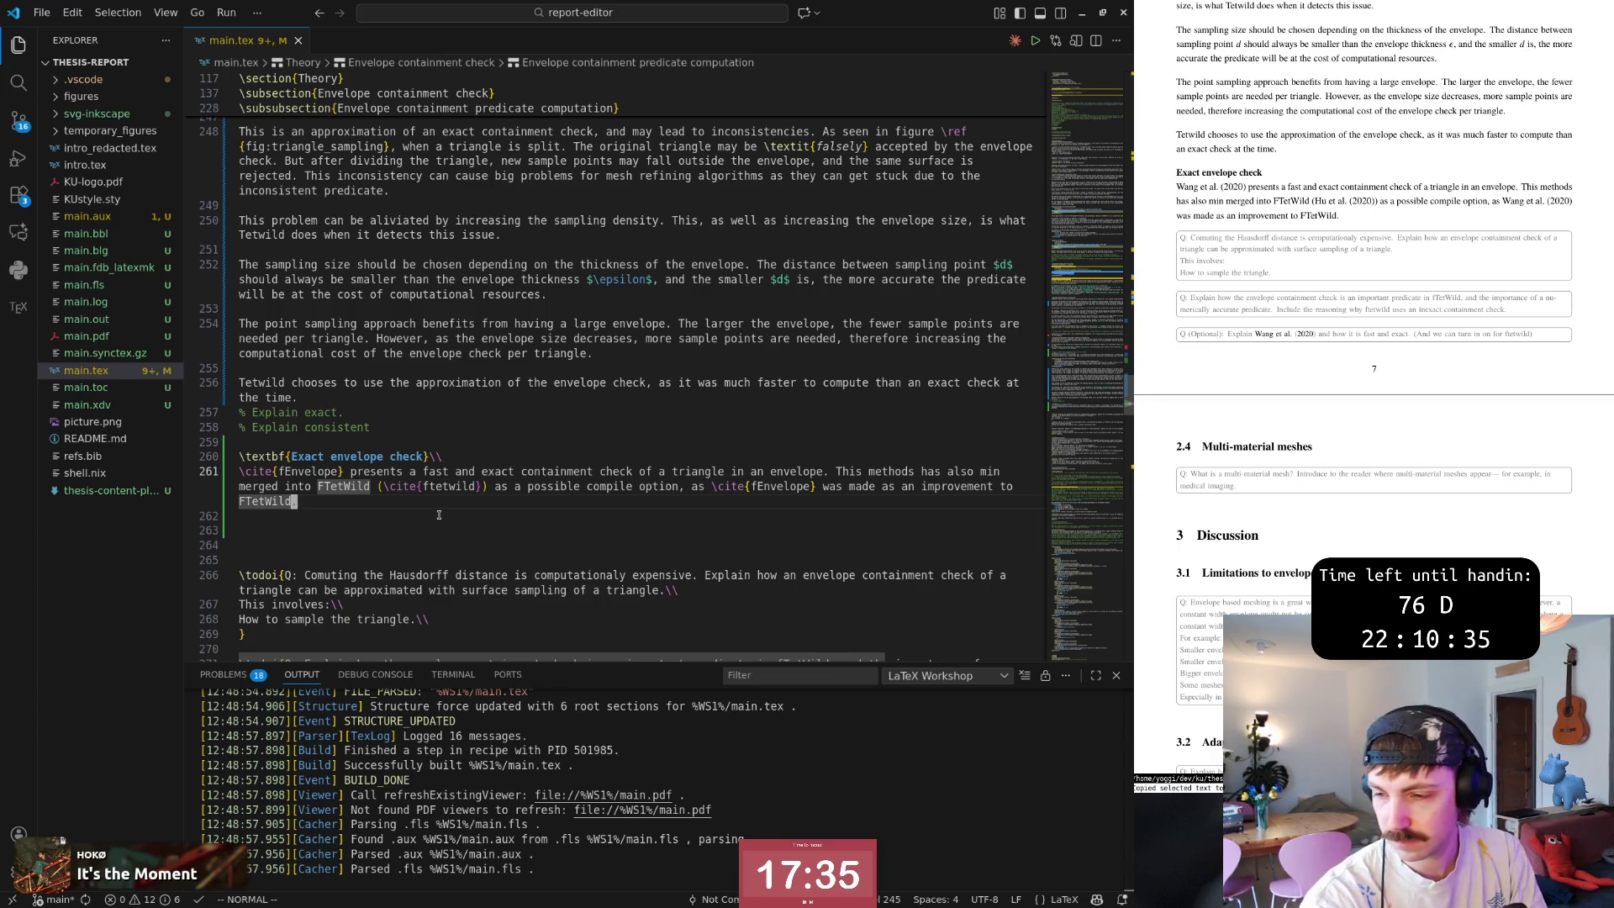
type(".")
key("alt+Tab")
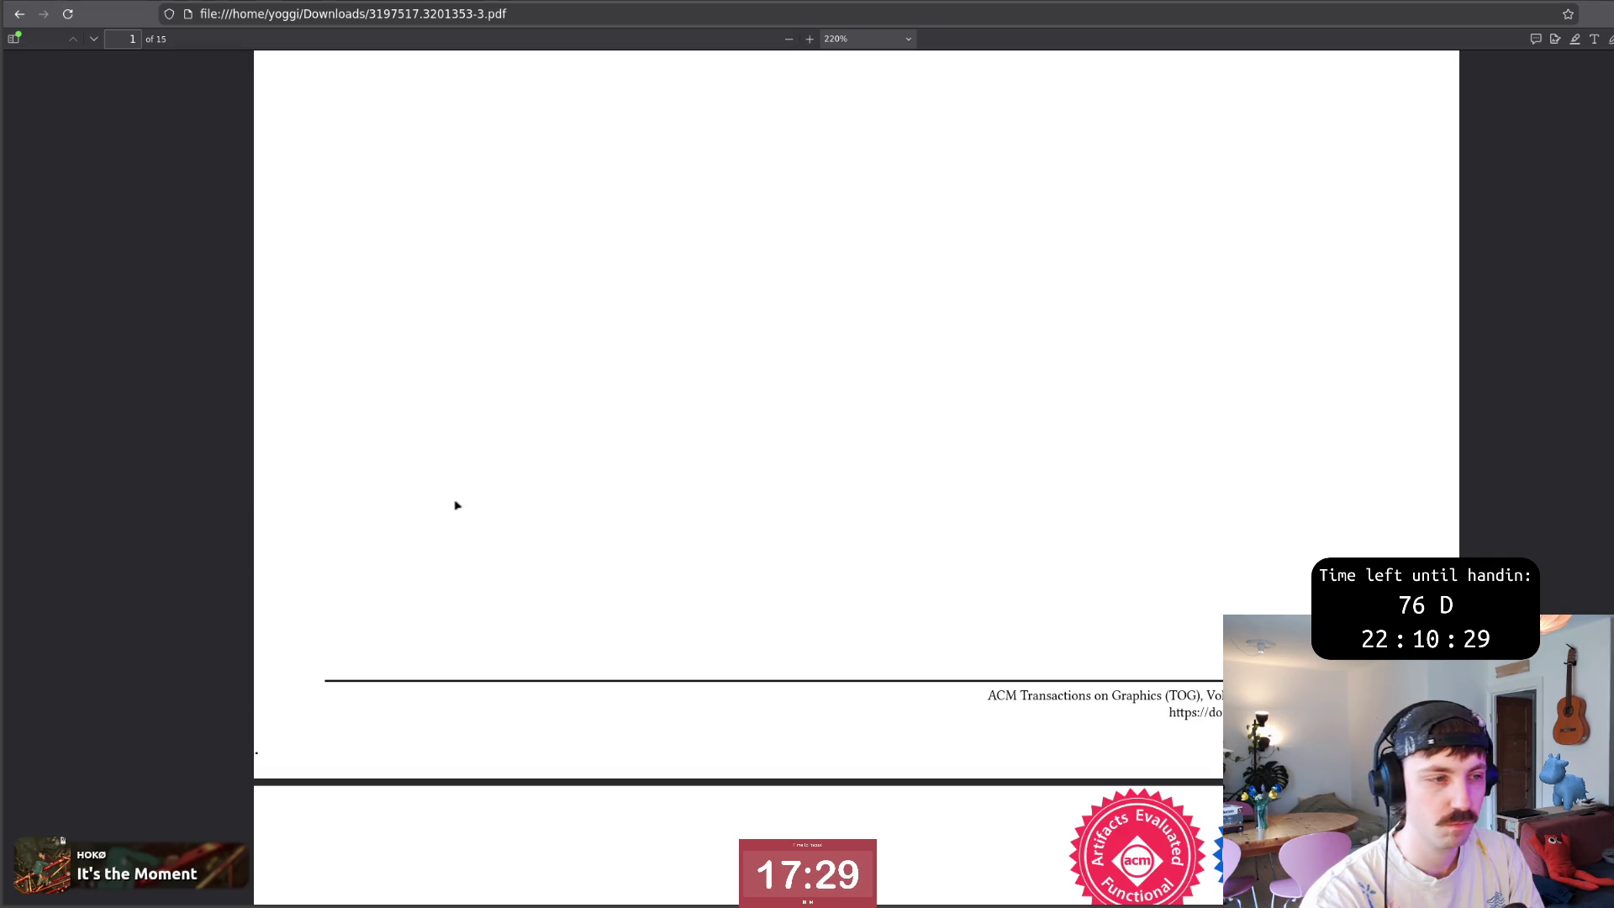
Switch back from the Firefox PDF to main.tex in Visual Studio Code.
key("alt+Tab")
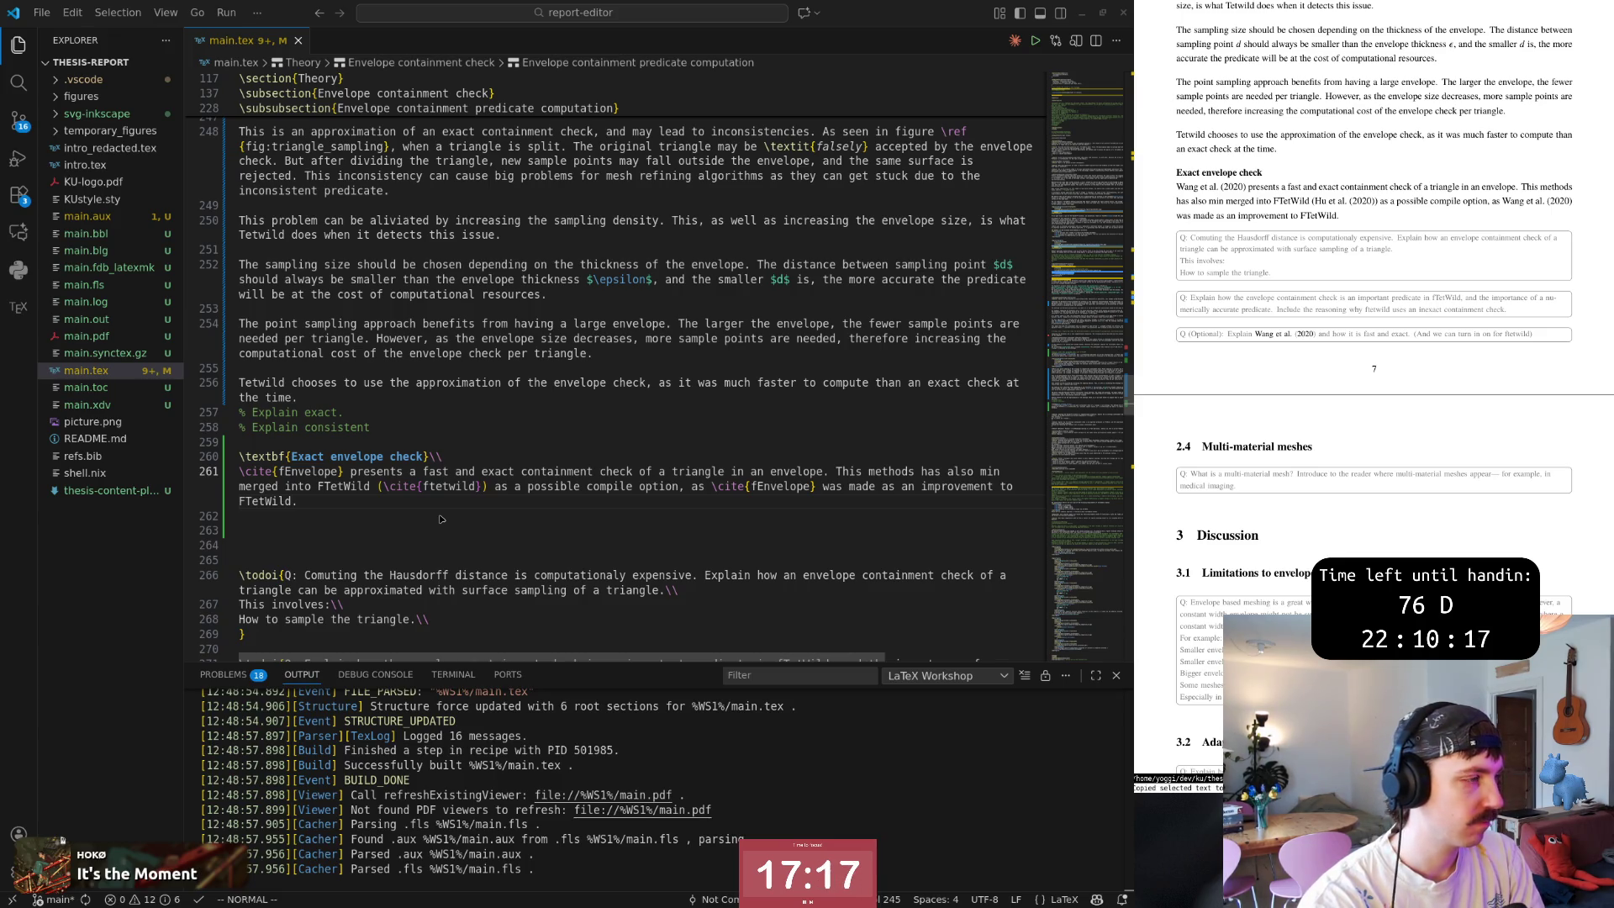
key("Left")
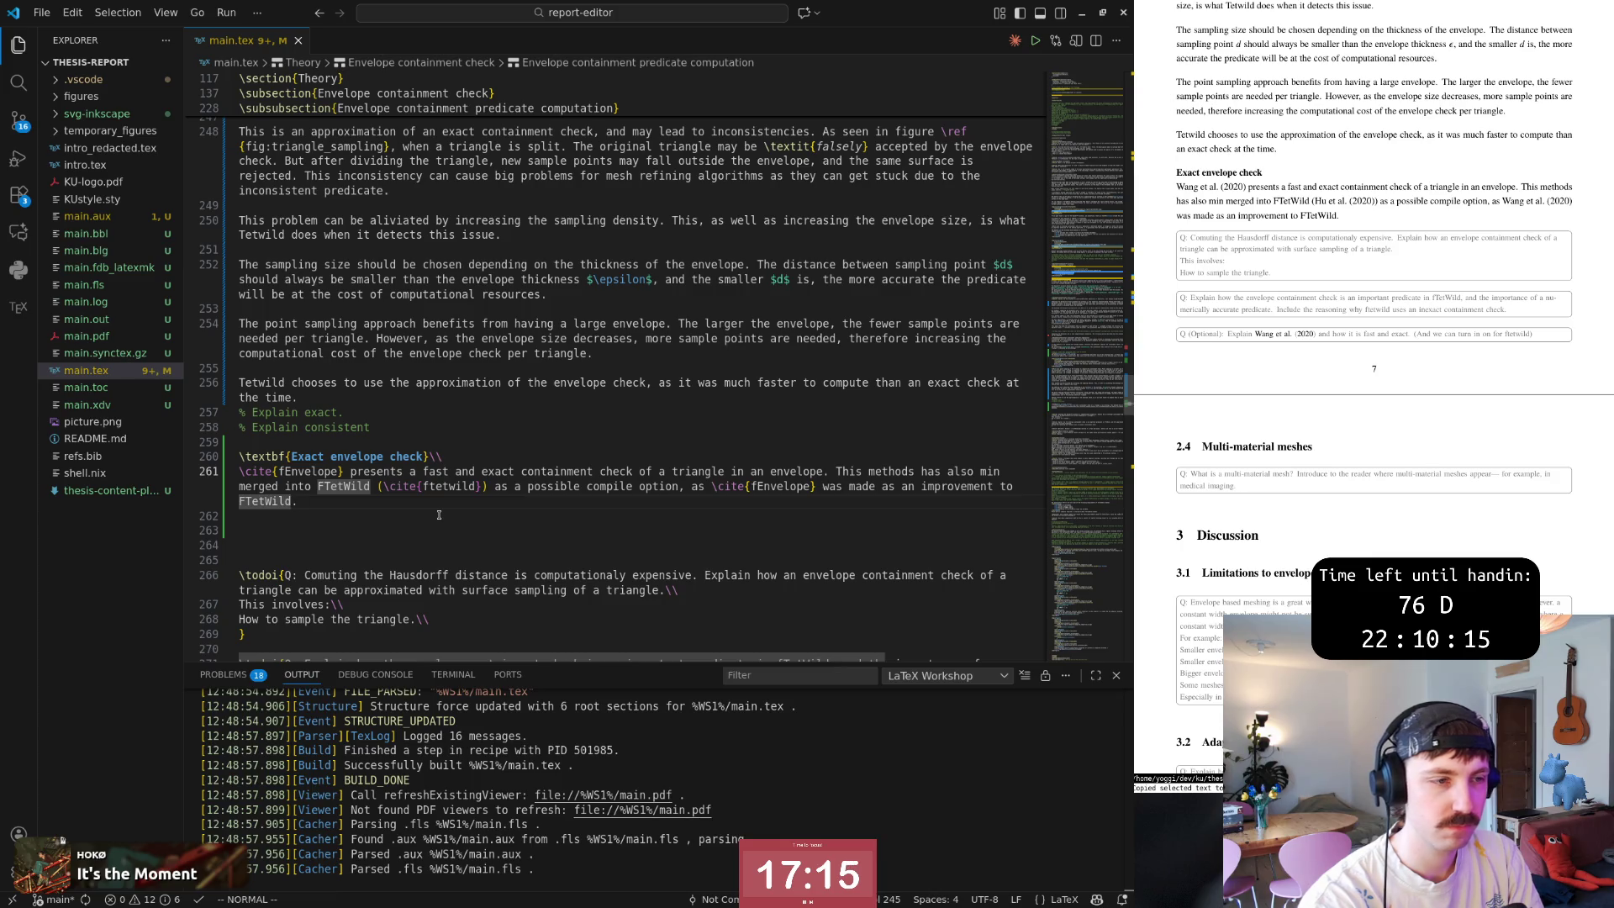
End the sentence after 'compile option' with a period and begin a new sentence 'I believe'.
key("y")
key("y")
key("y")
key("y")
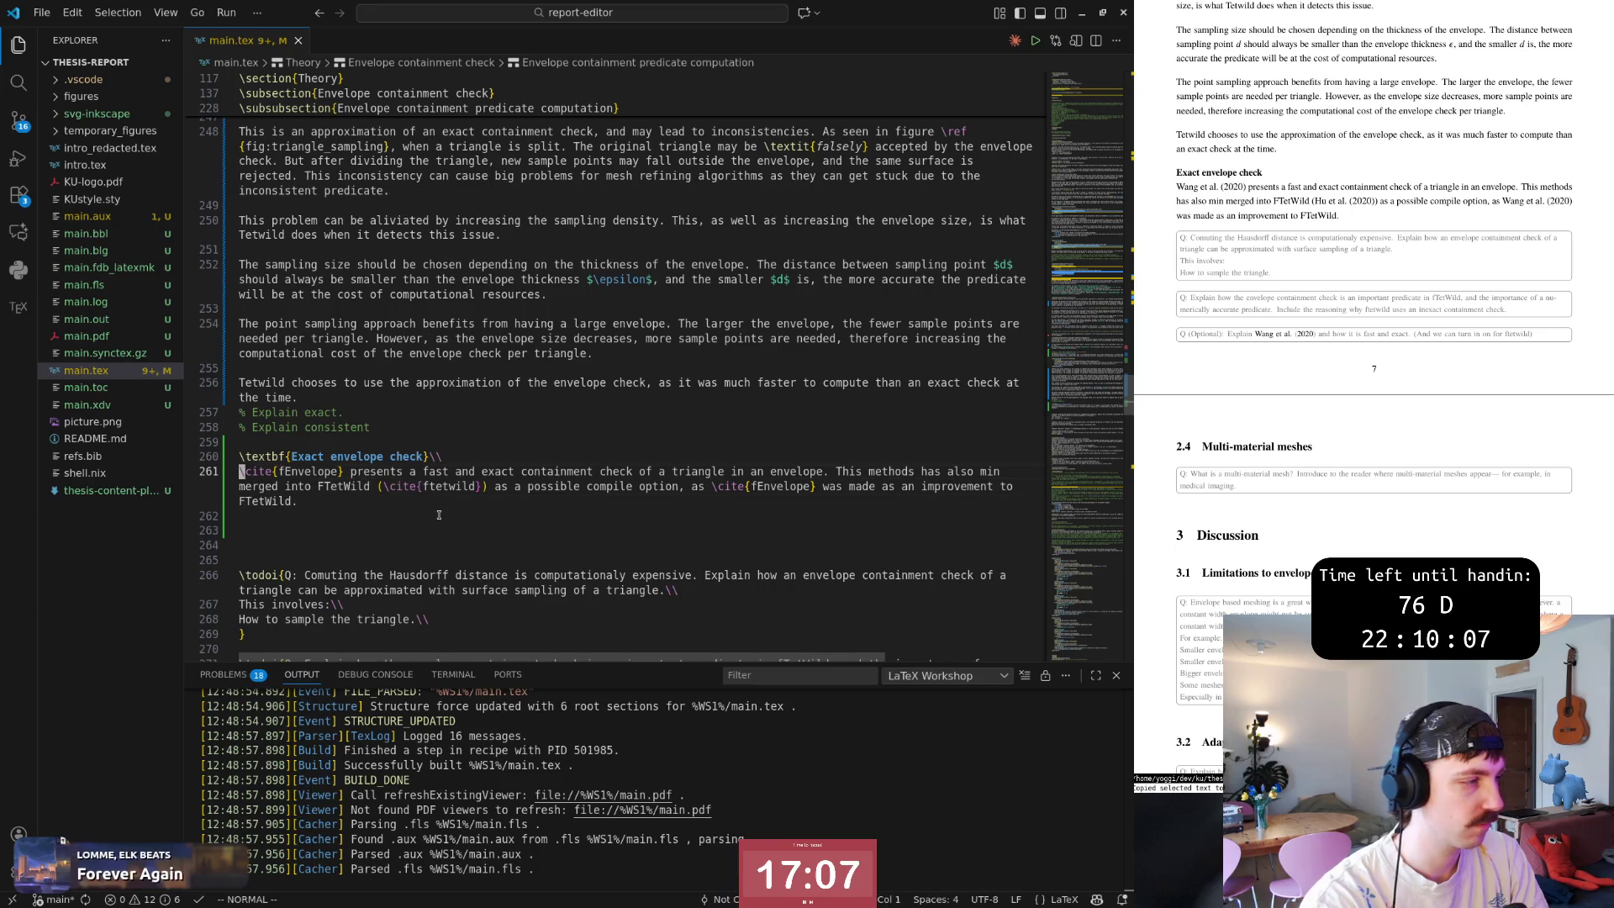
key("0")
key("y")
key("y")
key("$")
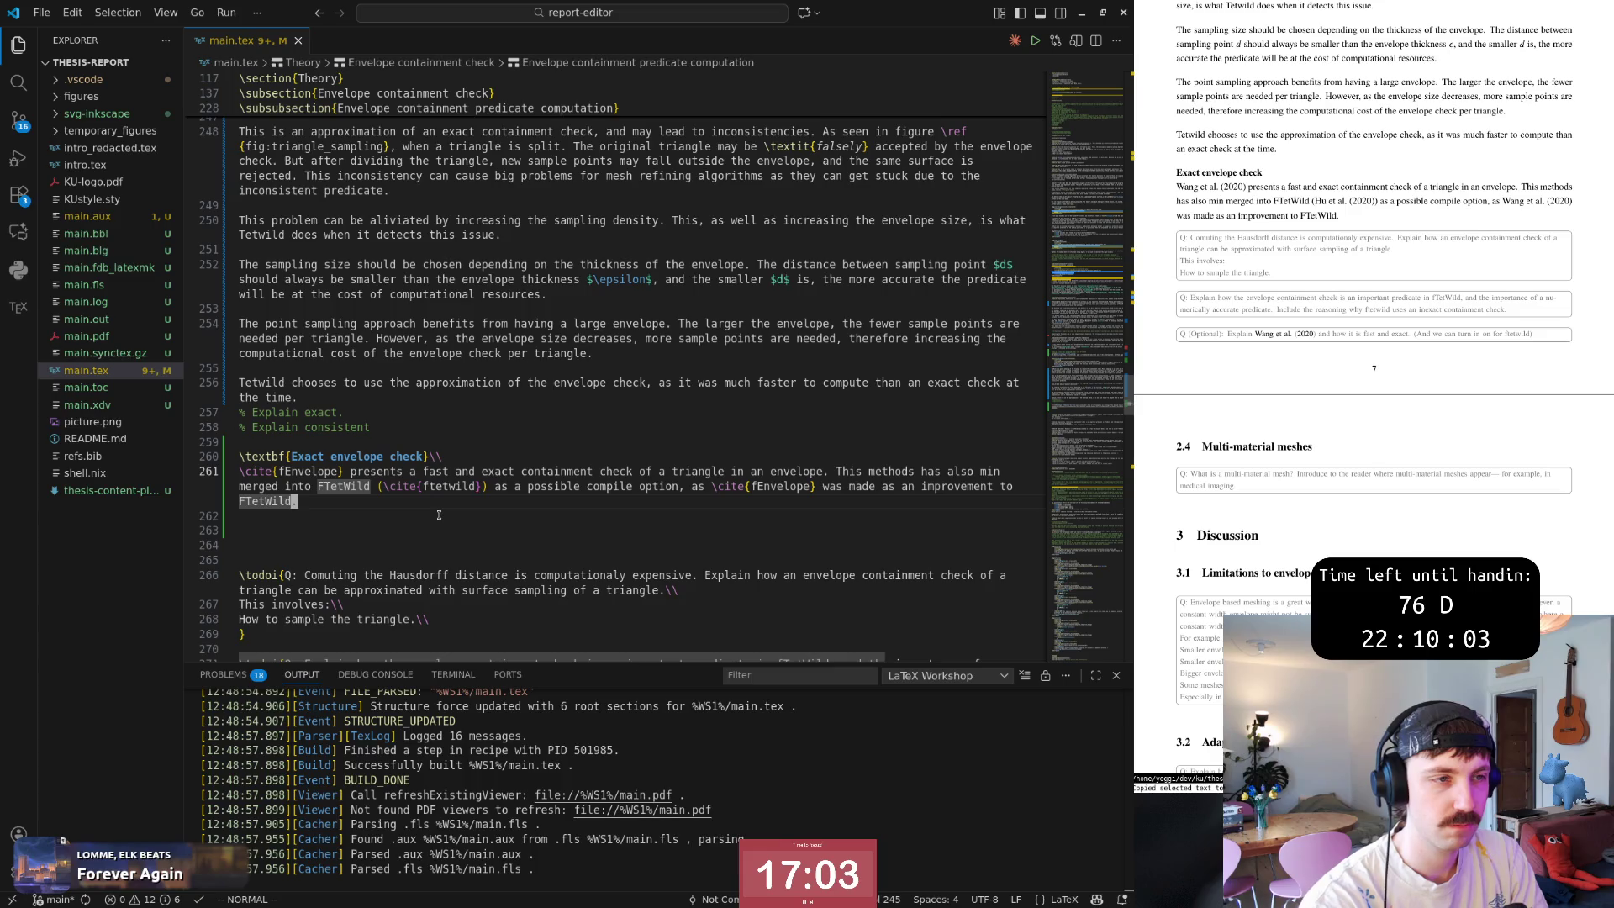
key("b")
key("b")
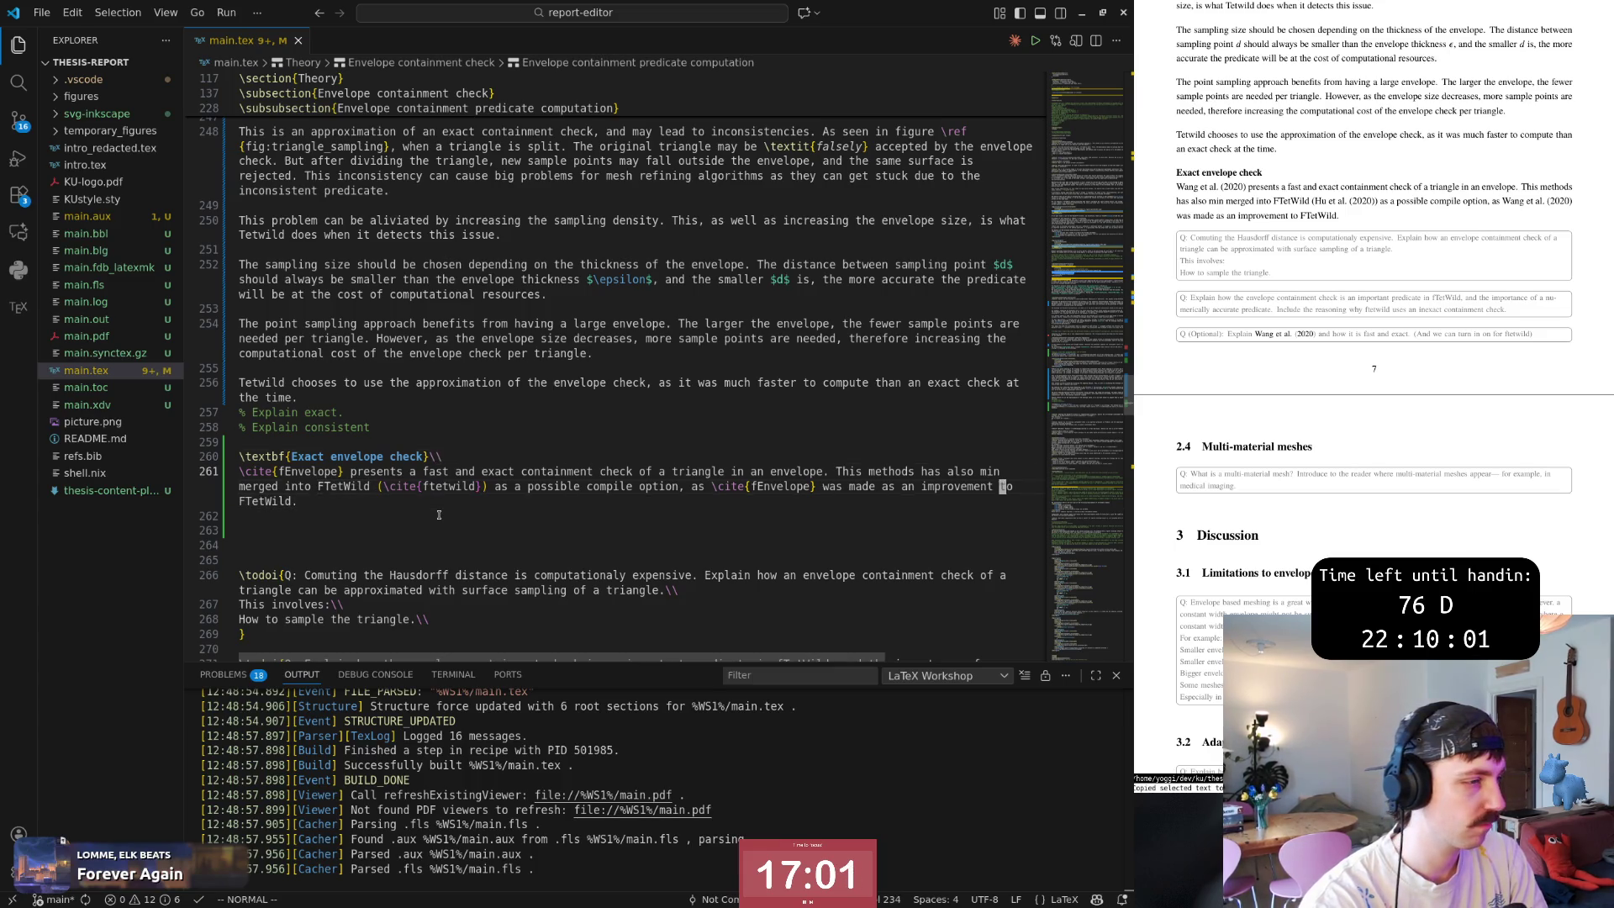
key("w")
key("w")
key("w")
key("w")
key("w")
key("b")
key("b")
key("b")
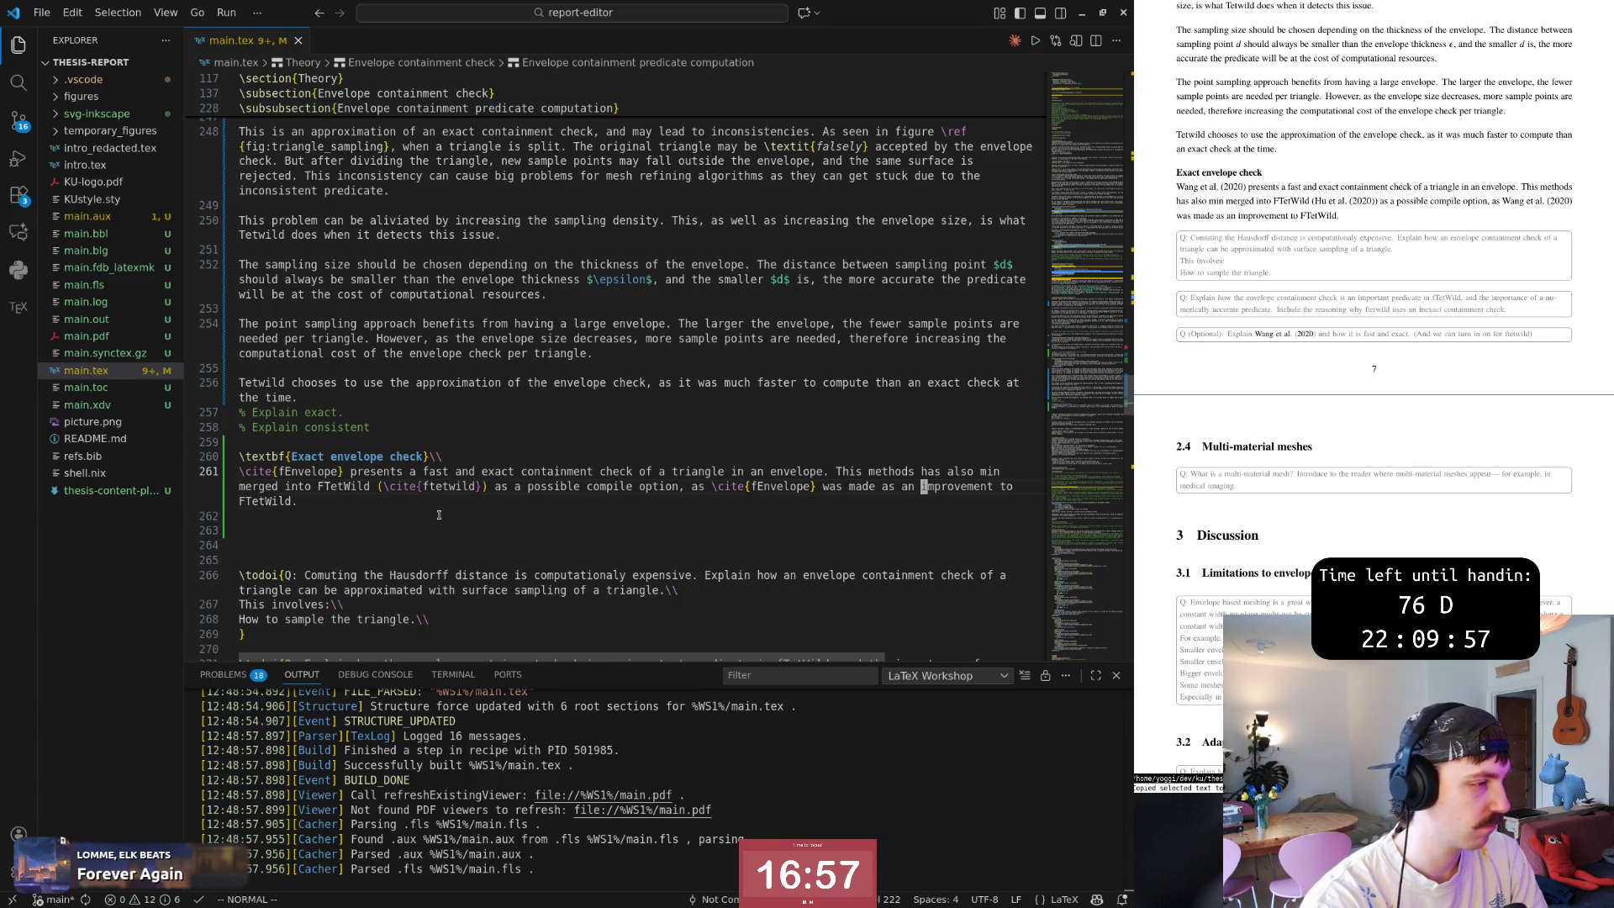
key("b")
key("b")
key("b")
key("b")
key("b")
key("b")
key("h")
key("h")
key("r")
key("period")
type("a I believe")
key("Escape")
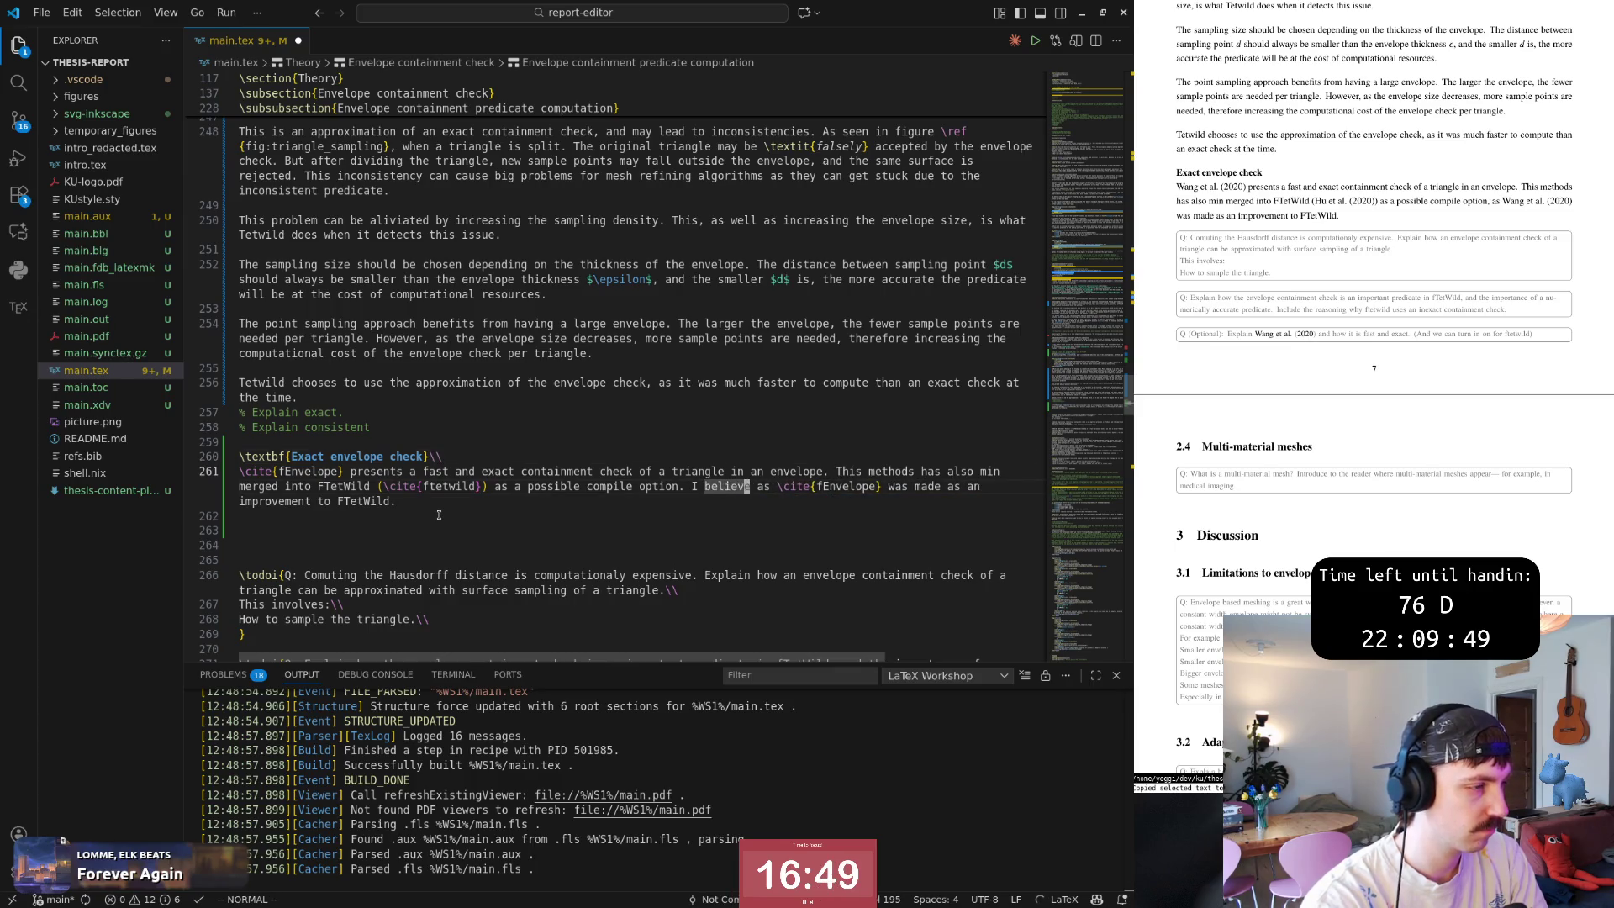
Remove the leftover 'as' after 'believe', undoing a stray insertion.
key("a")
key("Escape")
key("w")
key("d")
key("w")
type("Wi")
type("it")
key("Escape")
key("u")
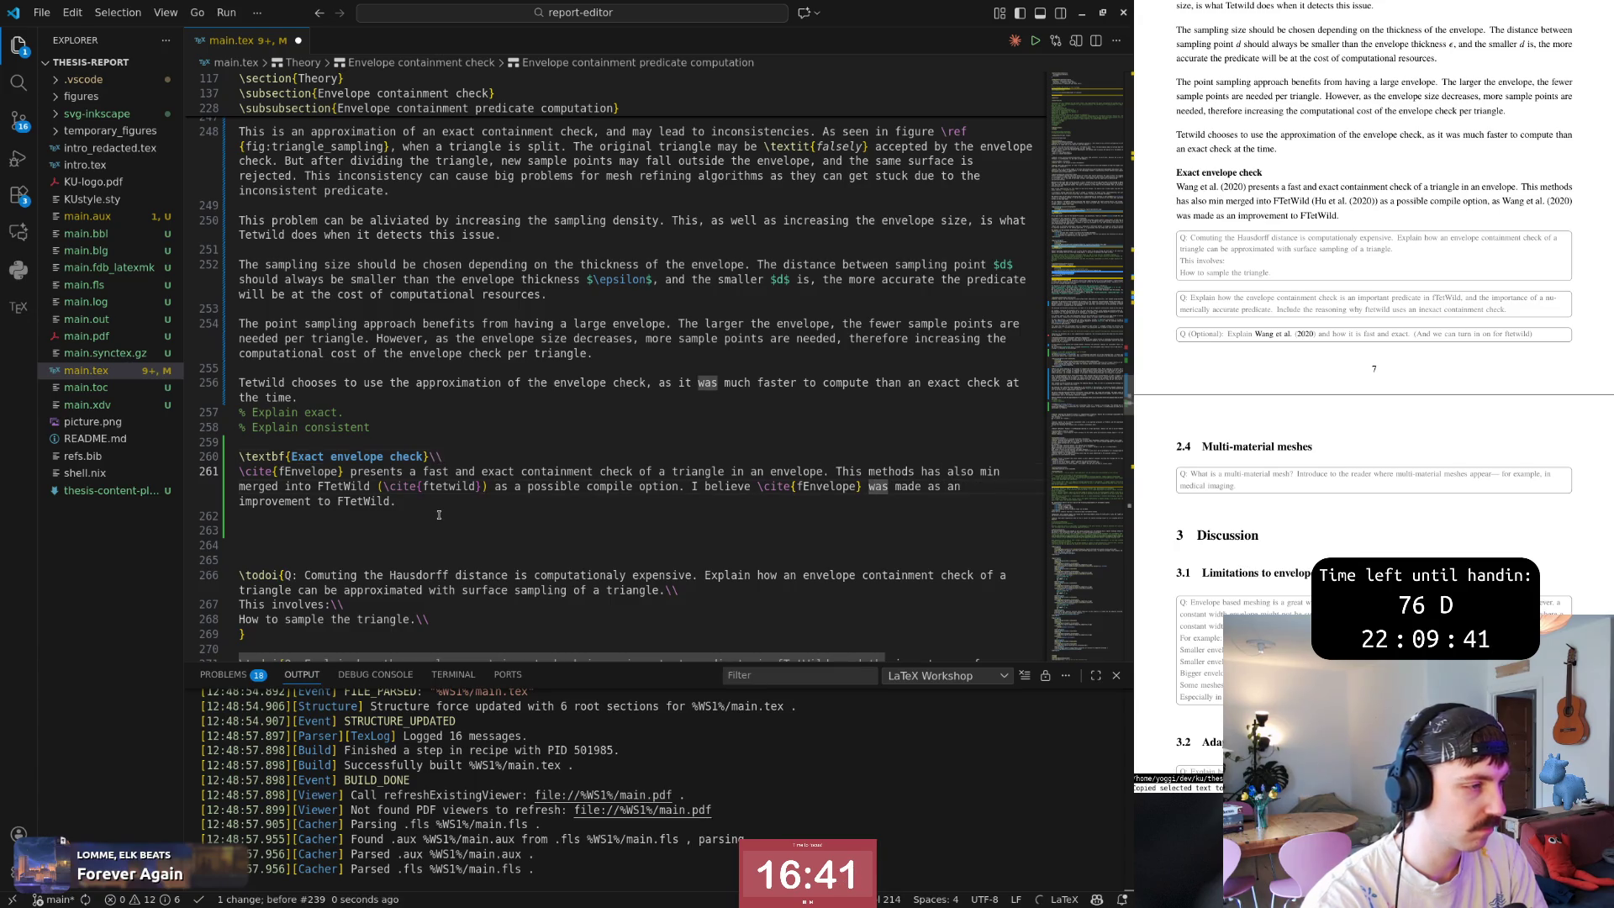
key("Escape")
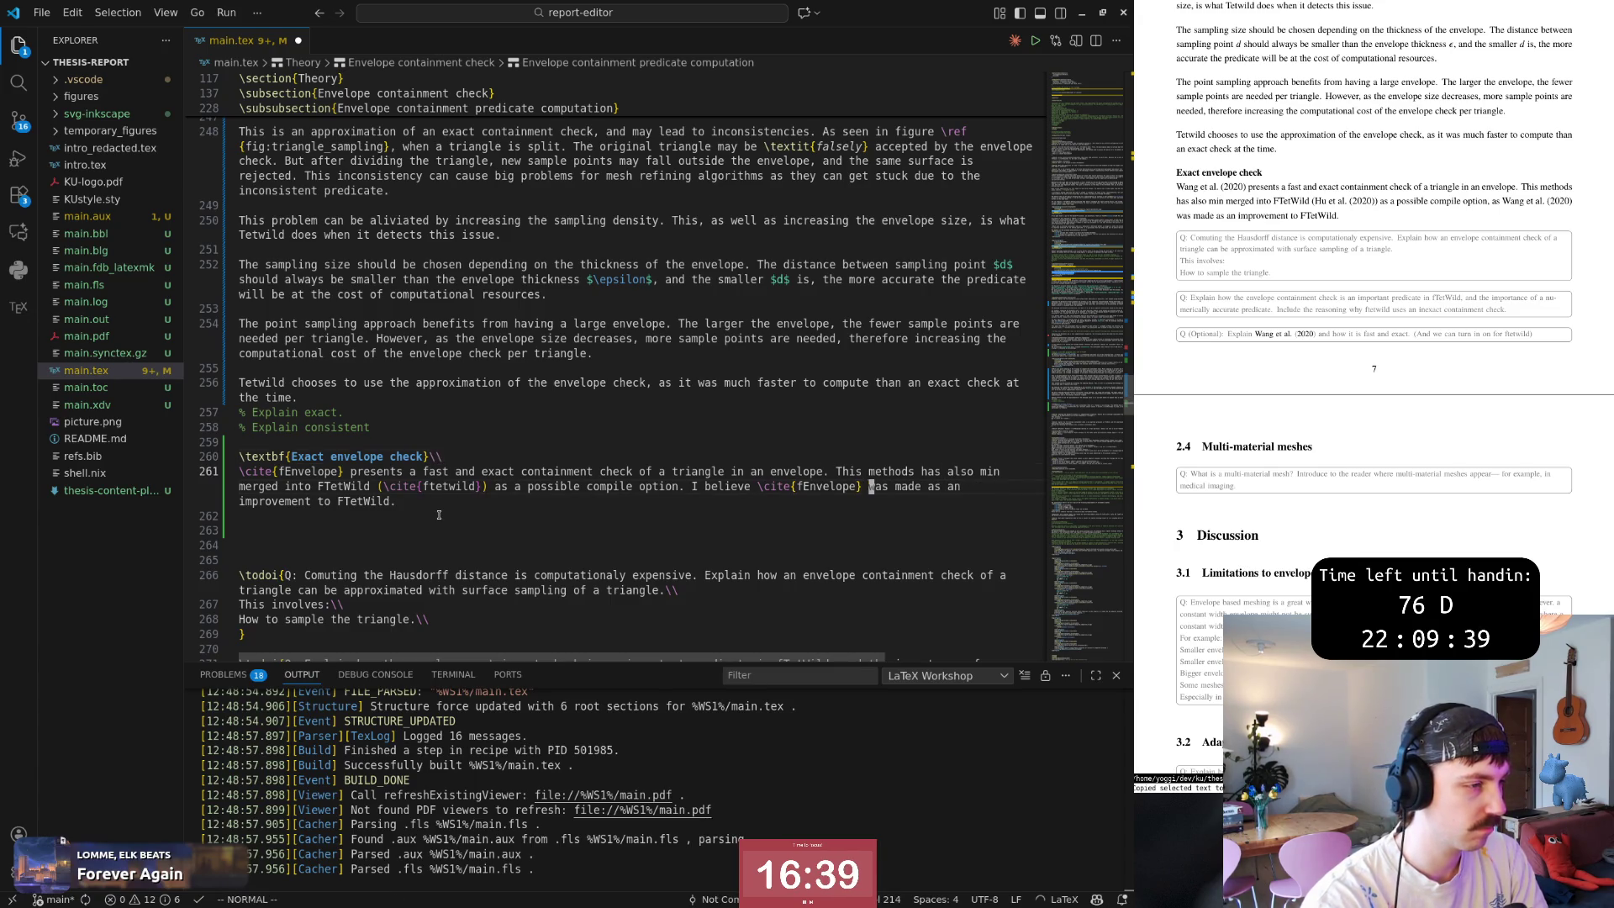
Replace 'an' with 'a direct' so it reads 'a direct improvement to FTetWild'.
key("w")
key("w")
type("i")
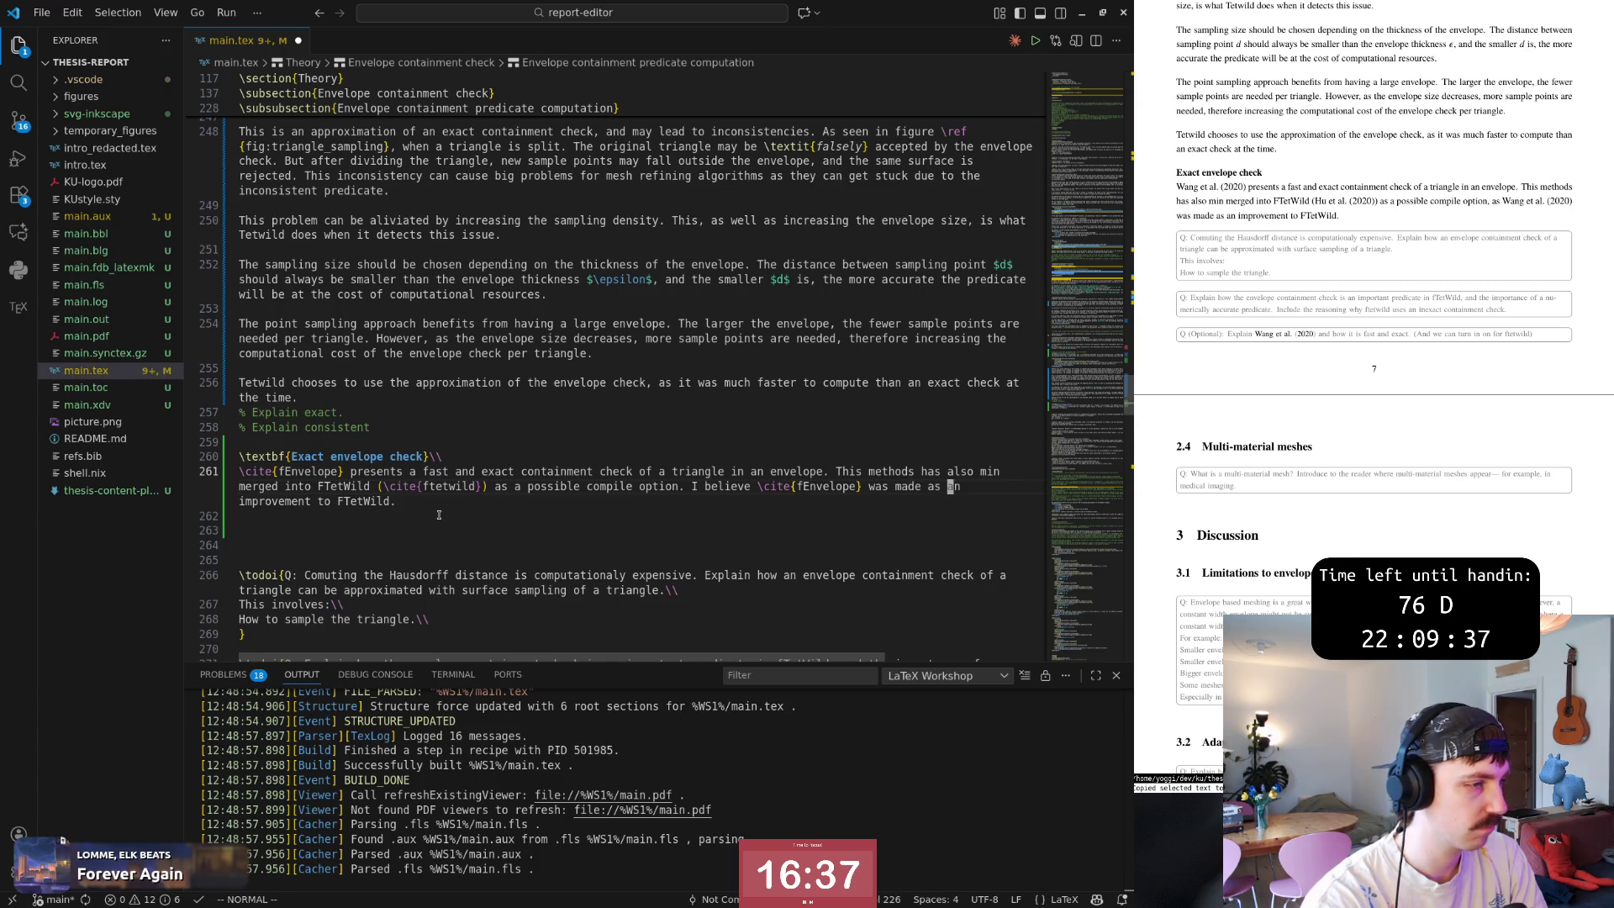
type("a direct")
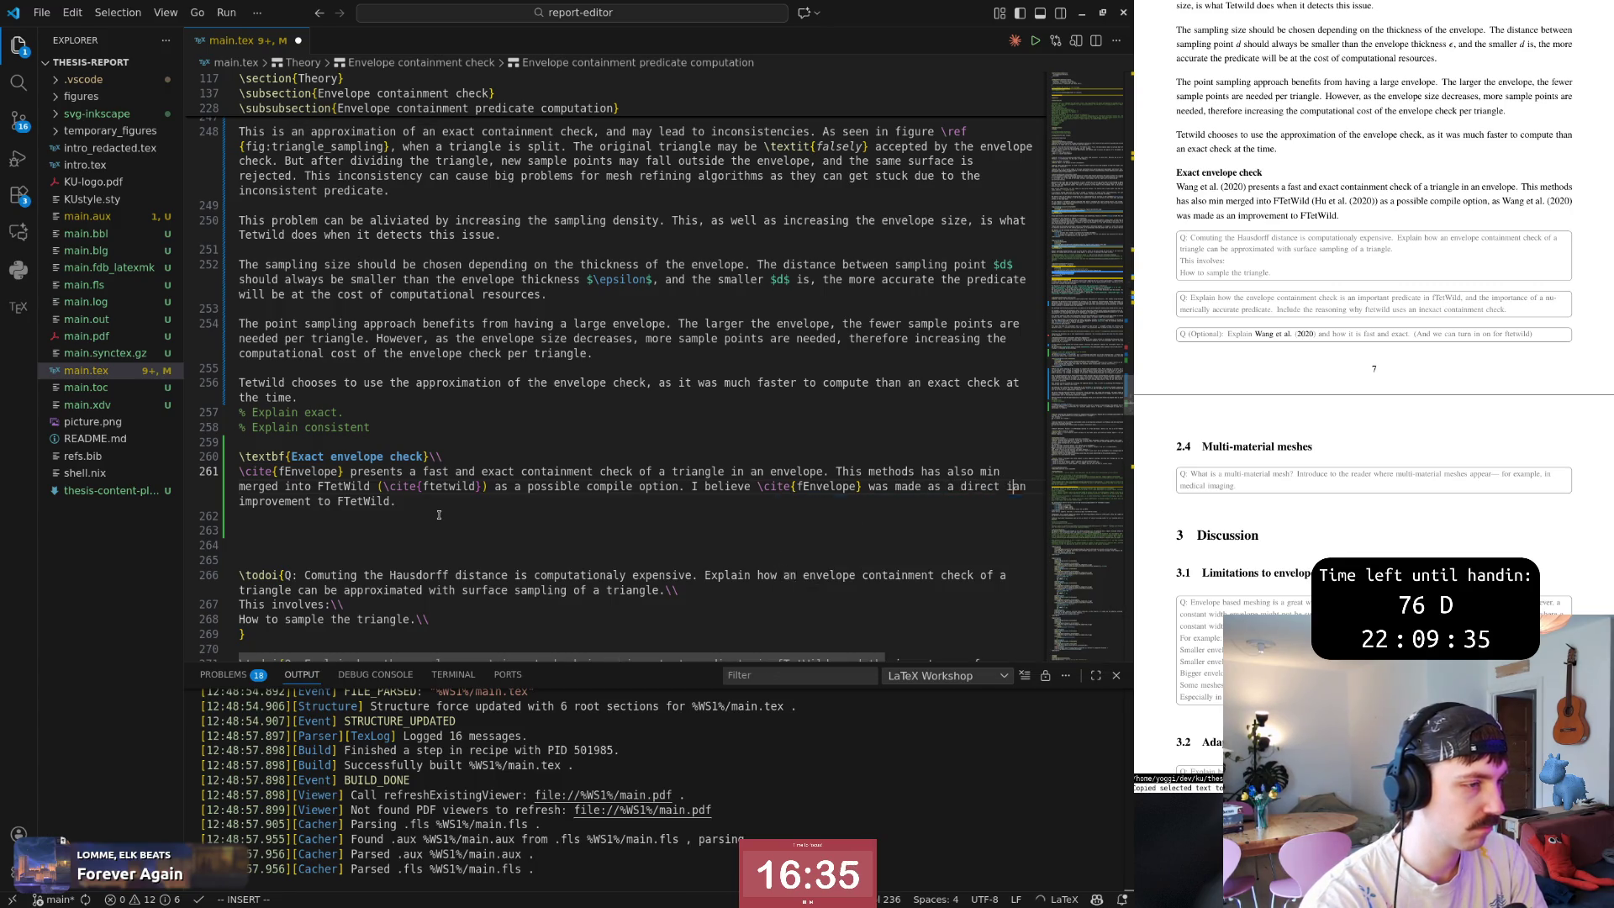
type(" improveme")
key("Escape")
key("u")
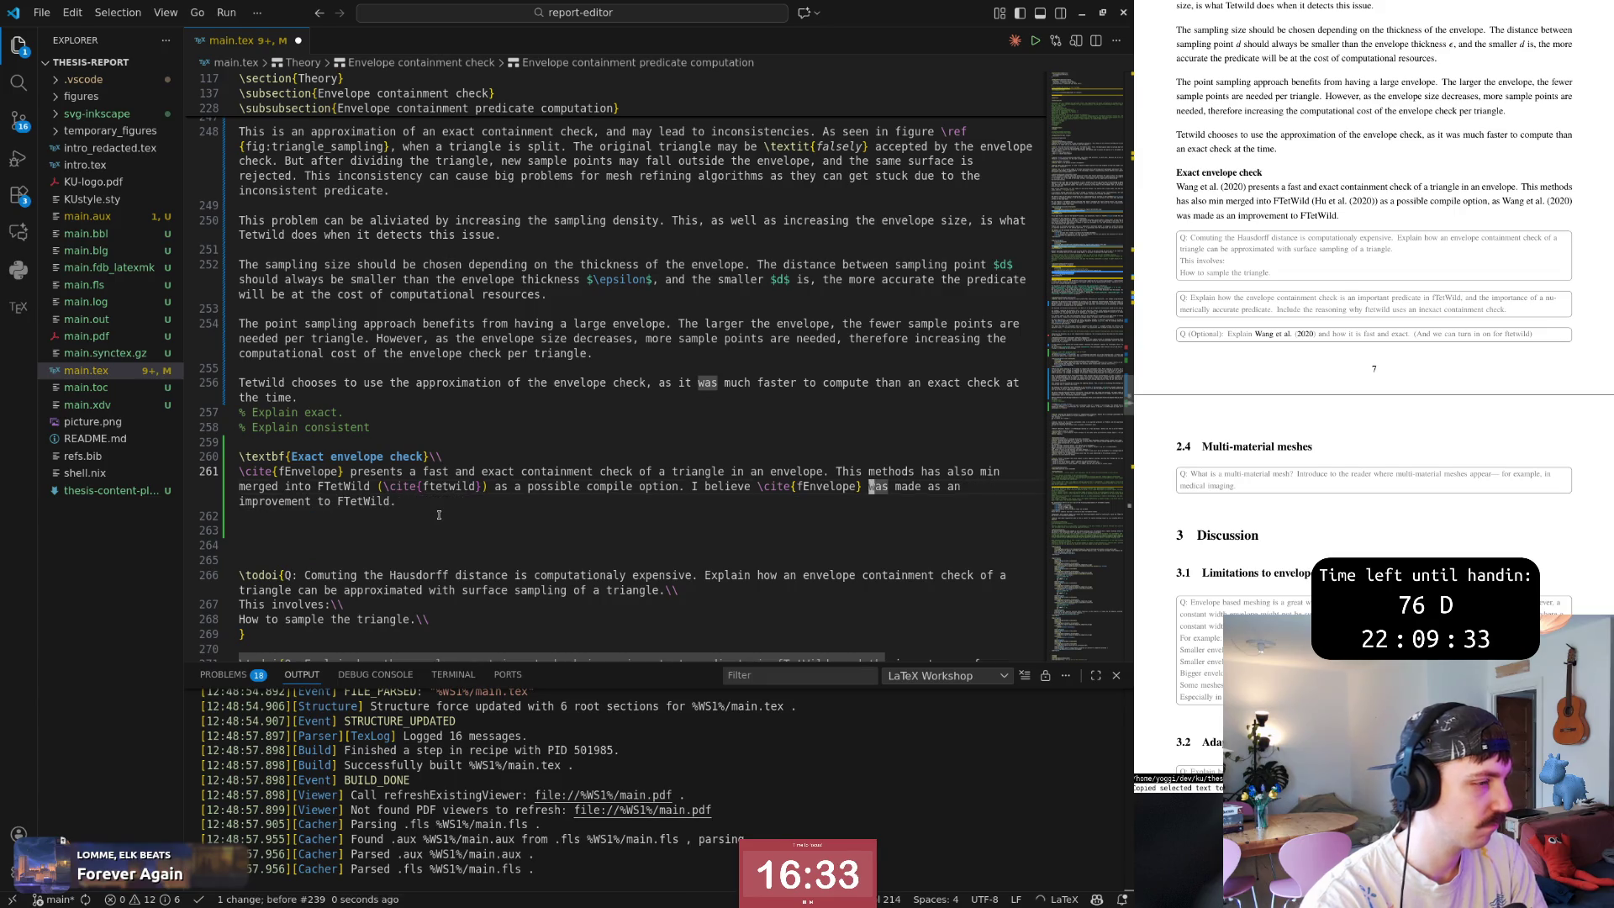
type("cw")
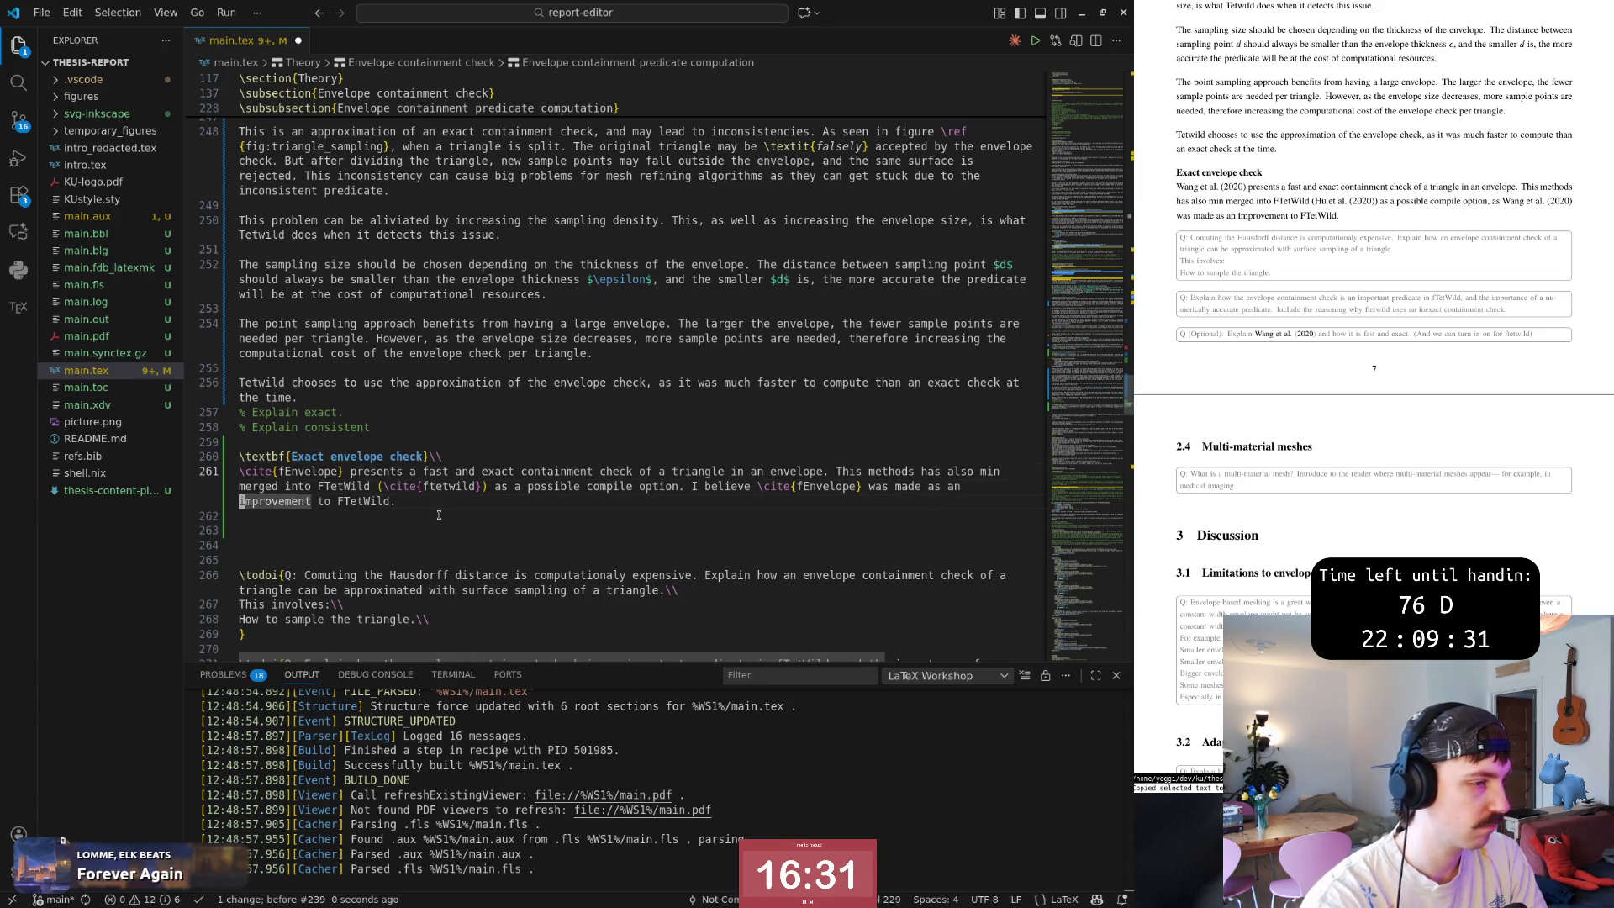
type("a direc")
key("Escape")
type("ast")
Close the revised sentence with a period, save main.tex with :w, and start a new line below.
key("Escape")
key("o")
key("Escape")
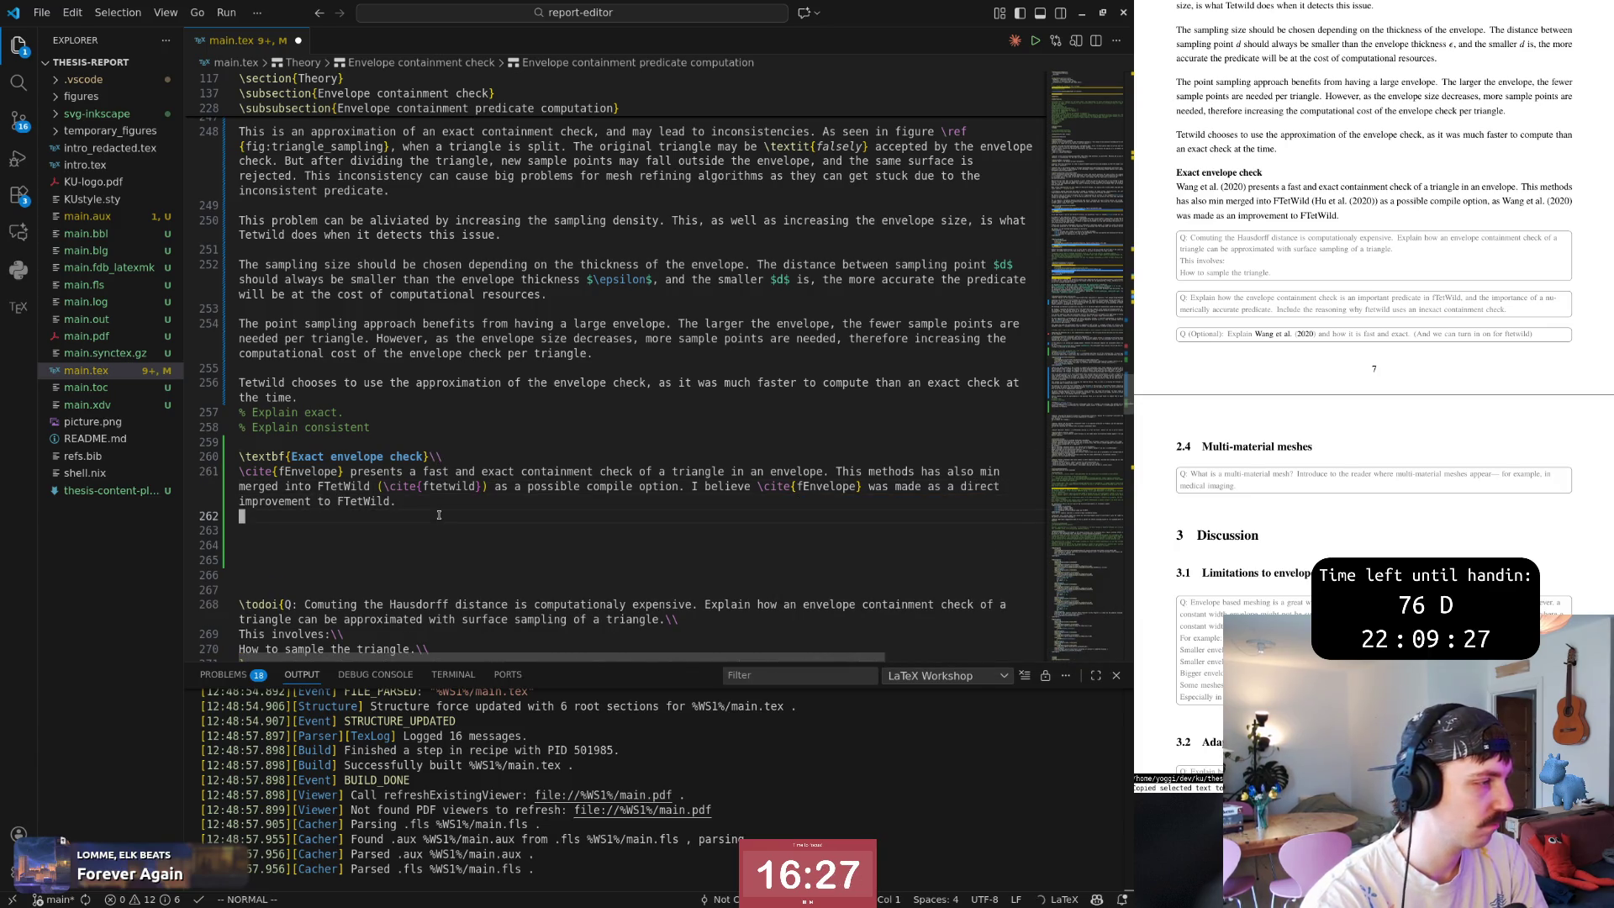
key("k")
key("$")
key("b")
key("b")
key("b")
key("b")
key("b")
key("b")
key("b")
key("b")
key("v")
key("$")
key("Escape")
type("a.")
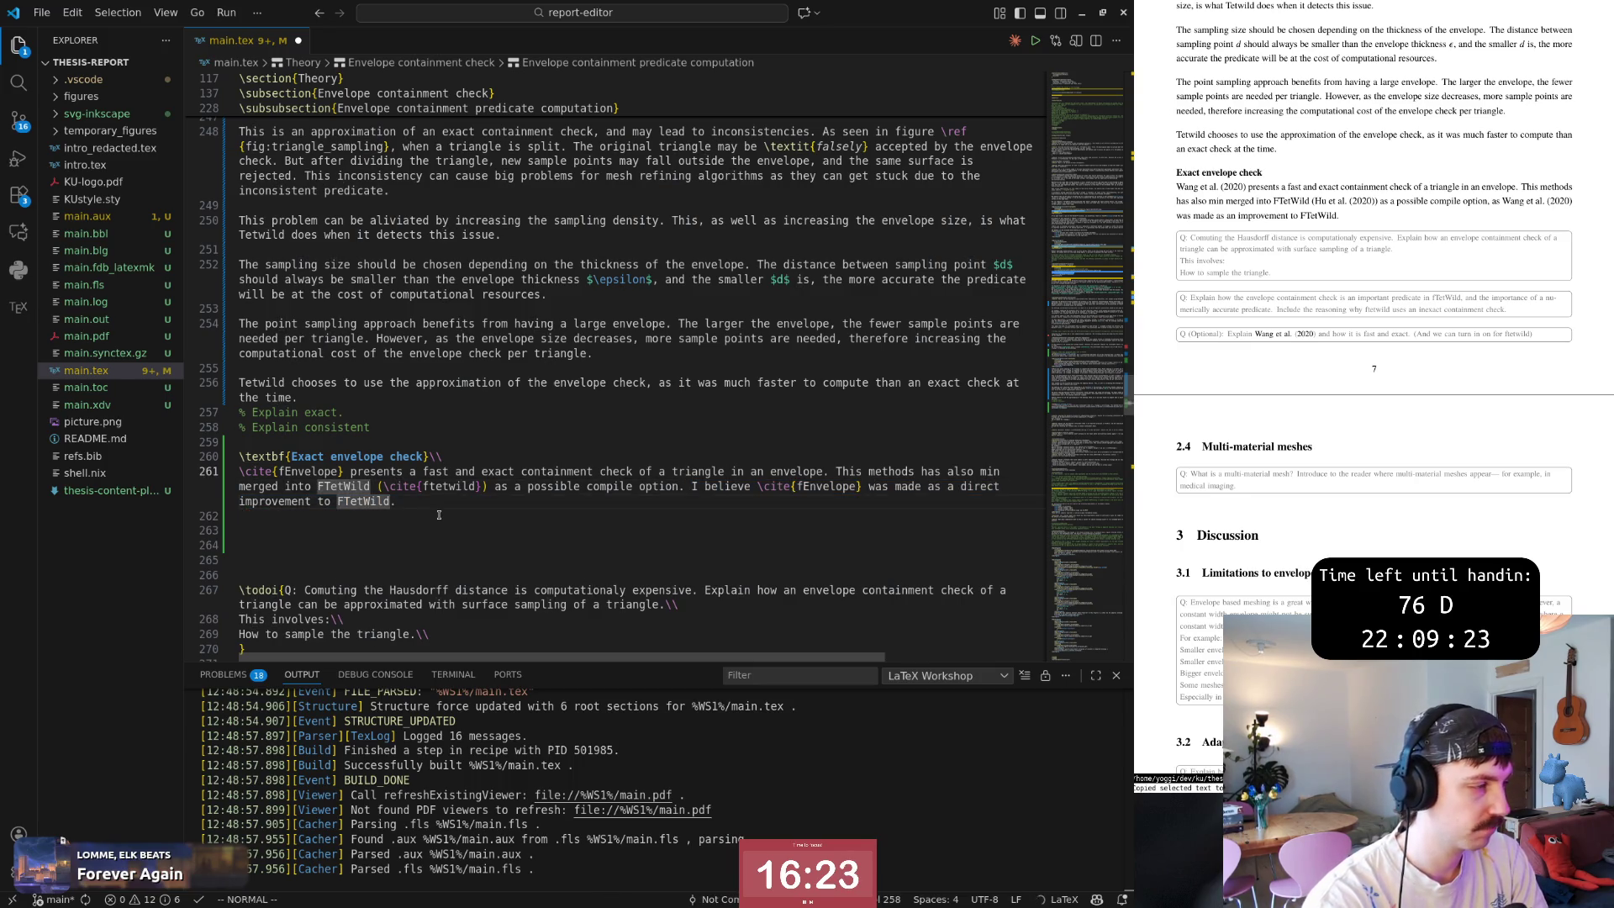
key("Escape")
key("o")
key("Escape")
type(":w")
key("Return")
key("o")
key("Escape")
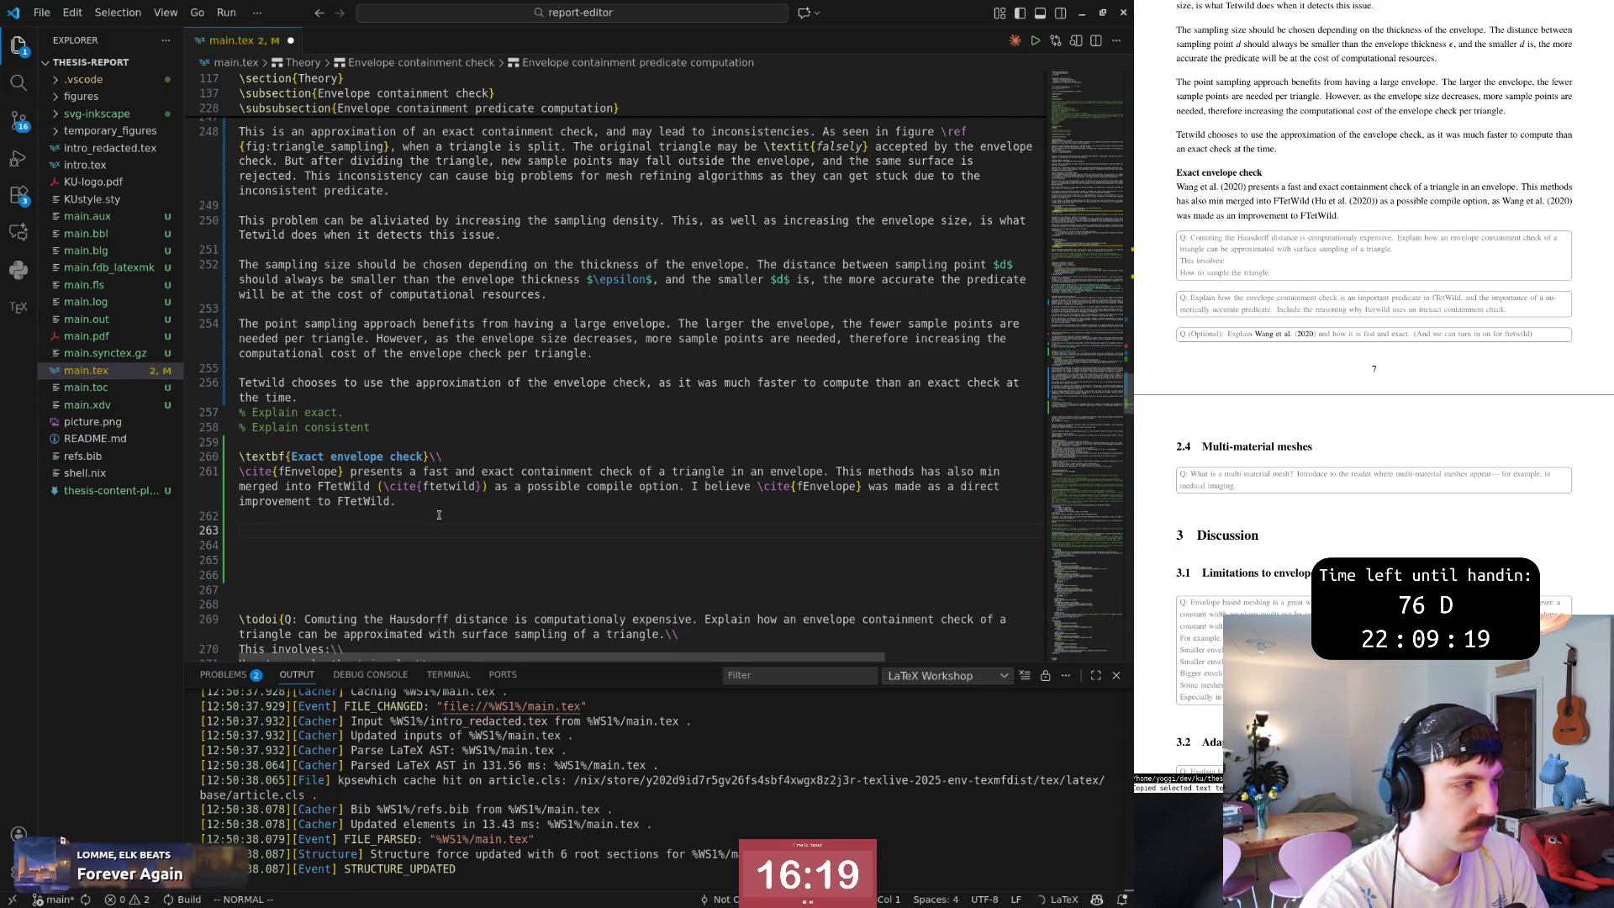
scroll(1306, 255, "up", 3)
scroll(1318, 303, "up", 3)
scroll(1337, 354, "up", 3)
scroll(1353, 406, "up", 3)
scroll(1354, 417, "up", 3)
scroll(1358, 427, "up", 3)
scroll(1360, 436, "up", 3)
scroll(1362, 446, "up", 3)
scroll(1364, 461, "up", 3)
scroll(1366, 485, "up", 3)
scroll(1368, 509, "up", 3)
scroll(1369, 534, "up", 3)
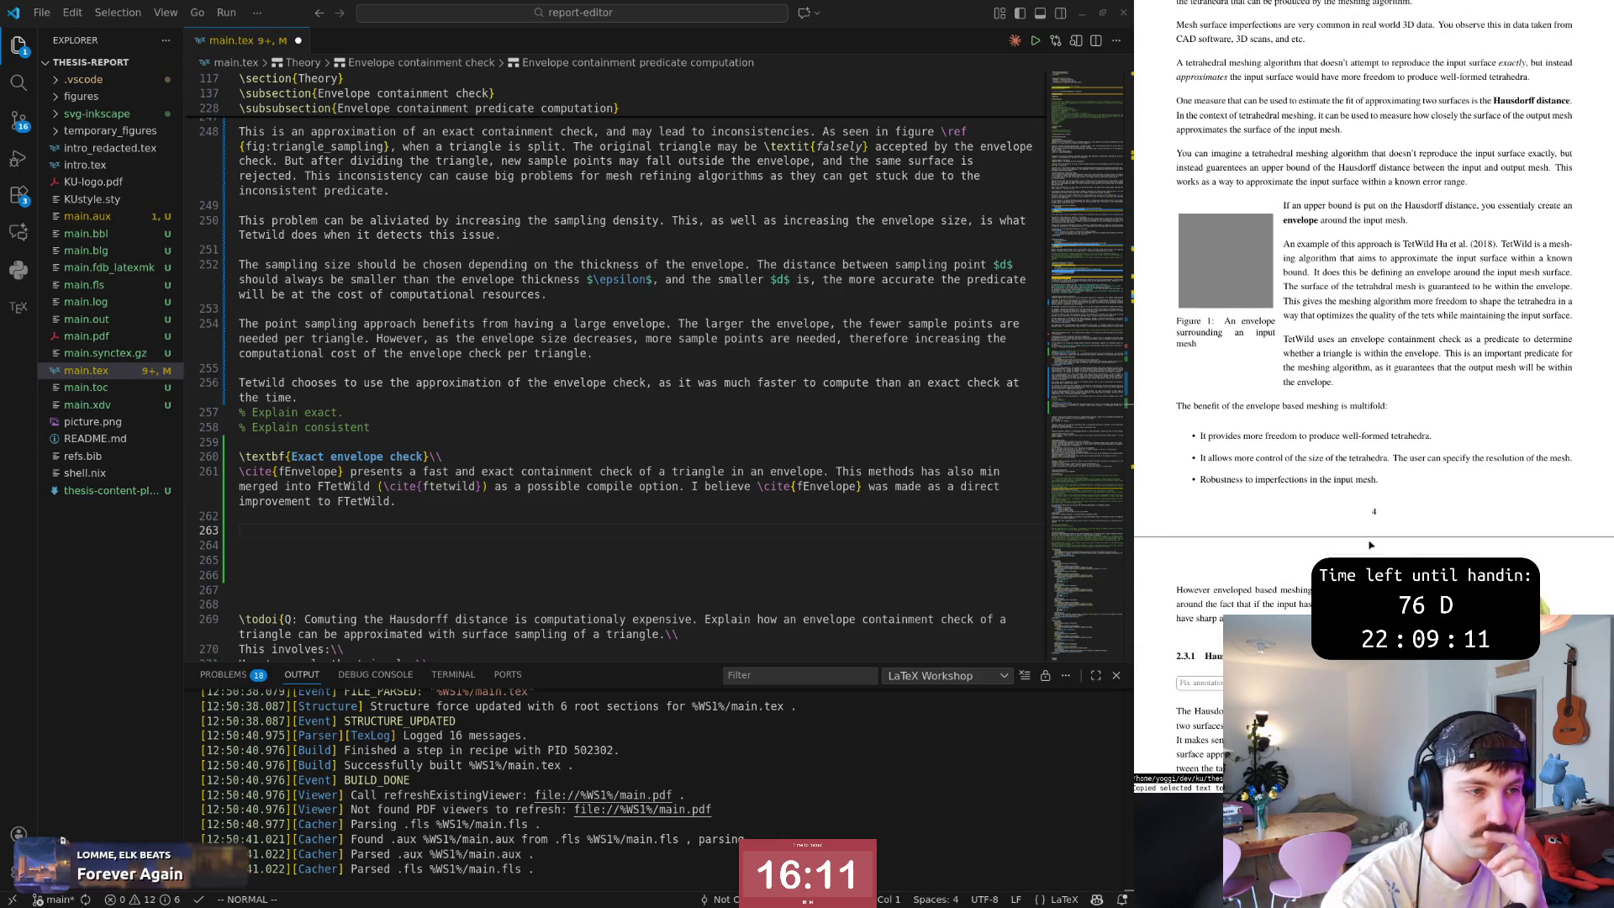
scroll(1371, 545, "down", 2)
scroll(1371, 544, "down", 3)
scroll(1371, 545, "down", 3)
scroll(1371, 546, "down", 3)
scroll(1371, 545, "down", 2)
scroll(1371, 545, "down", 2)
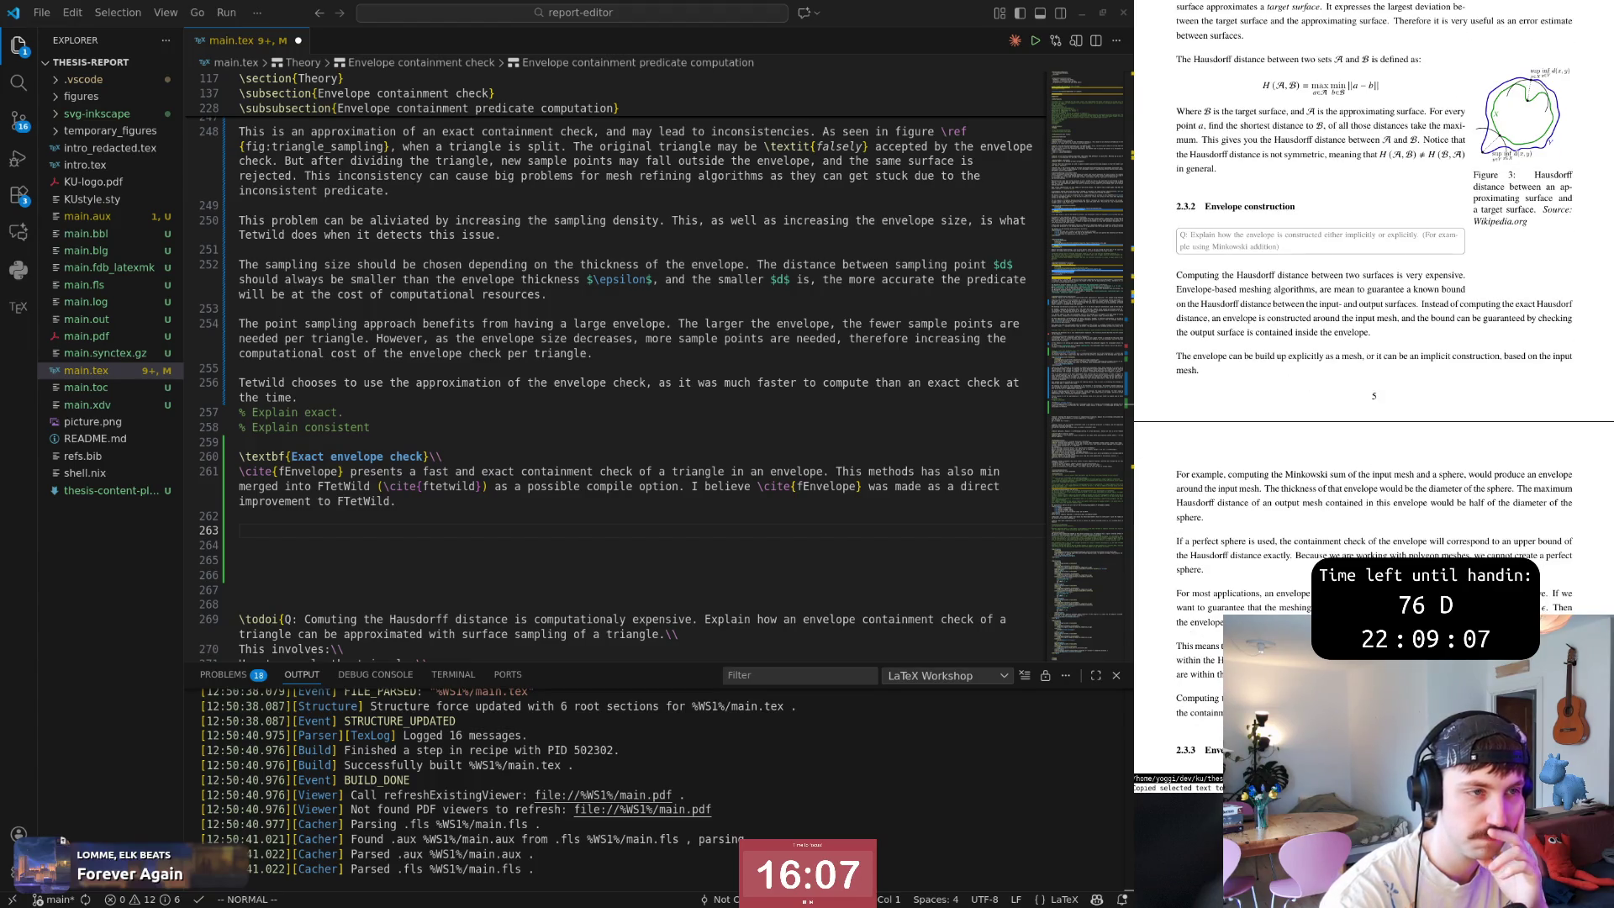
scroll(1371, 546, "up", 1)
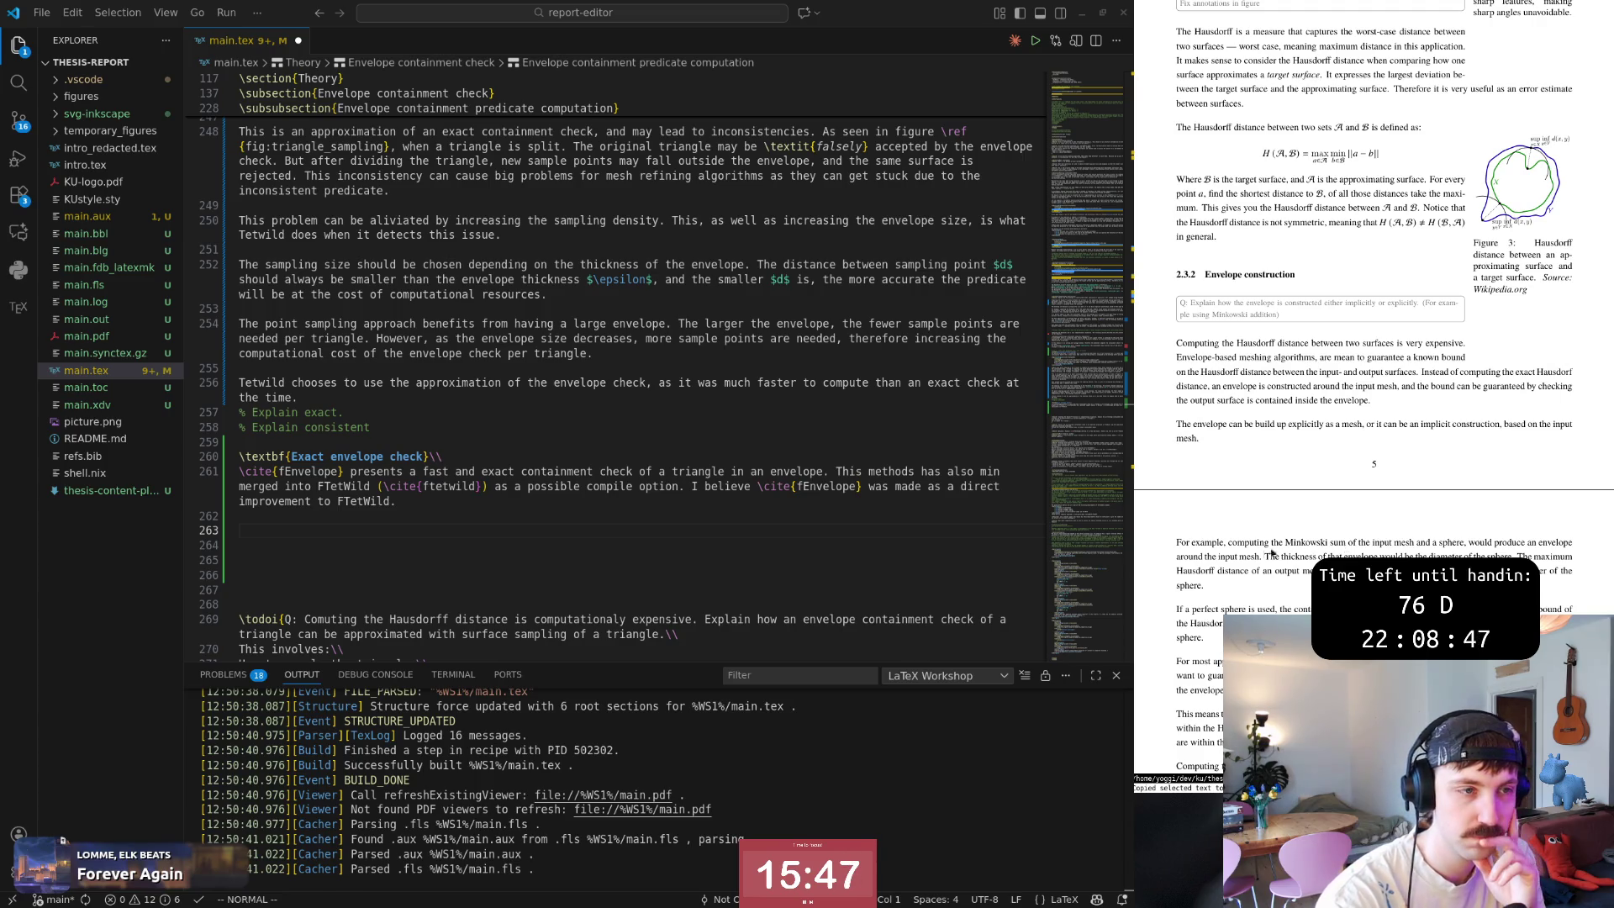
scroll(1217, 603, "down", 15)
left_click(673, 547)
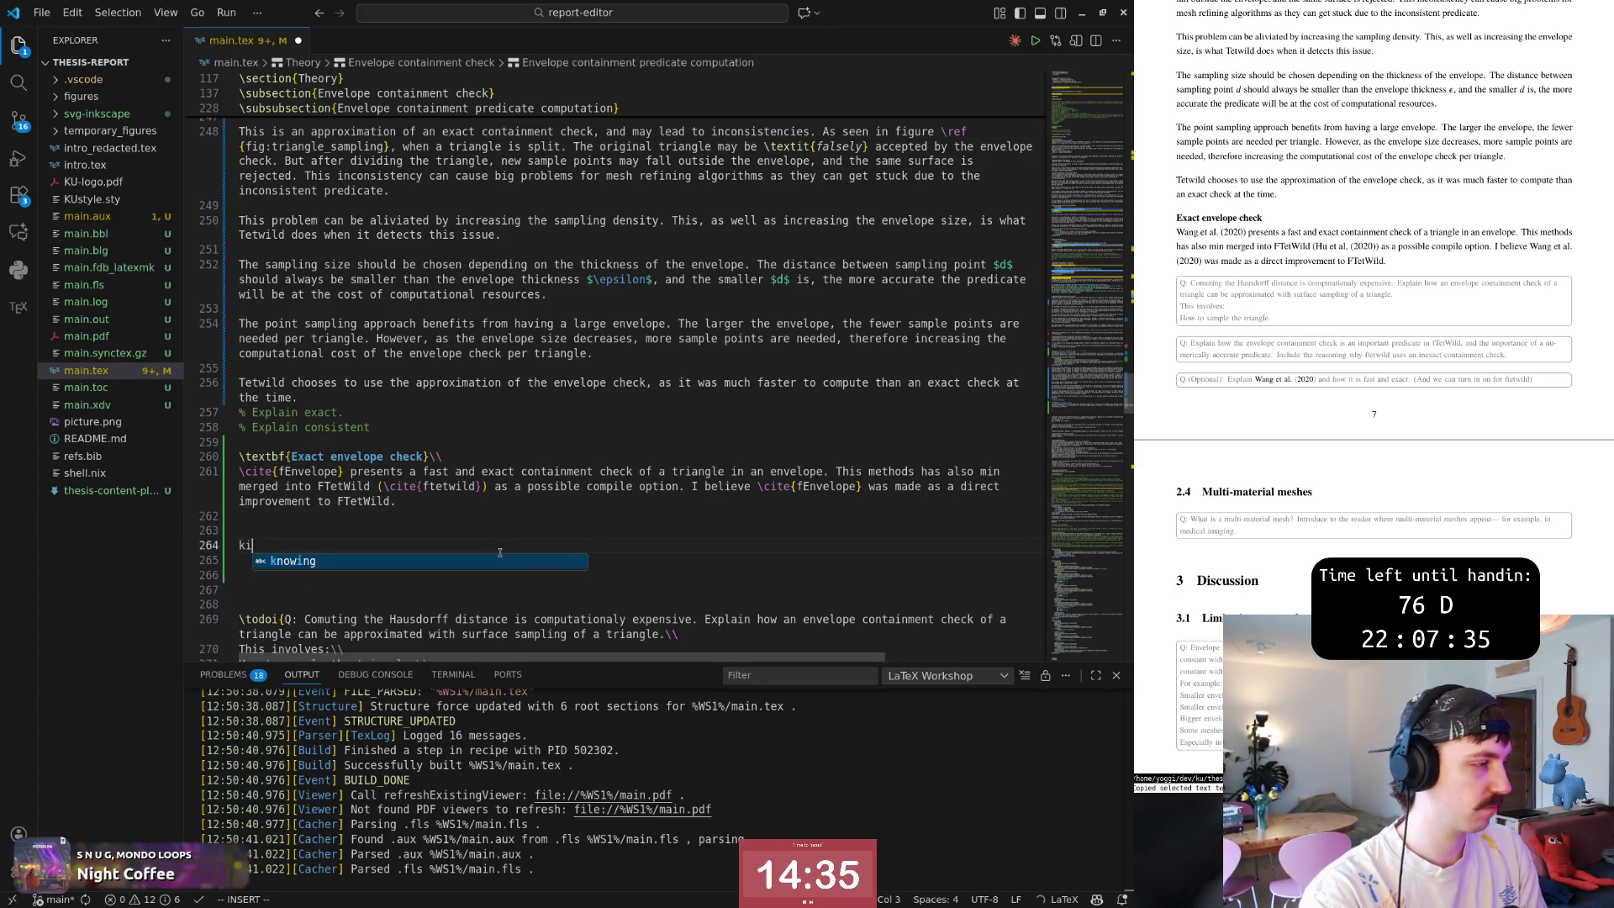
type("kiBy ")
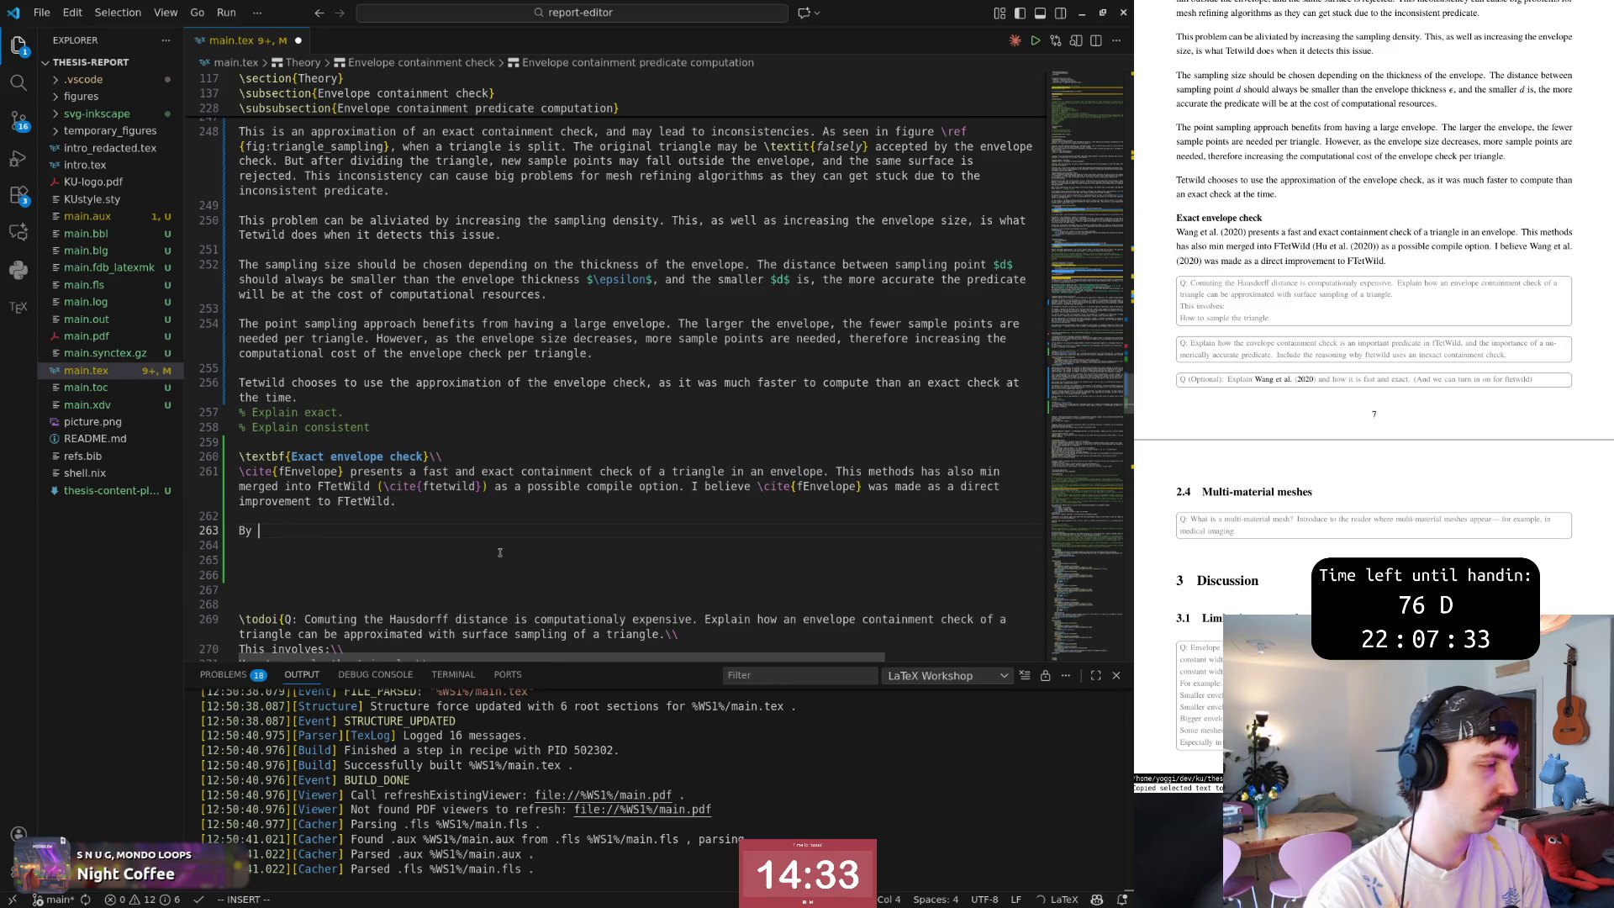
type("being exact,")
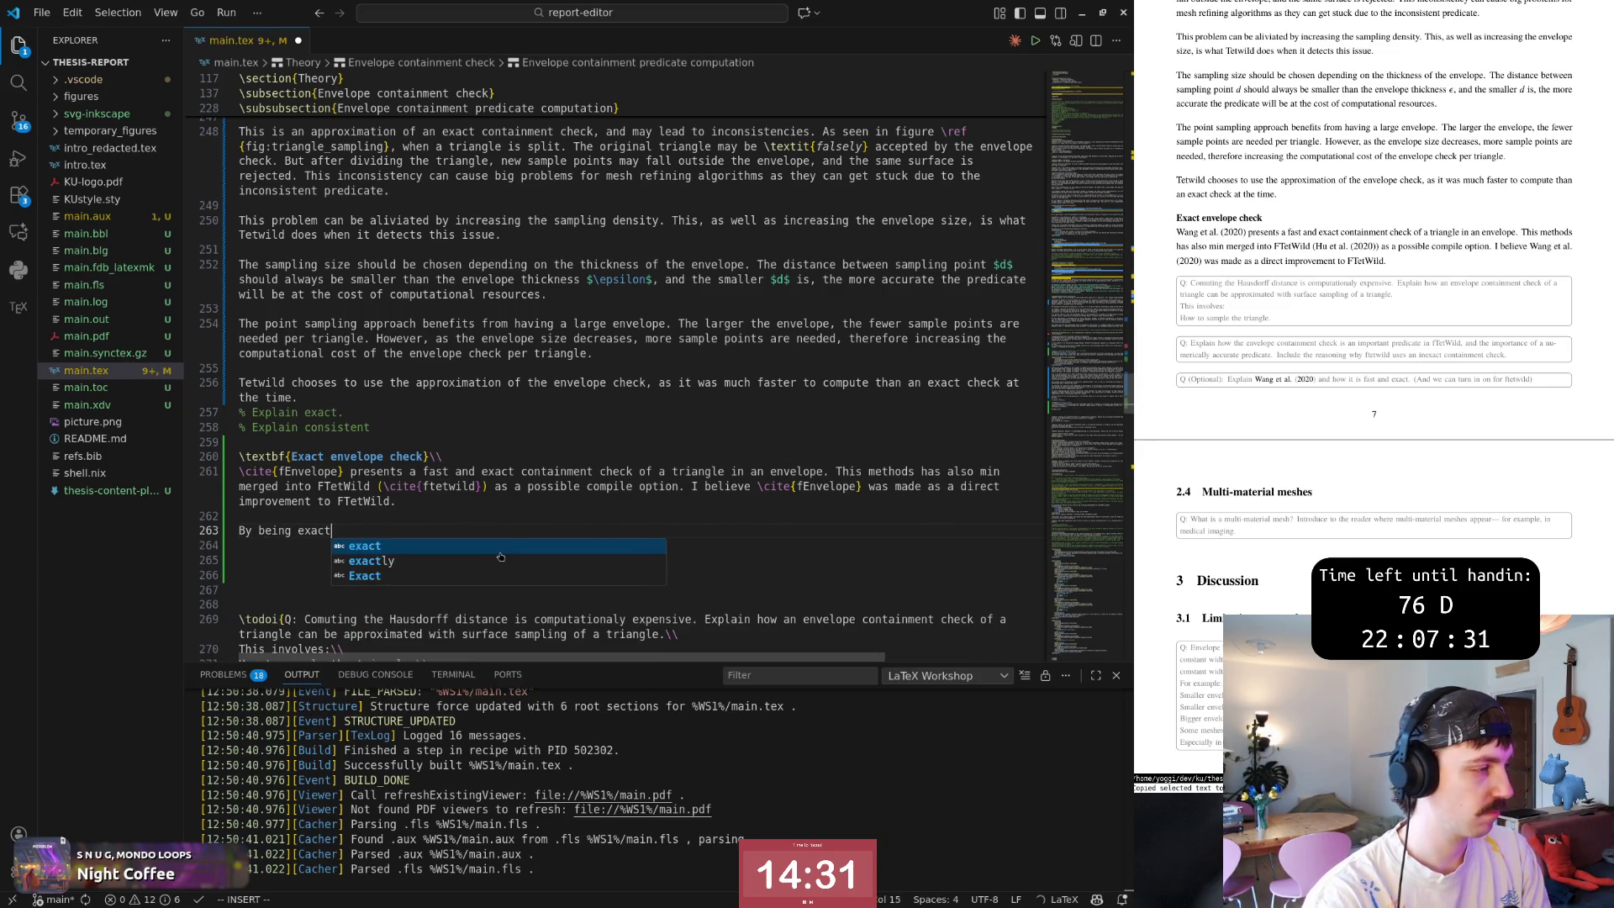
Adjust the paragraph's first line around the fEnvelope citation and save the file.
key("Escape")
key("k")
key("k")
key("b")
key("b")
key("b")
key("w")
key("w")
key("w")
key("w")
key("Escape")
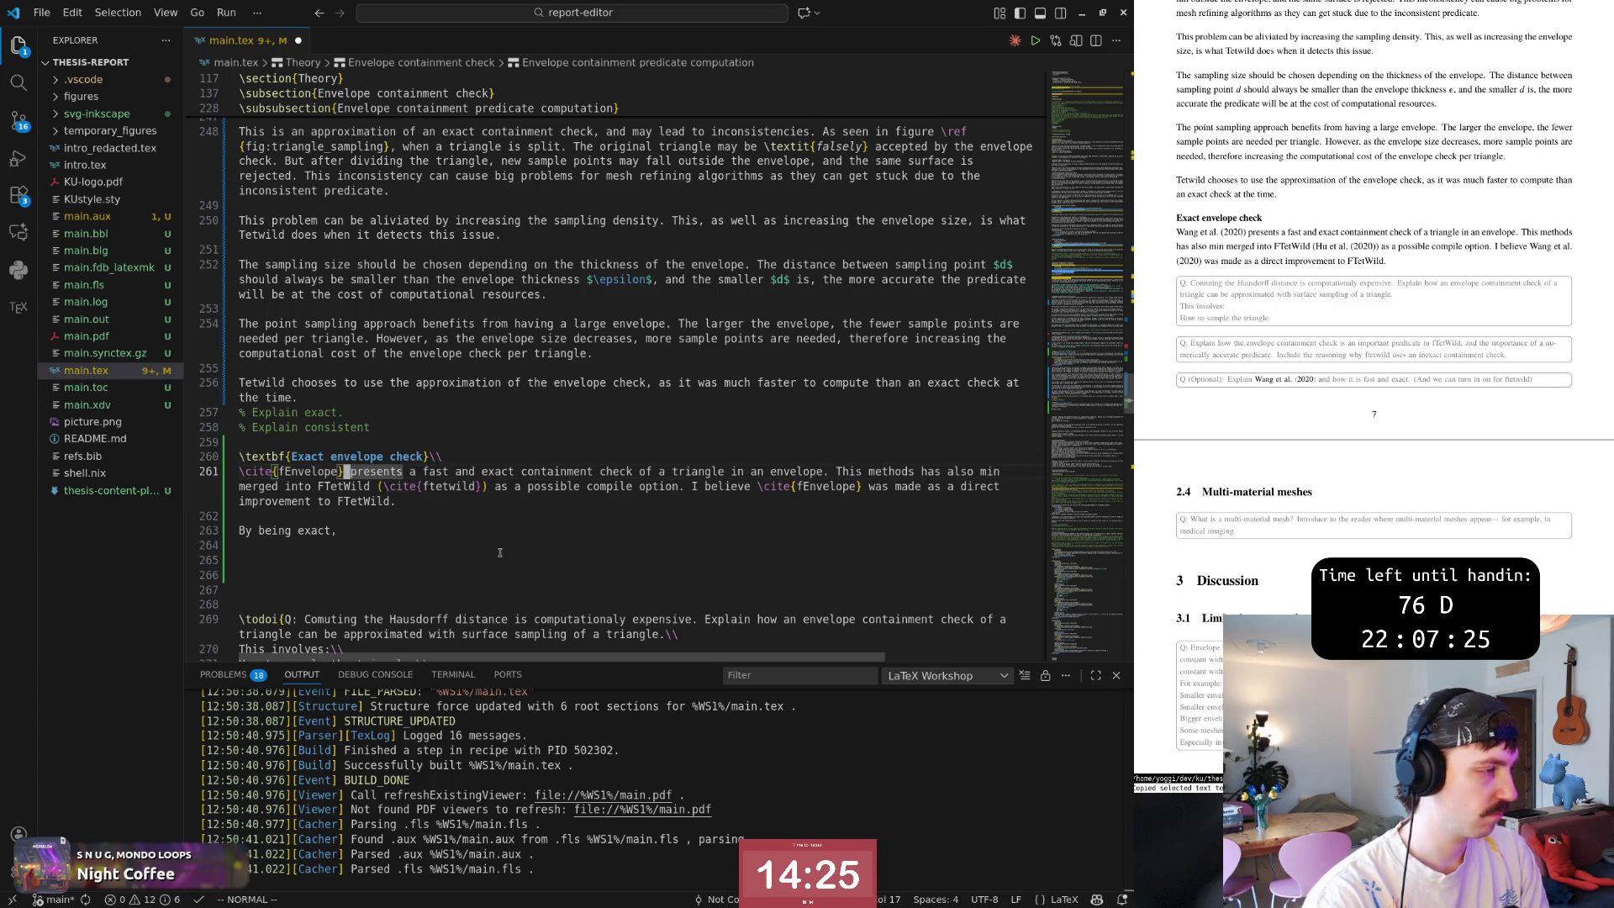
key("b")
key("b")
key("b")
type("ite{fEnvelope}")
key("Escape")
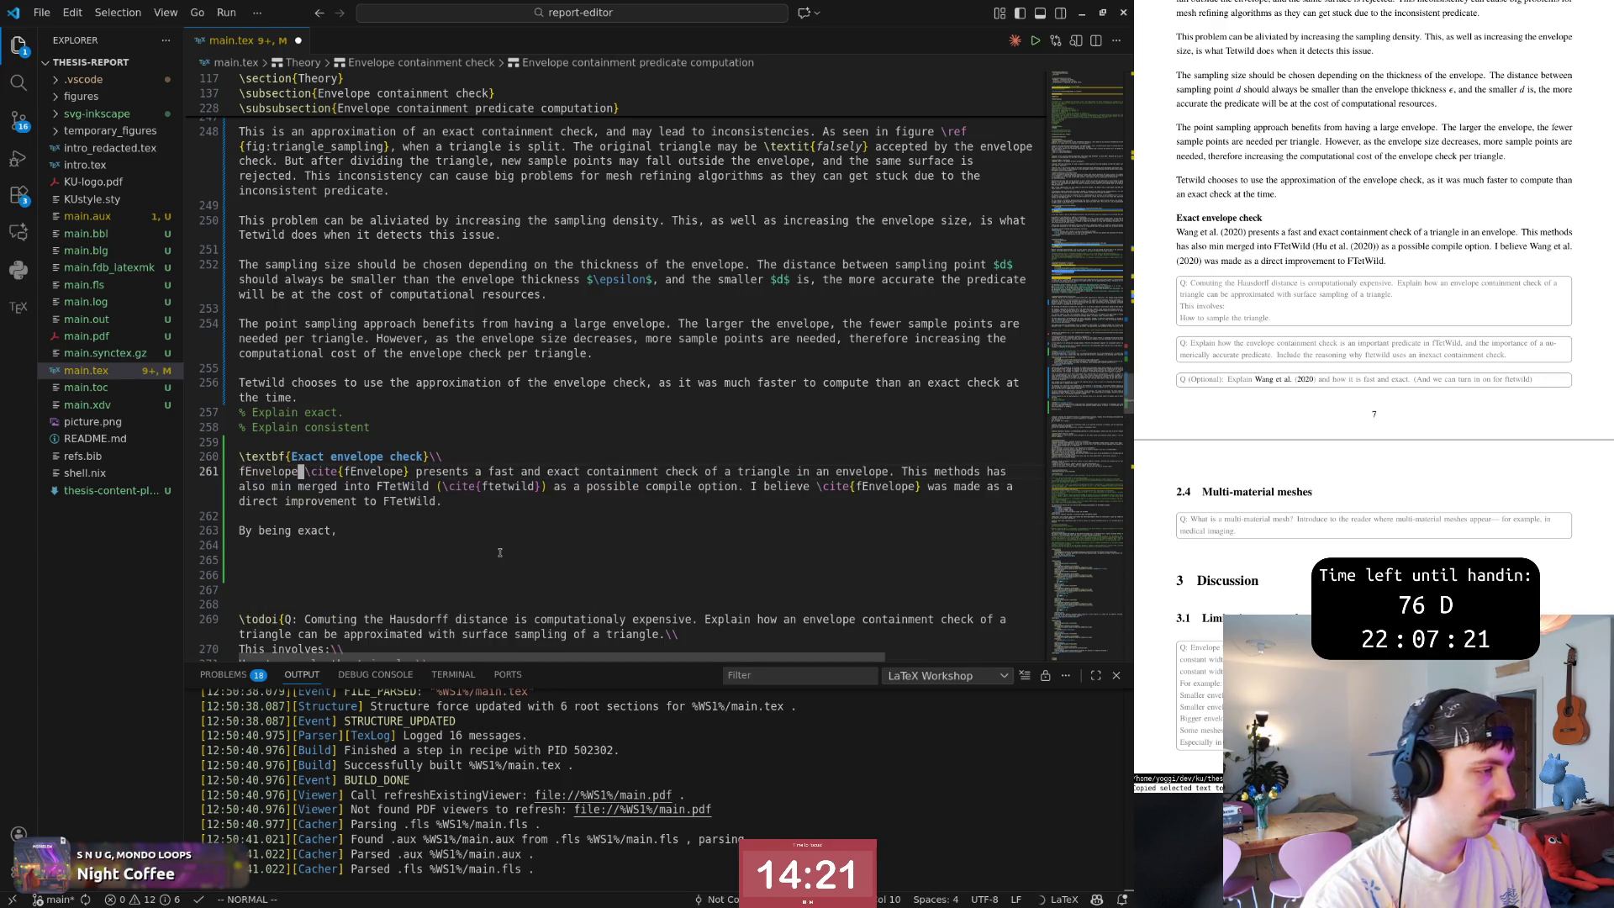
key("w")
key("w")
key("w")
type("e")
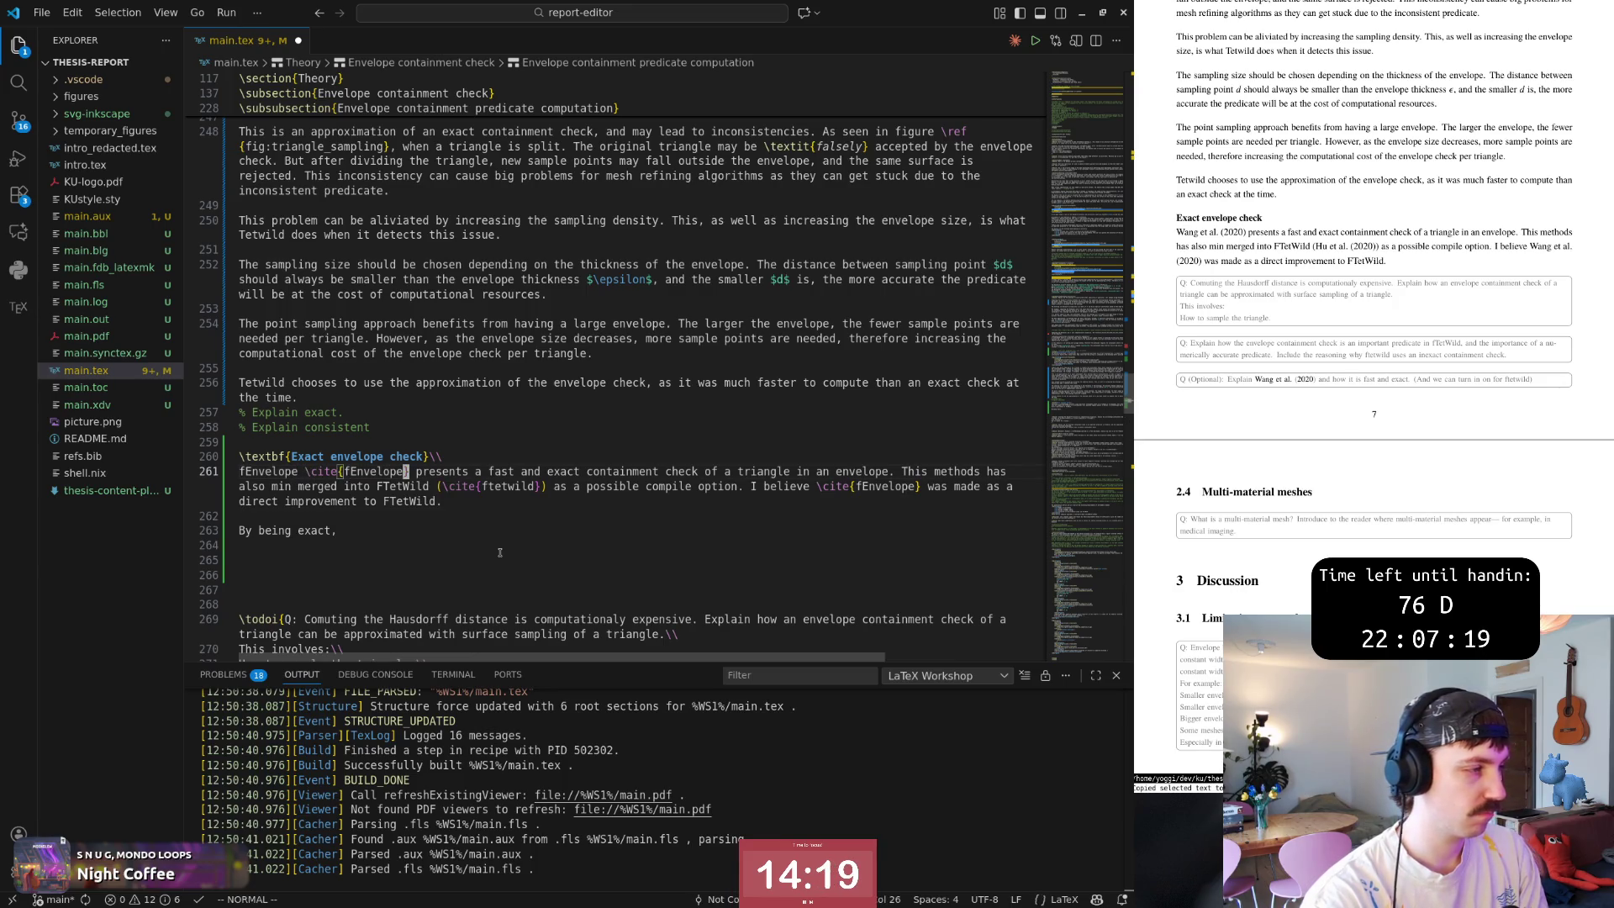
type(":w")
key("Return")
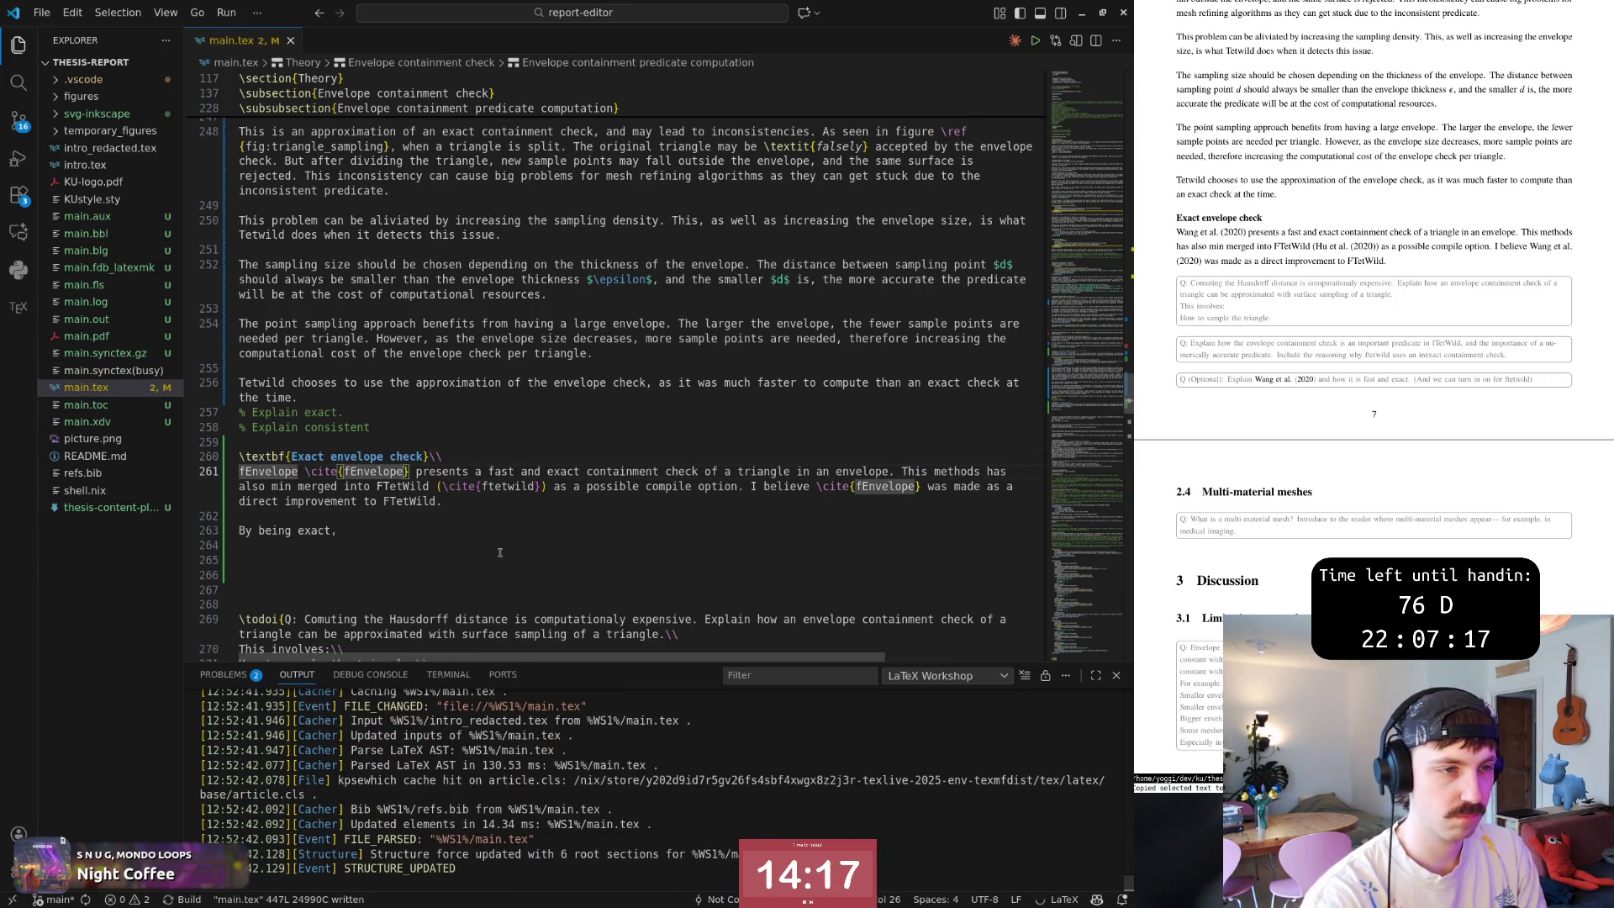
Write 'By being exact...' accepting Copilot's continuation that fEnvelope avoids the point sampling inconsistency problem.
key("j")
key("j")
type("A fEnvelope ")
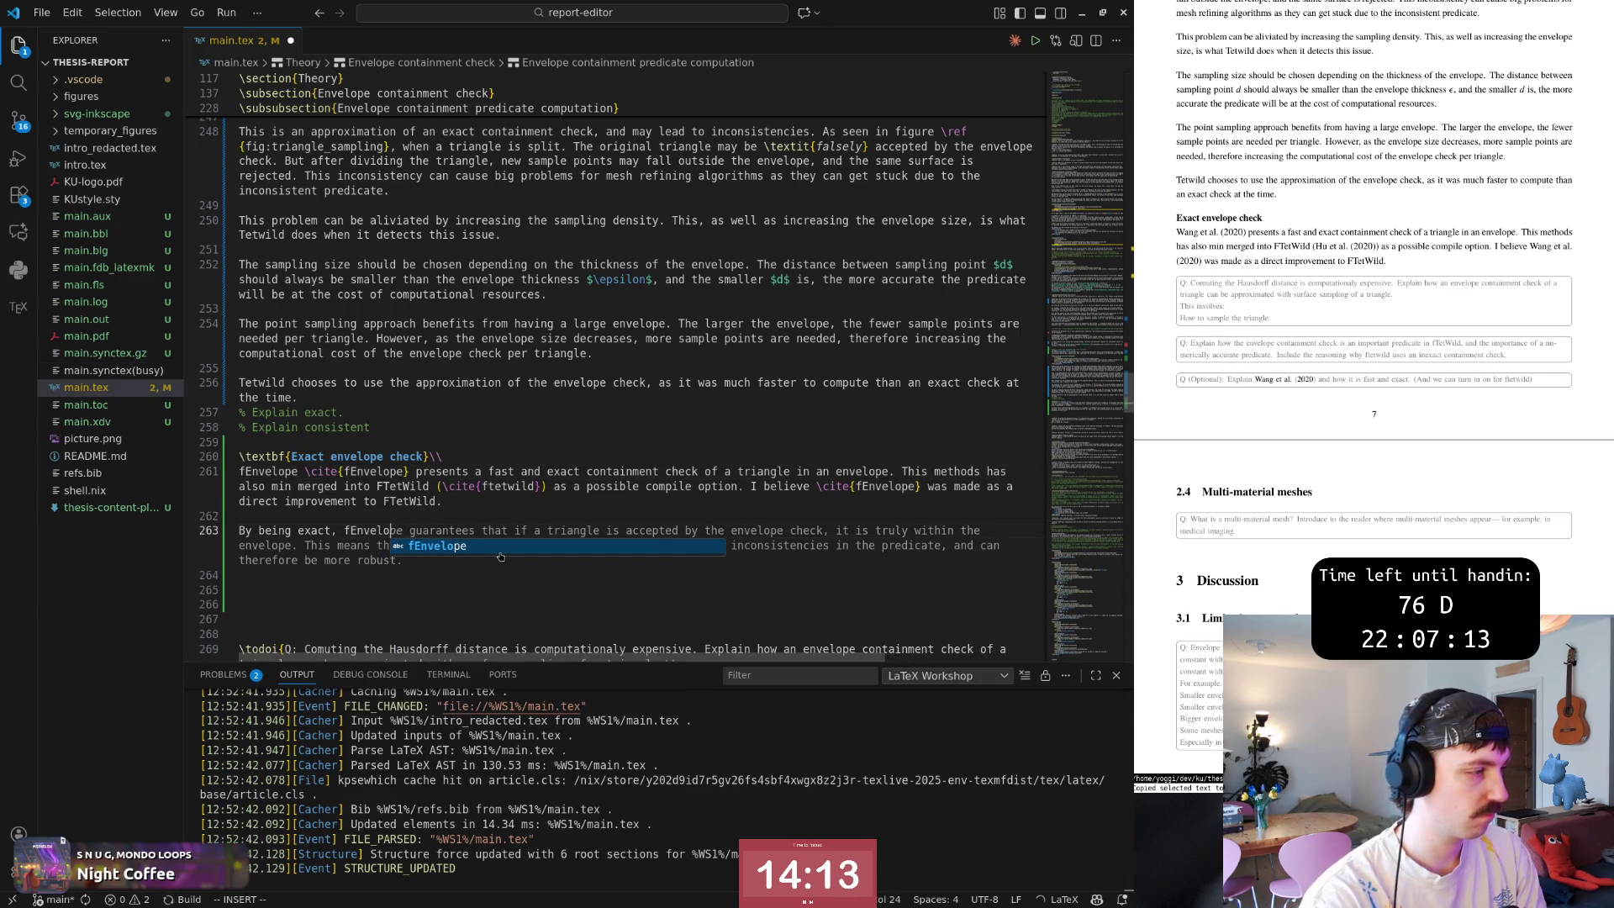
type("completely")
key("Escape")
key("Escape")
type("kjAavoids the ")
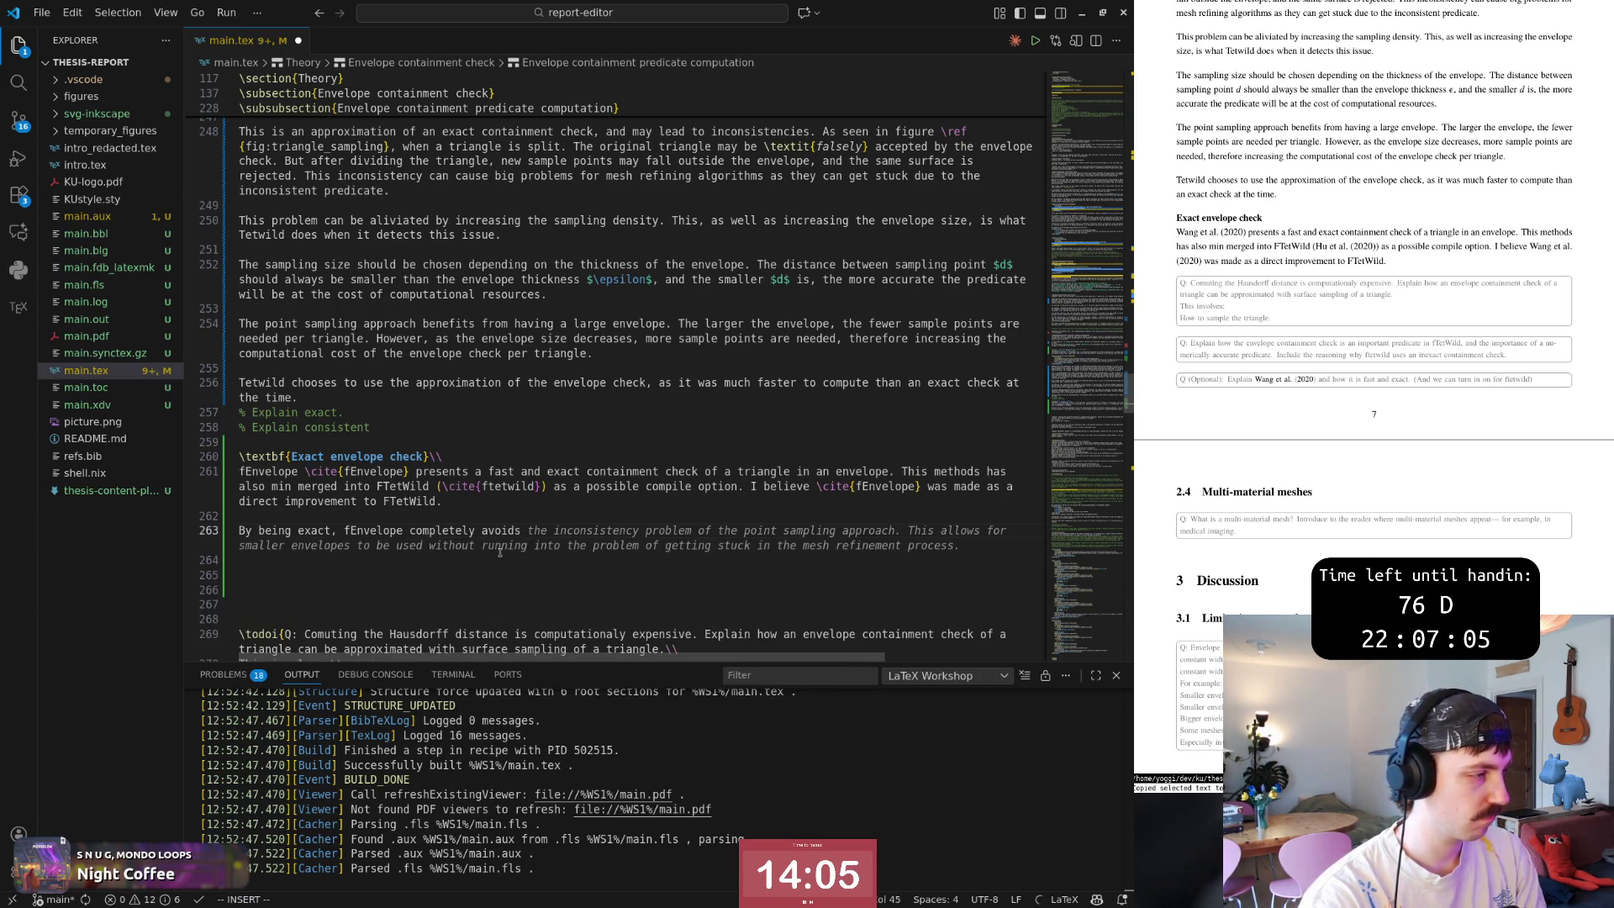
type("inc")
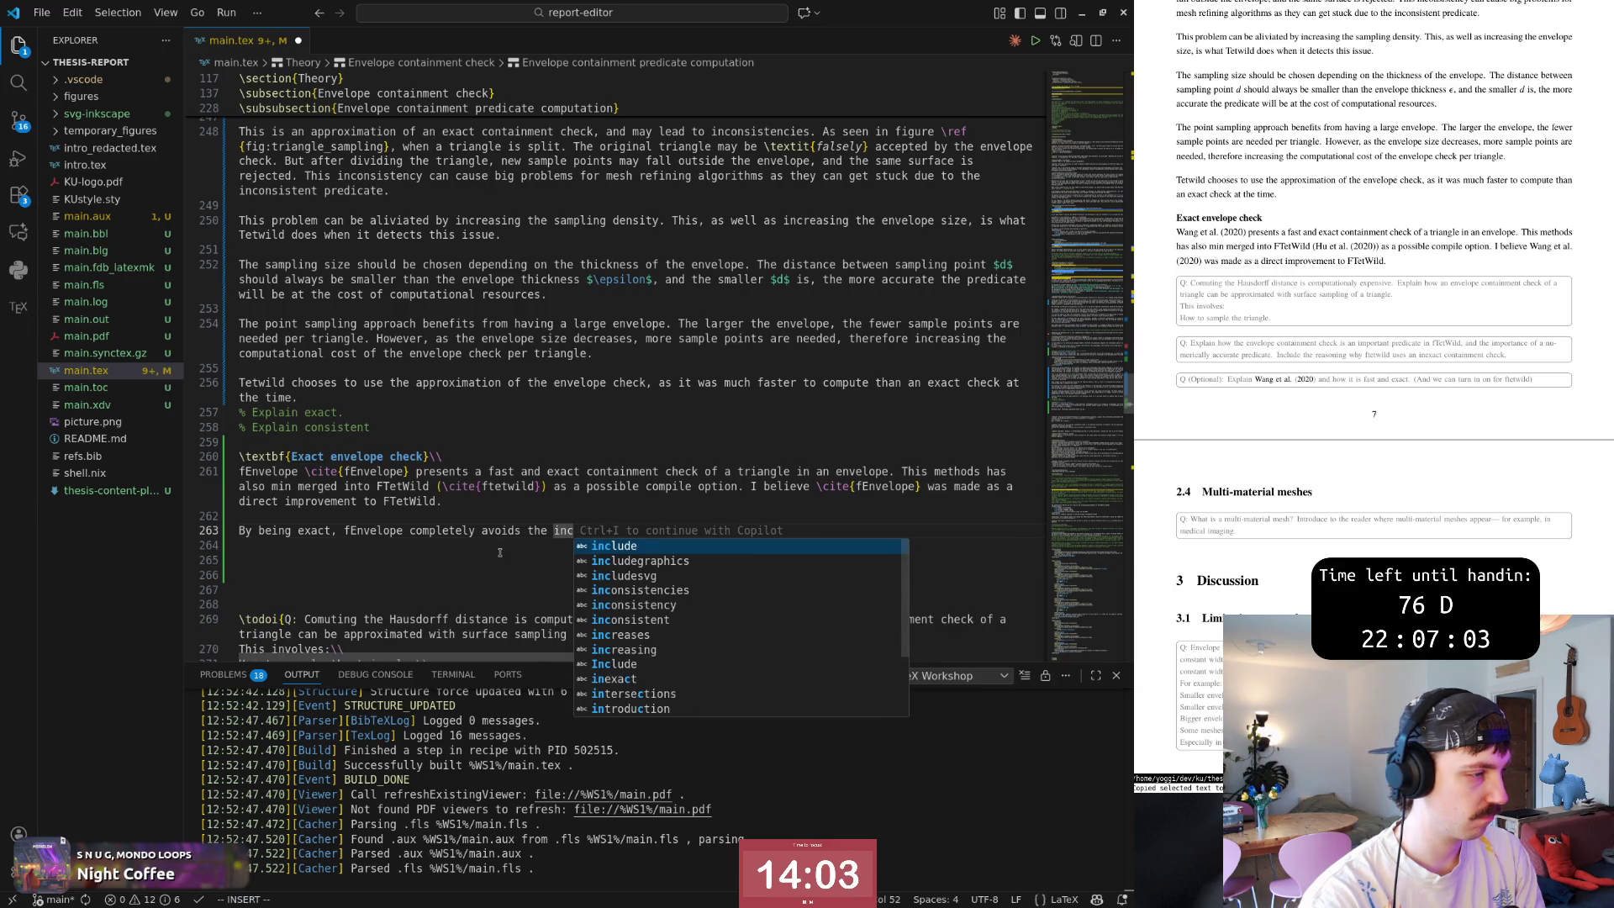
type("onsicent")
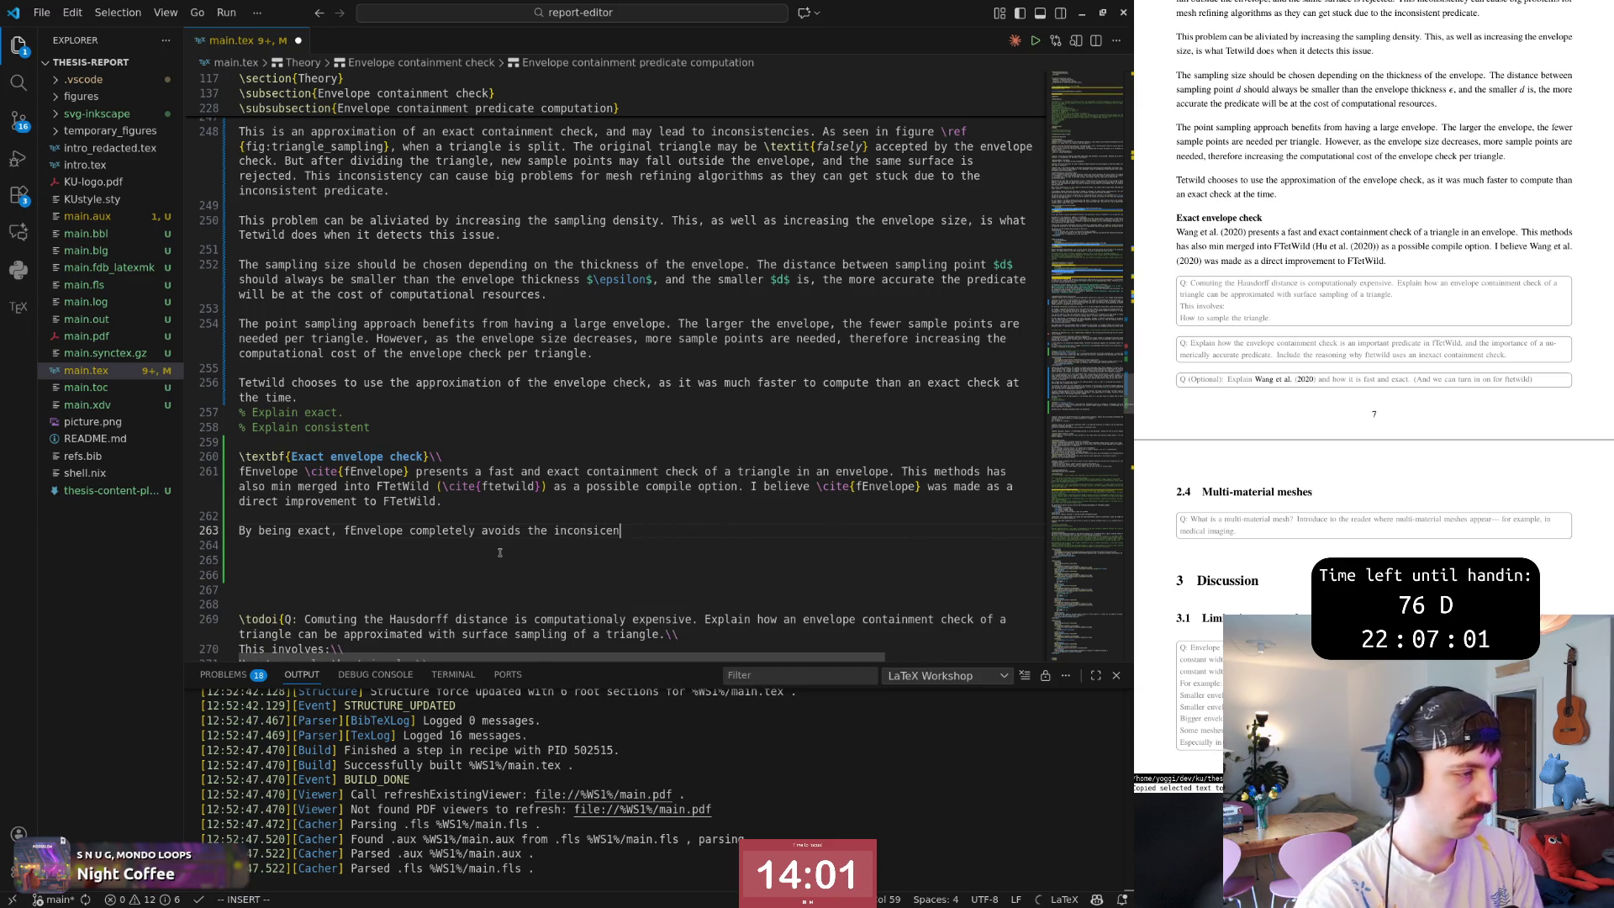
key("BackSpace")
key("BackSpace")
key("BackSpace")
key("Tab")
key("Escape")
key("b")
key("b")
key("b")
key("b")
key("b")
key("b")
key("b")
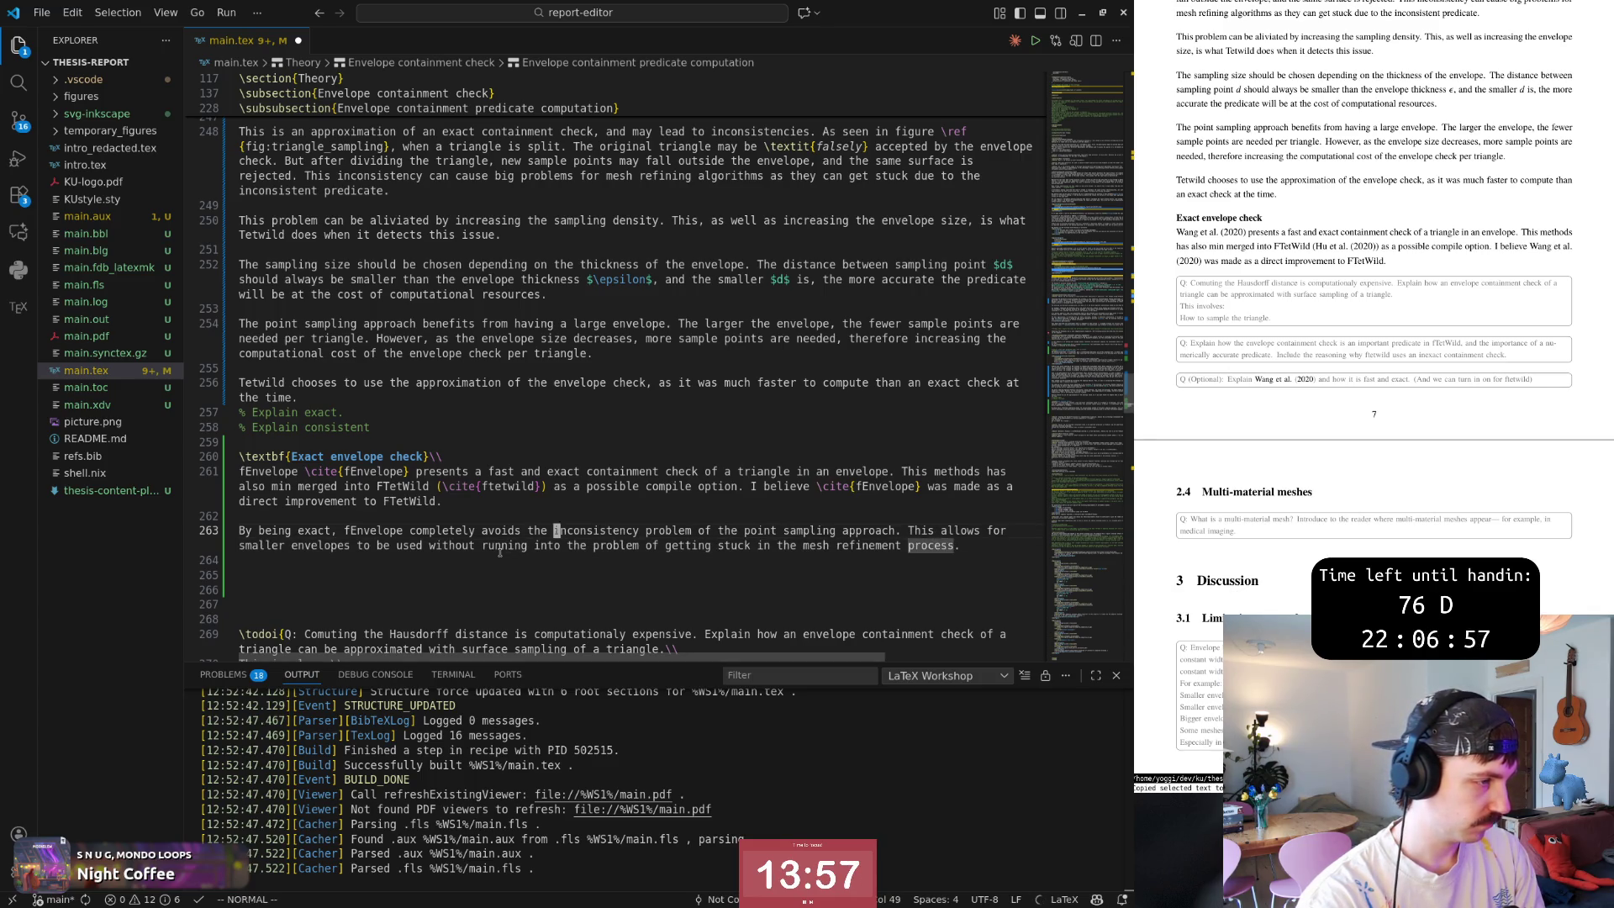
Delete the suggested second sentence to the end of the line and save.
key("w")
key("w")
key("w")
key("w")
key("w")
key("w")
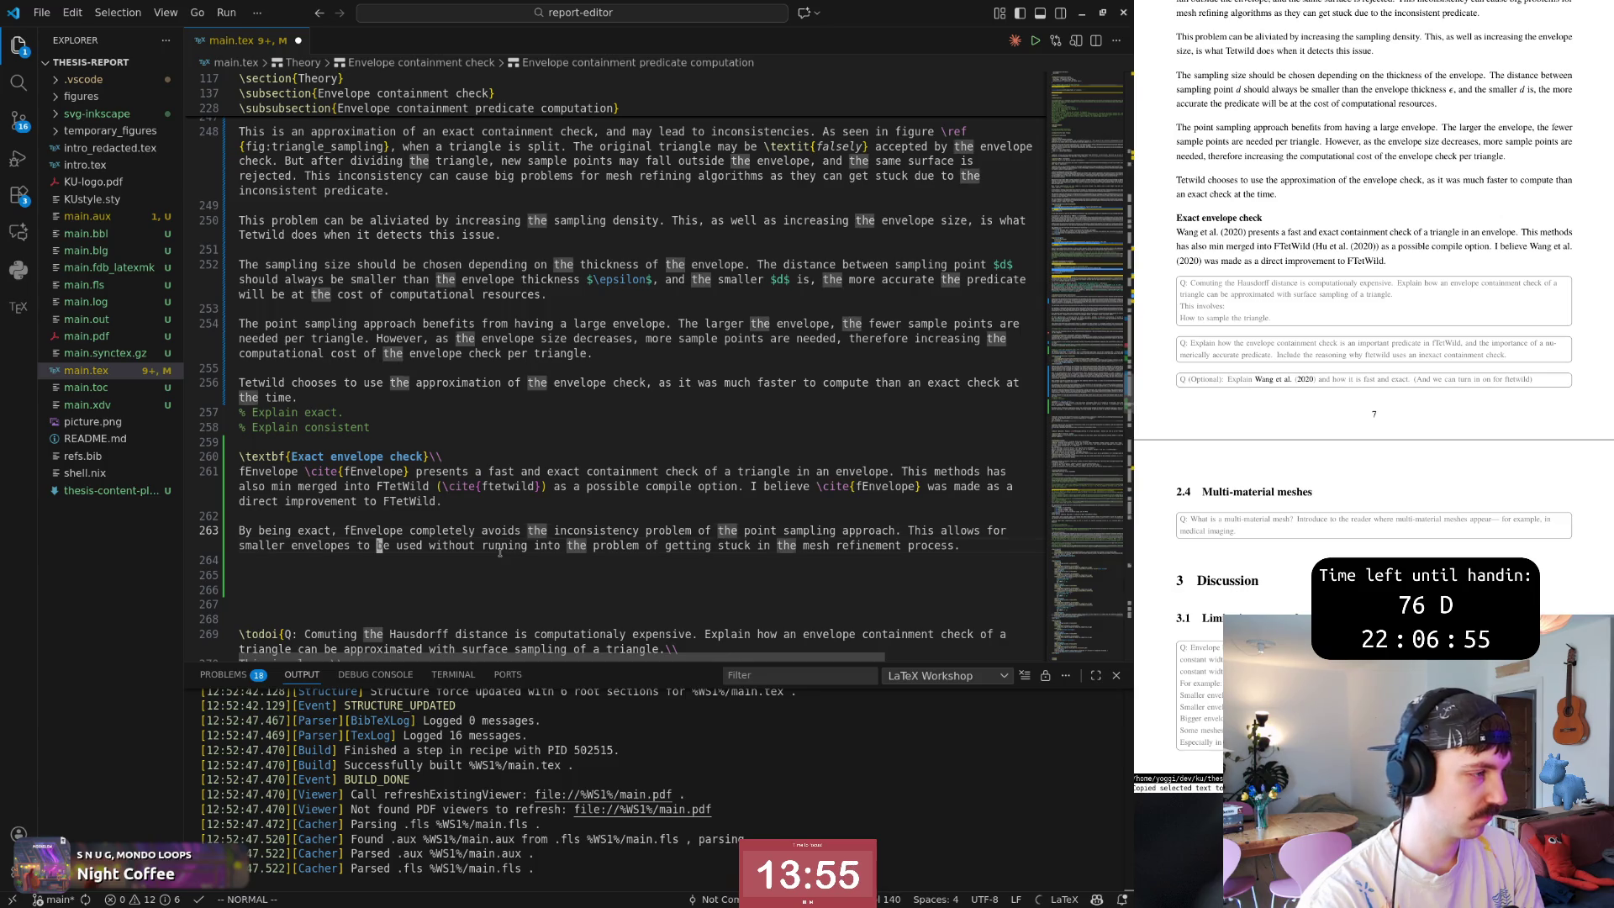
key("w")
key("w")
key("w")
key("b")
key("w")
key("w")
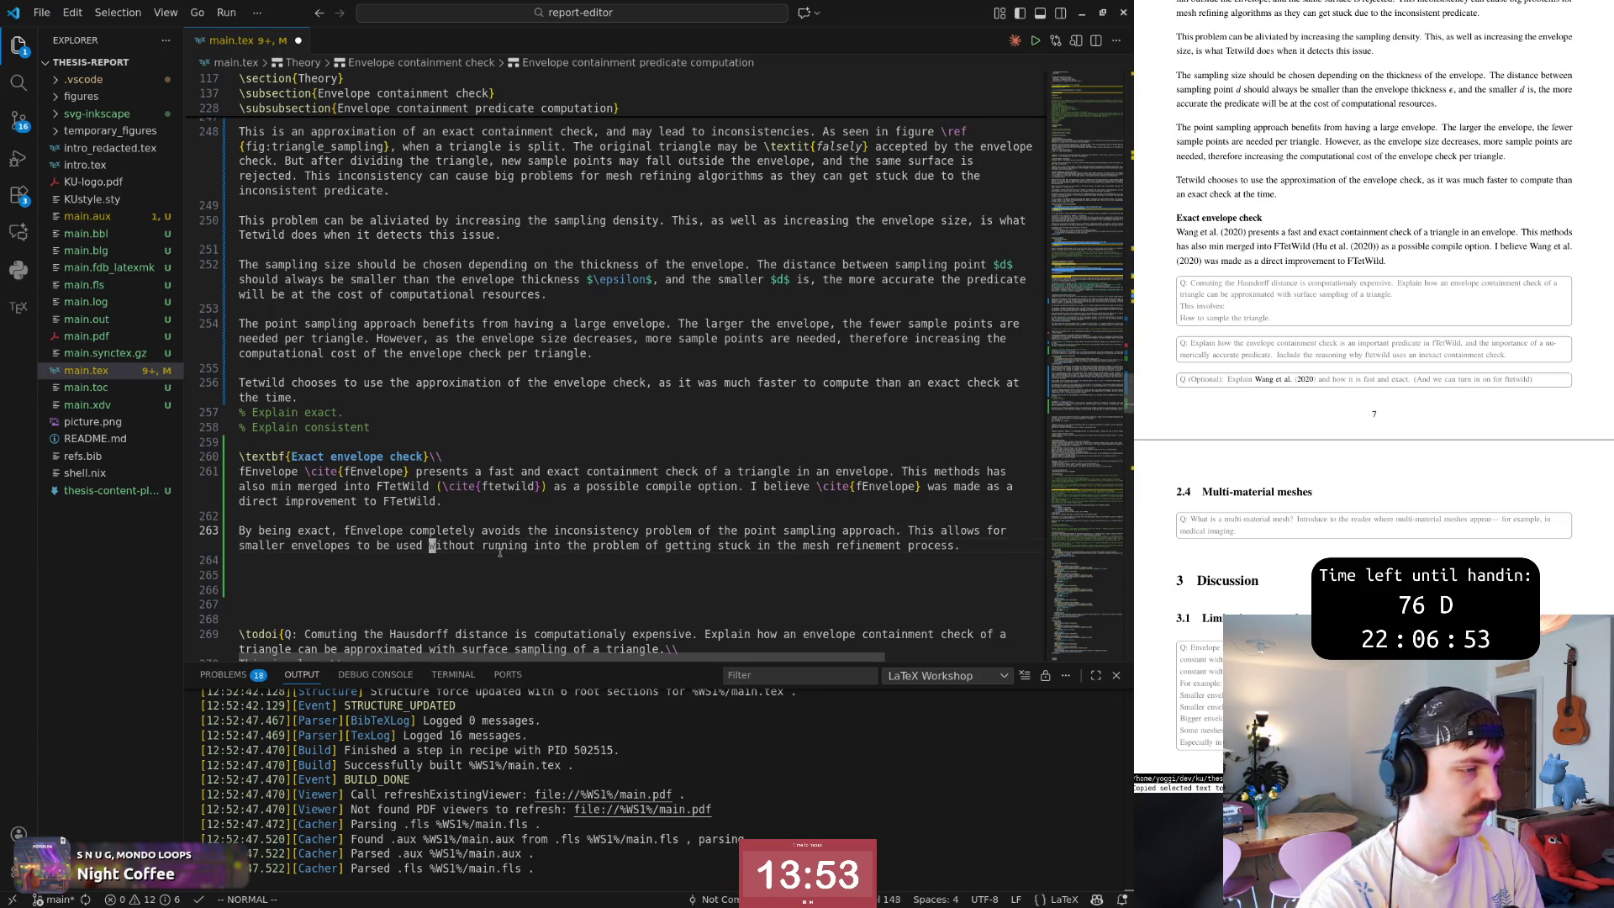
key("k")
key("w")
key("w")
key("w")
key("w")
key("w")
key("w")
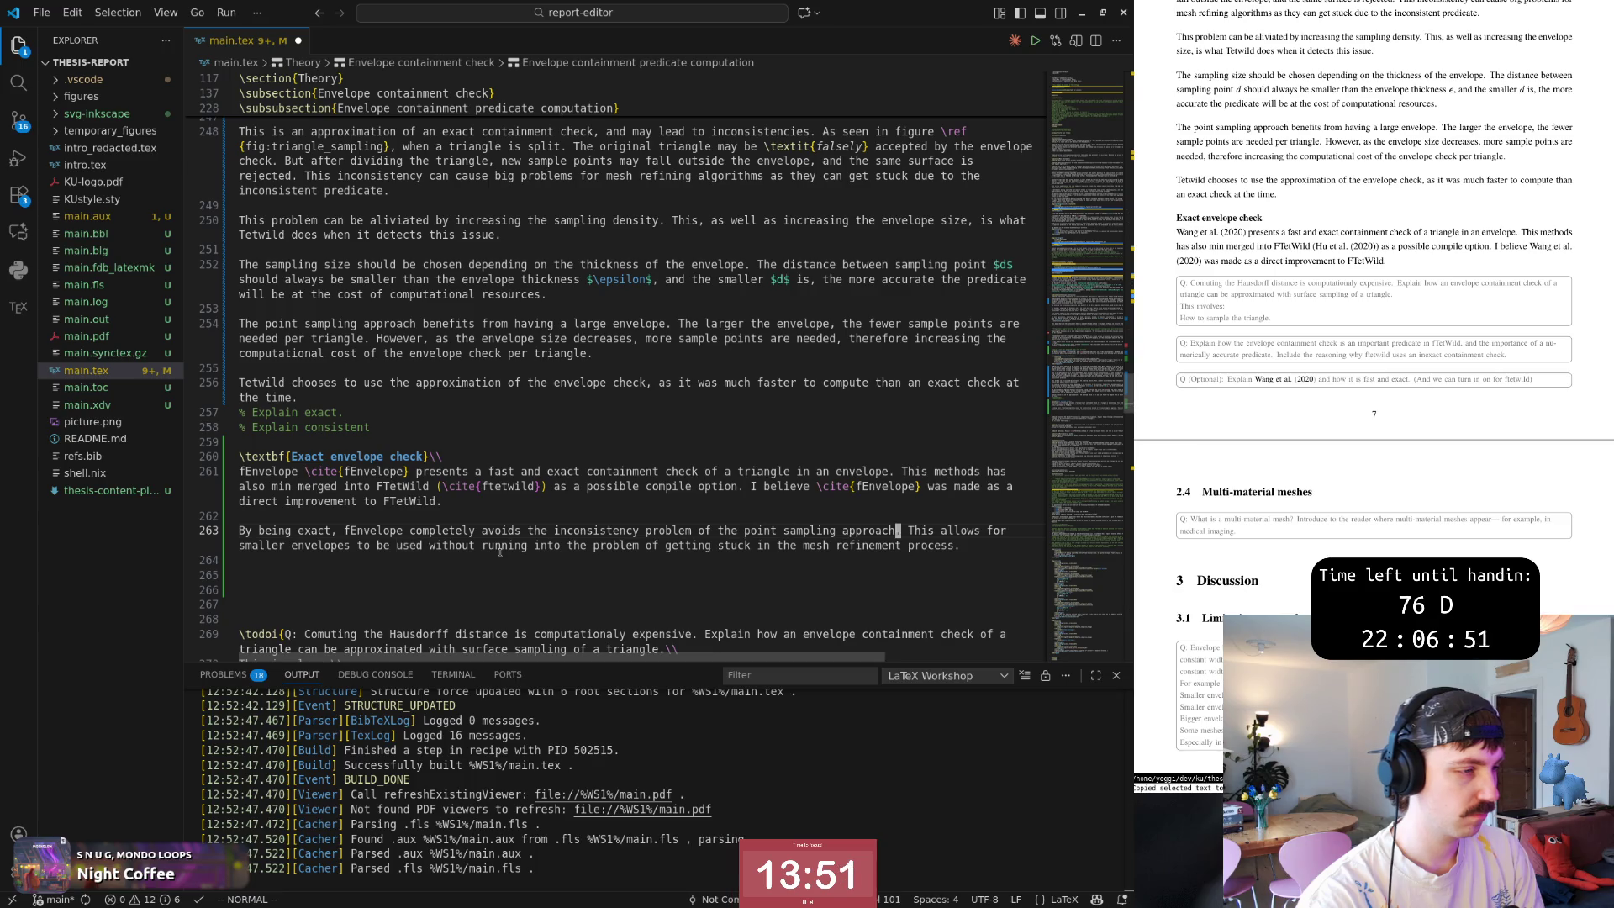
key("w")
key("shift+c")
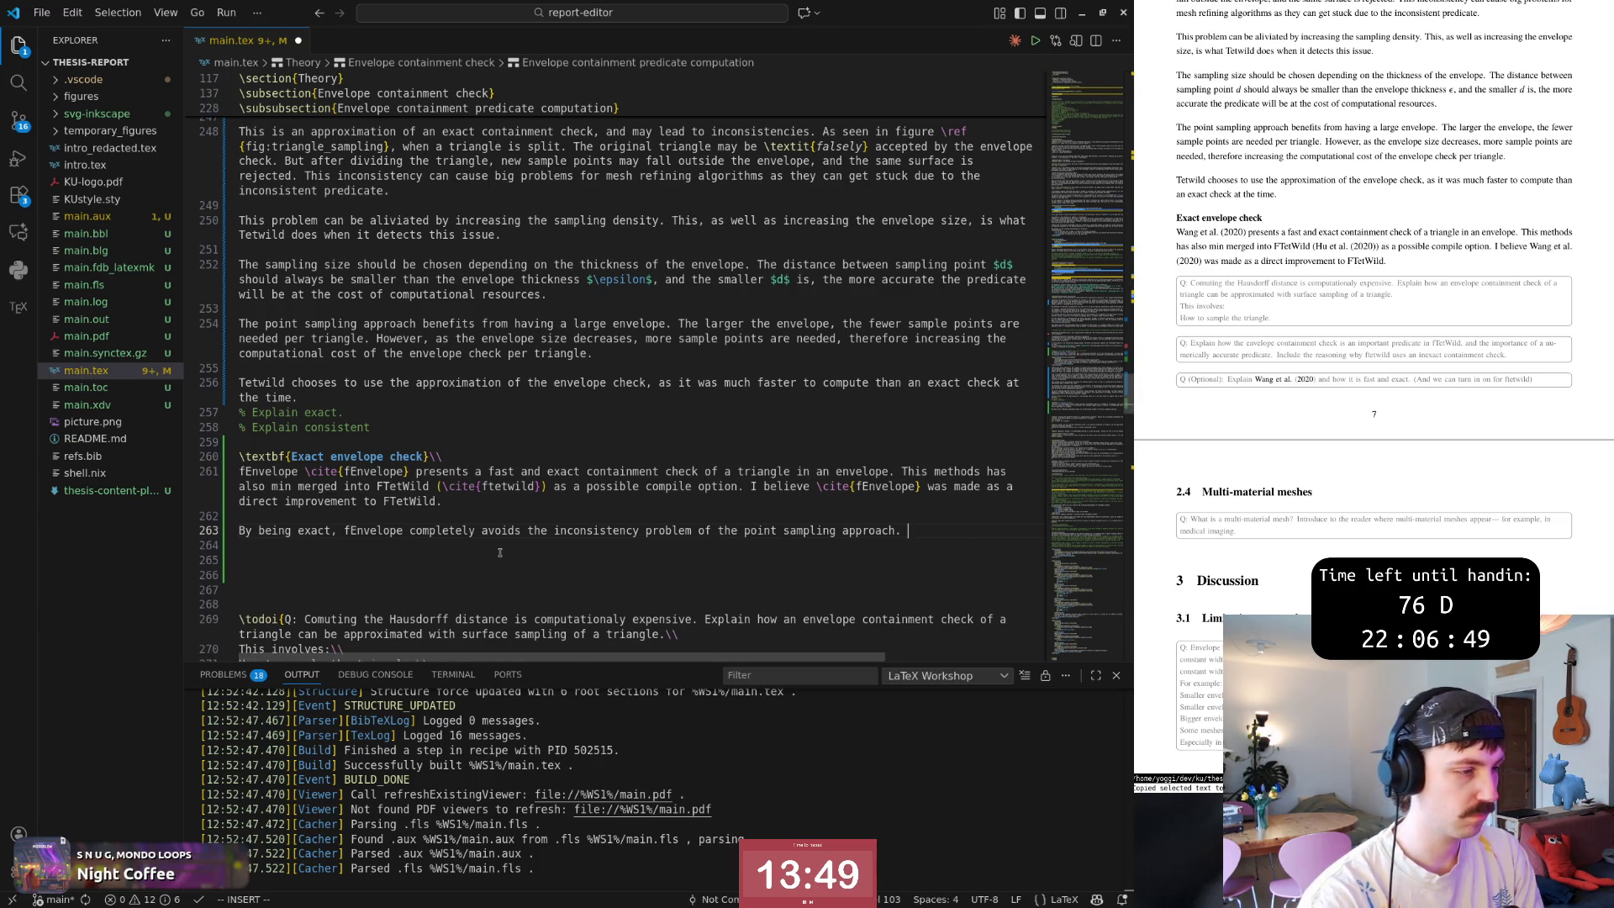
key("Escape")
key("0")
key("ctrl+s")
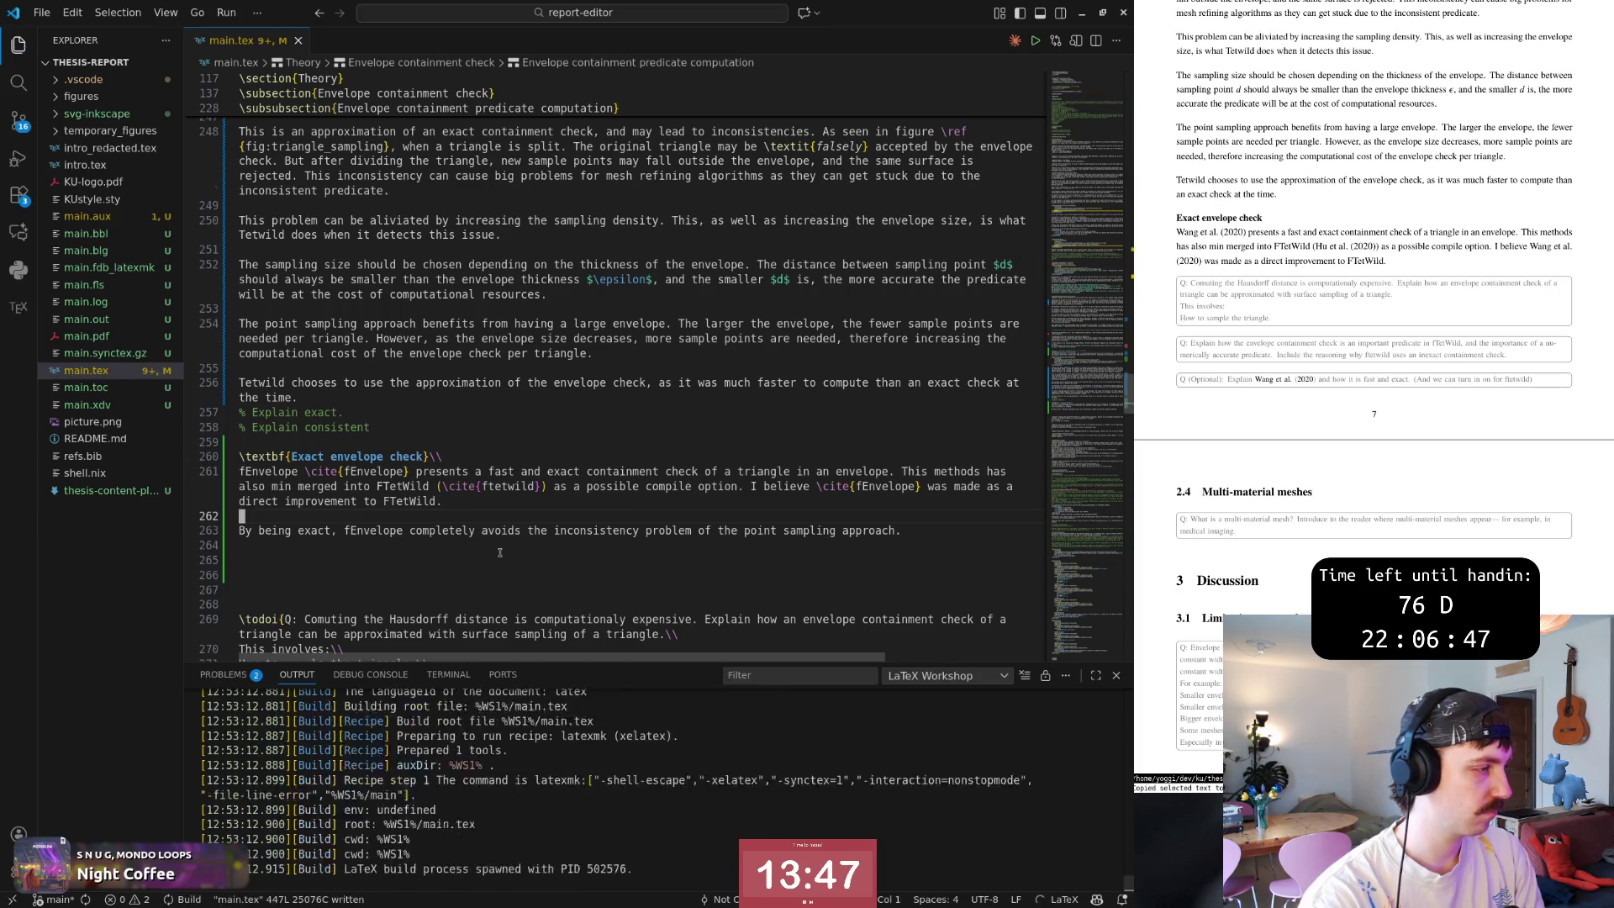
Yank the preceding paragraph lines and toggle a blank line below the fEnvelope paragraph.
key("k")
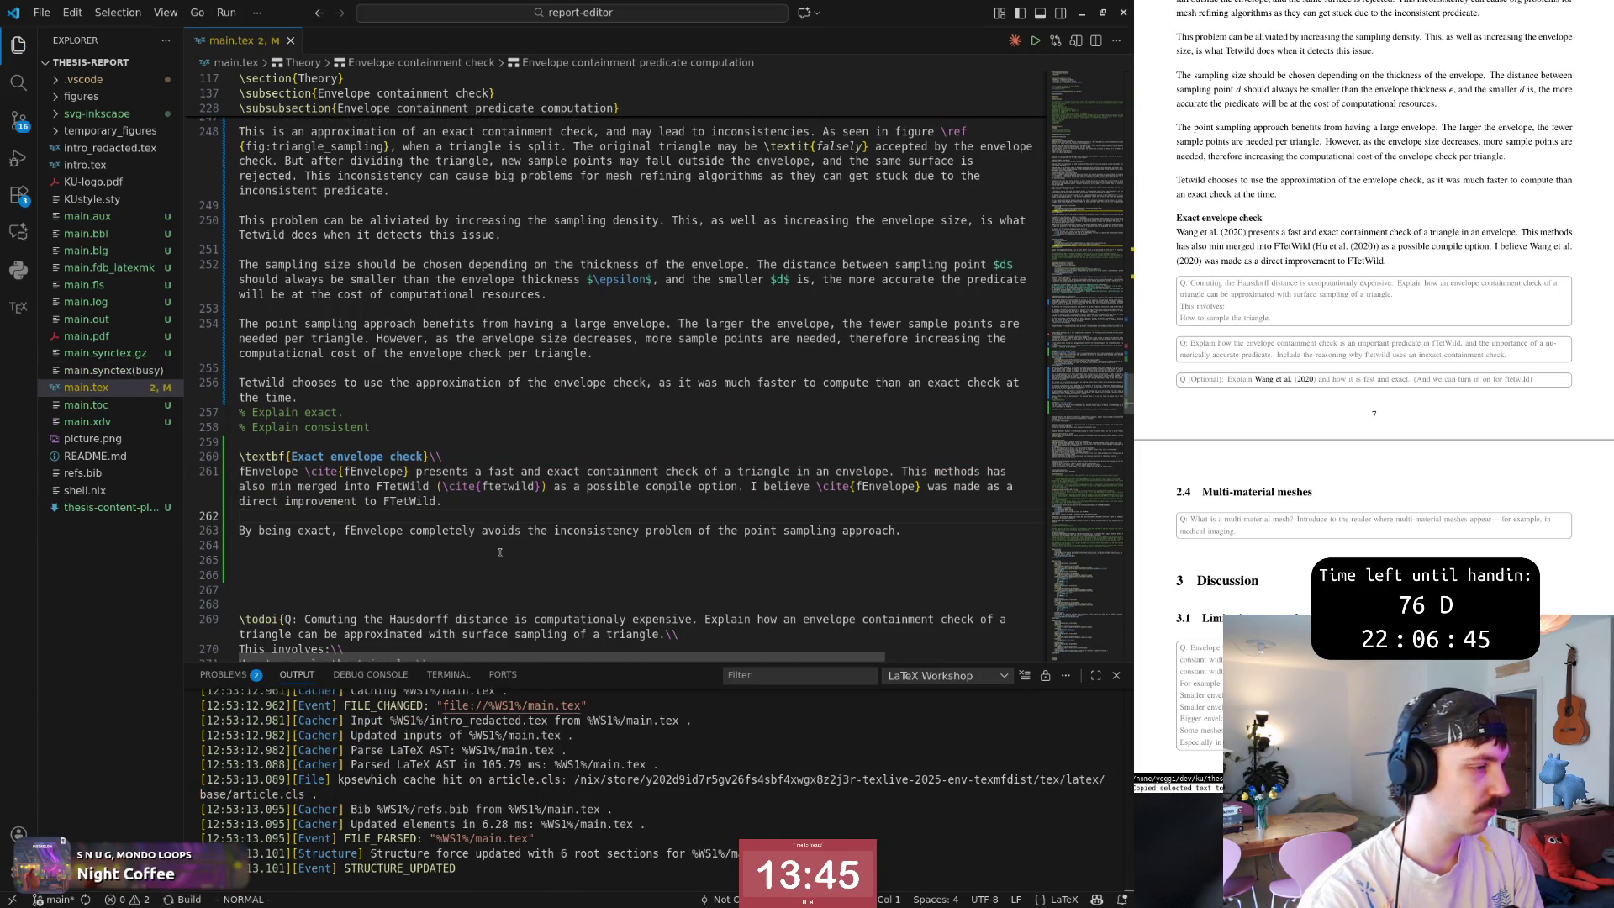
key("y")
key("a")
key("p")
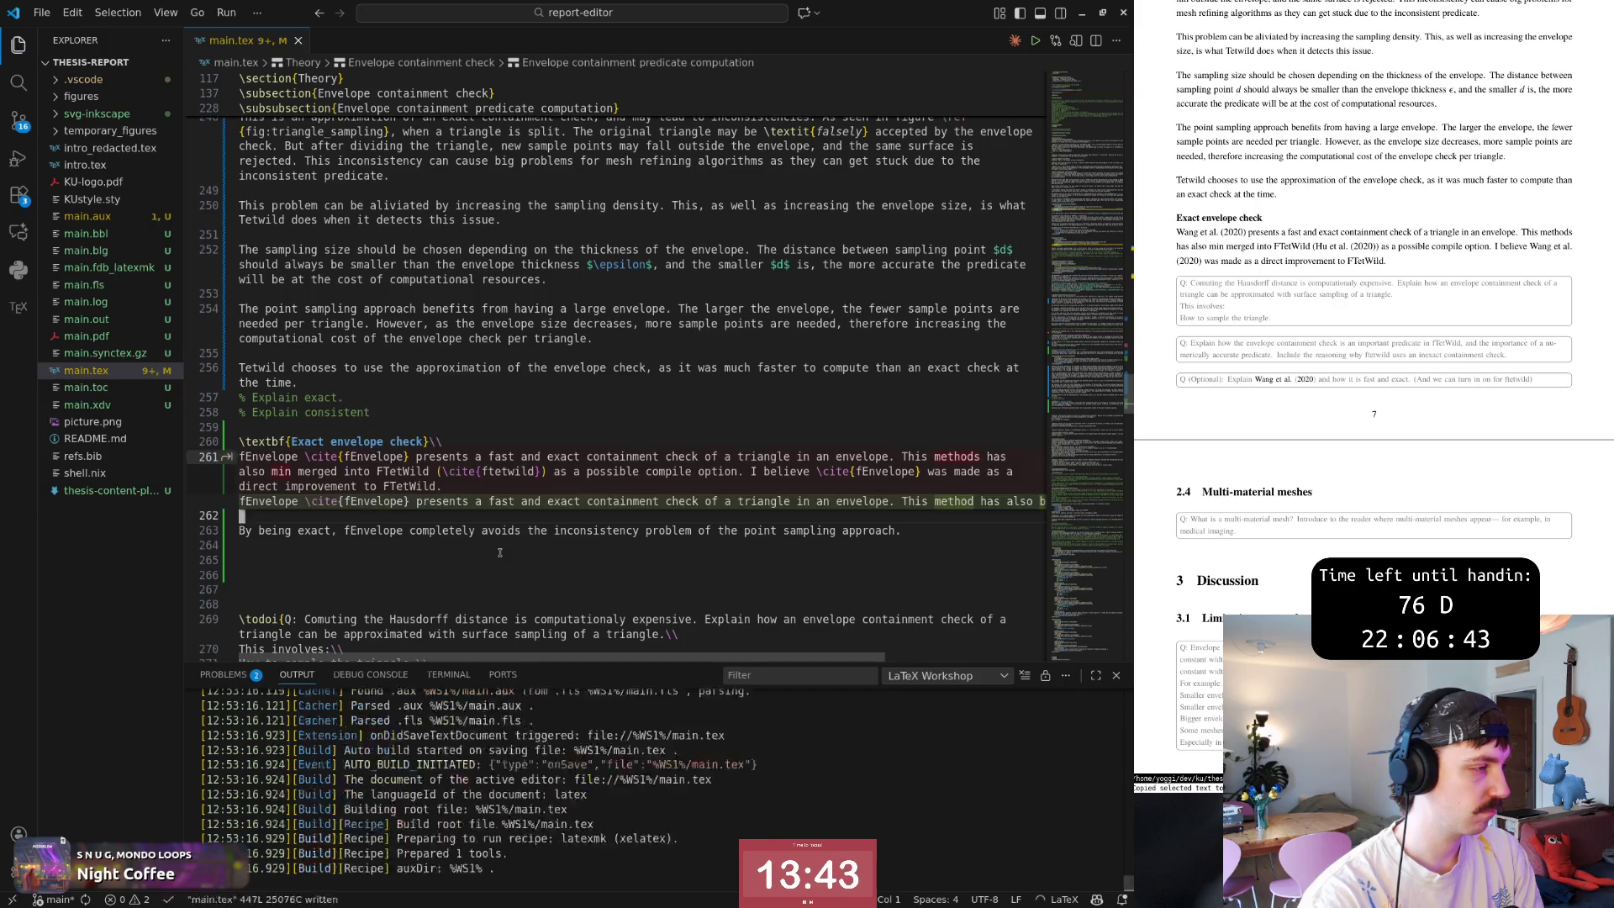
key("k")
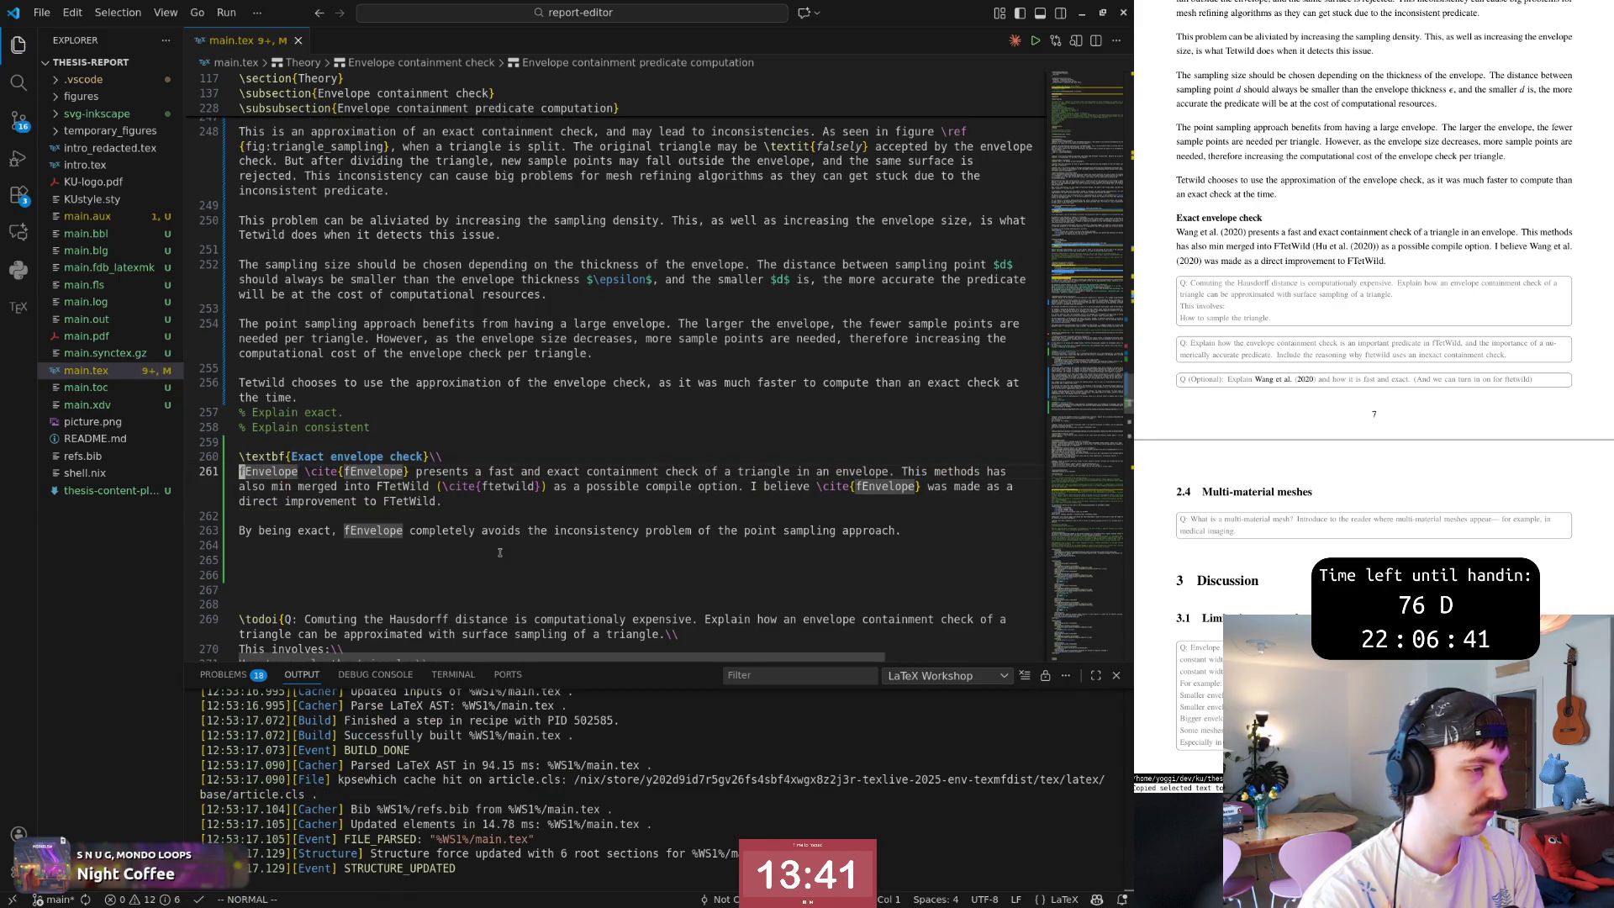
key("o")
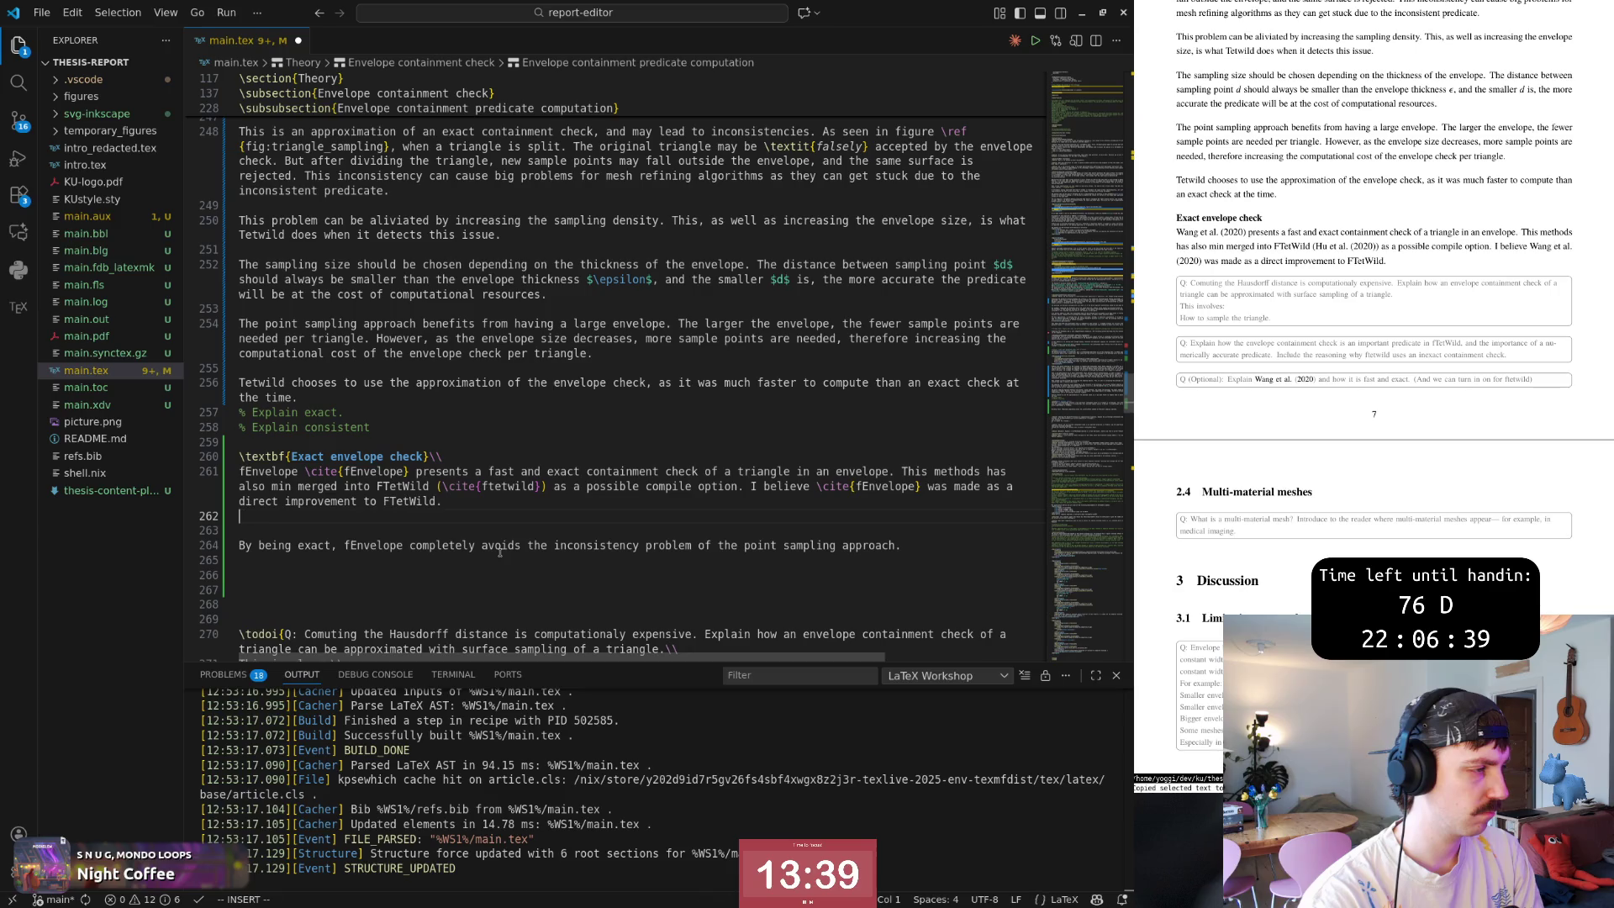
key("Escape")
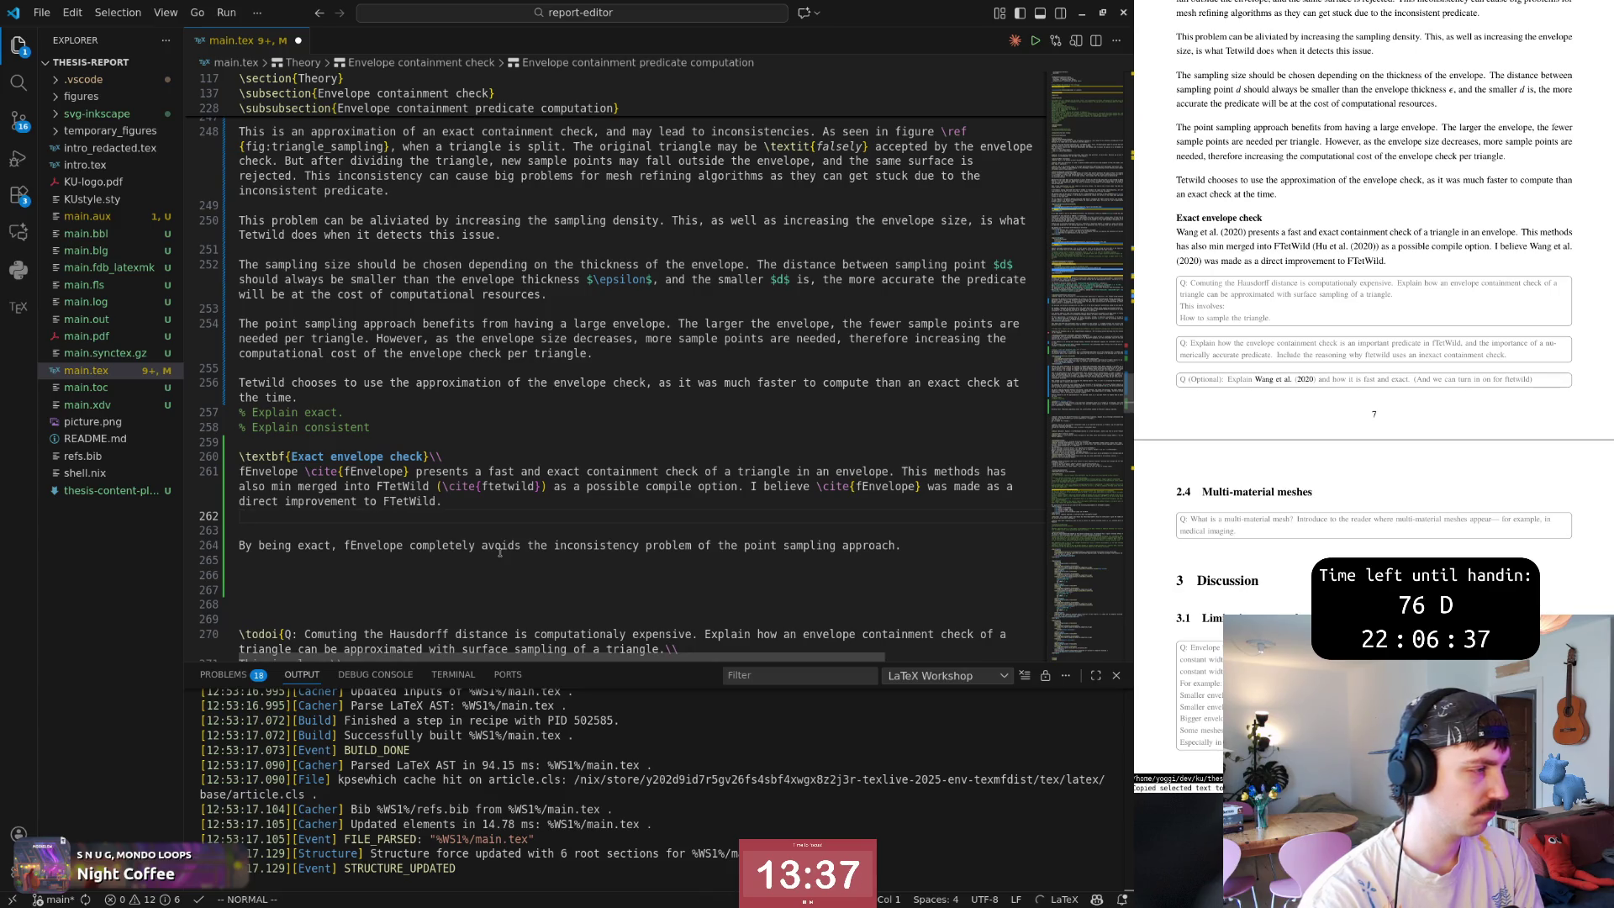
Remove the extra blank line, dismiss the duplicate-line suggestion, and save to rebuild the PDF.
key("d")
key("d")
key("Return")
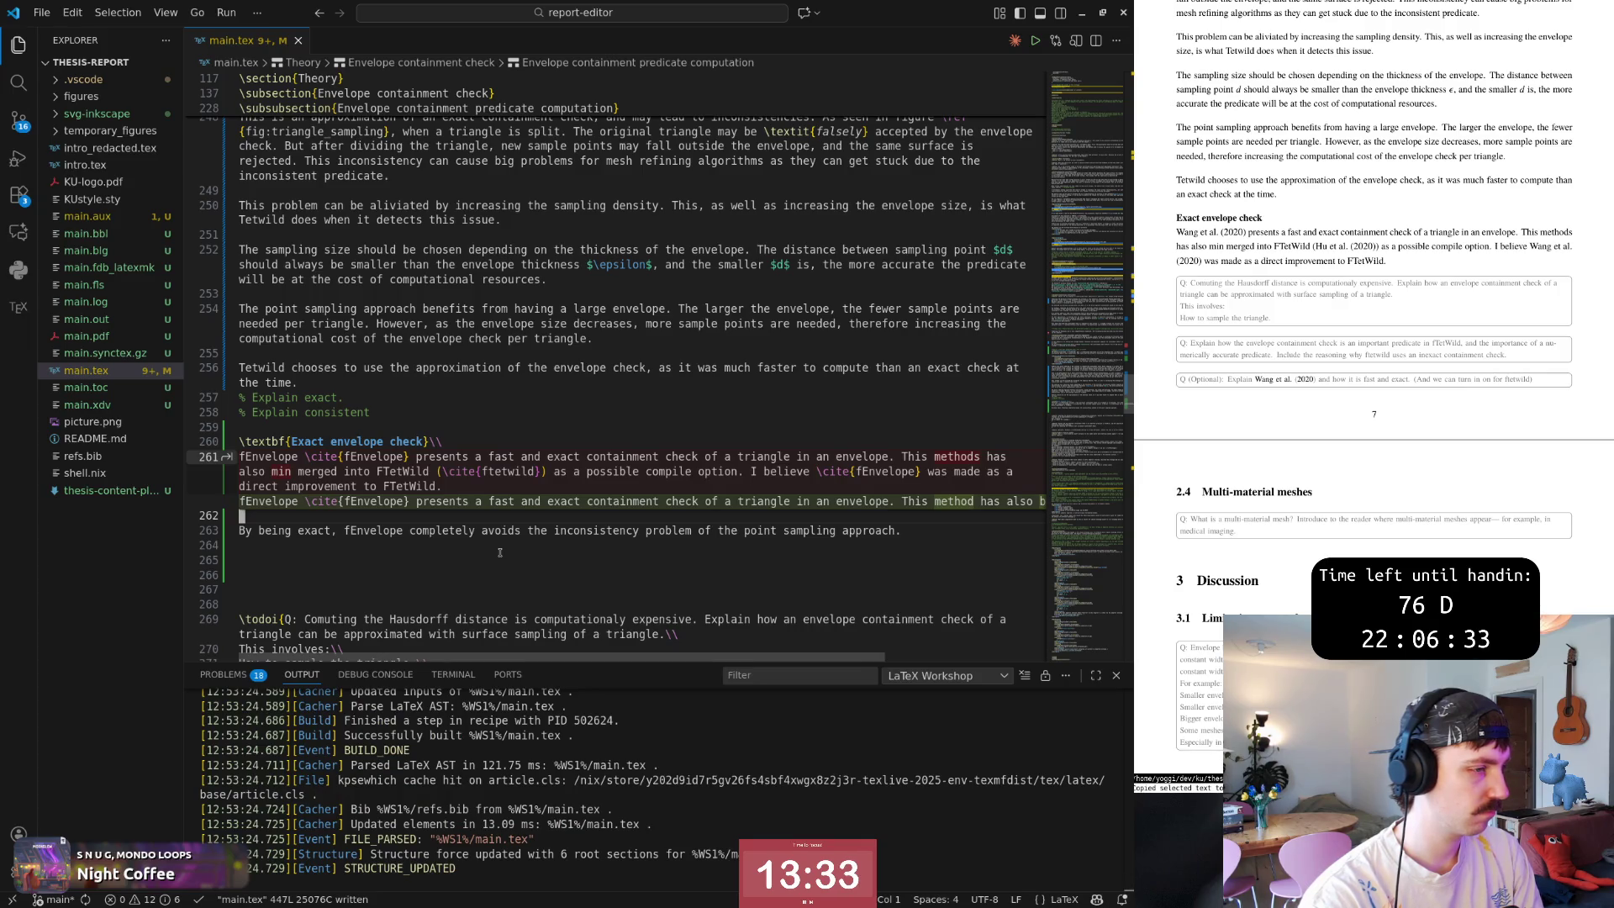
key("Escape")
type(":w")
key("Return")
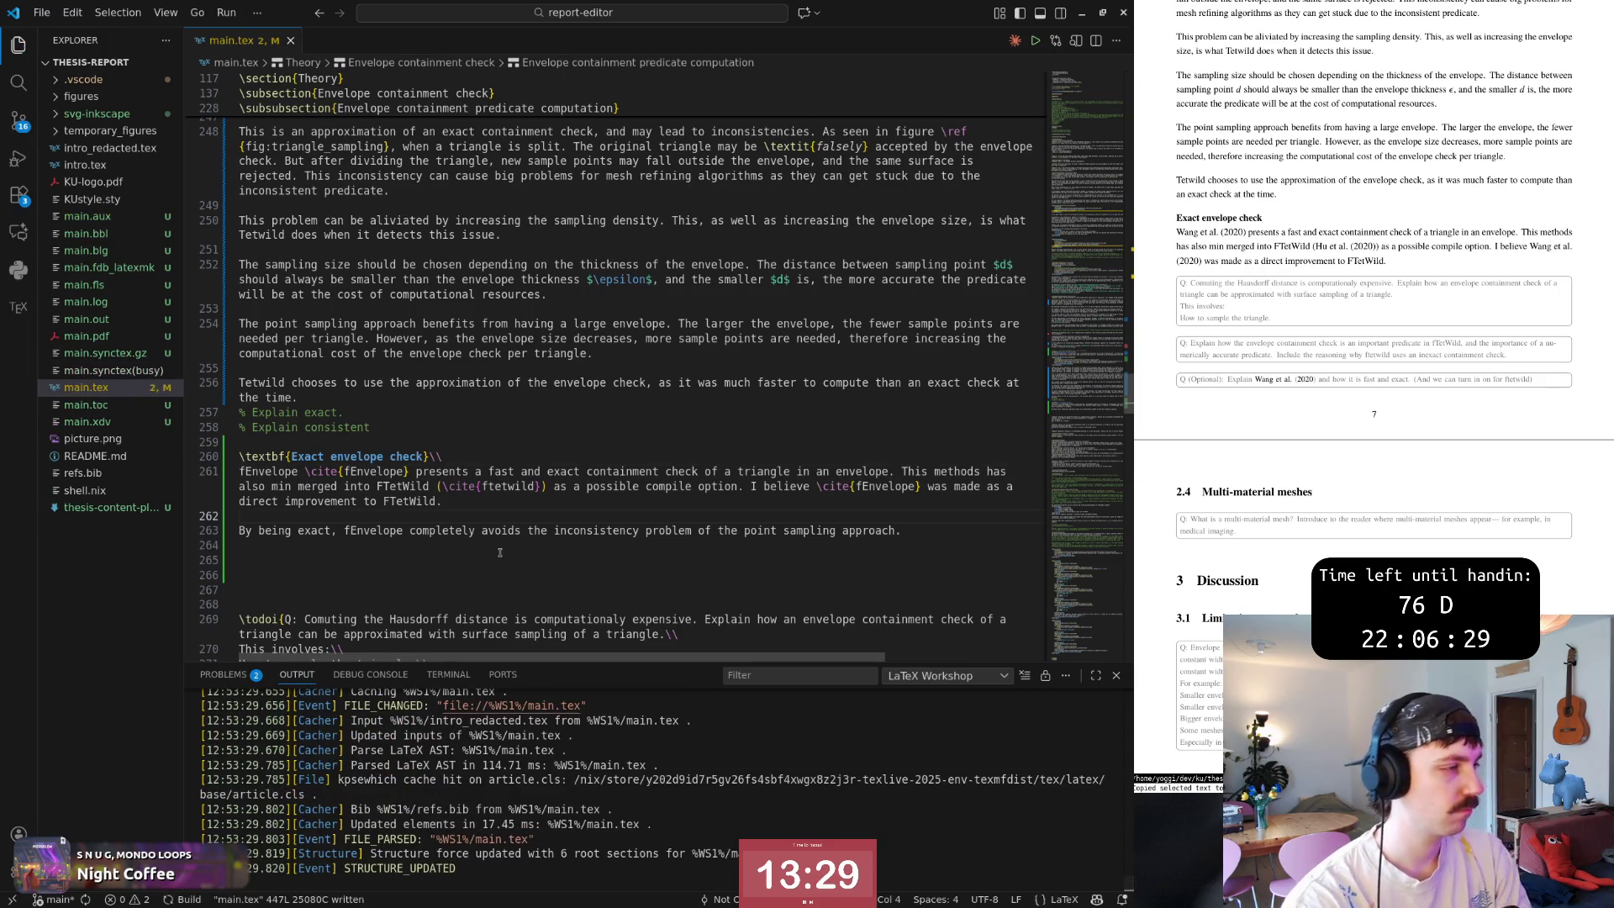
Change 'min' to 'been' so fEnvelope has 'been merged into FTetWild', then save and rebuild.
key("k")
key("w")
key("w")
key("w")
key("B")
key("B")
key("B")
type("cwbeen")
key("Escape")
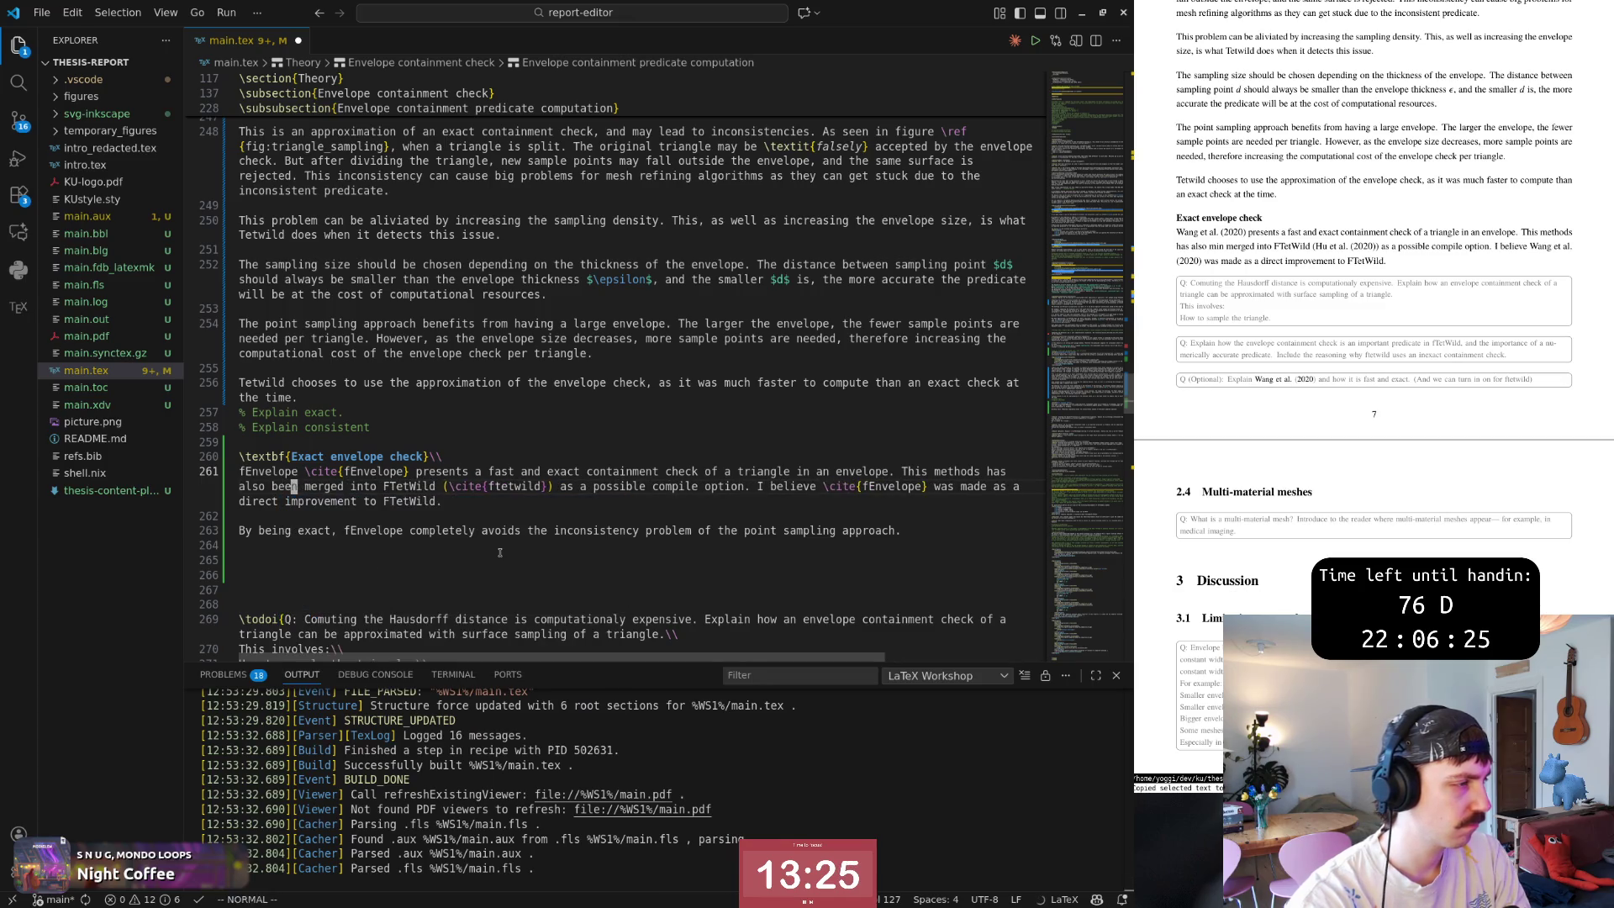
type(":w")
key("Return")
key("w")
key("w")
key("w")
key("w")
key("w")
key("w")
key("w")
key("w")
key("j")
key("j")
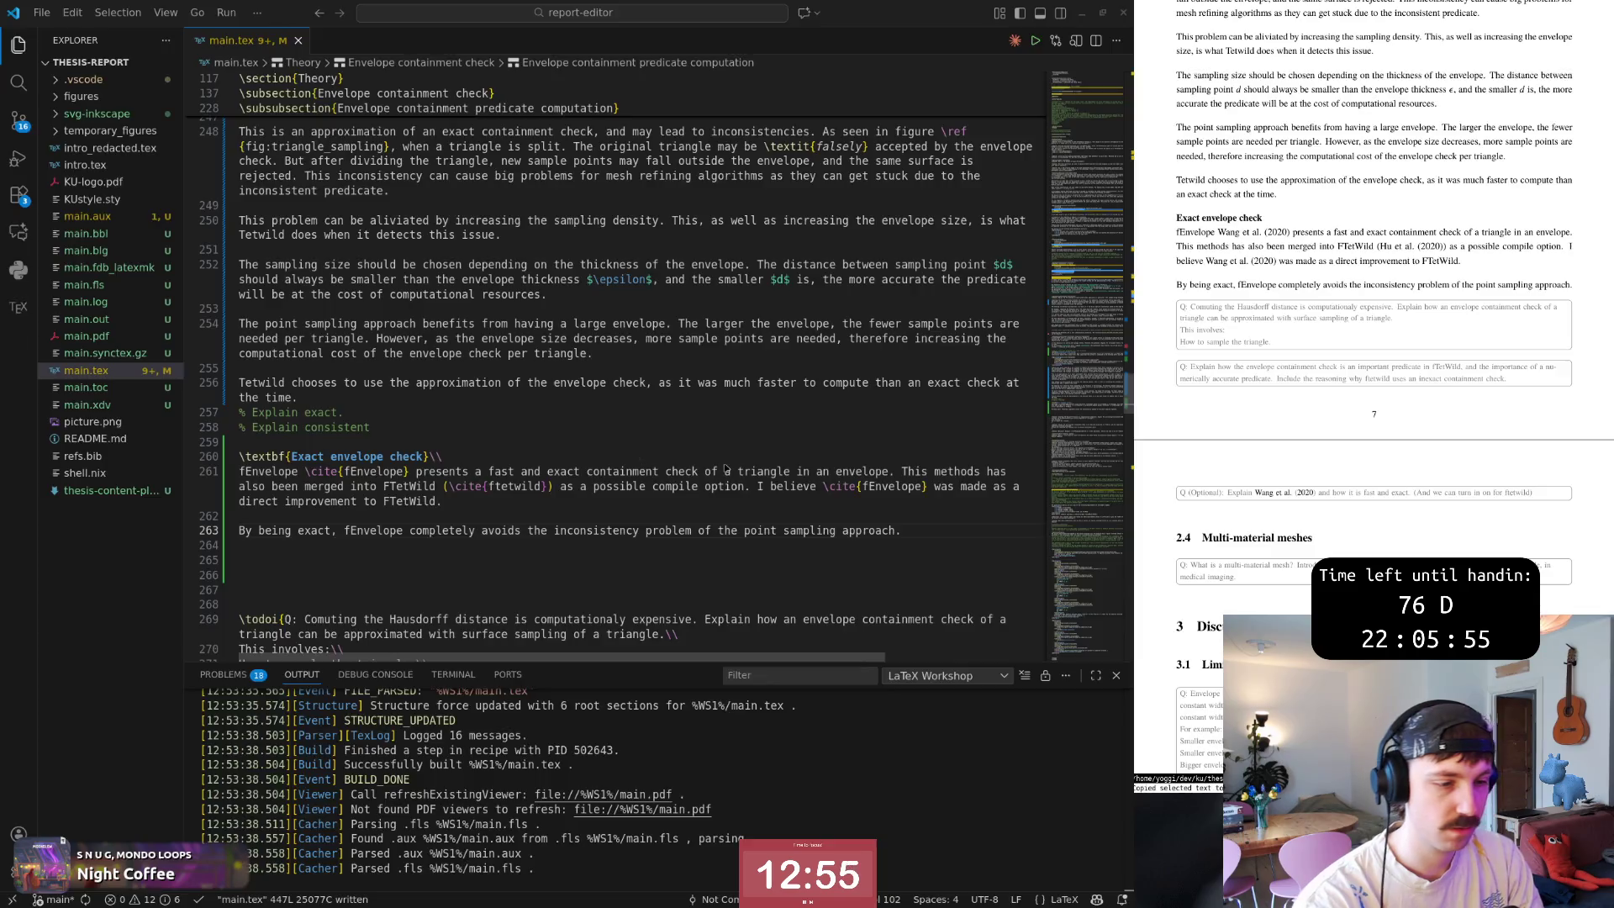
After checking the paper, move through the new sentence to the 'I believe' line so it names fEnvelope in plain text.
key("alt+Tab")
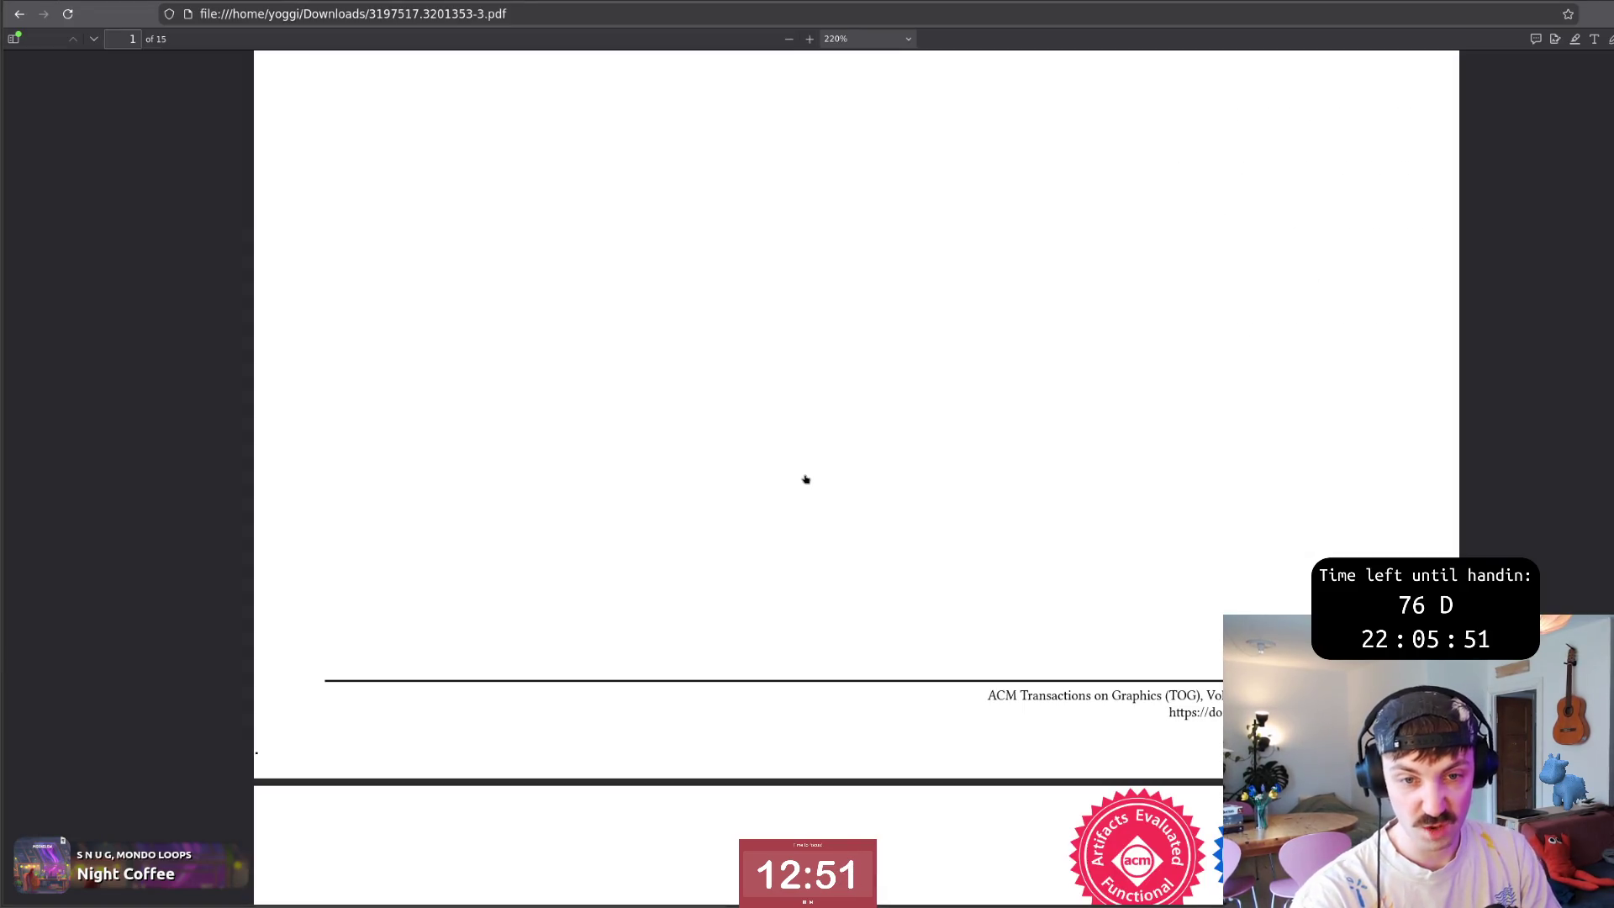
key("alt+Tab")
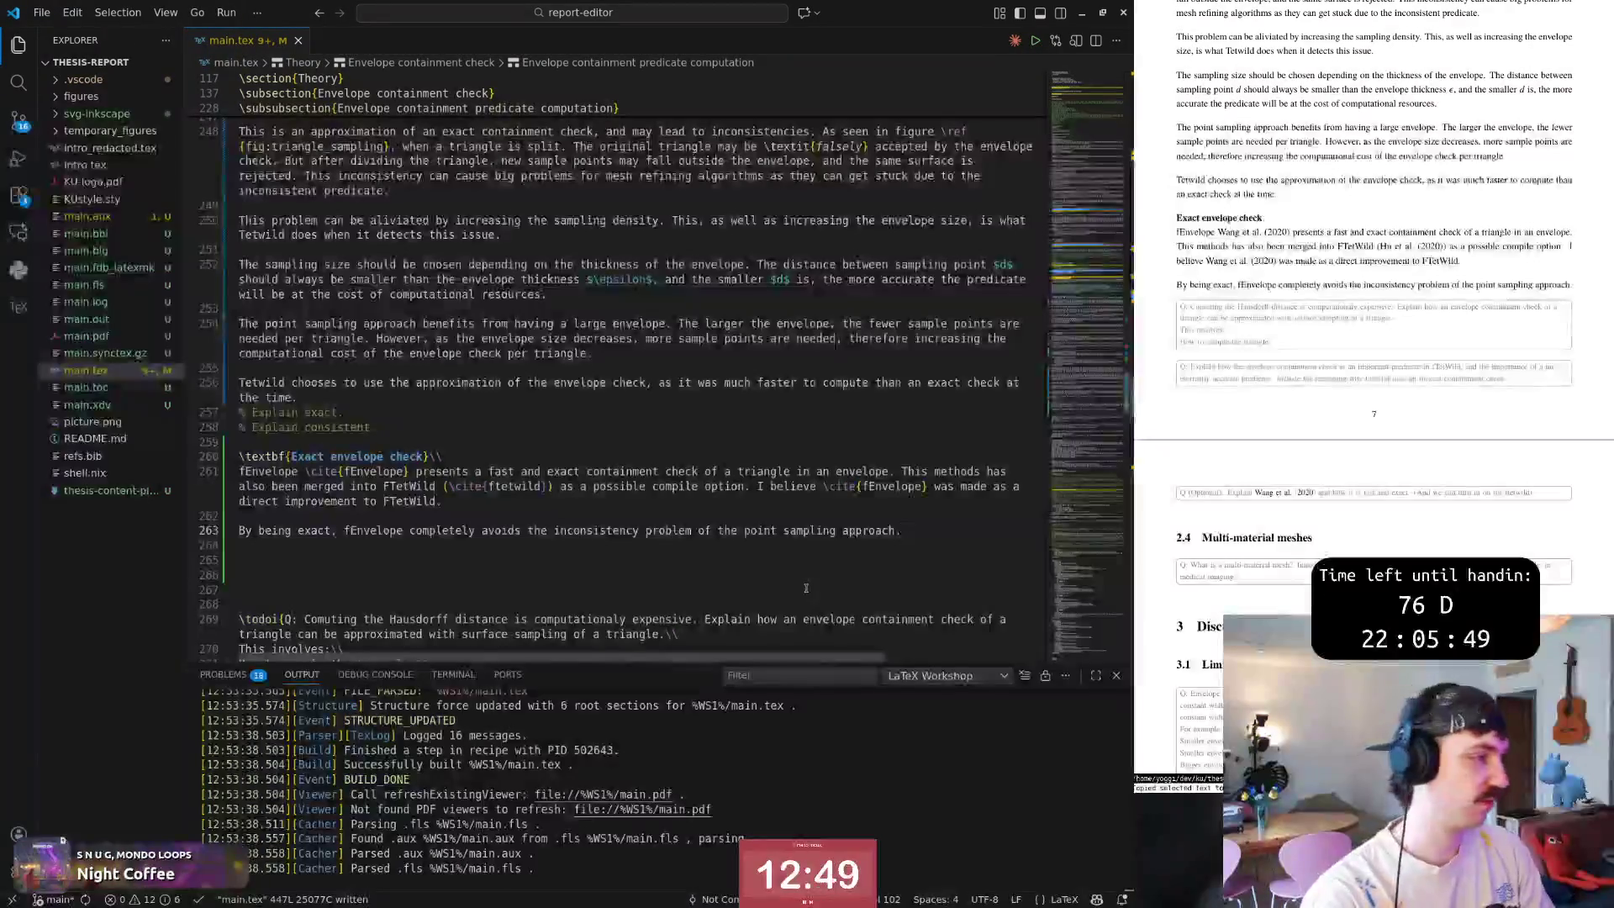
key("0")
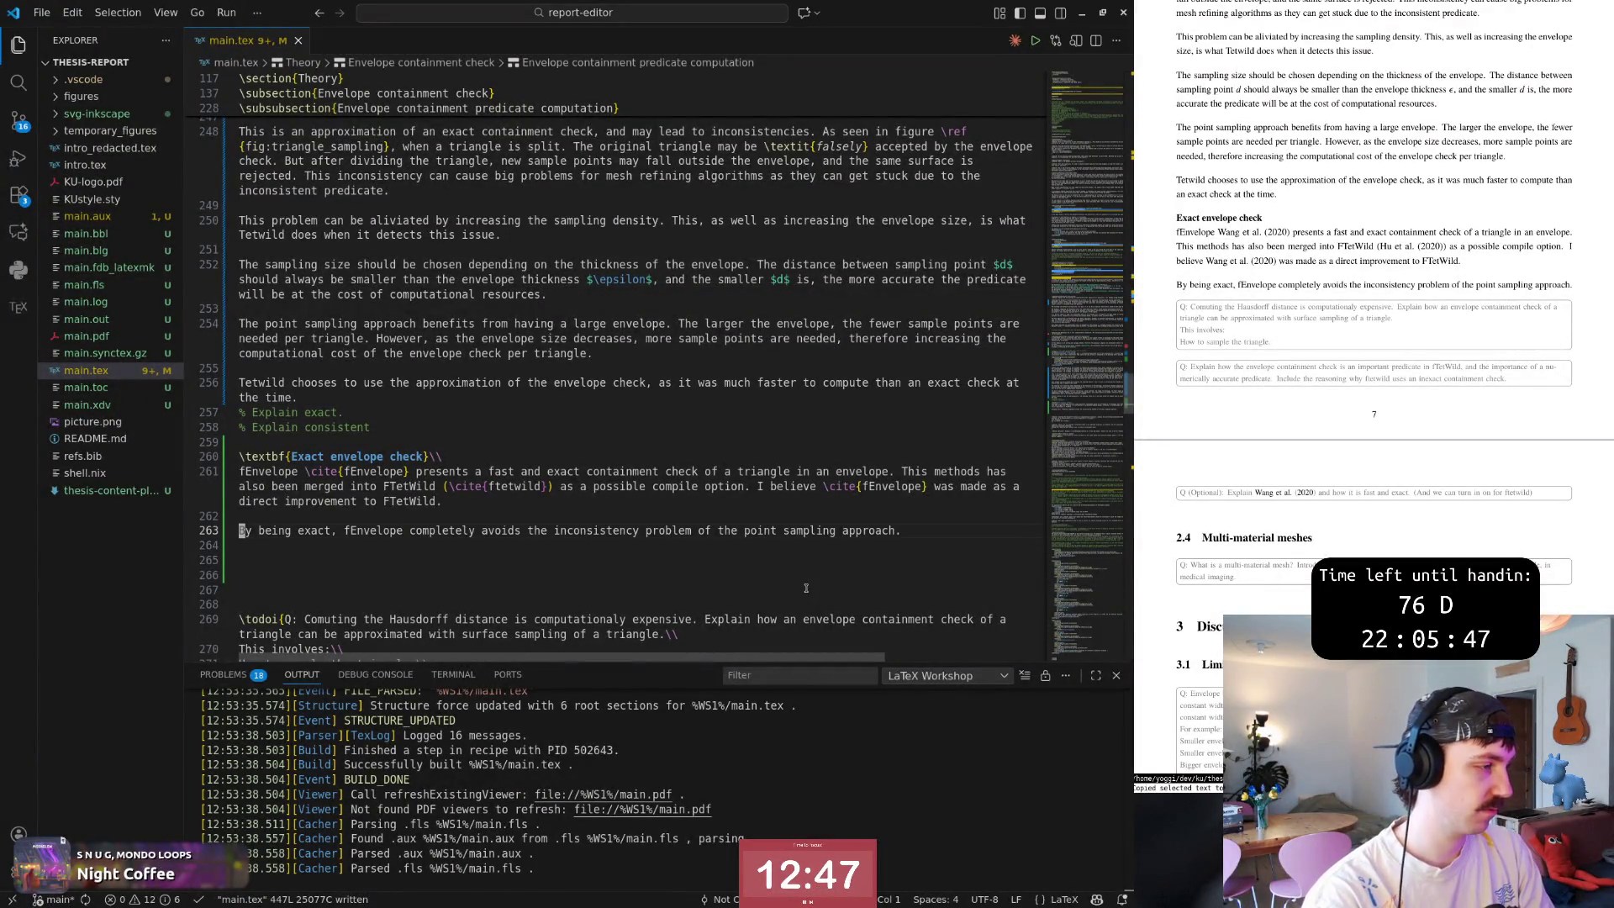
key("w")
key("w")
key("w")
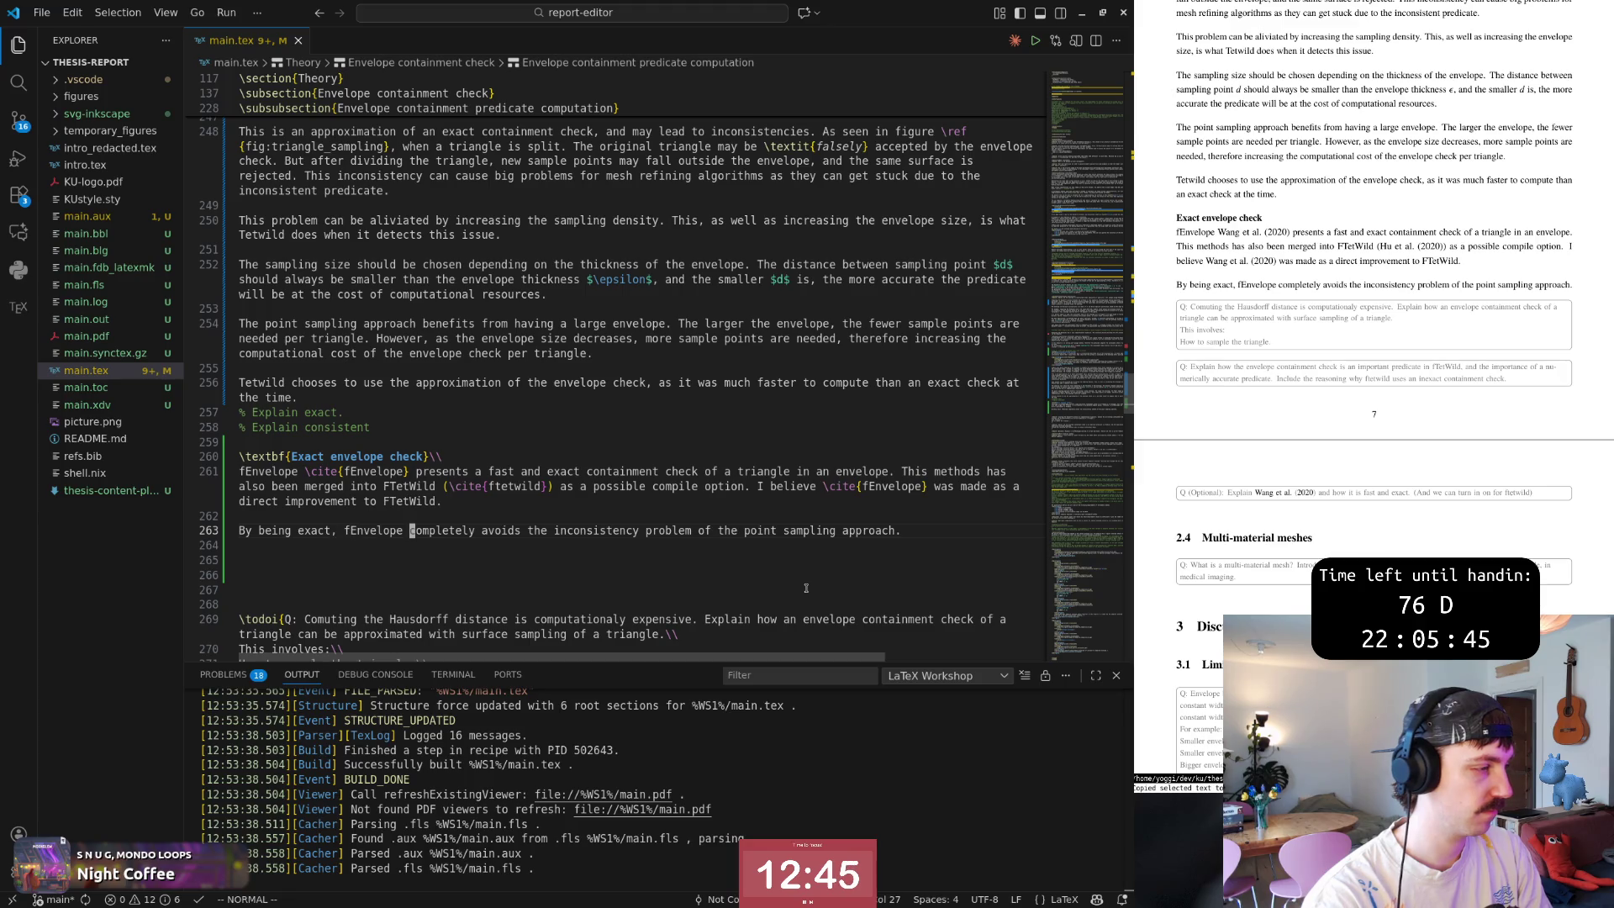
key("w")
key("w")
key("w")
key("w")
key("w")
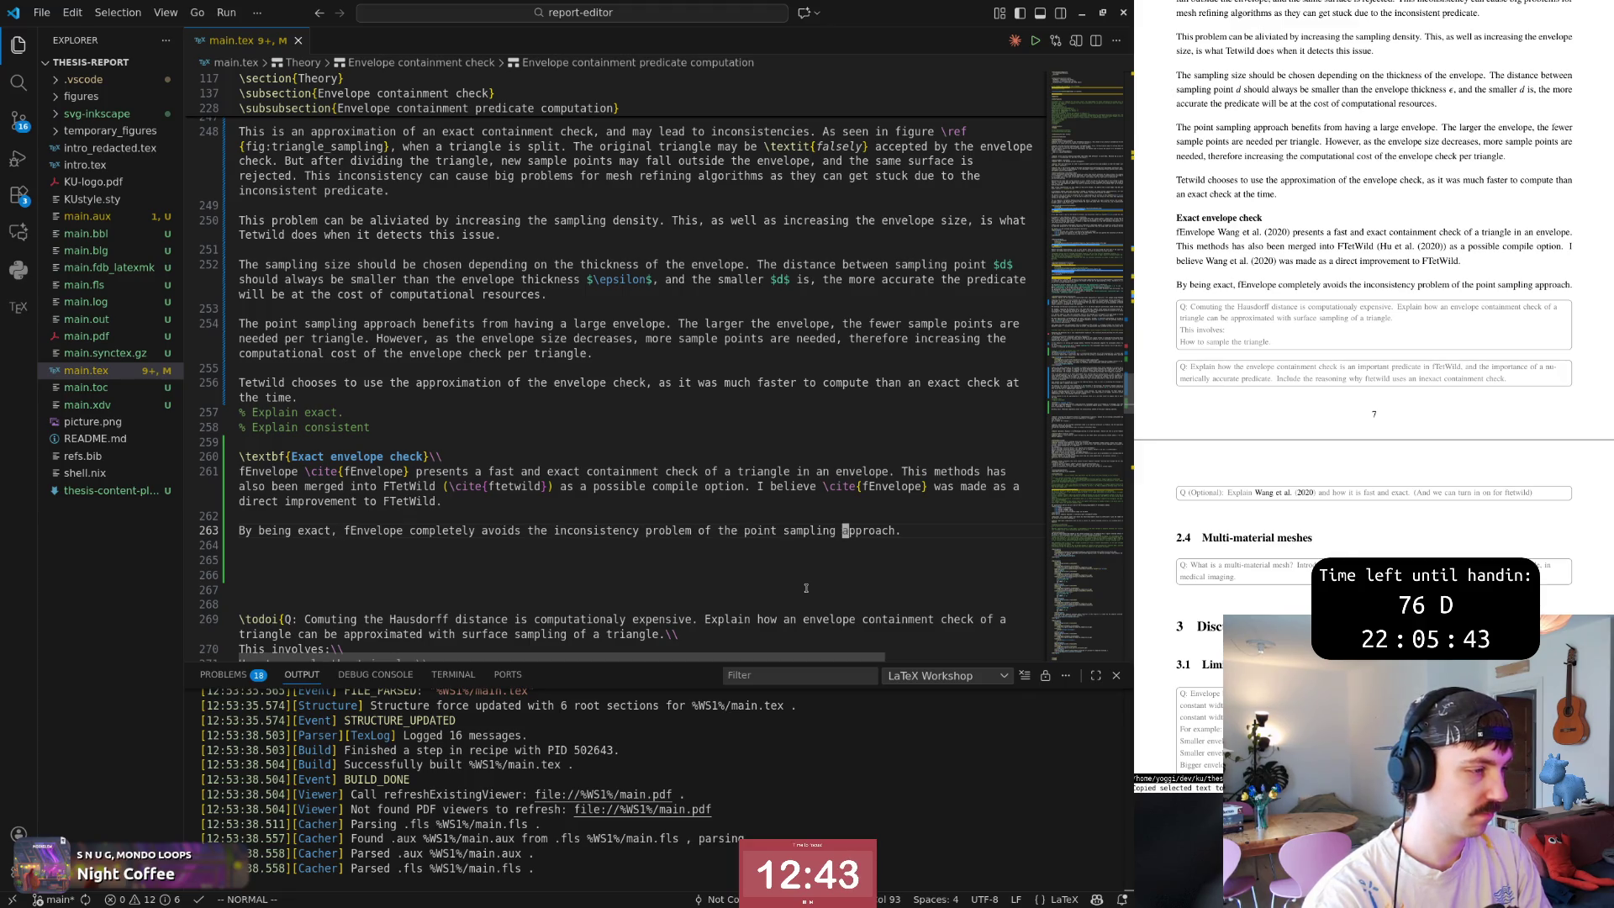
key("b")
type("b")
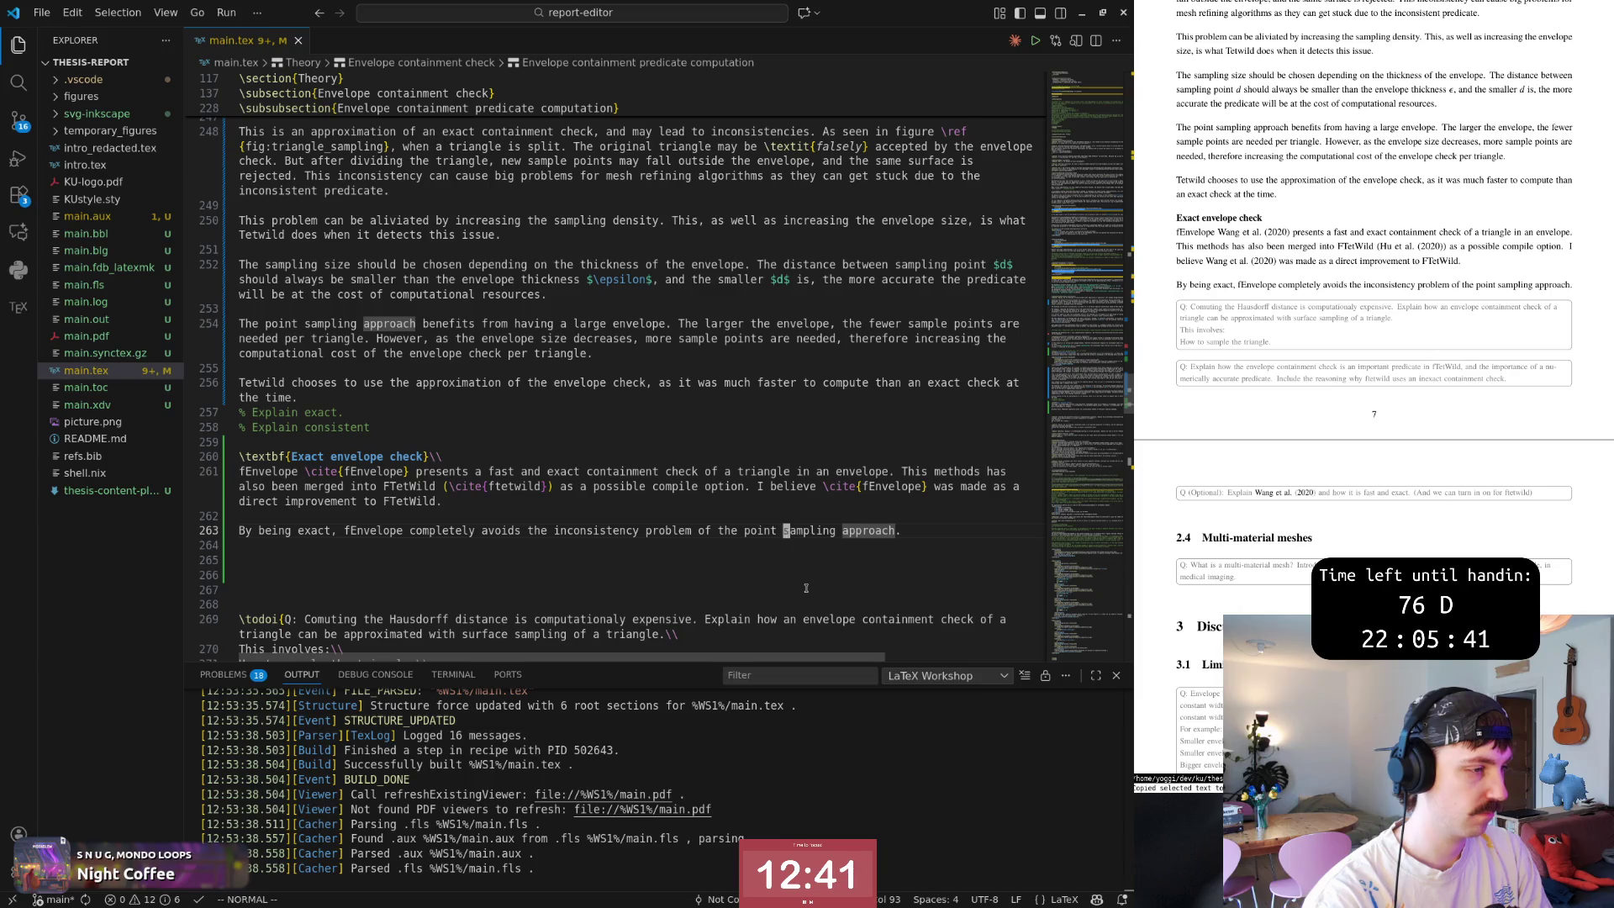
type("?cite")
key("Return")
type("df{f}x")
type("w")
type("jw")
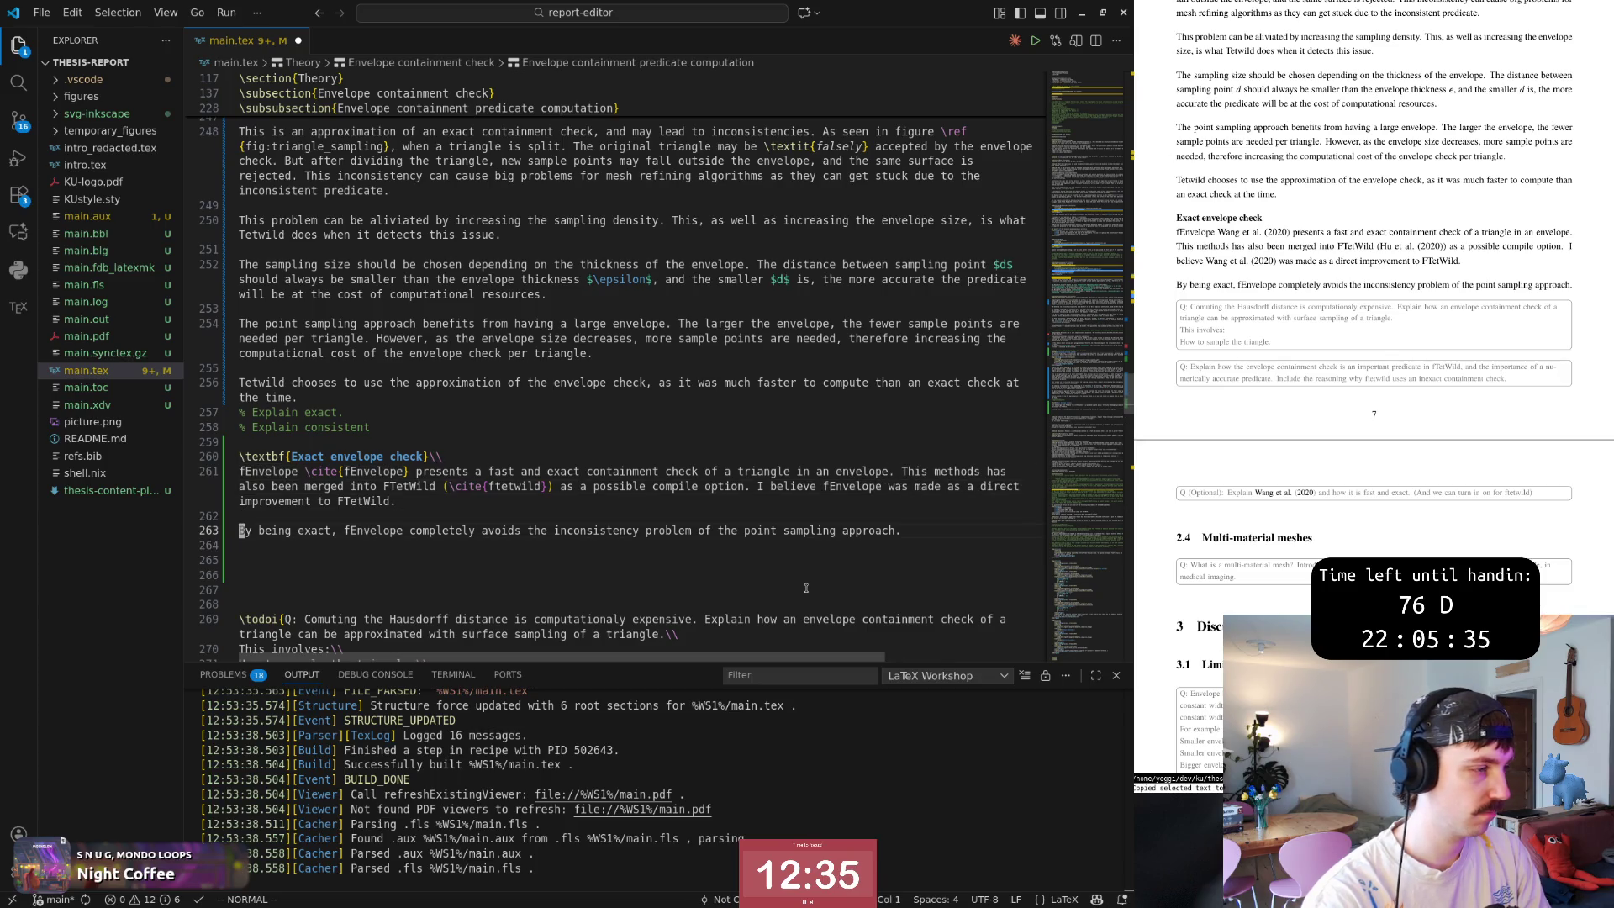
type("e")
type("w")
key("w")
key("w")
key("w")
key("w")
key("w")
key("w")
key("w")
key("w")
key("w")
key("w")
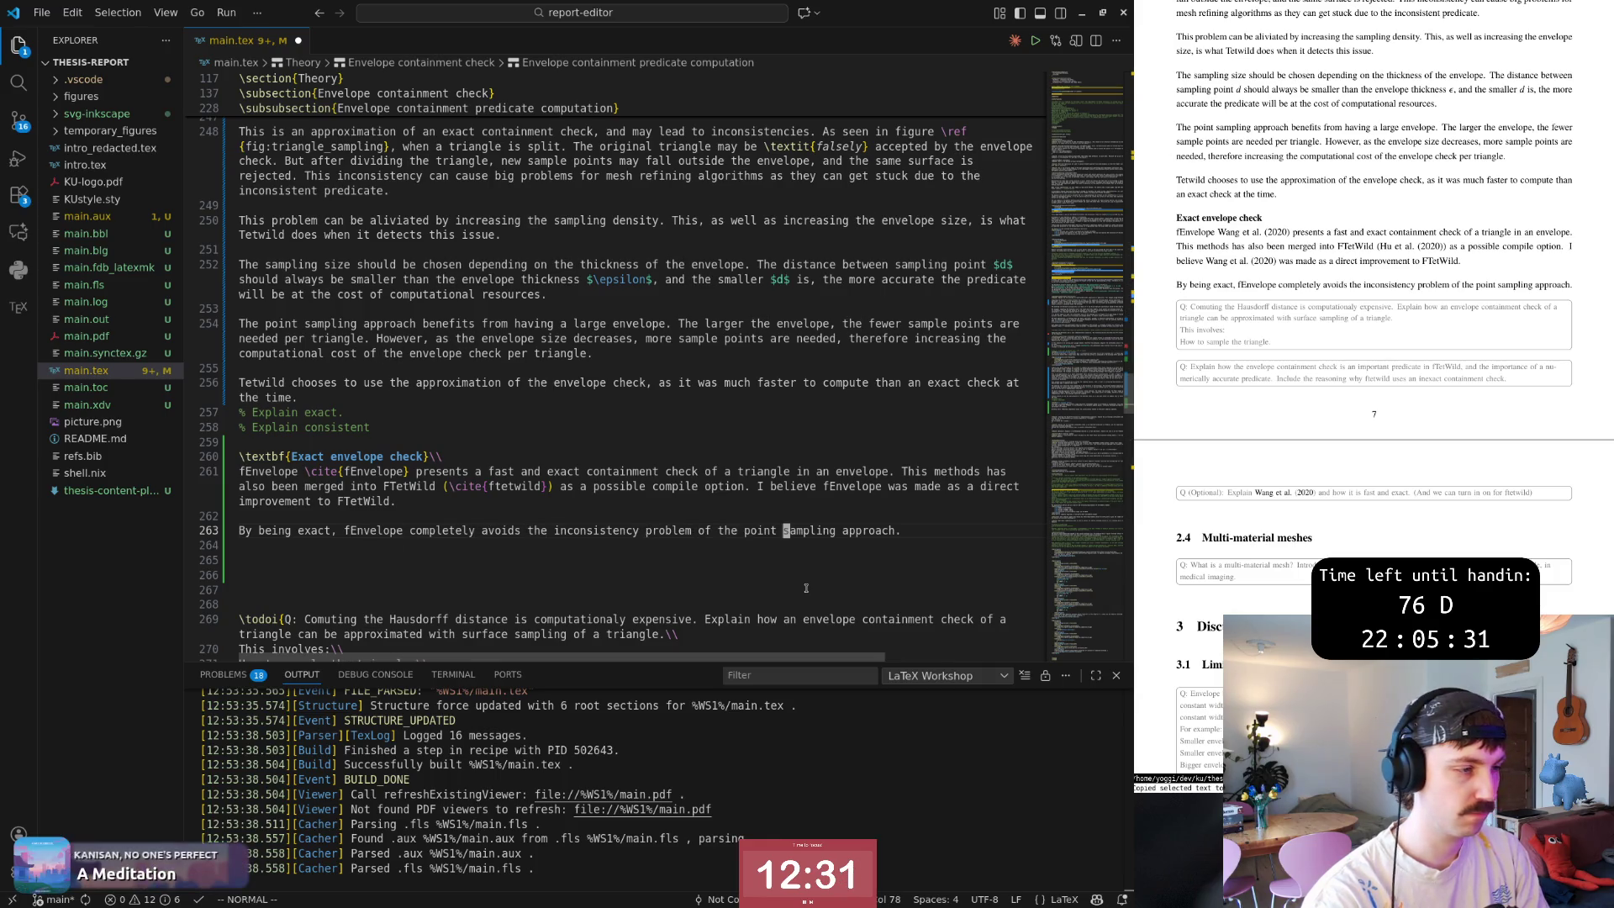
key("w")
type("A")
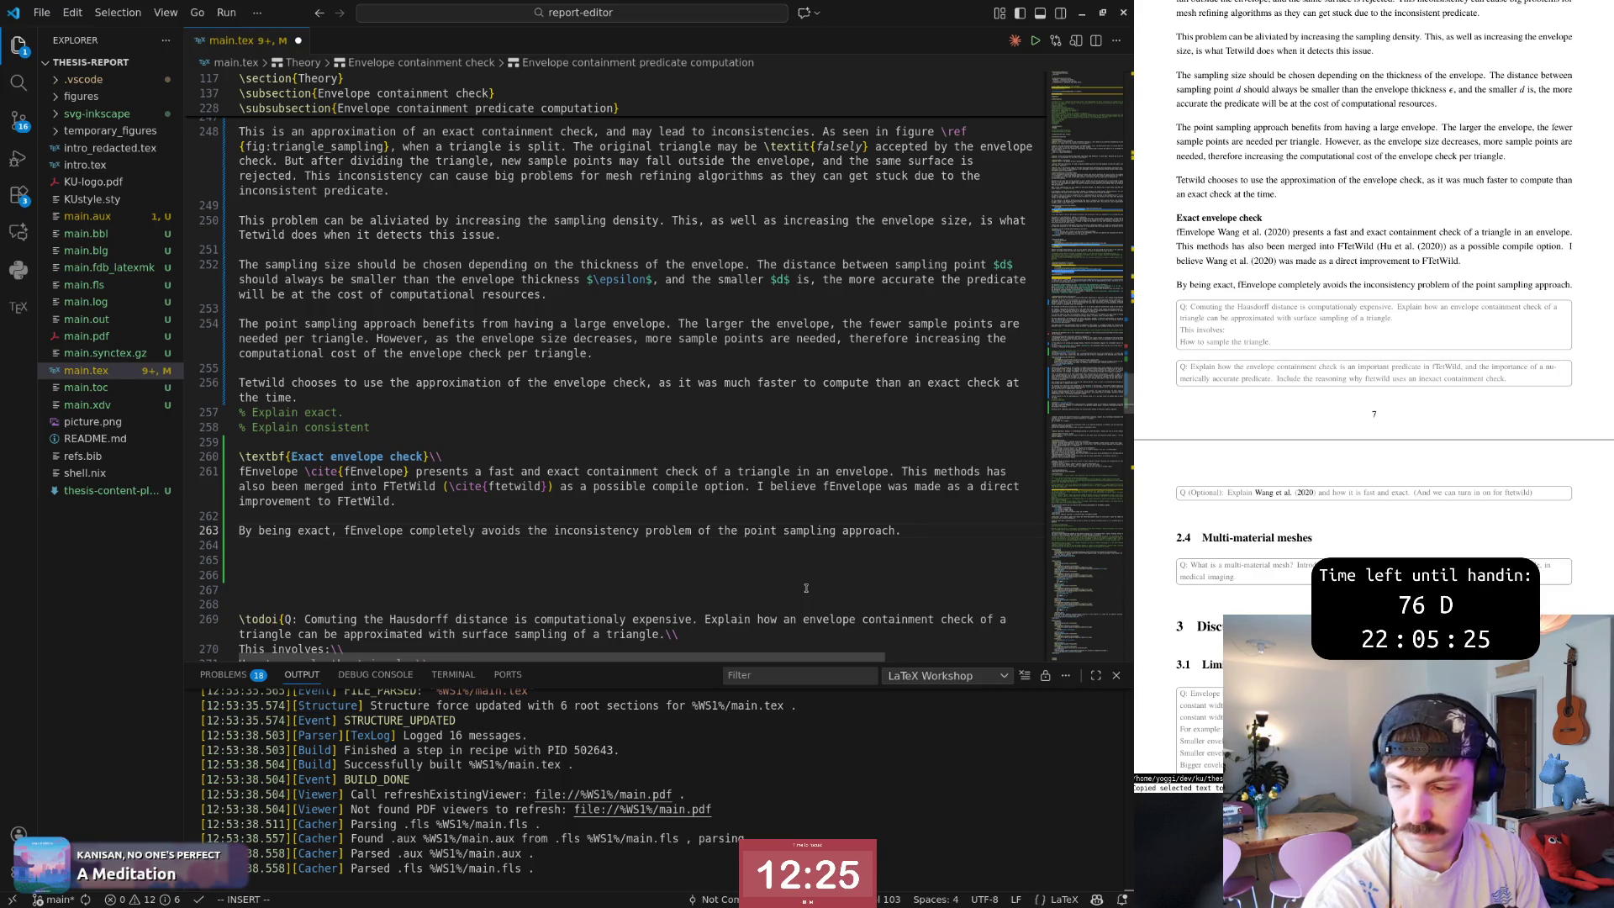
type(" \\cite{f")
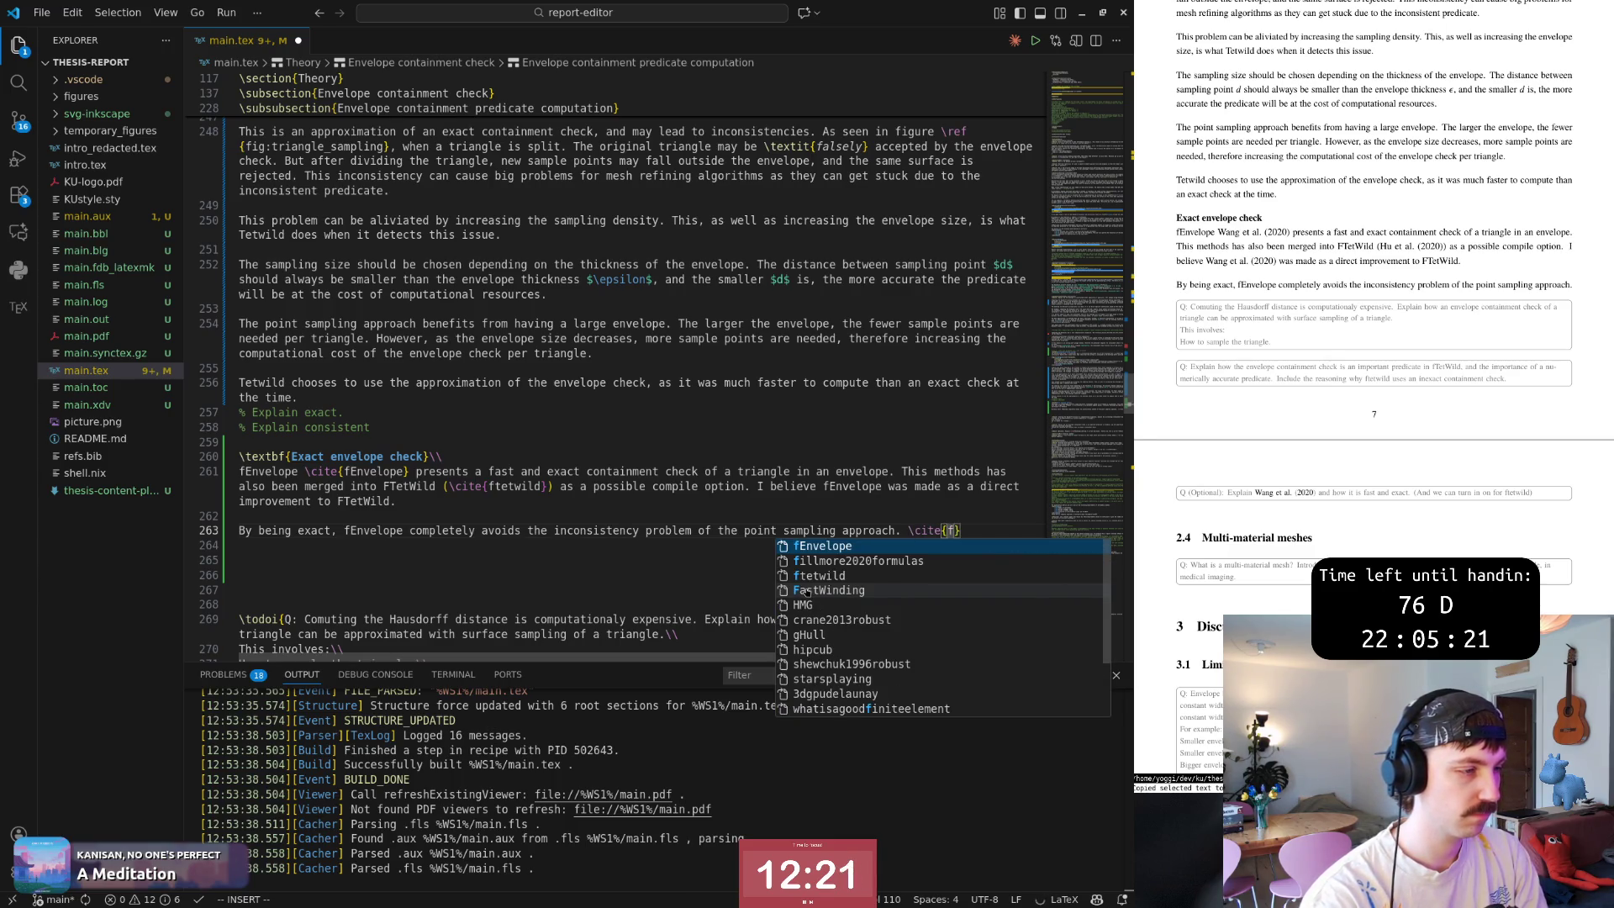
Add '\cite{fEnvelope} manages to do this by design clever geometric predicates' to the sentence.
key("Return")
key("Escape")
type("A manages ")
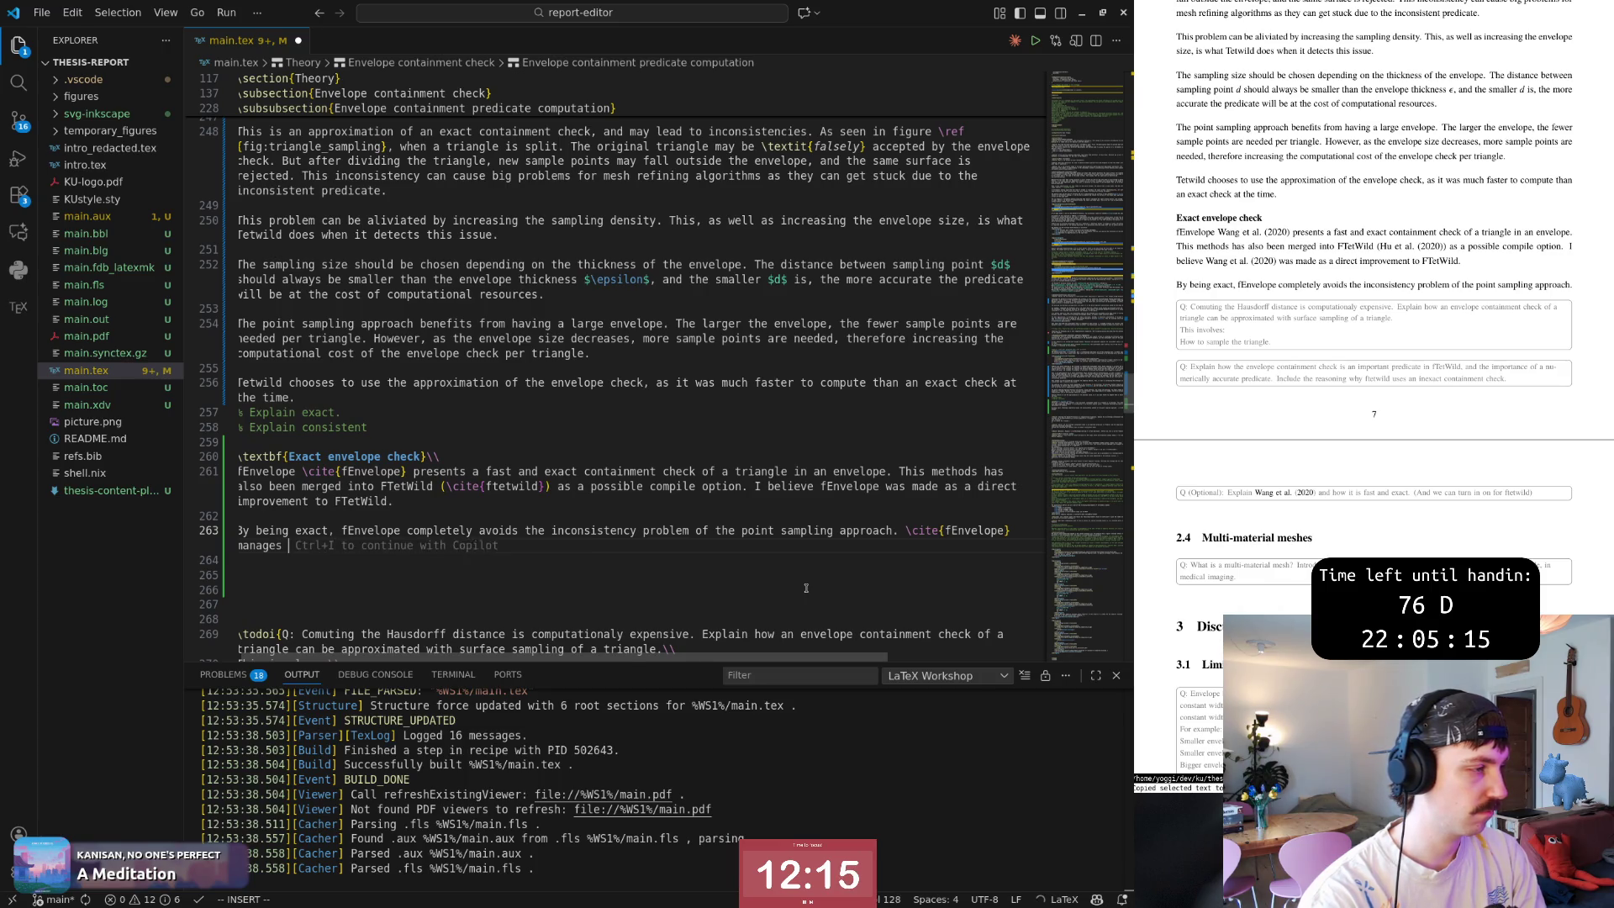
type("to do this by")
key("Escape")
type("A ")
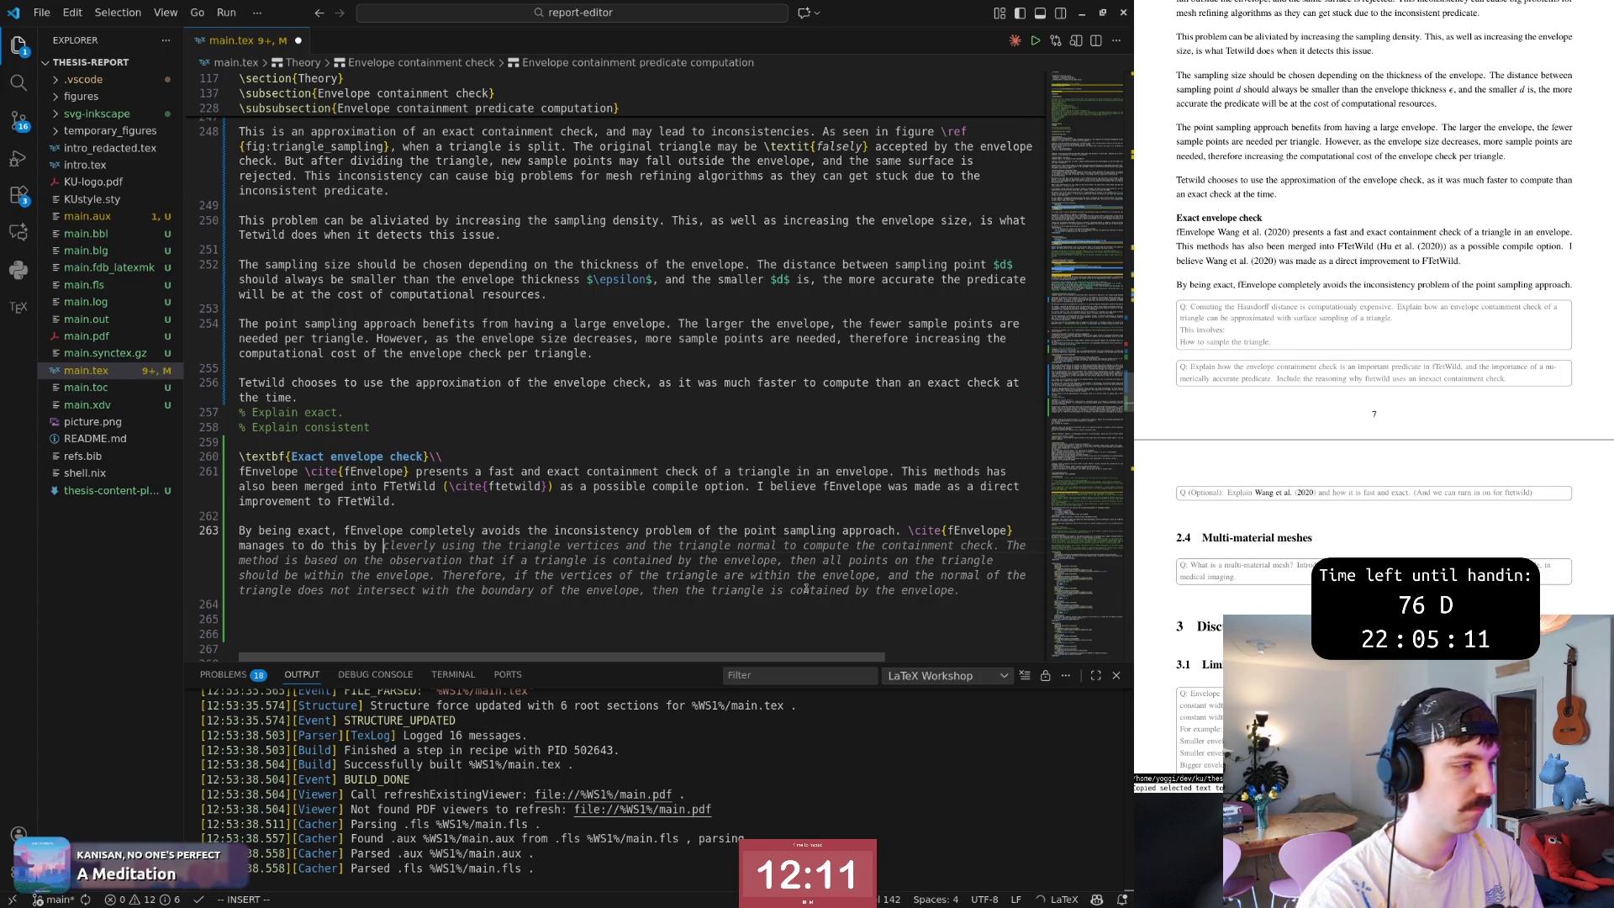
type("design clever ")
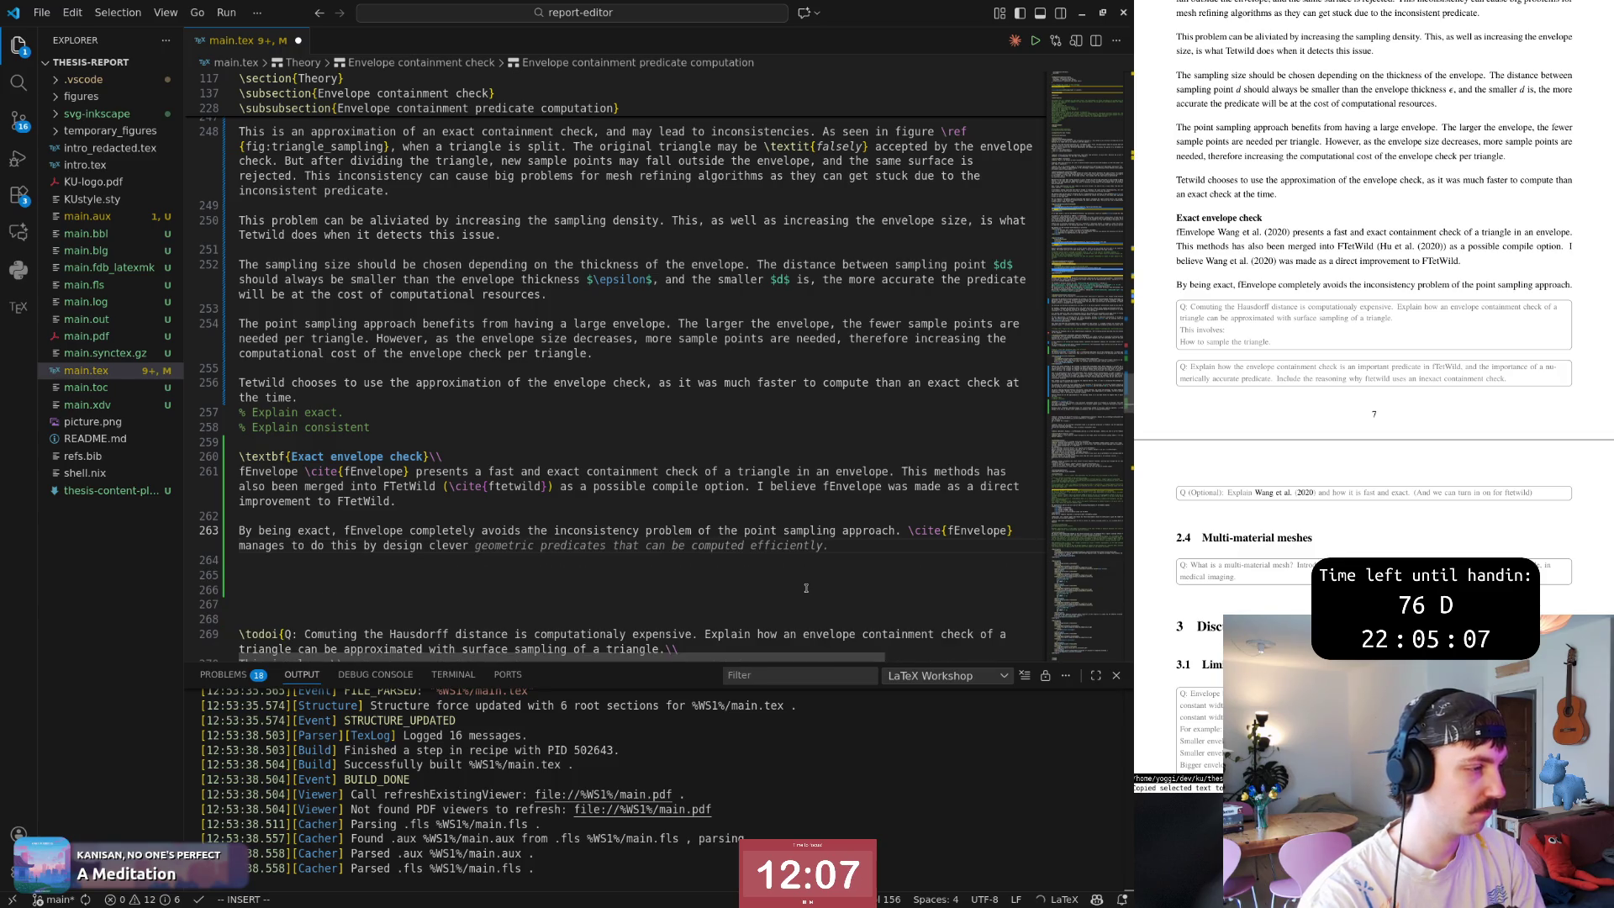
type("geometric predicates")
Correct 'design' to 'designing', return to the line end, and bring up the meshing paper PDF.
key("Escape")
key("b")
key("b")
type("eaing")
key("Escape")
key("shift+a")
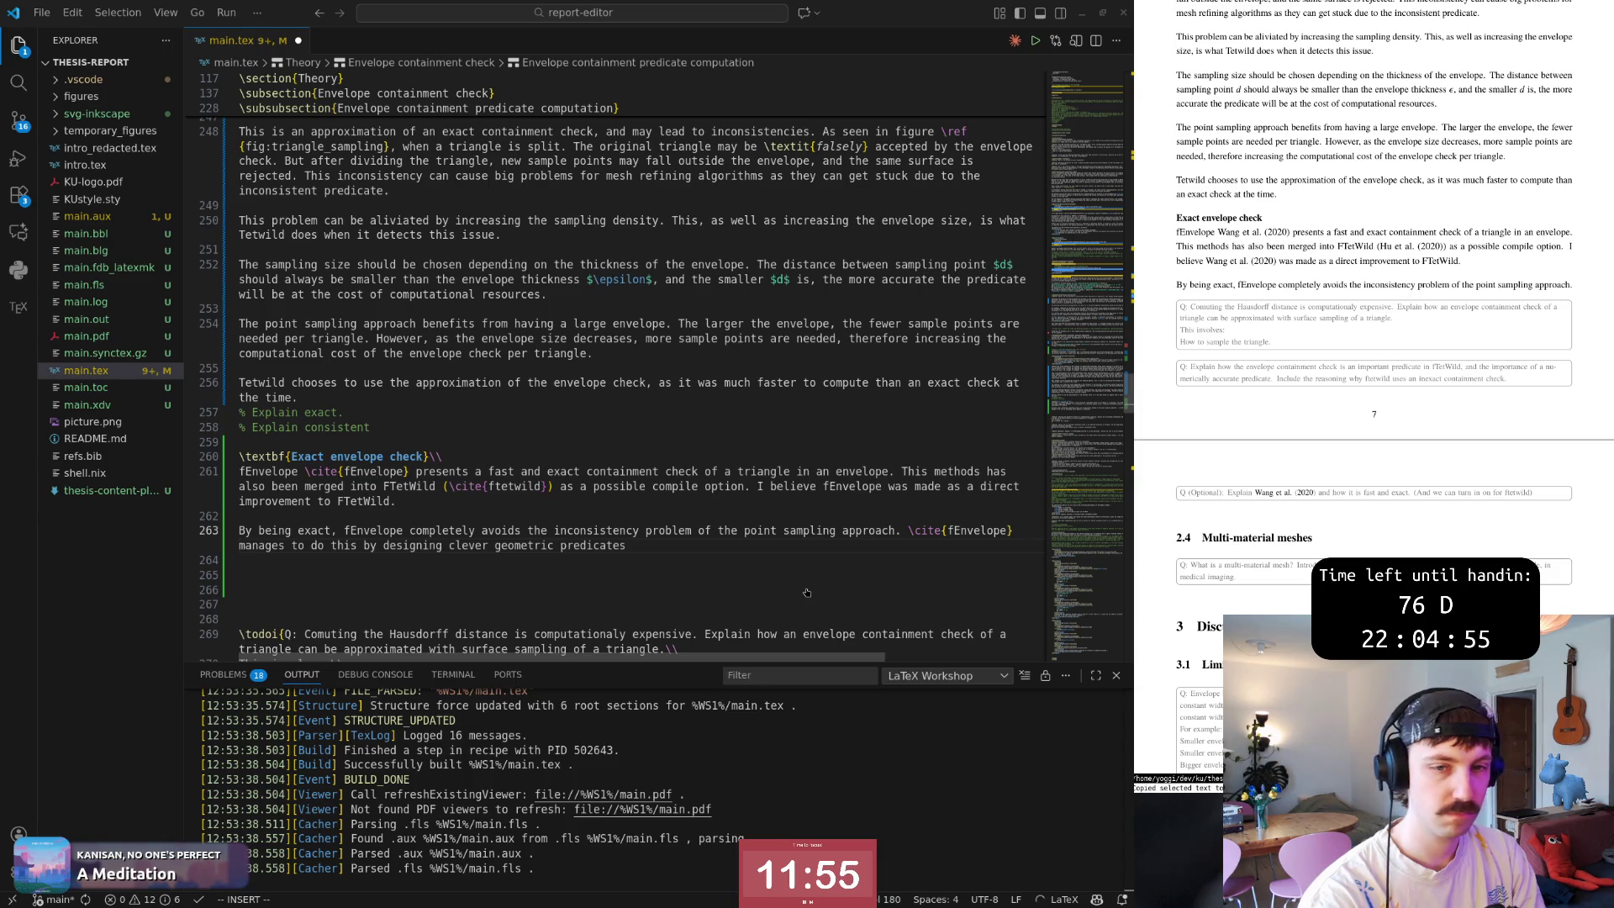
key("super+2")
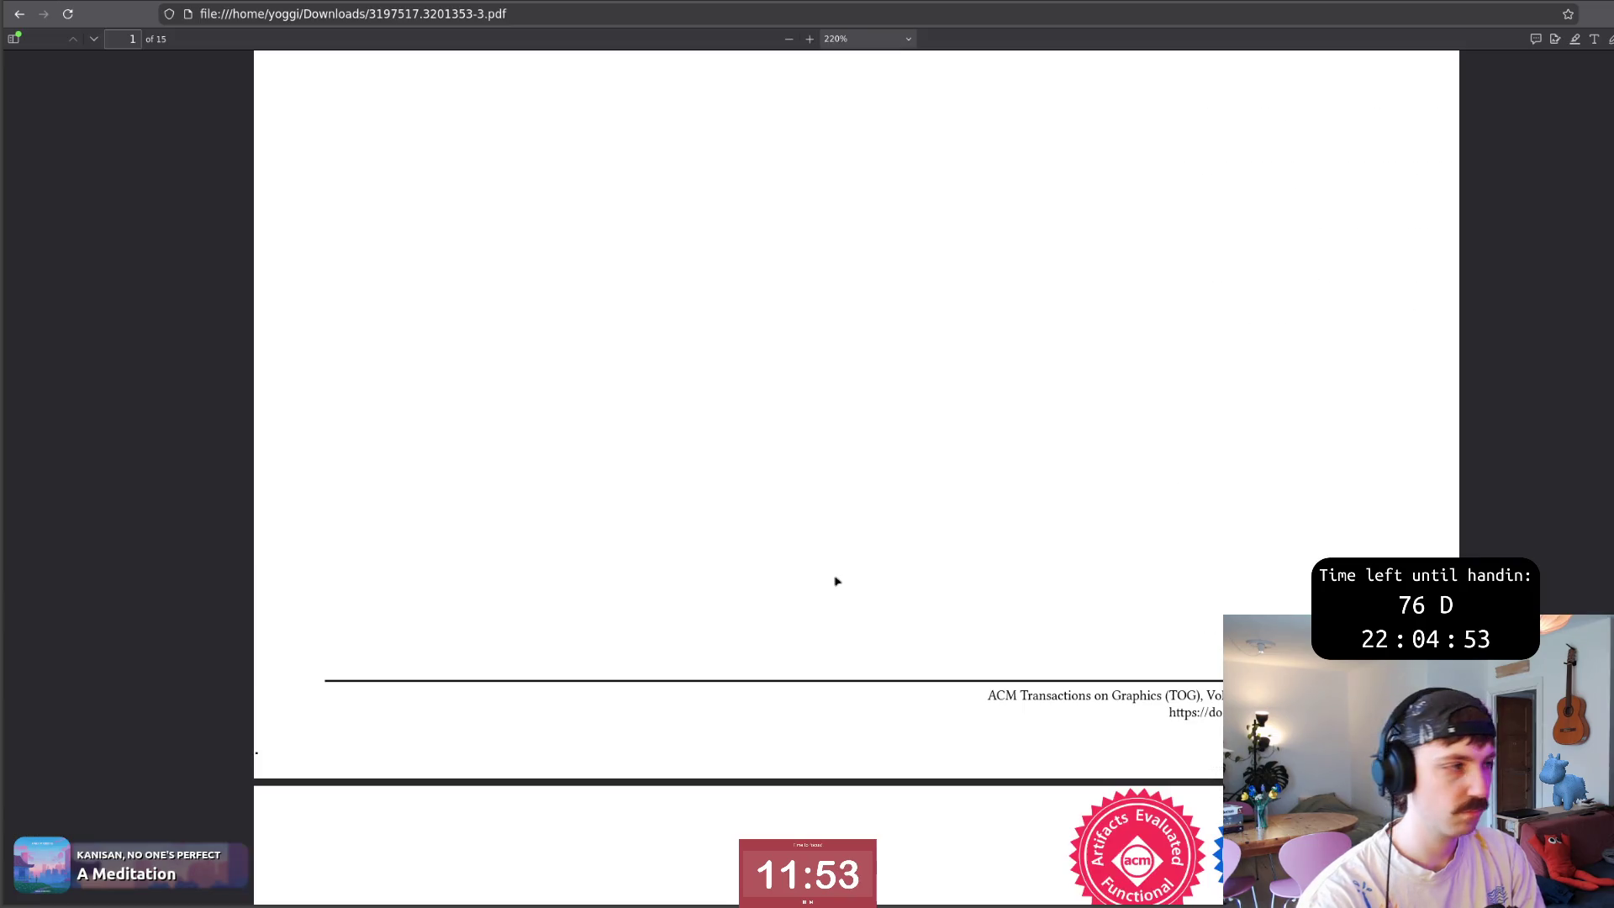
scroll(866, 460, "up", 5)
scroll(866, 460, "up", 3)
scroll(912, 472, "down", 3)
scroll(912, 472, "down", 5)
scroll(818, 483, "down", 5)
scroll(817, 483, "down", 4)
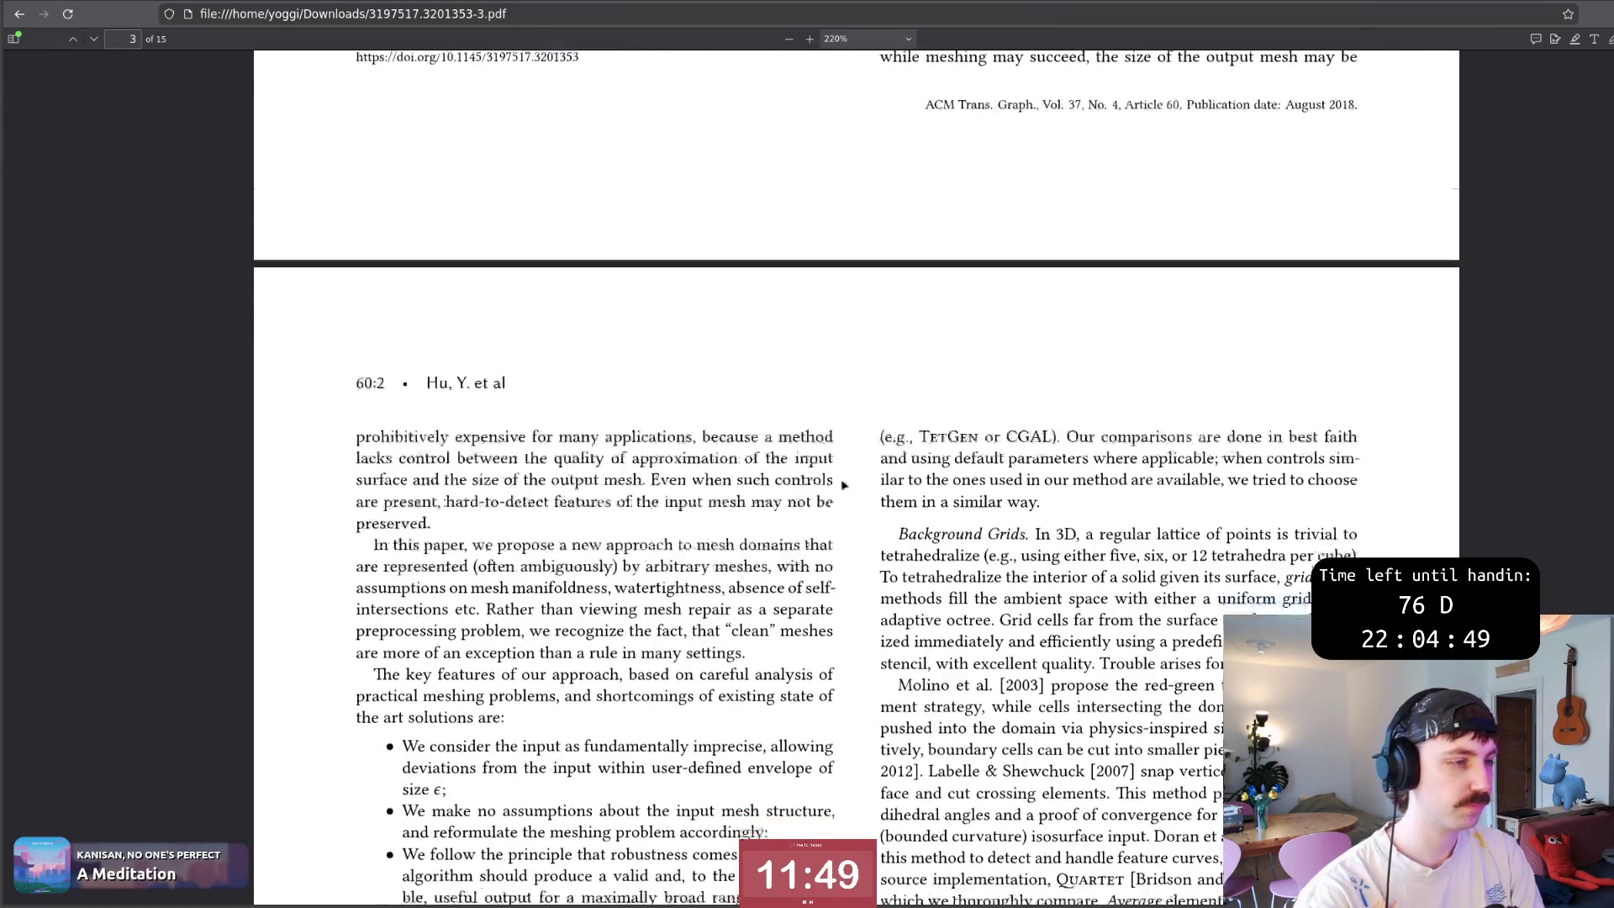
scroll(817, 483, "down", 4)
Back in main.tex, append 'that ' after 'clever geometric predicates', removing the stray 'a', then return to the paper.
key("super+1")
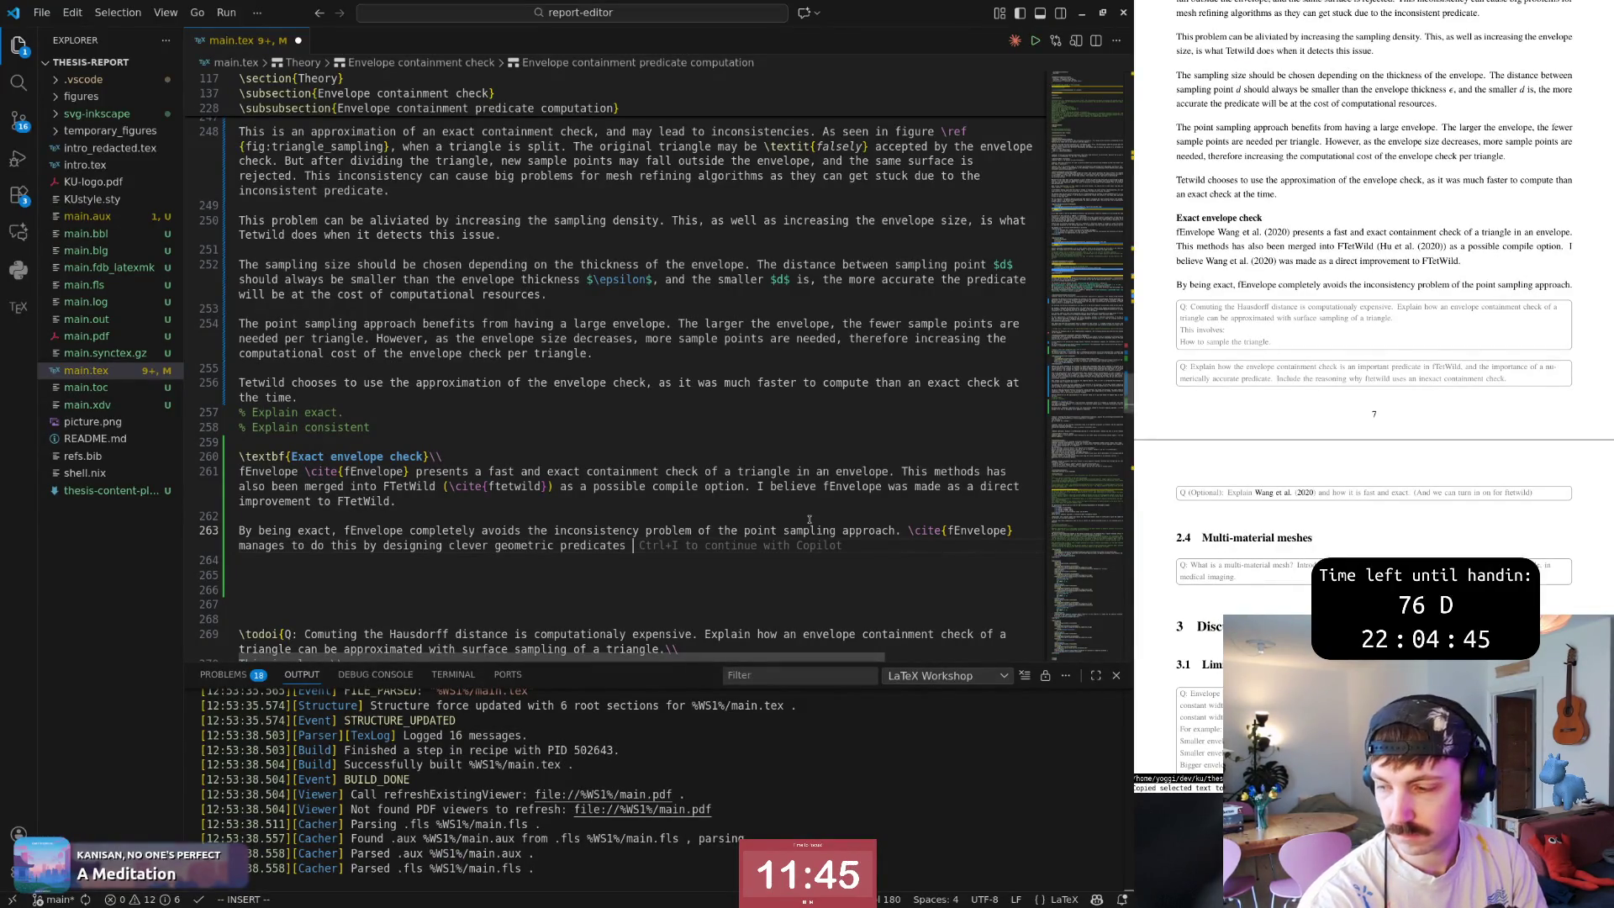
type("that")
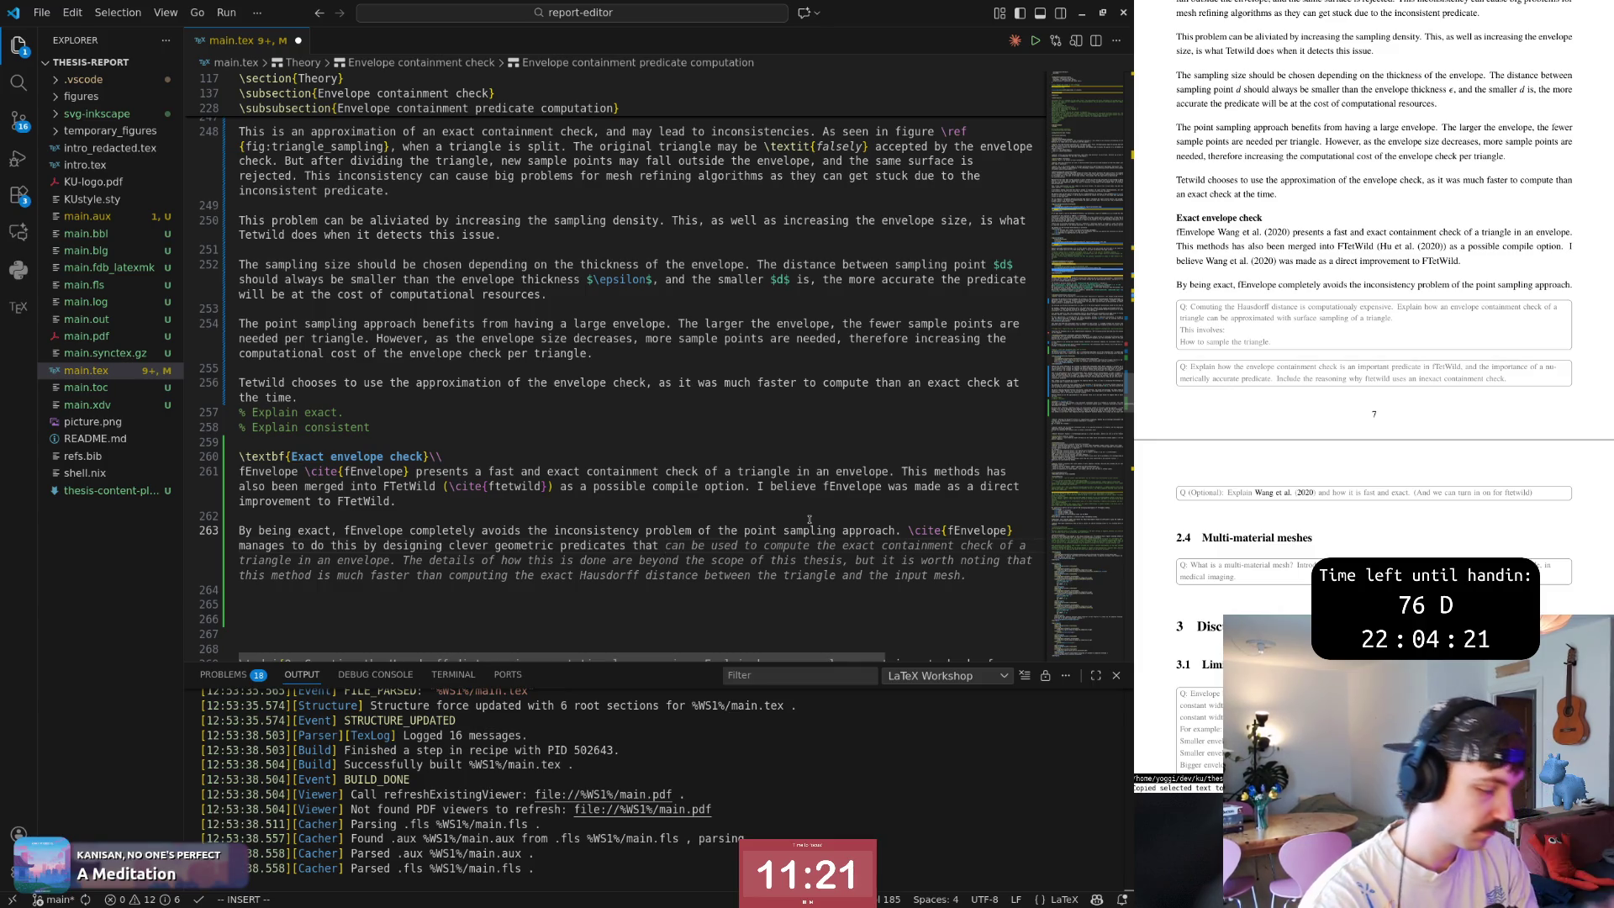
type("avoid")
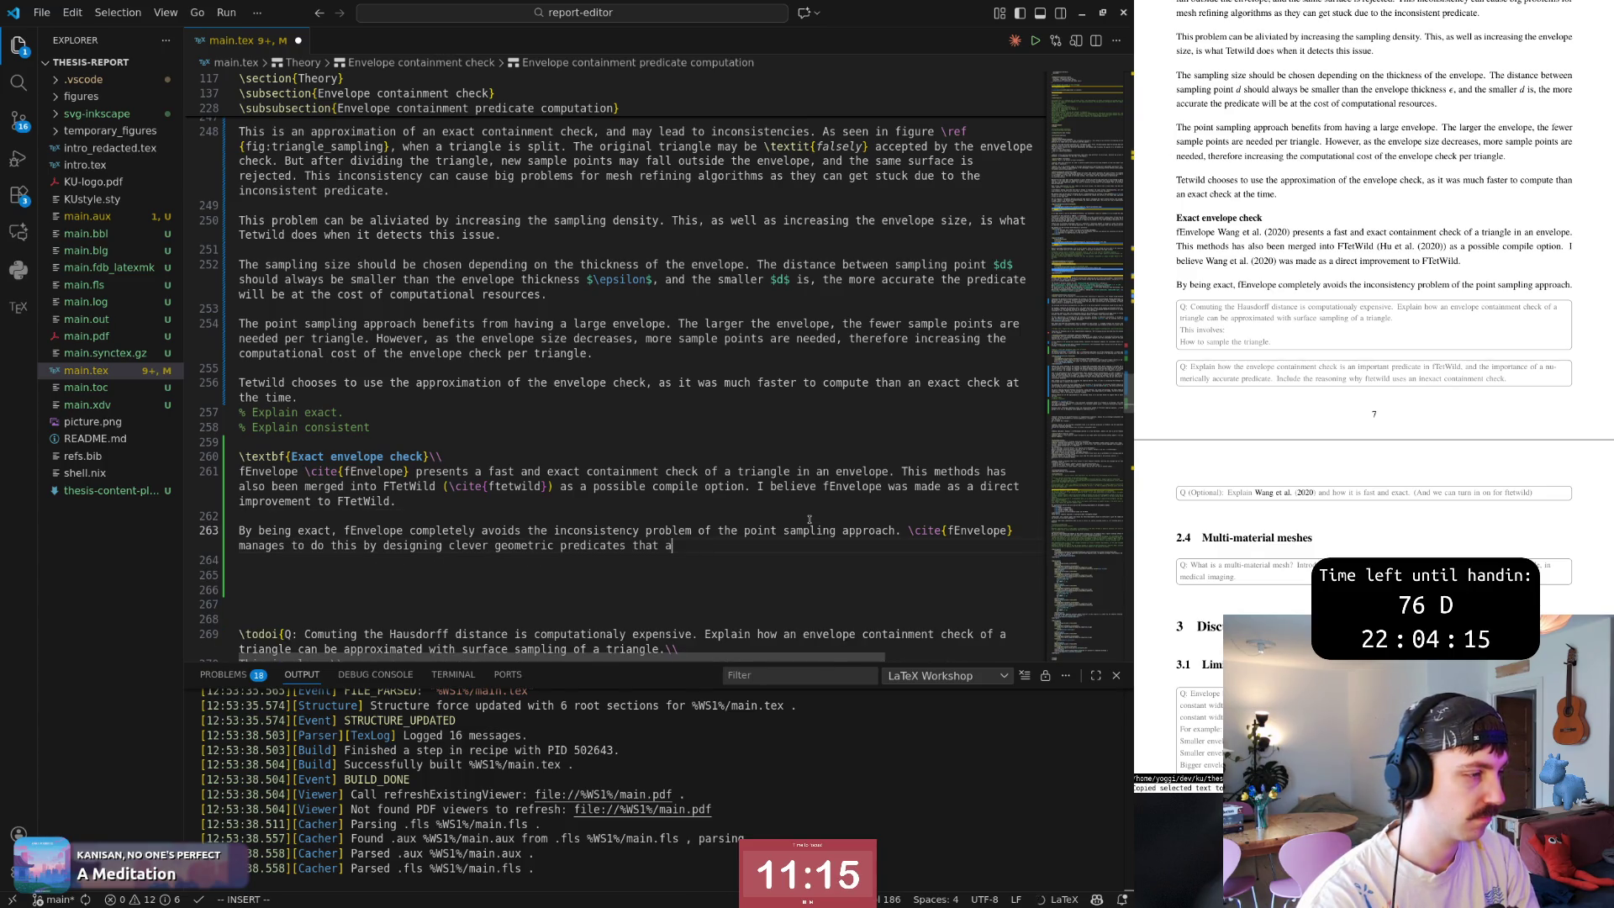
key("BackSpace")
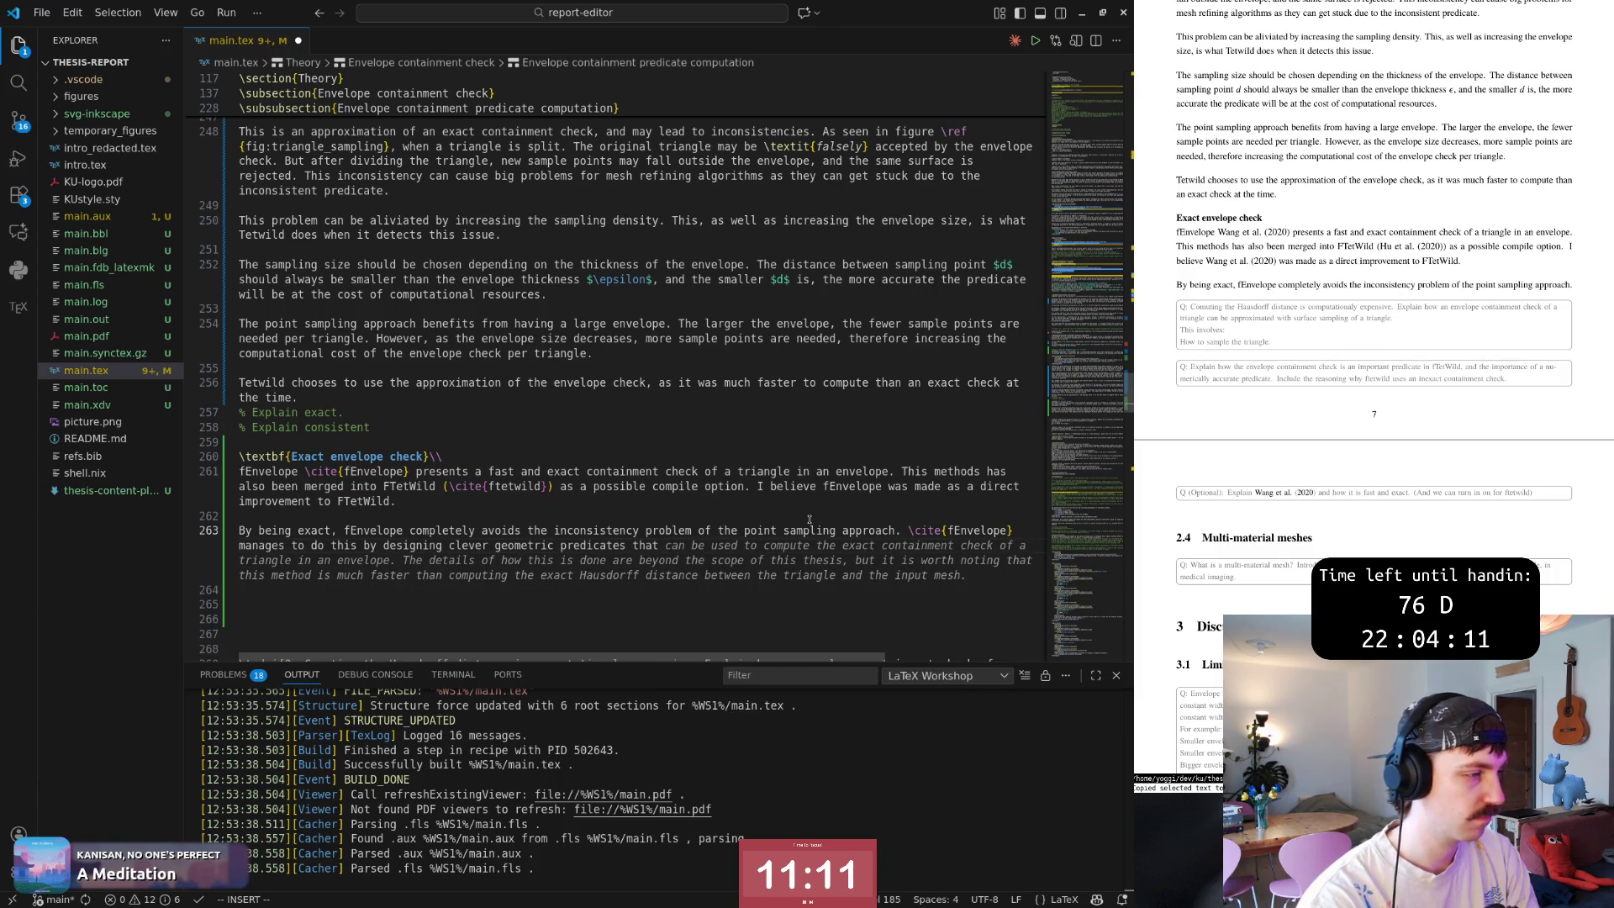
key("super+2")
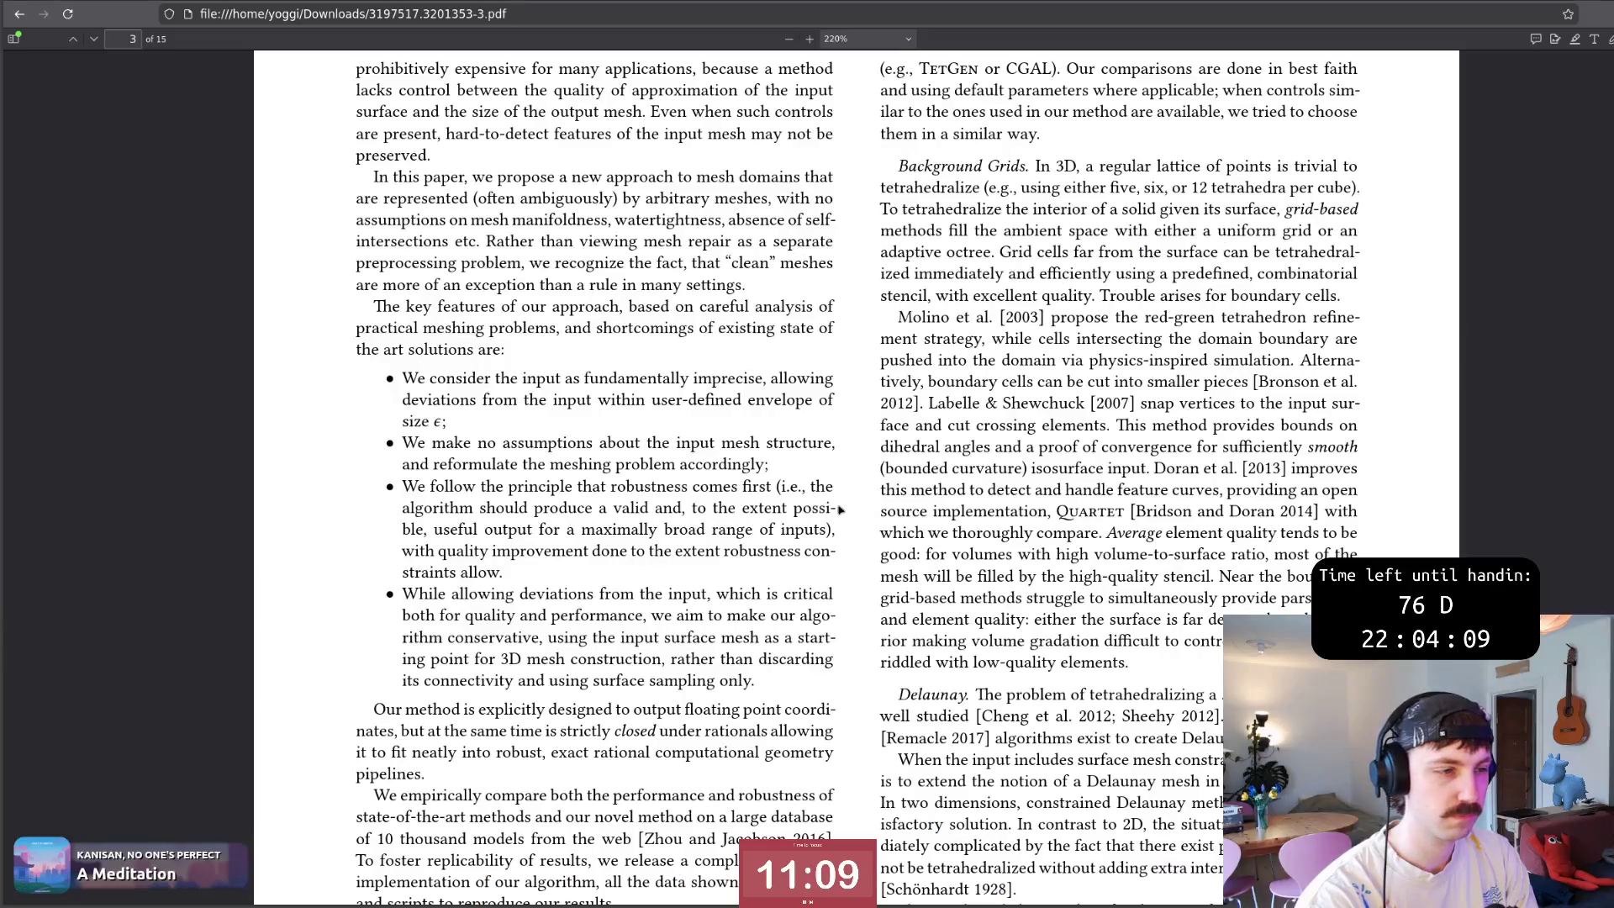
scroll(840, 508, "up", 3)
scroll(840, 509, "up", 5)
scroll(858, 492, "up", 5)
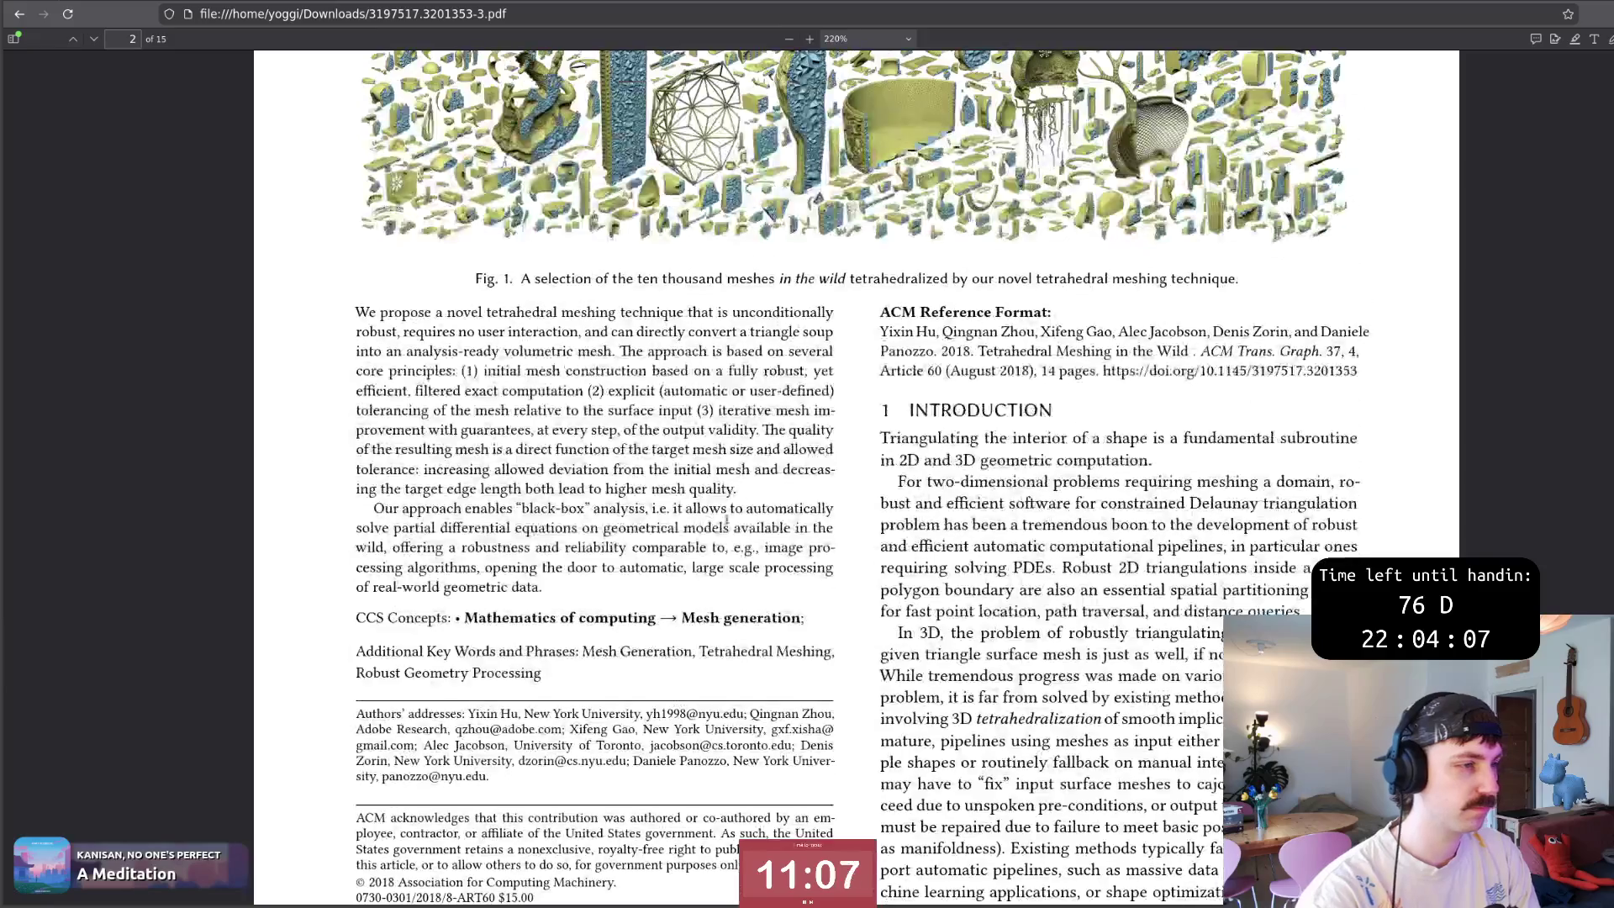
scroll(873, 462, "up", 5)
Switch to the Fast Envelope PDF tab and step through Find matches of 'floating' to the page-2 arithmetic filtering passage.
key("ctrl+Tab")
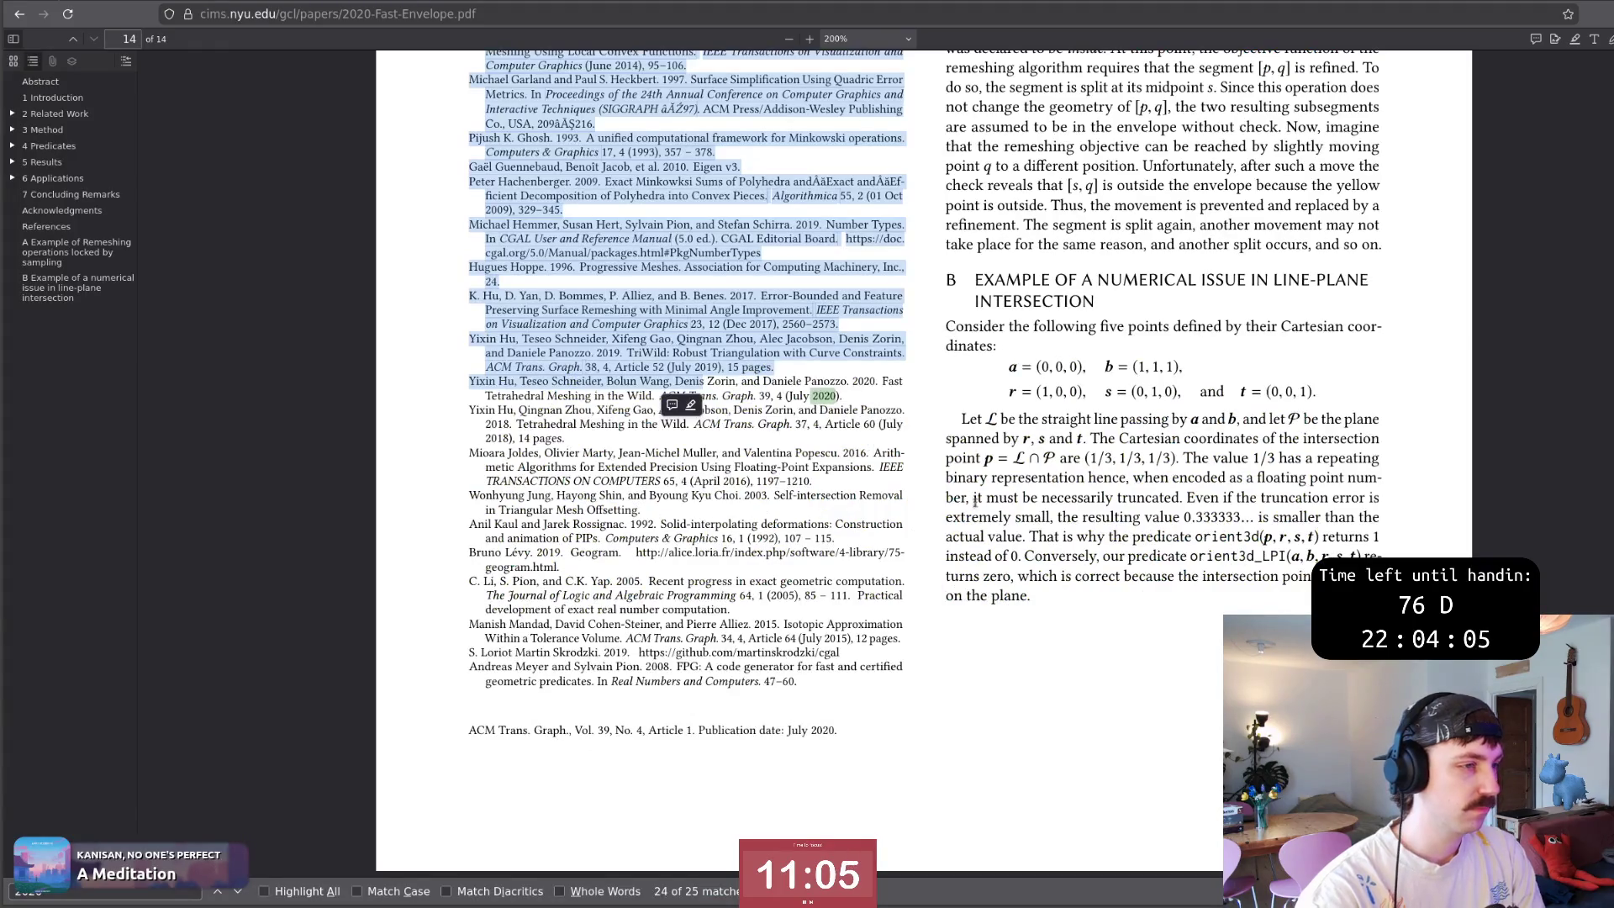
scroll(973, 501, "up", 3)
scroll(1430, 396, "up", 2)
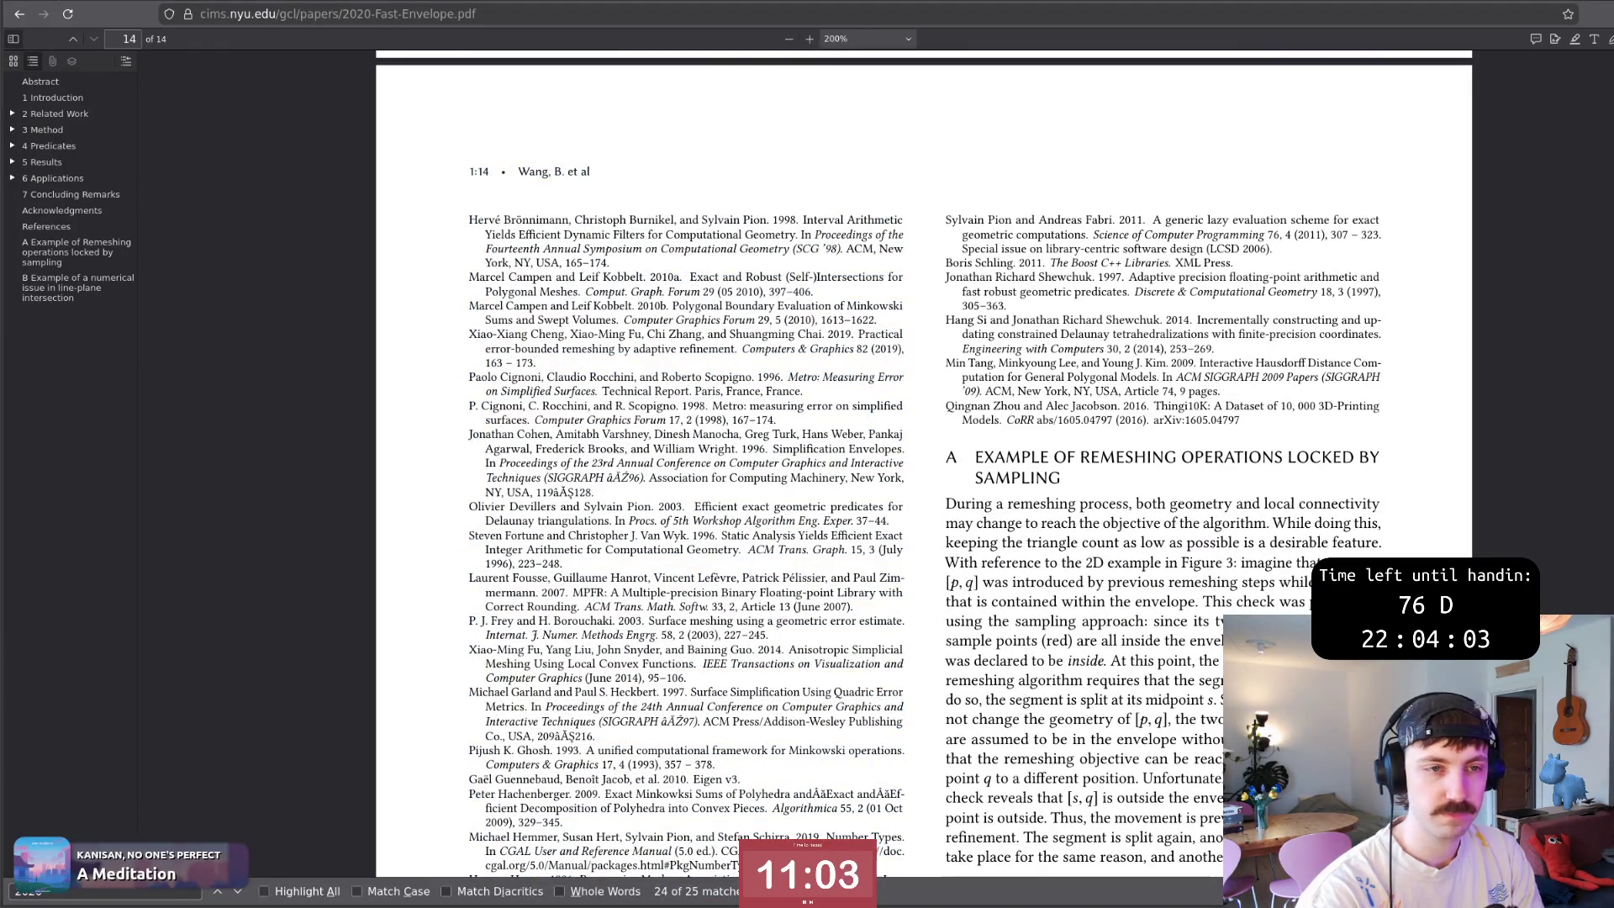
scroll(1229, 438, "down", 5)
scroll(1229, 438, "down", 3)
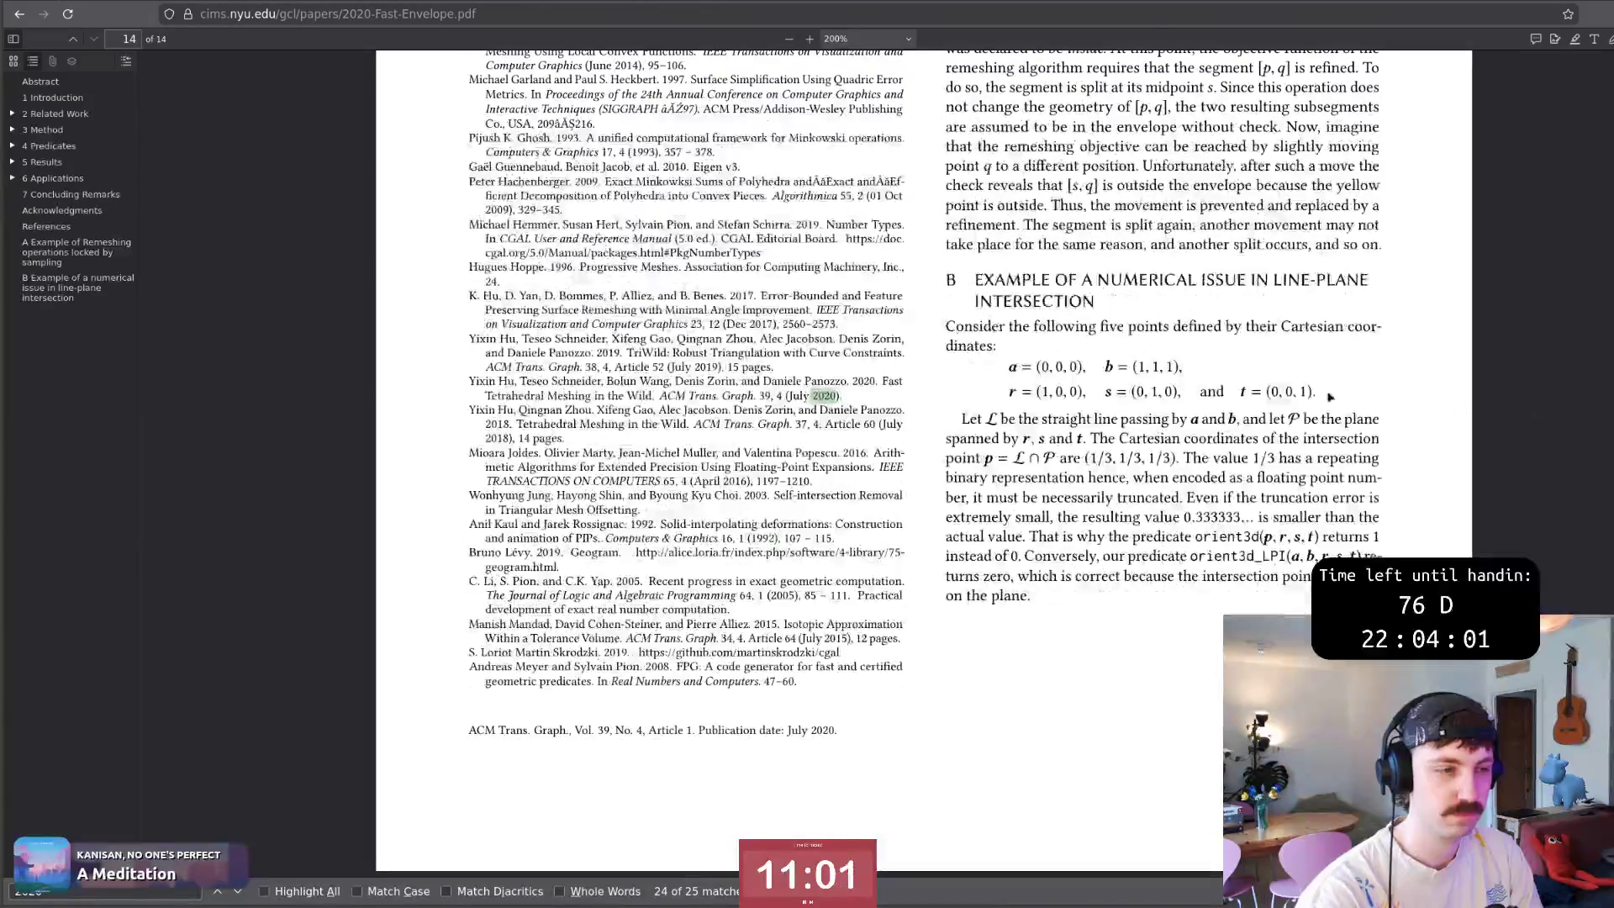
scroll(1347, 451, "up", 4)
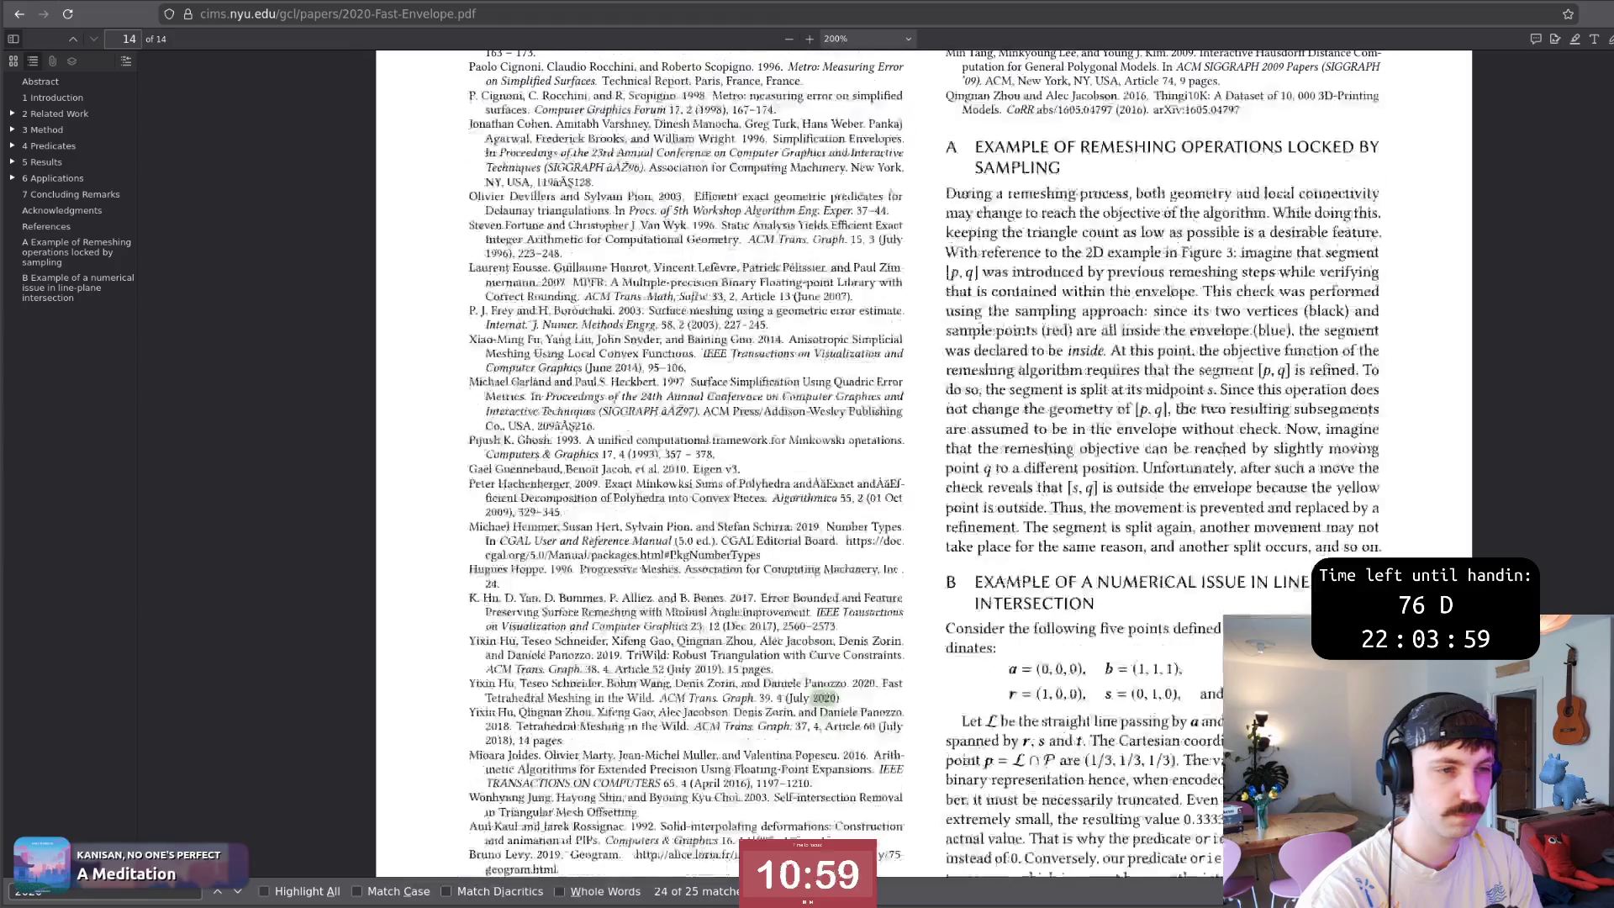
scroll(1260, 446, "up", 15)
scroll(1259, 445, "up", 15)
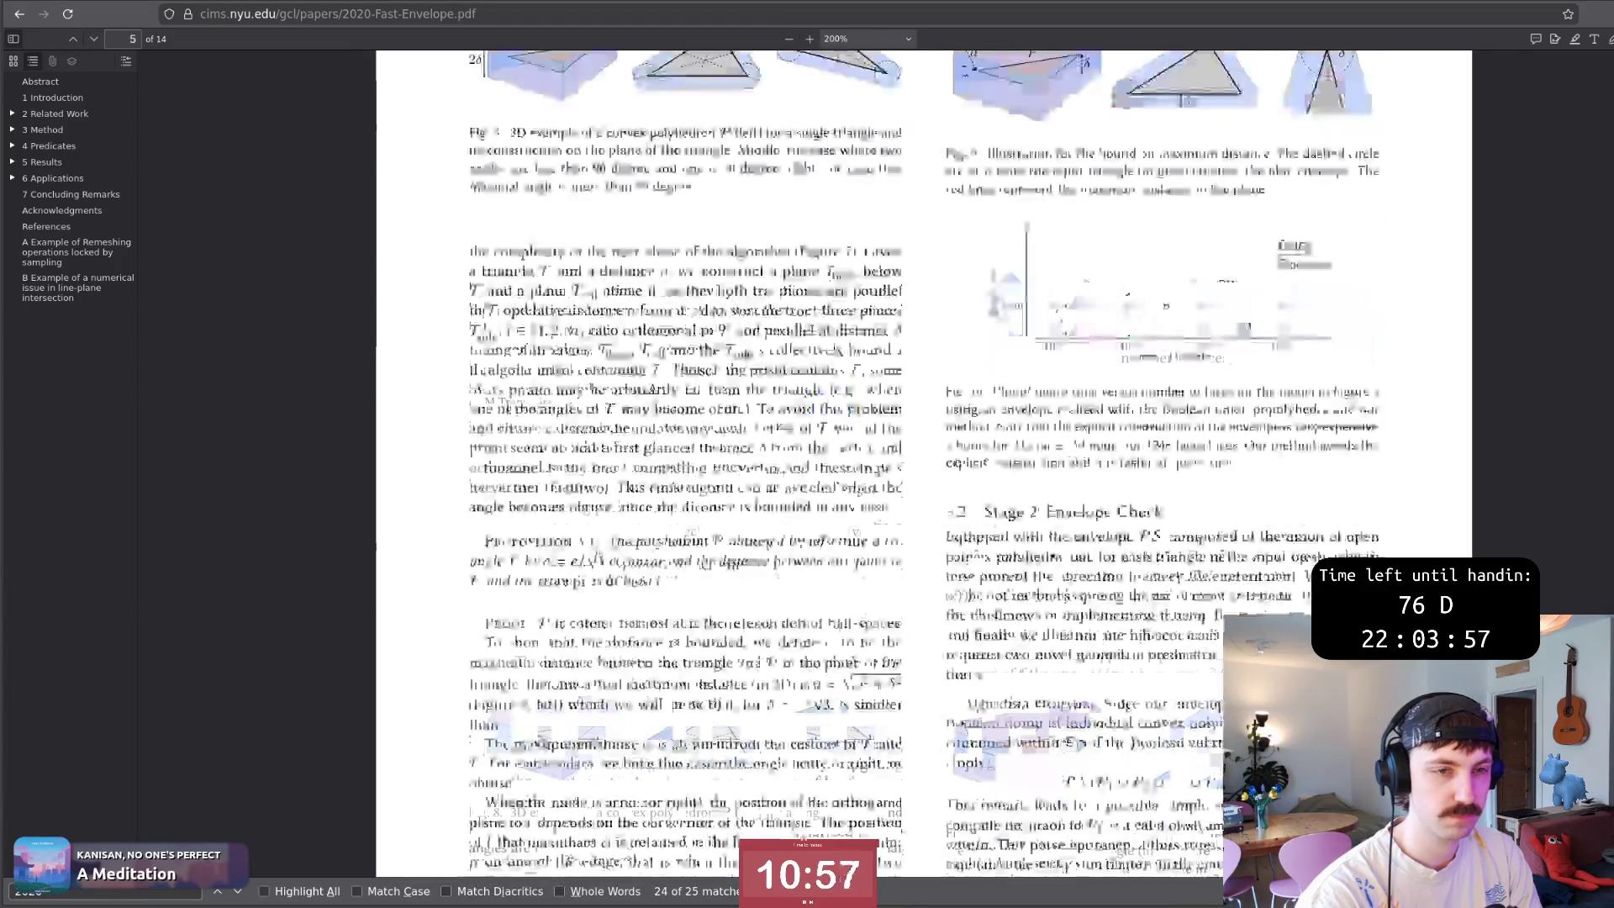
scroll(1260, 445, "up", 15)
scroll(1260, 446, "up", 5)
scroll(1259, 445, "down", 6)
scroll(1260, 446, "down", 20)
scroll(1261, 445, "down", 5)
scroll(1202, 456, "down", 6)
scroll(1202, 457, "down", 5)
scroll(1202, 457, "down", 6)
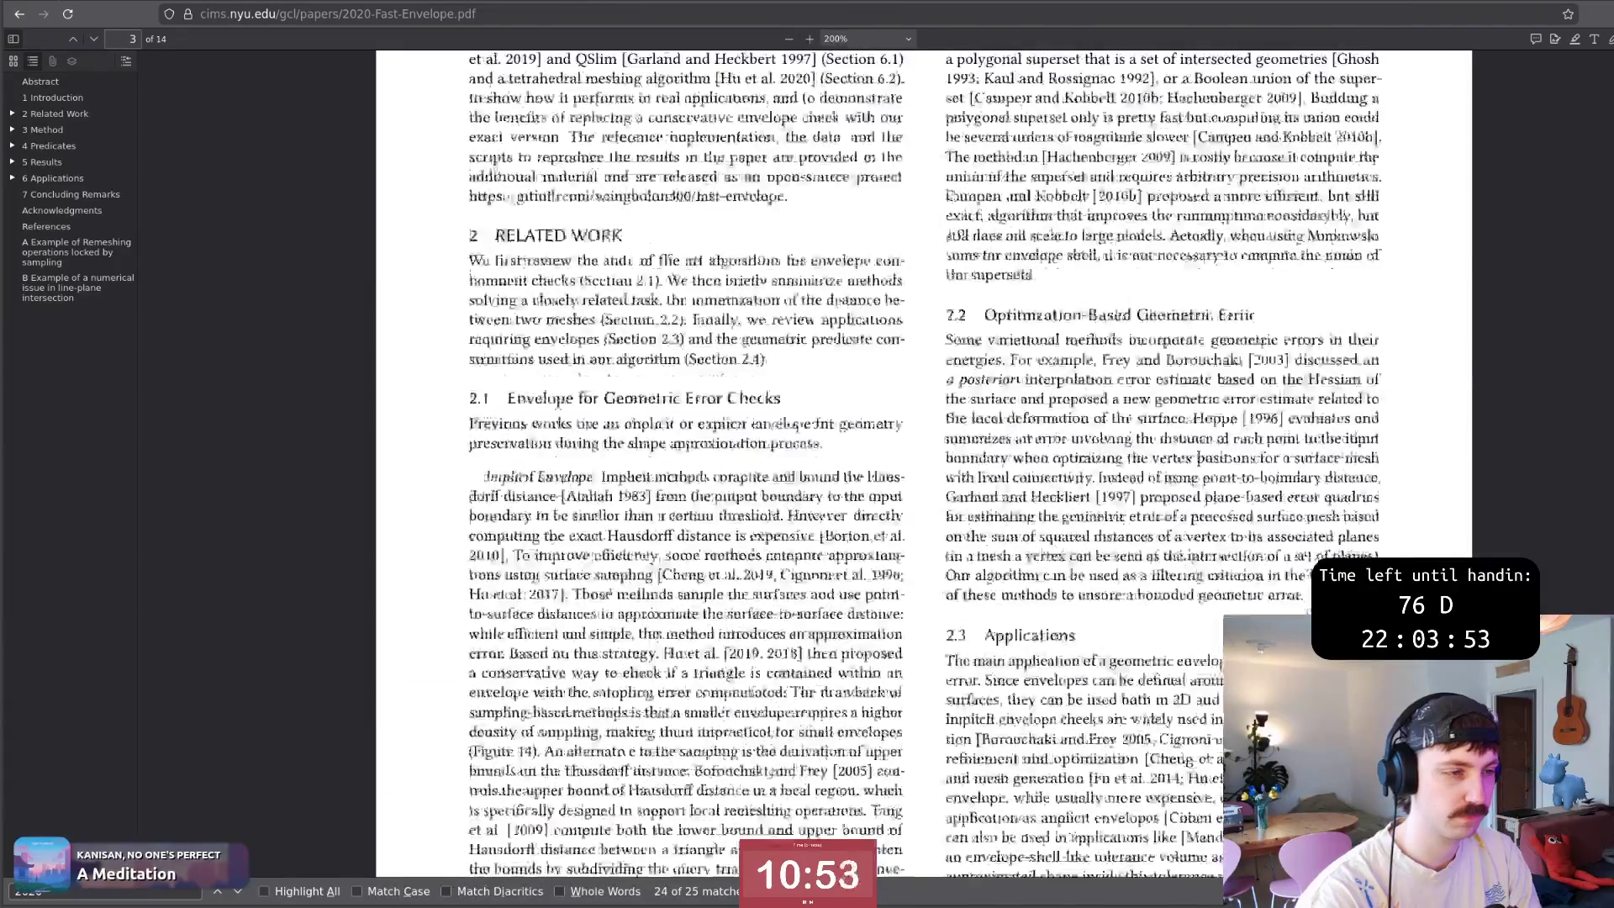
scroll(1202, 458, "down", 3)
scroll(1198, 457, "down", 1)
scroll(1198, 454, "down", 1)
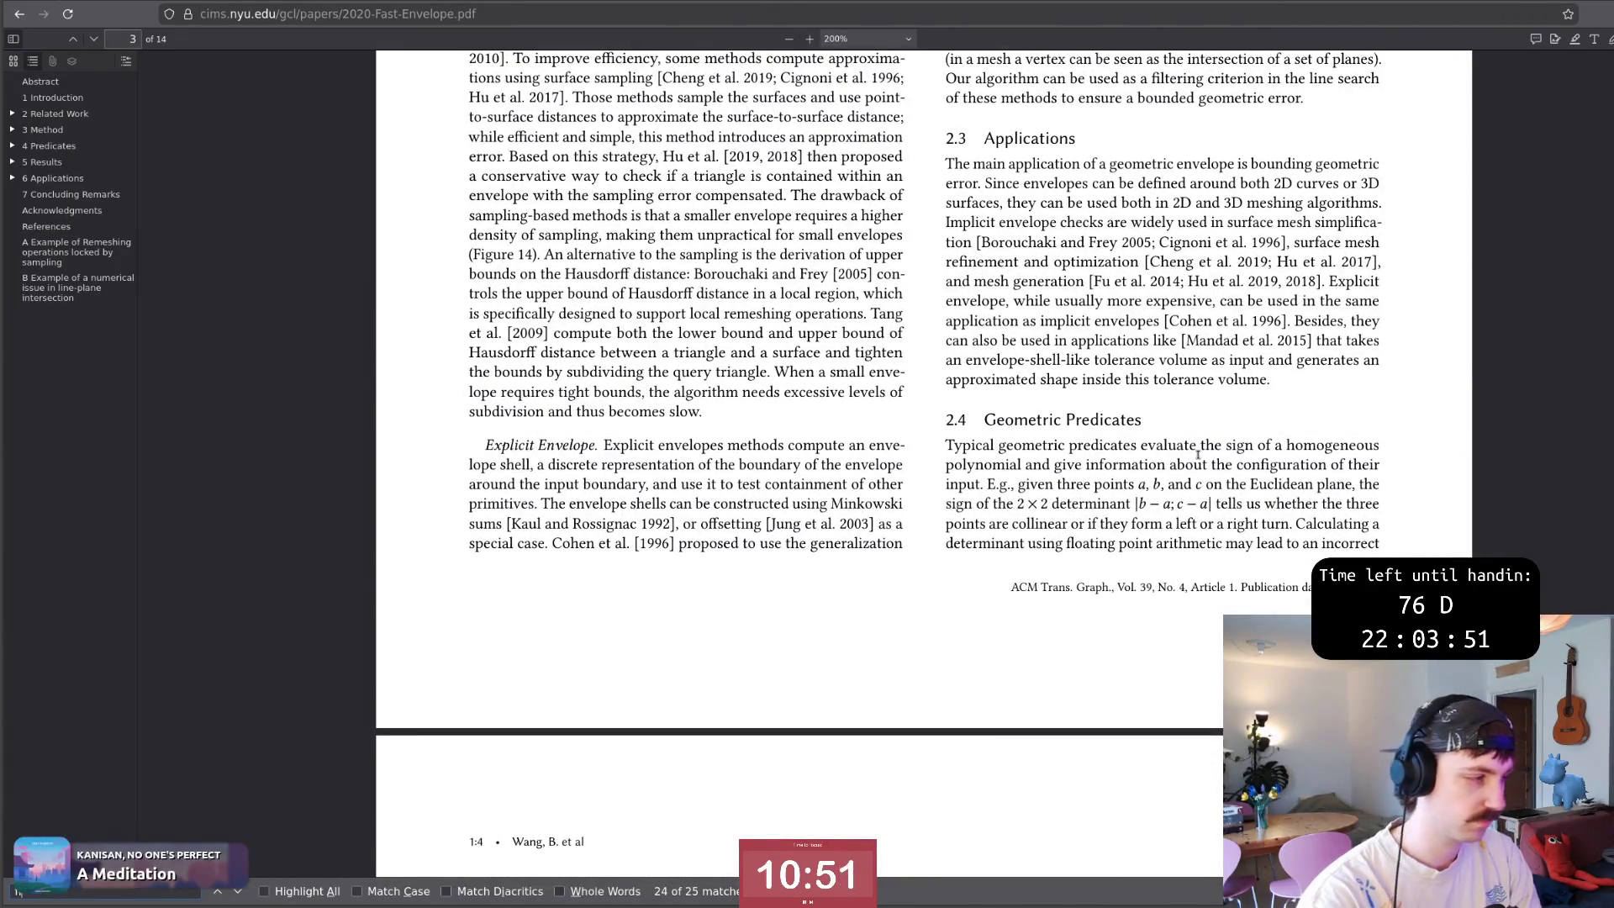
key("Return")
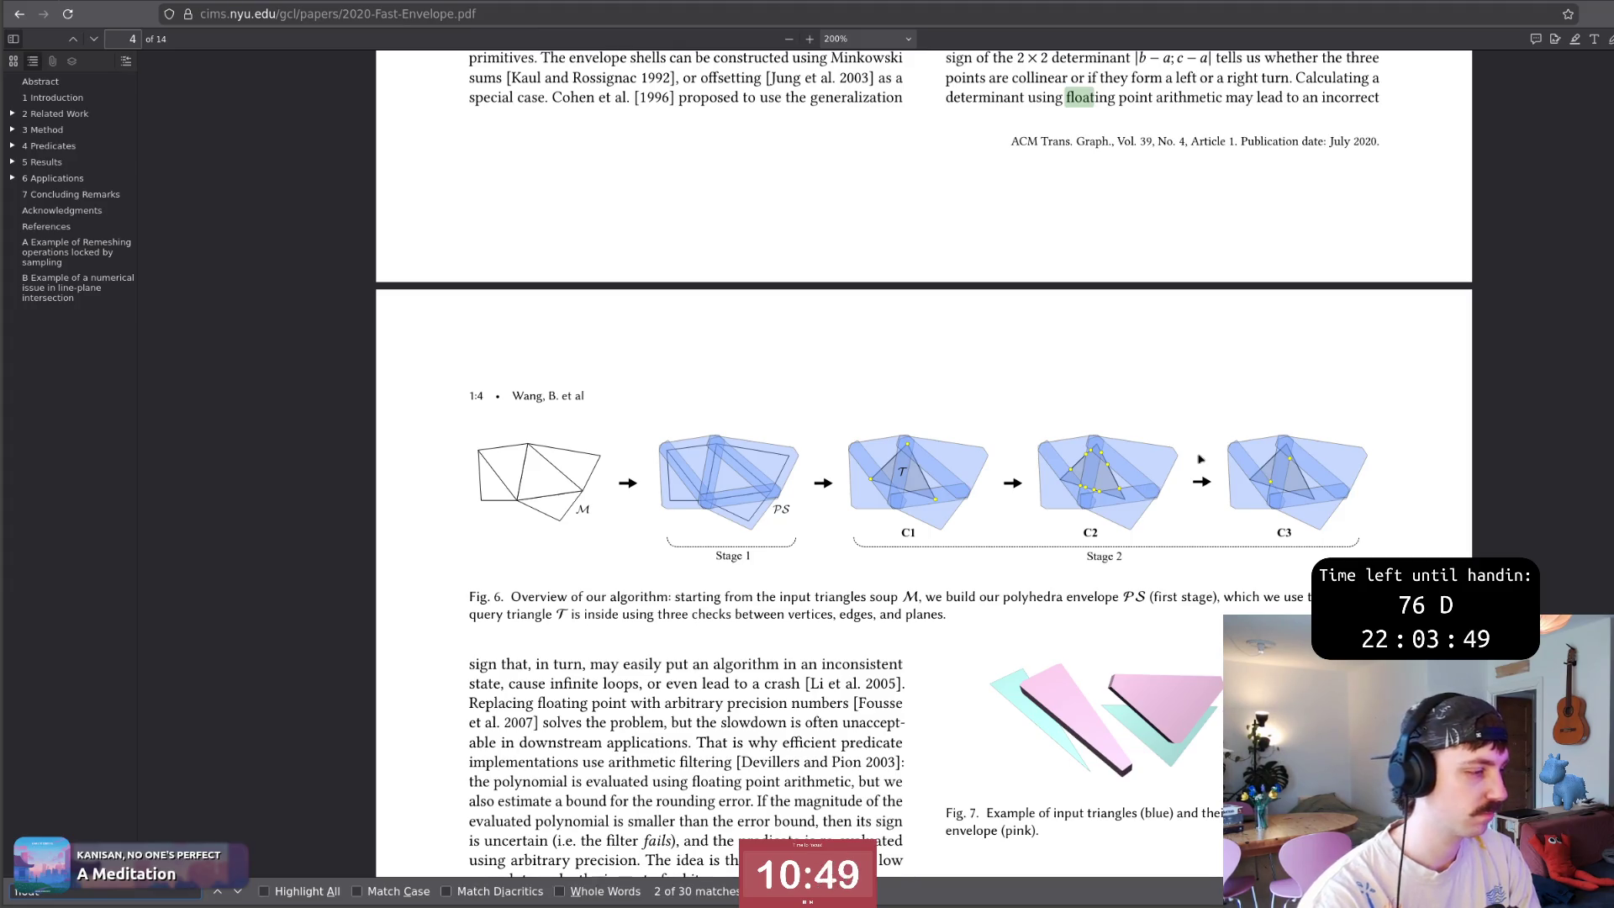
key("shift+Return")
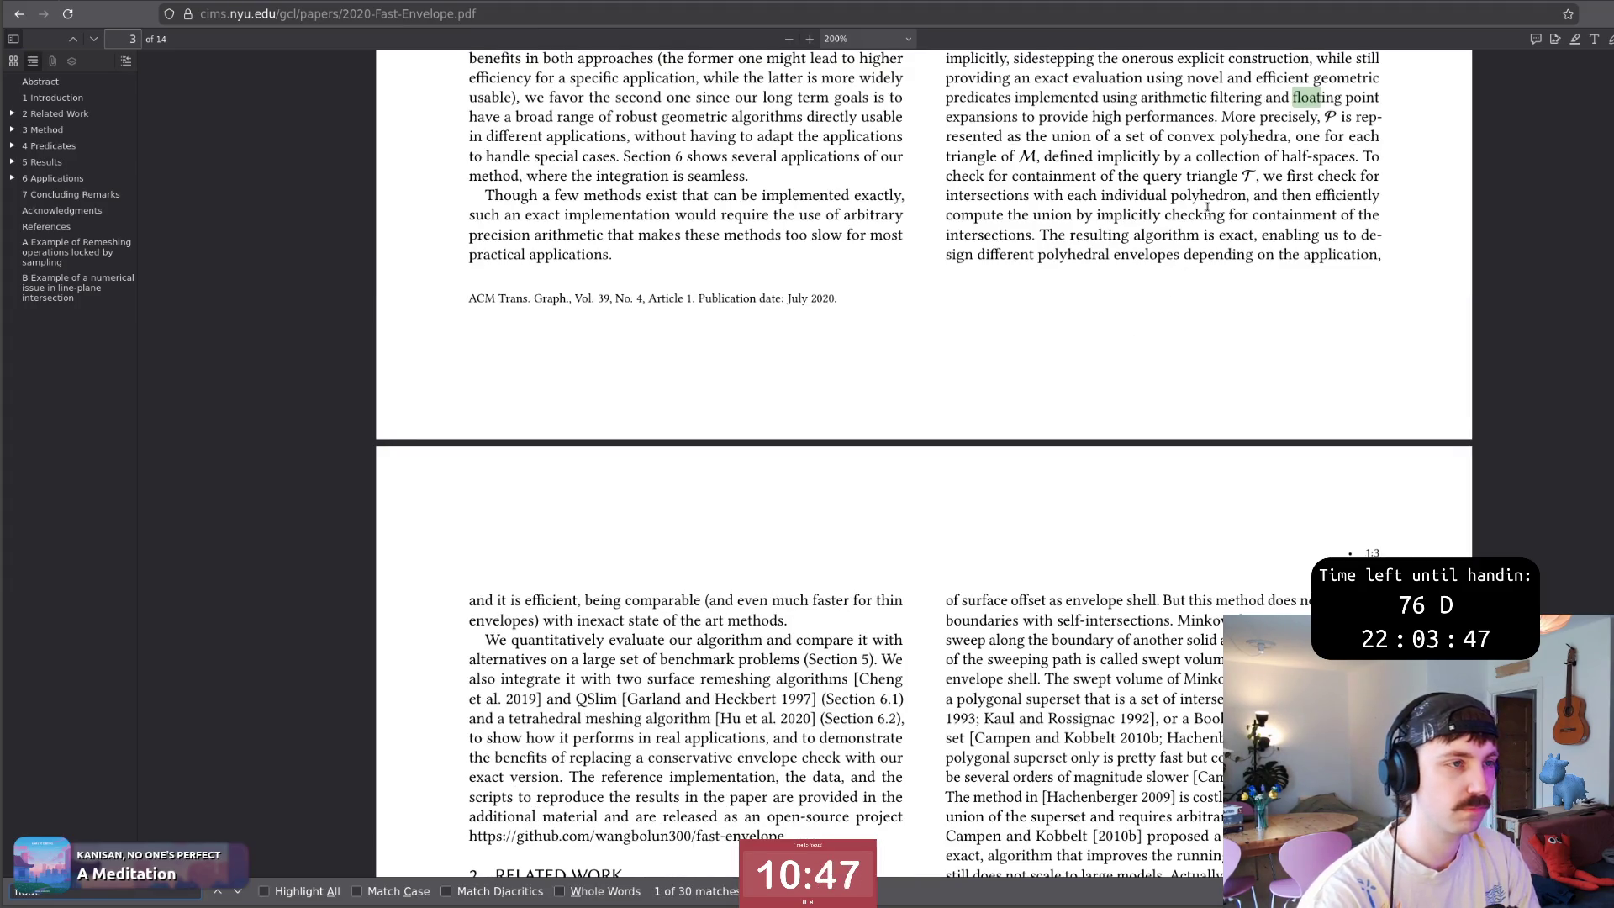
scroll(1108, 310, "up", 2)
scroll(1173, 316, "up", 2)
scroll(1255, 321, "up", 2)
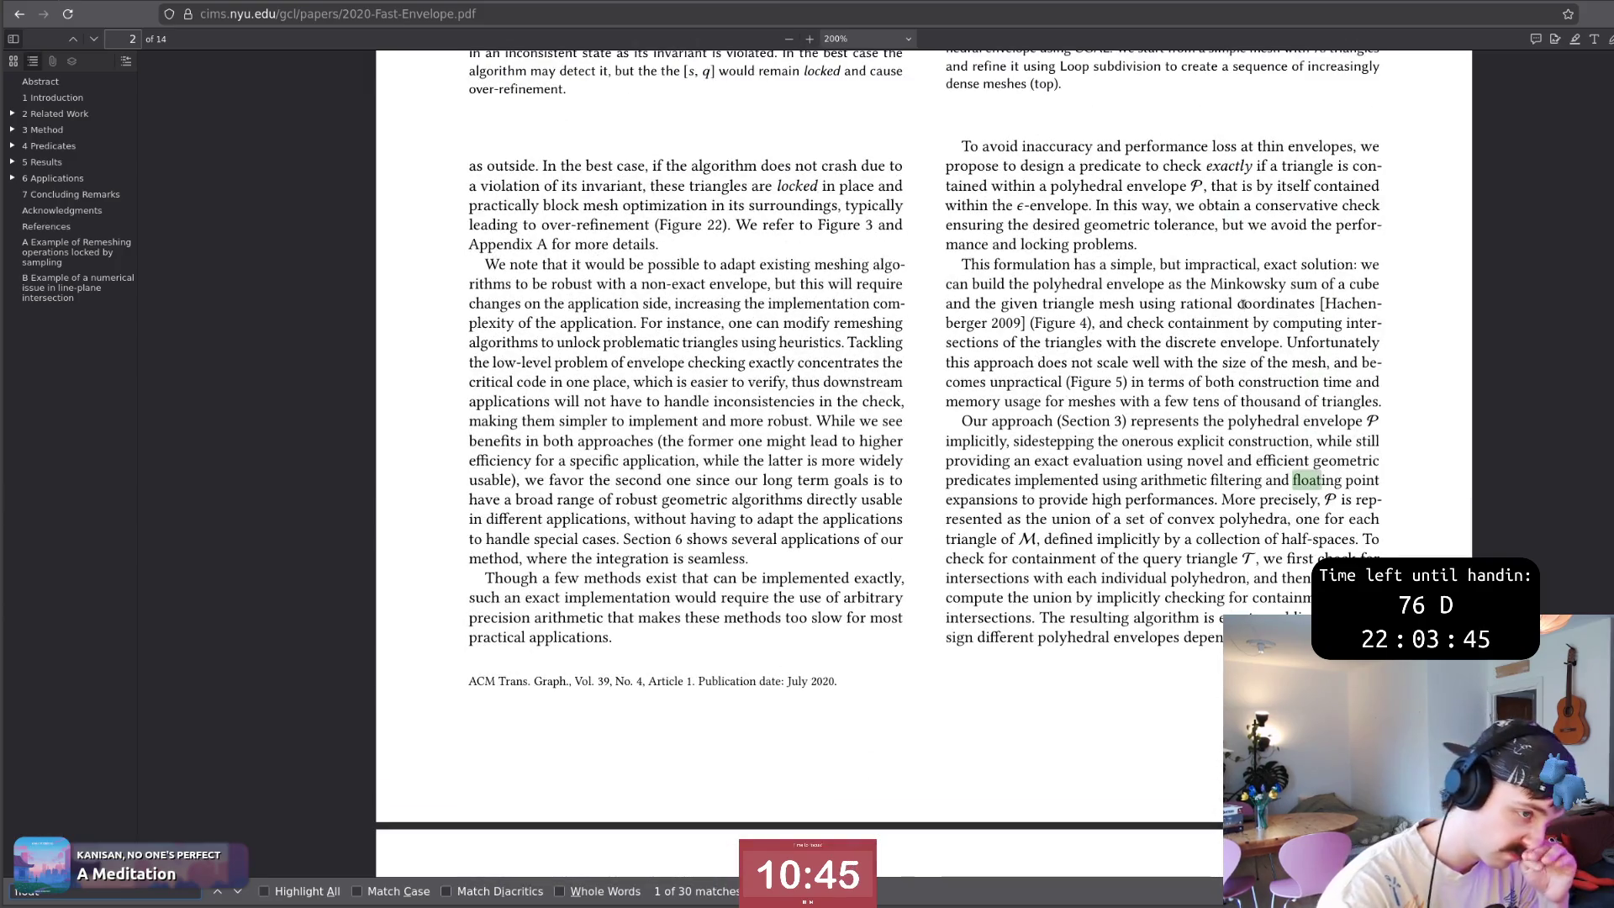
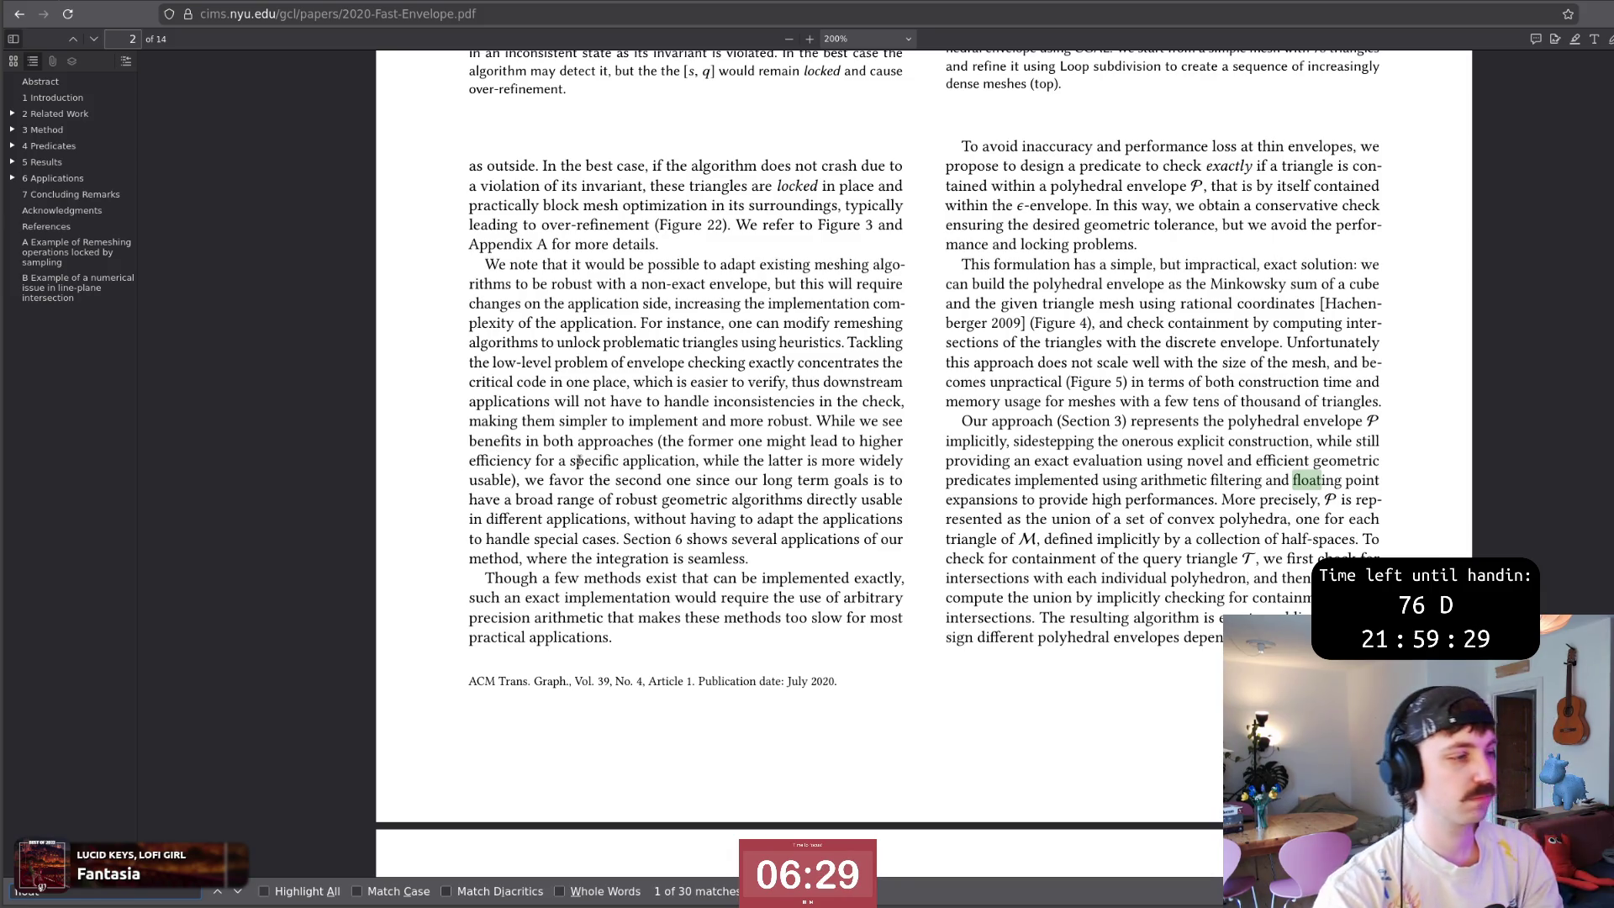
Position the cursor at the end of the fEnvelope sentence after 'that', ready to continue writing.
key("alt+Tab")
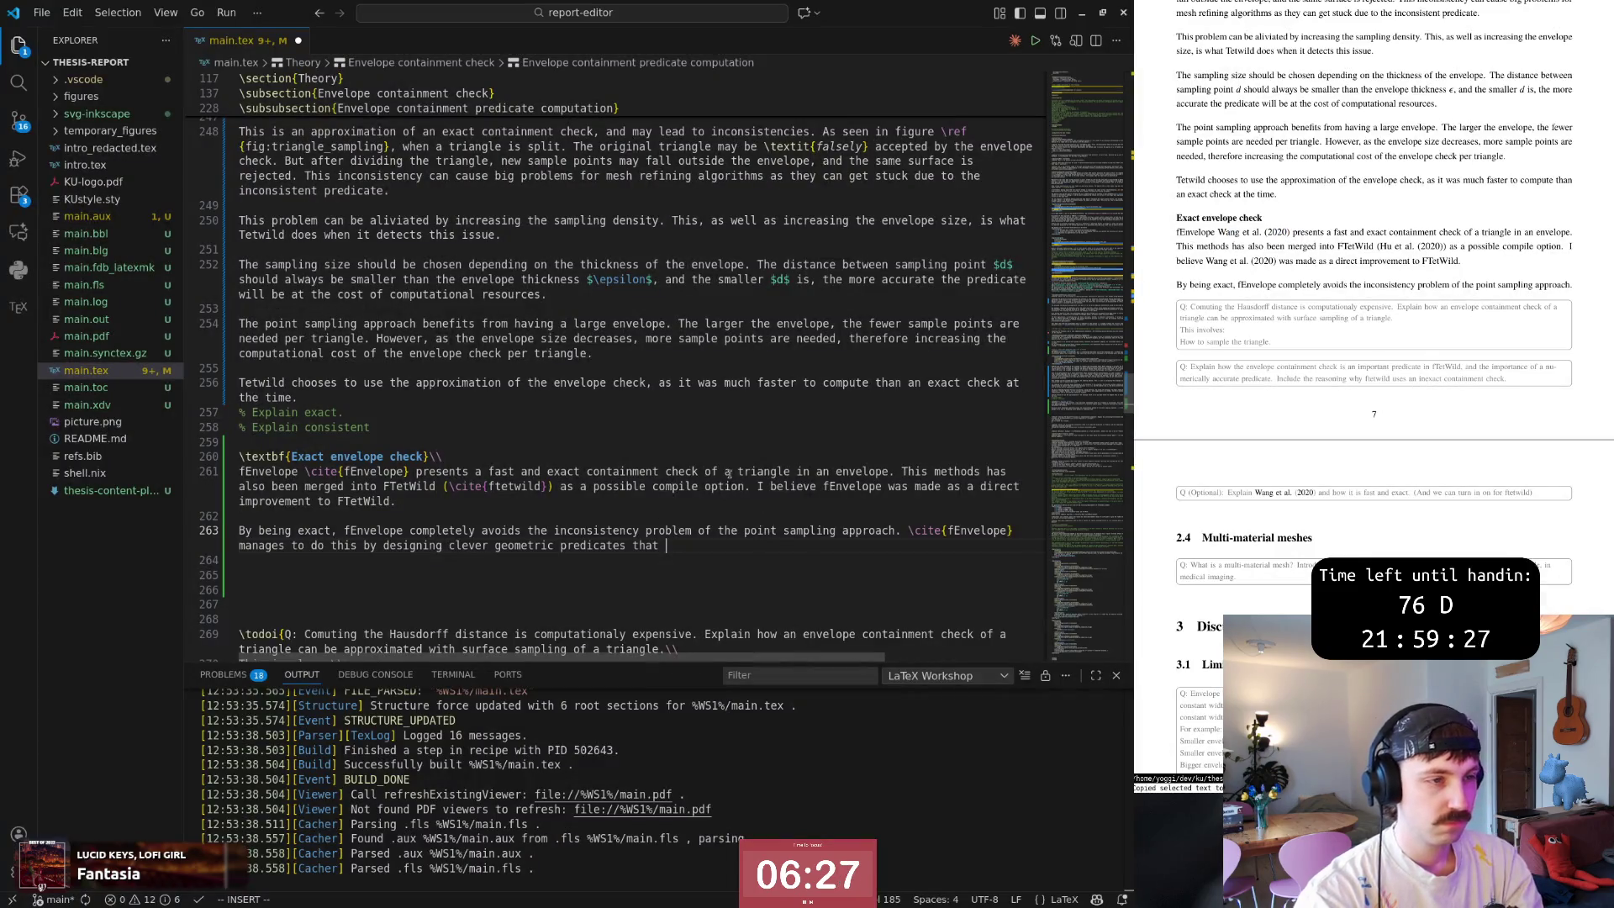
key("Escape")
left_click(661, 530)
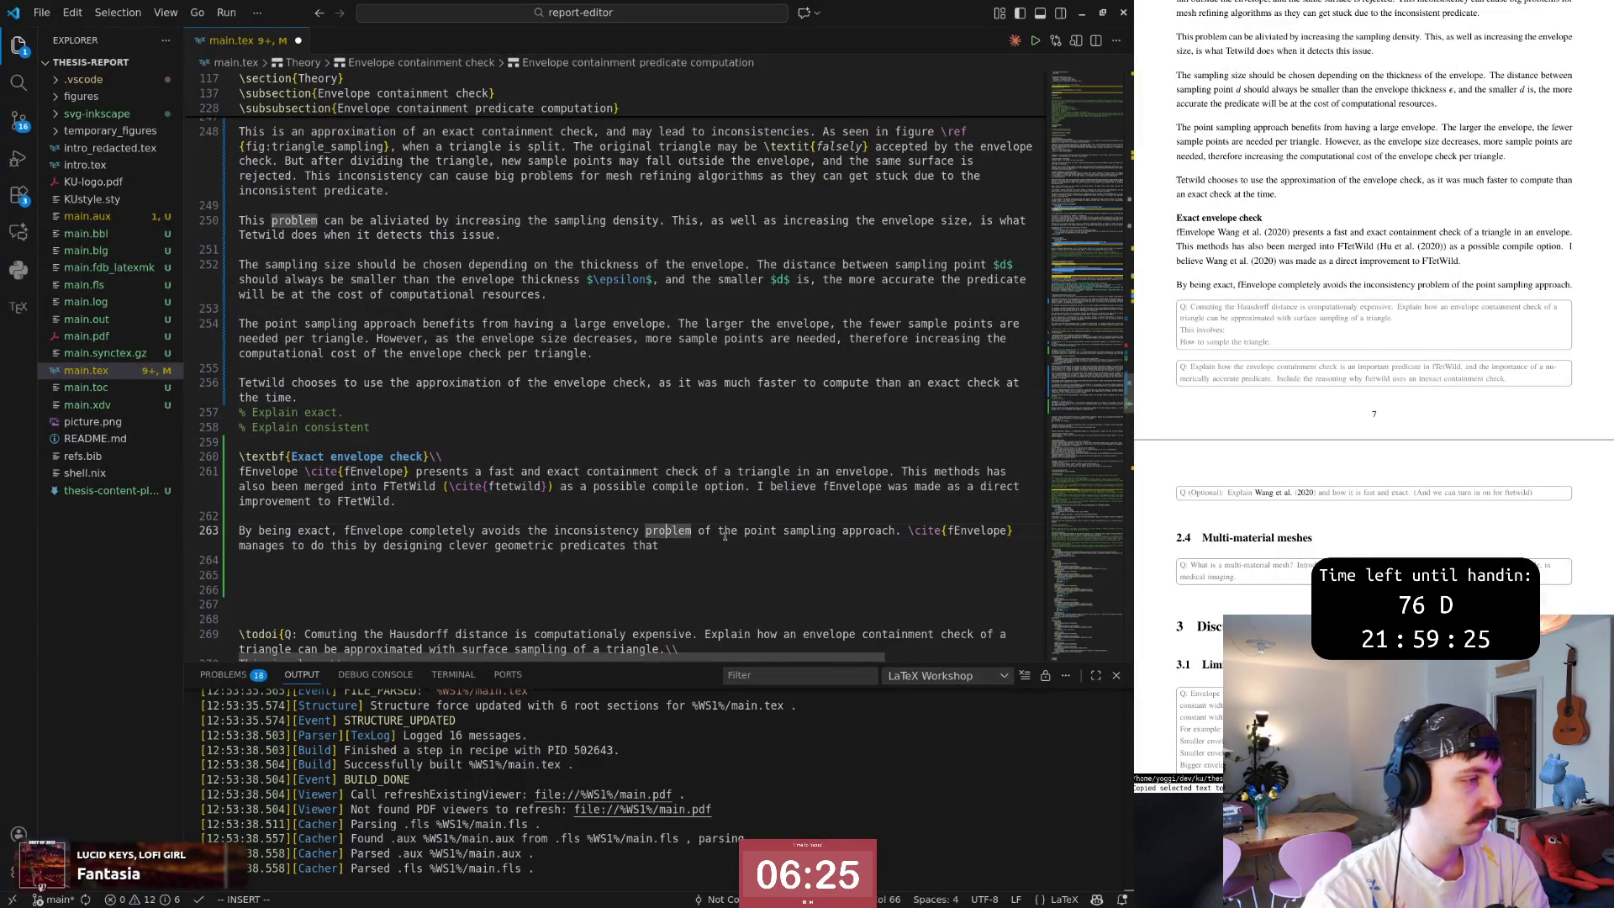
key("0")
key("w")
key("w")
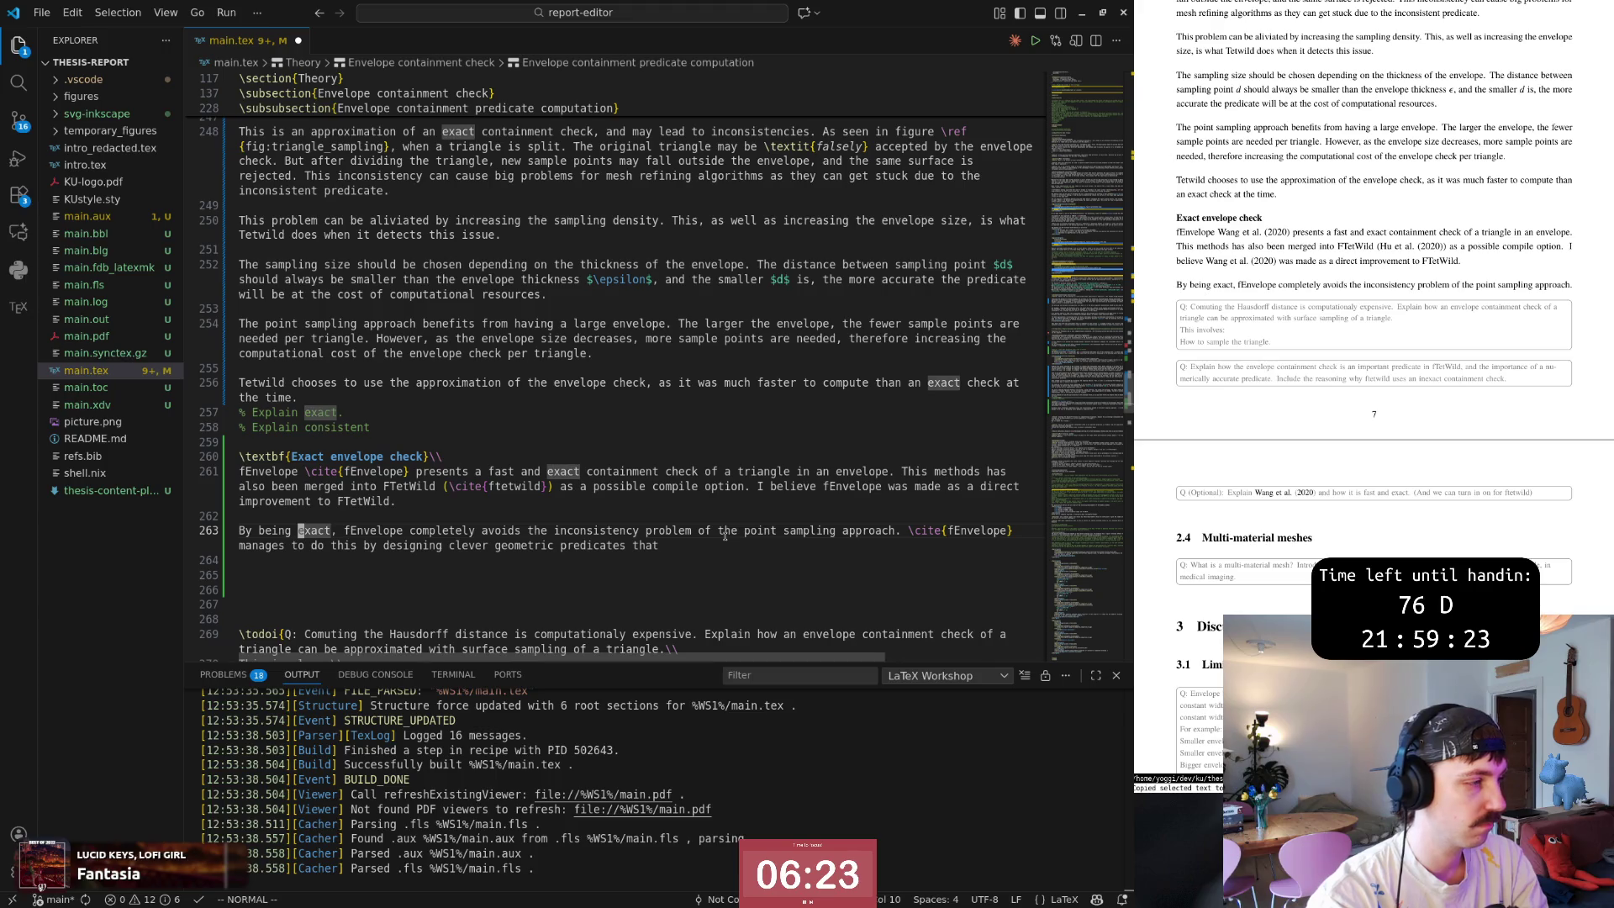
key("$")
key("b")
key("b")
key("w")
key("A")
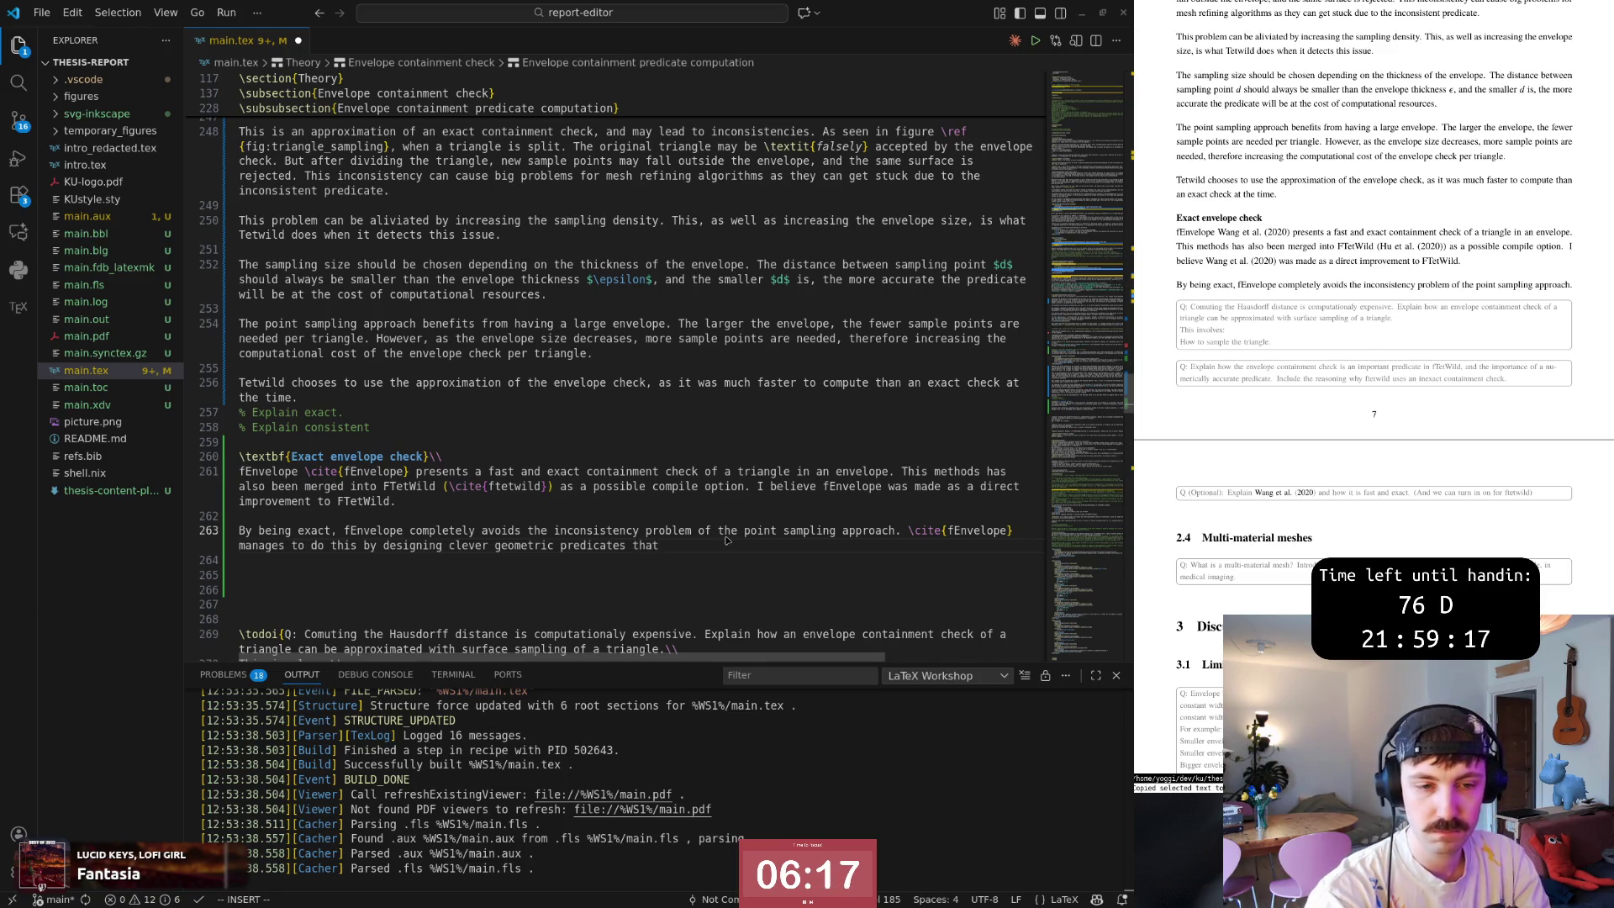
key("alt+Tab")
scroll(973, 587, "down", 1)
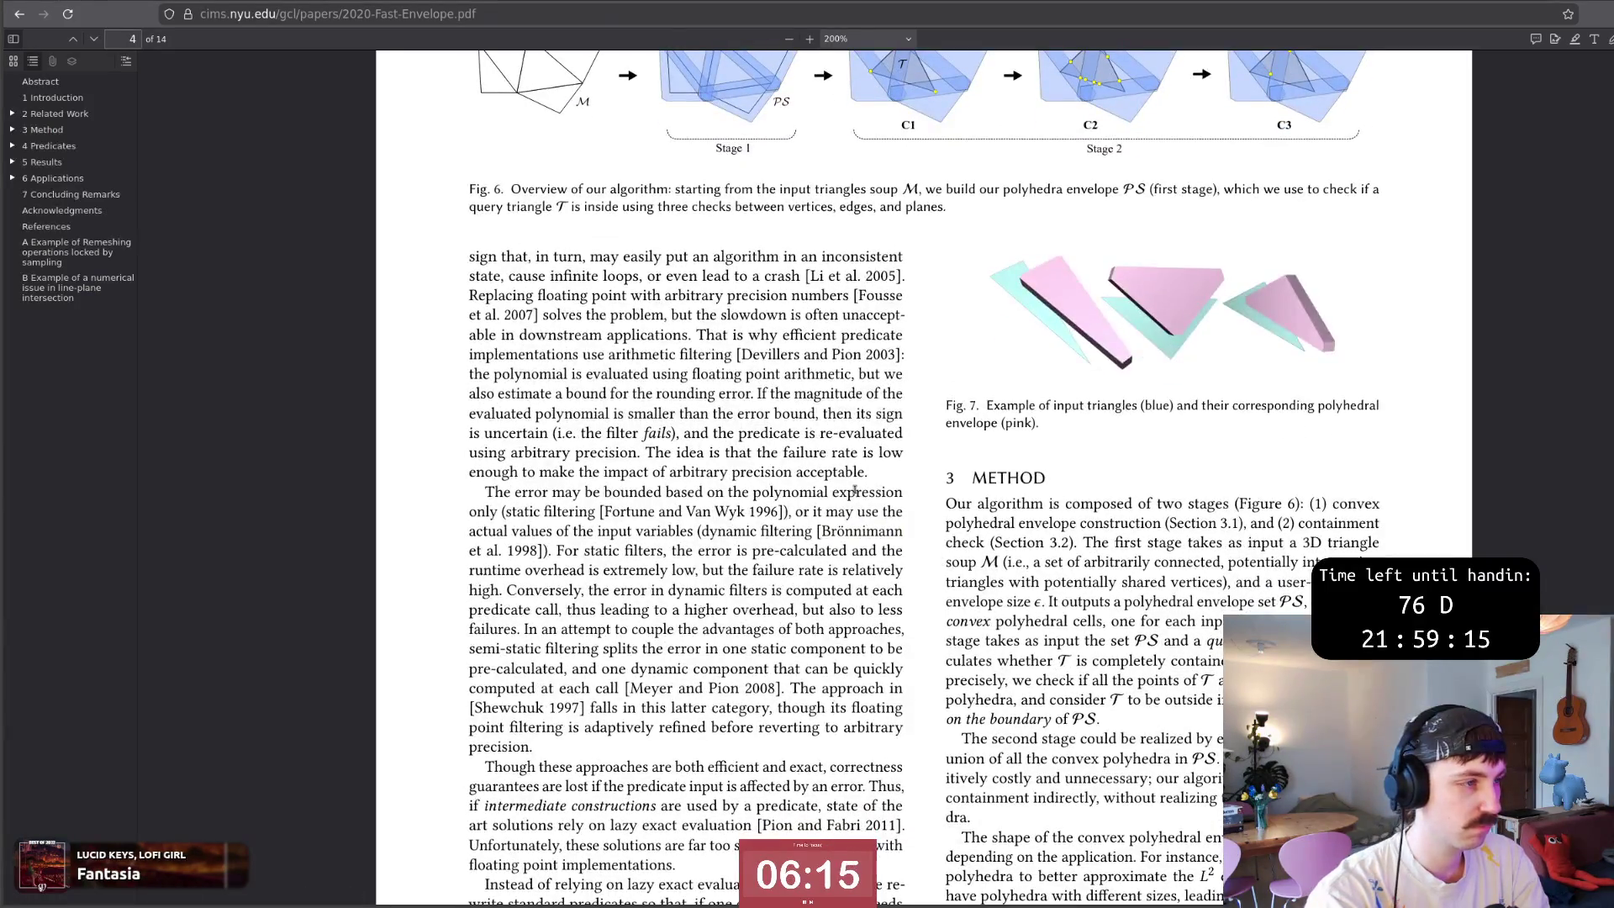
scroll(868, 479, "down", 5)
scroll(868, 480, "down", 2)
scroll(869, 479, "up", 2)
scroll(944, 513, "up", 5)
scroll(944, 514, "up", 3)
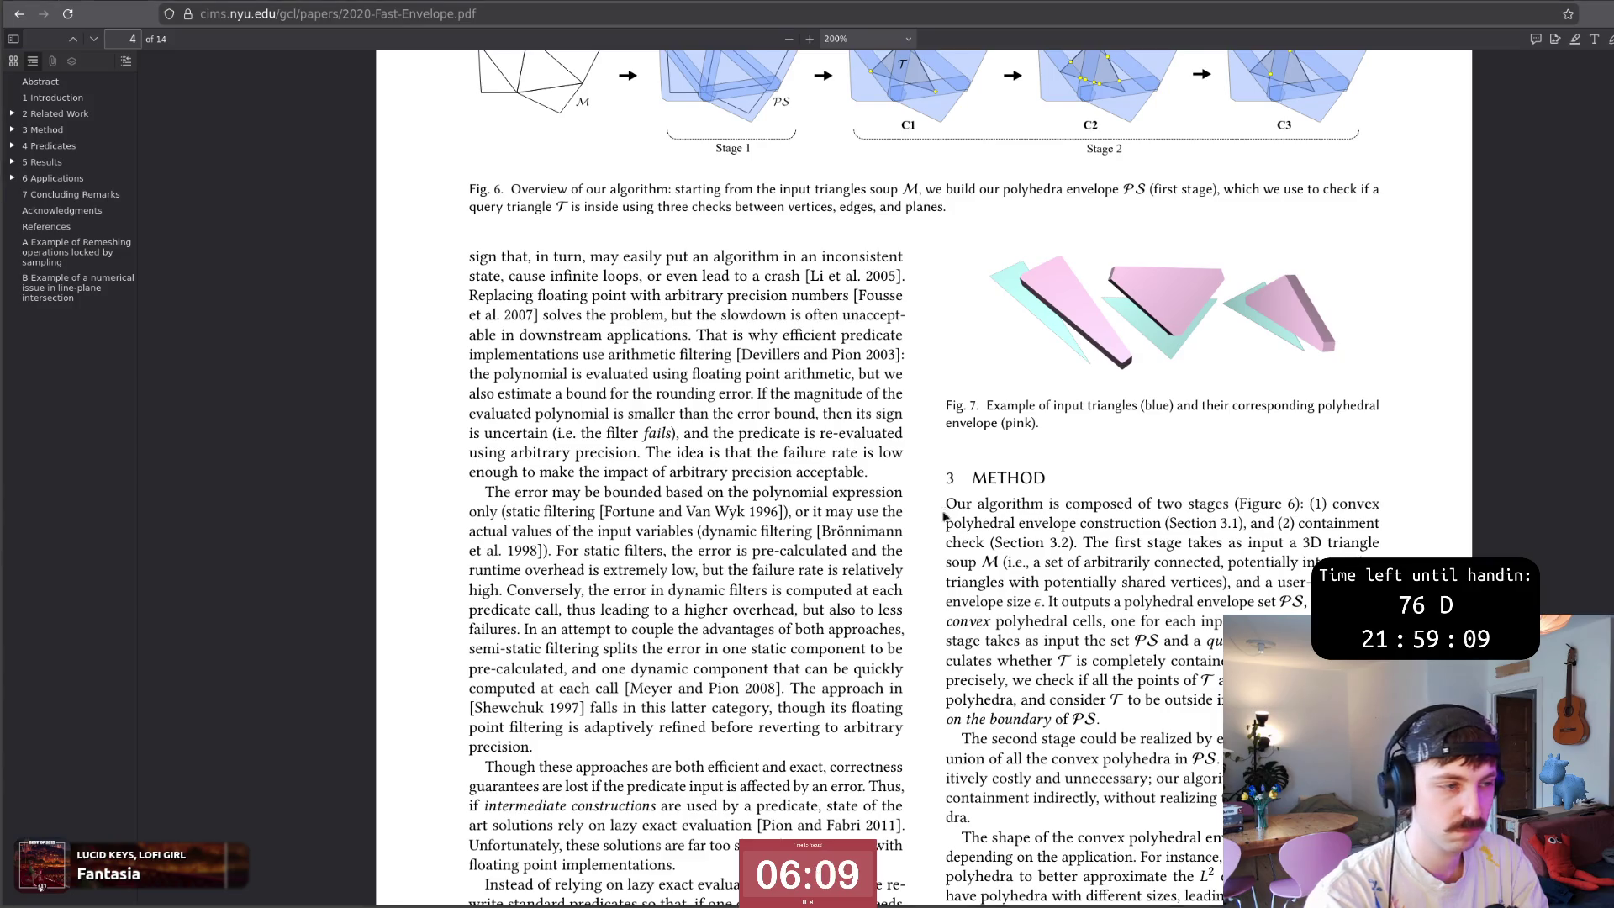
Read the paper's passage on efficient predicate implementations and arithmetic filtering, then return to the thesis.
left_click_drag(689, 335, 807, 336)
left_click(690, 355)
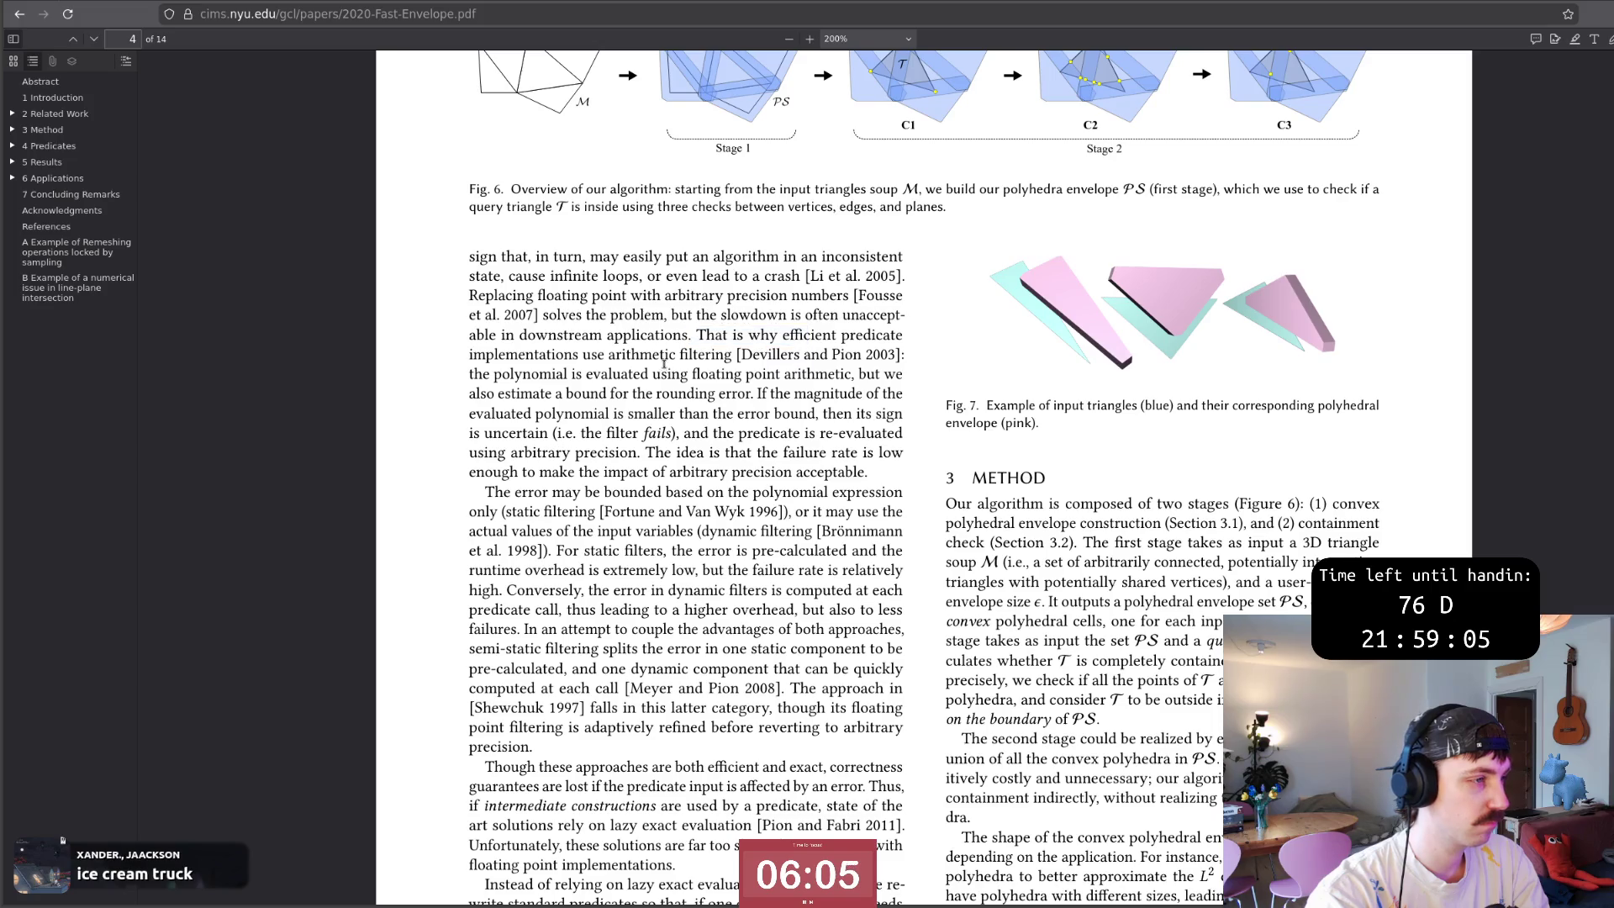
left_click_drag(697, 335, 903, 355)
left_click(723, 337)
mouse_move(726, 334)
left_mouse_down()
mouse_move(631, 358)
mouse_move(719, 362)
mouse_move(772, 341)
mouse_move(903, 358)
left_mouse_up()
left_click(875, 354)
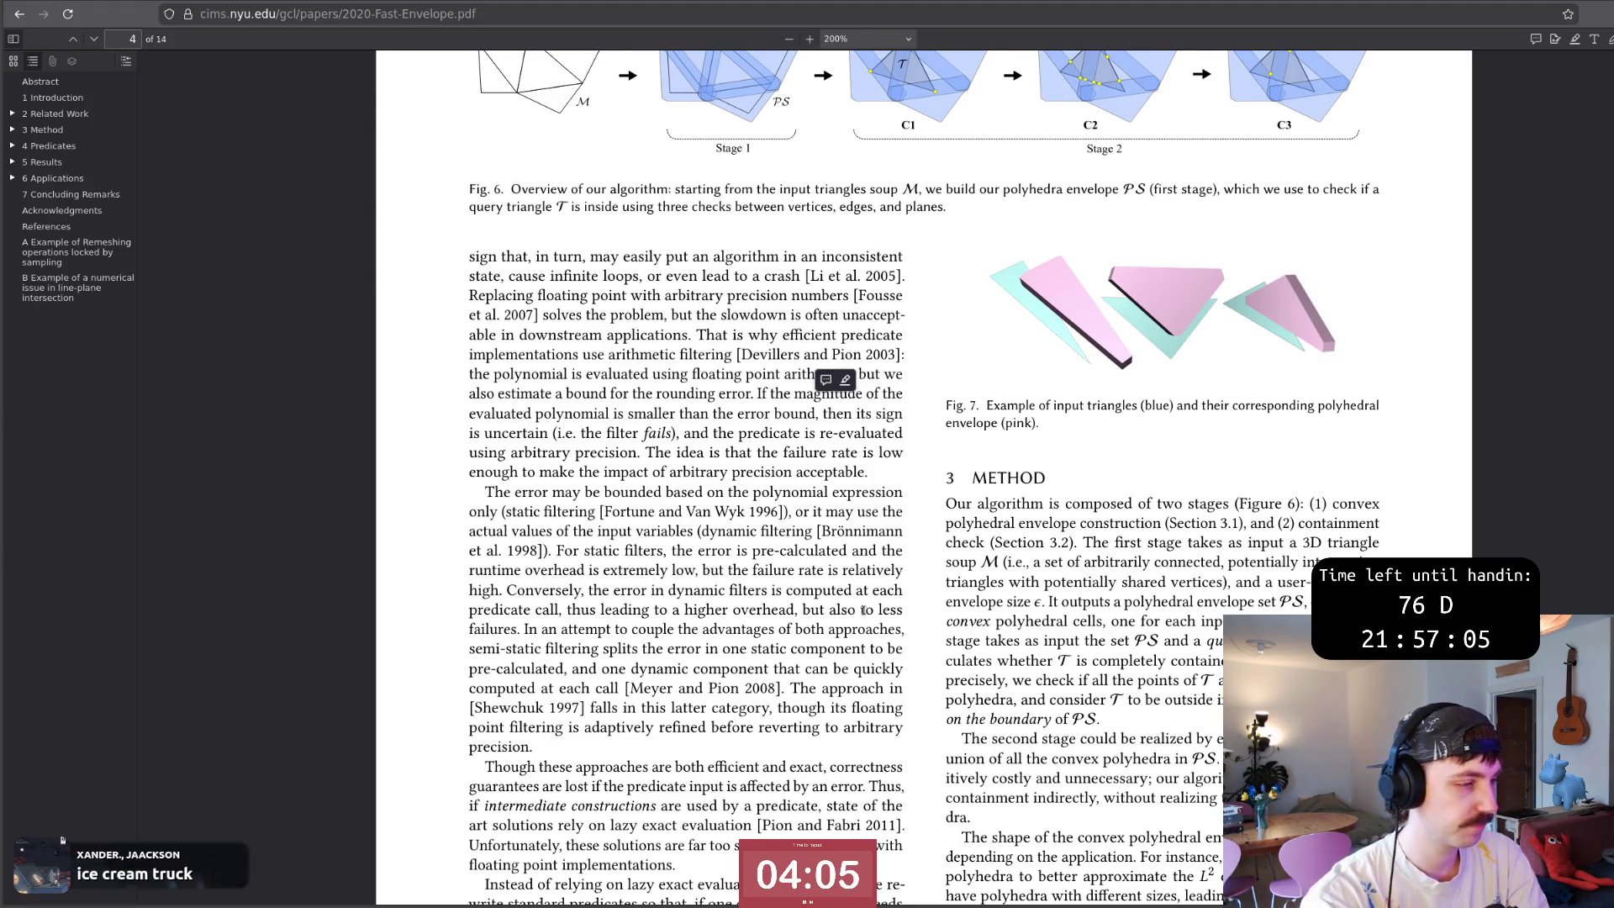
scroll(866, 608, "down", 5)
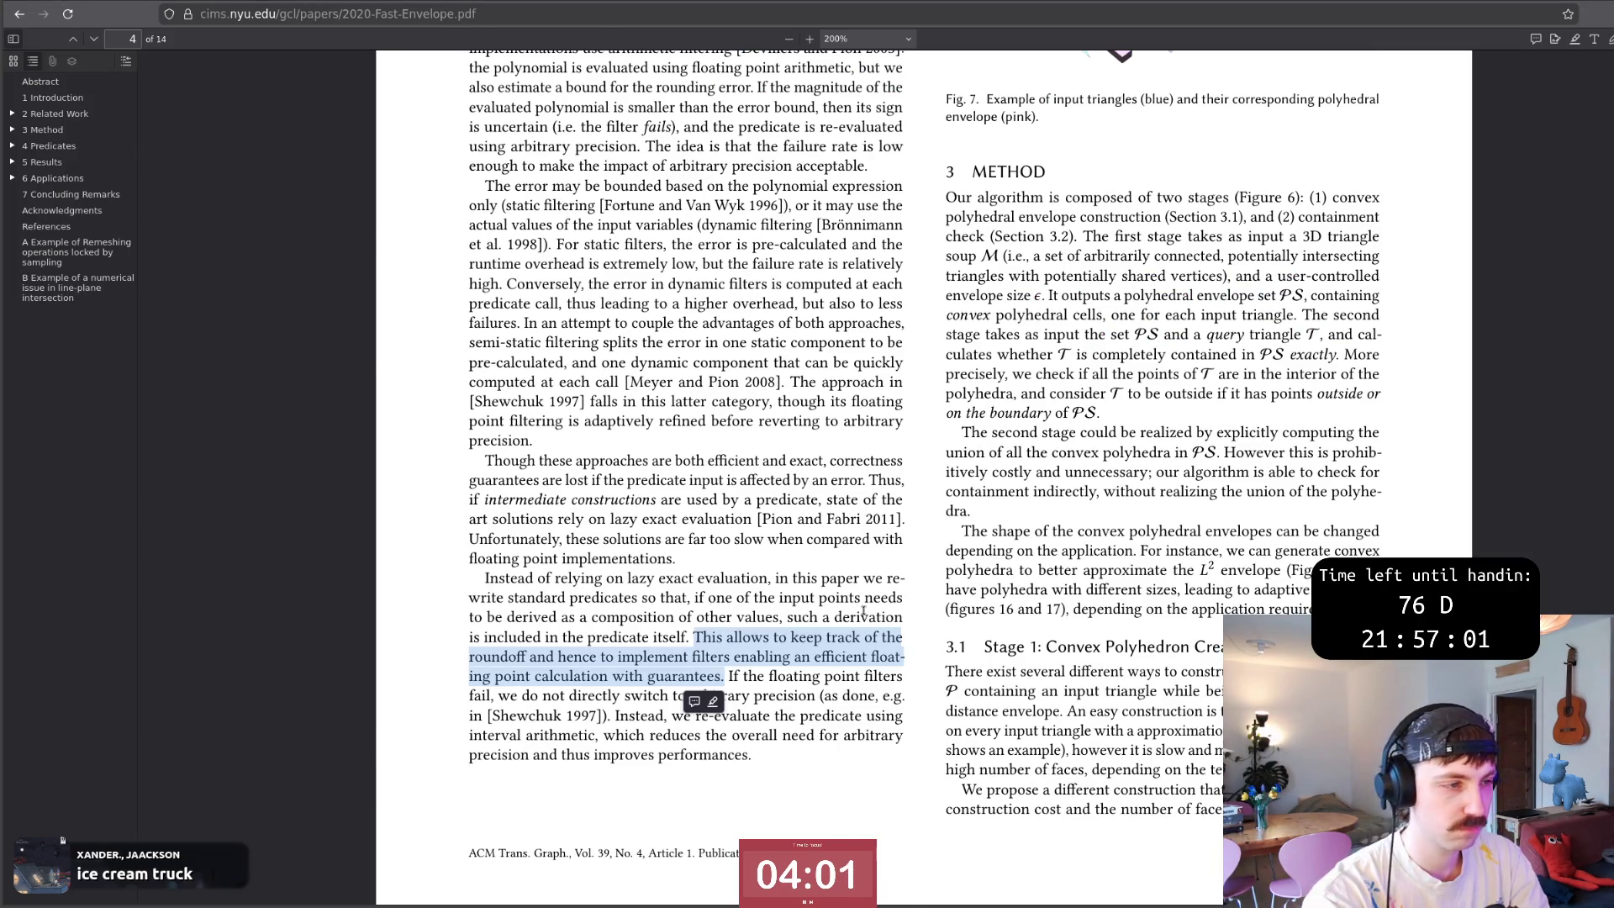
key("alt+Tab")
type("uses efficient floating po")
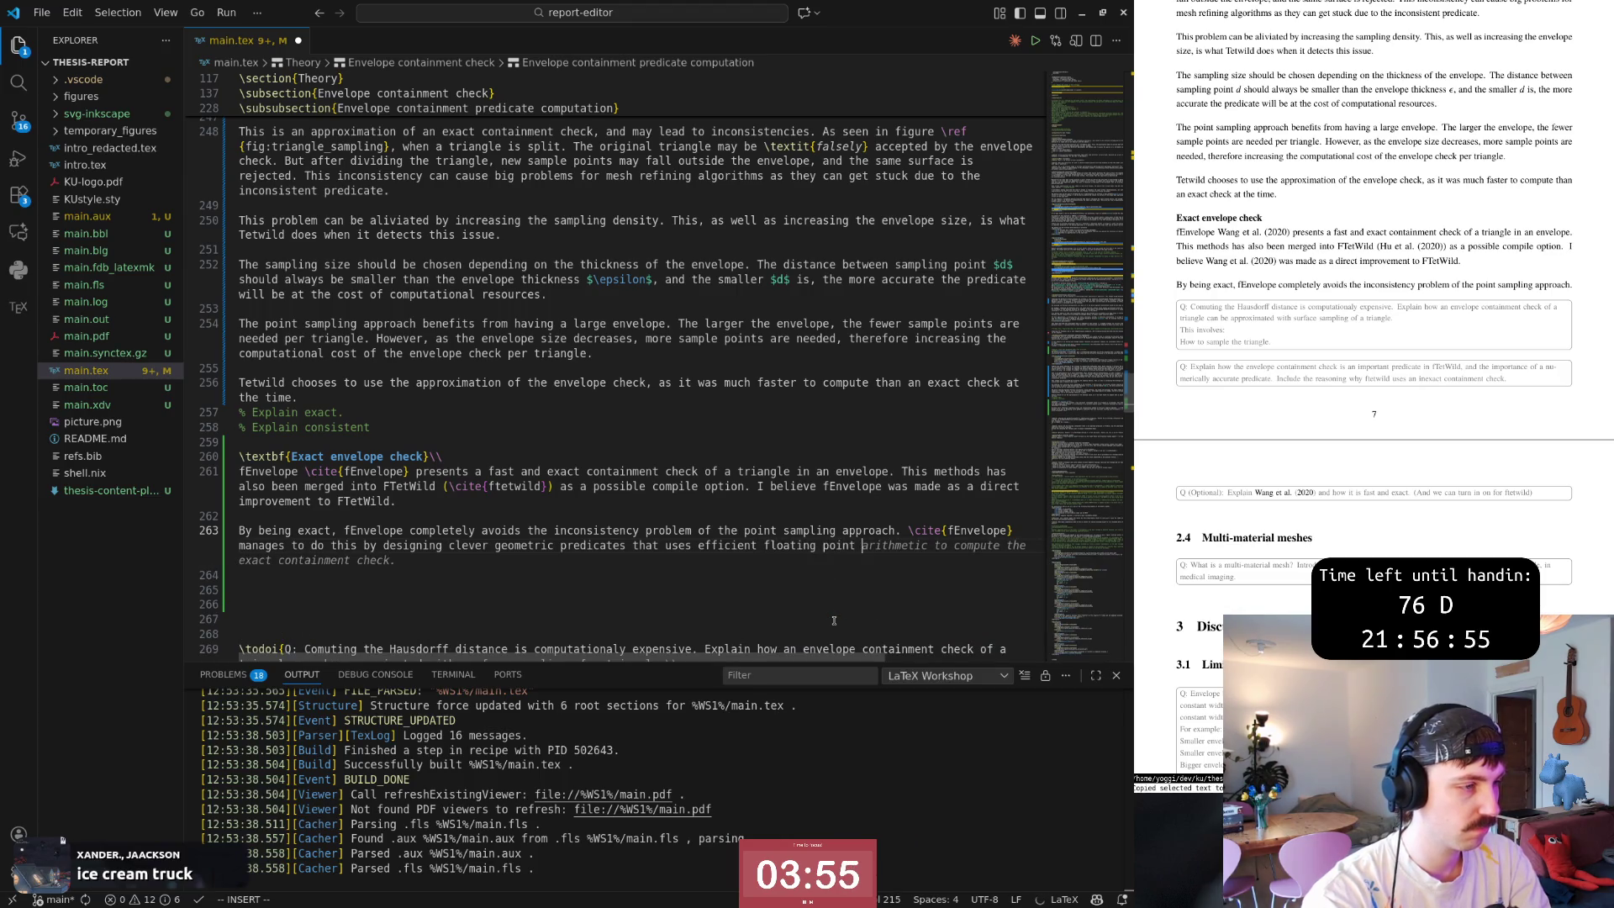
type("int")
type(" ca")
Finish the sentence with 'floating point arithmetic to compute the exact containment check'.
key("BackSpace")
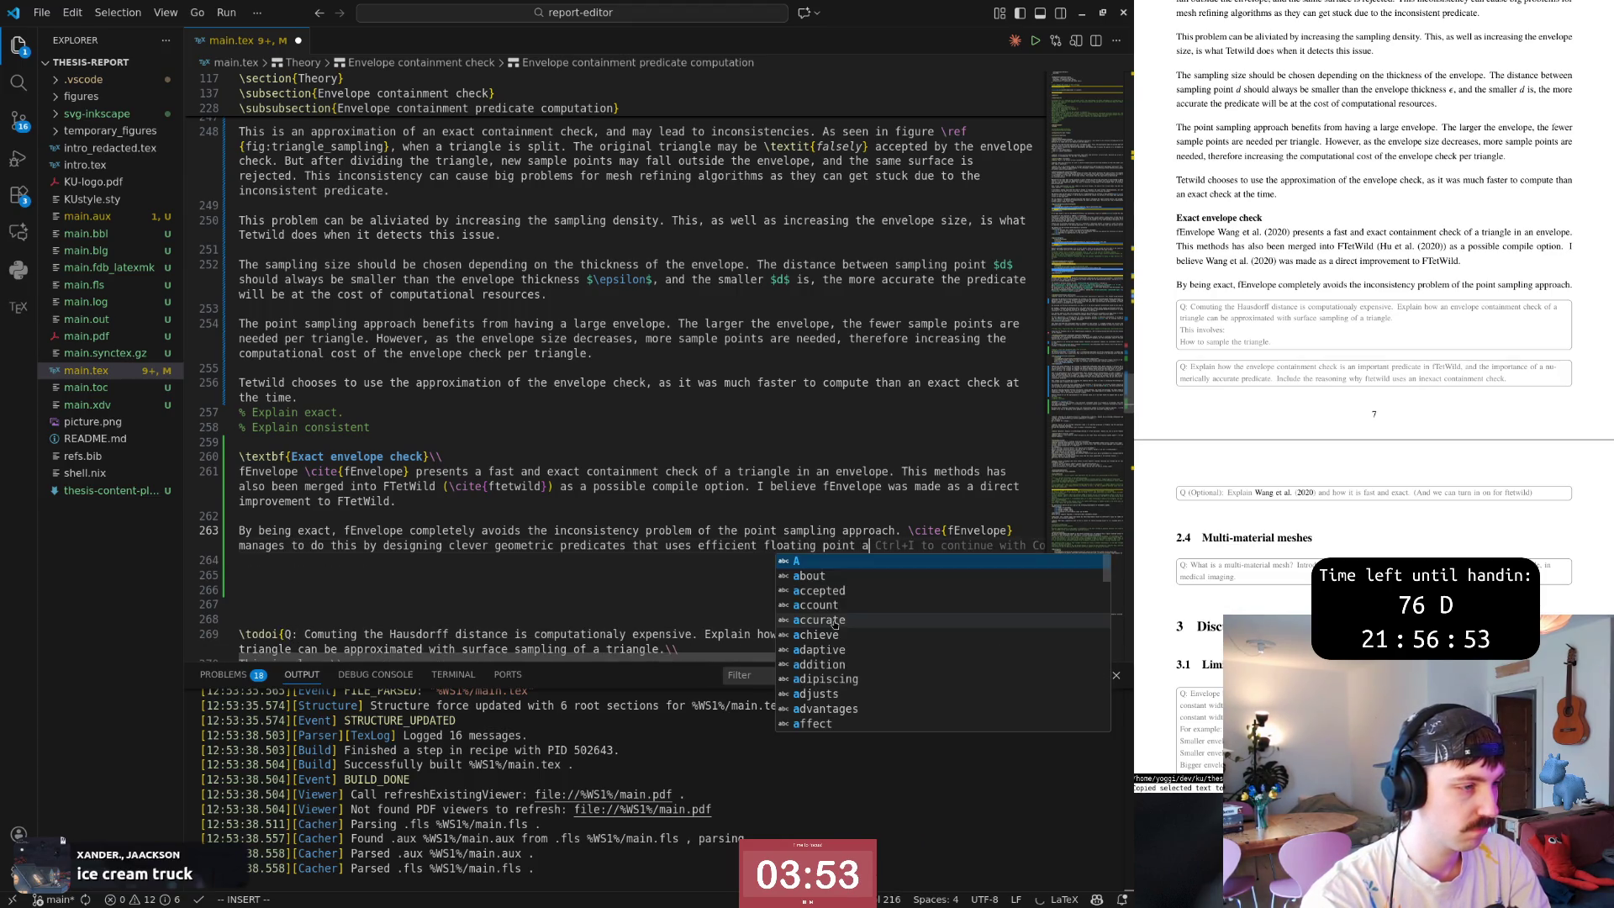
key("BackSpace")
key("Tab")
key("Escape")
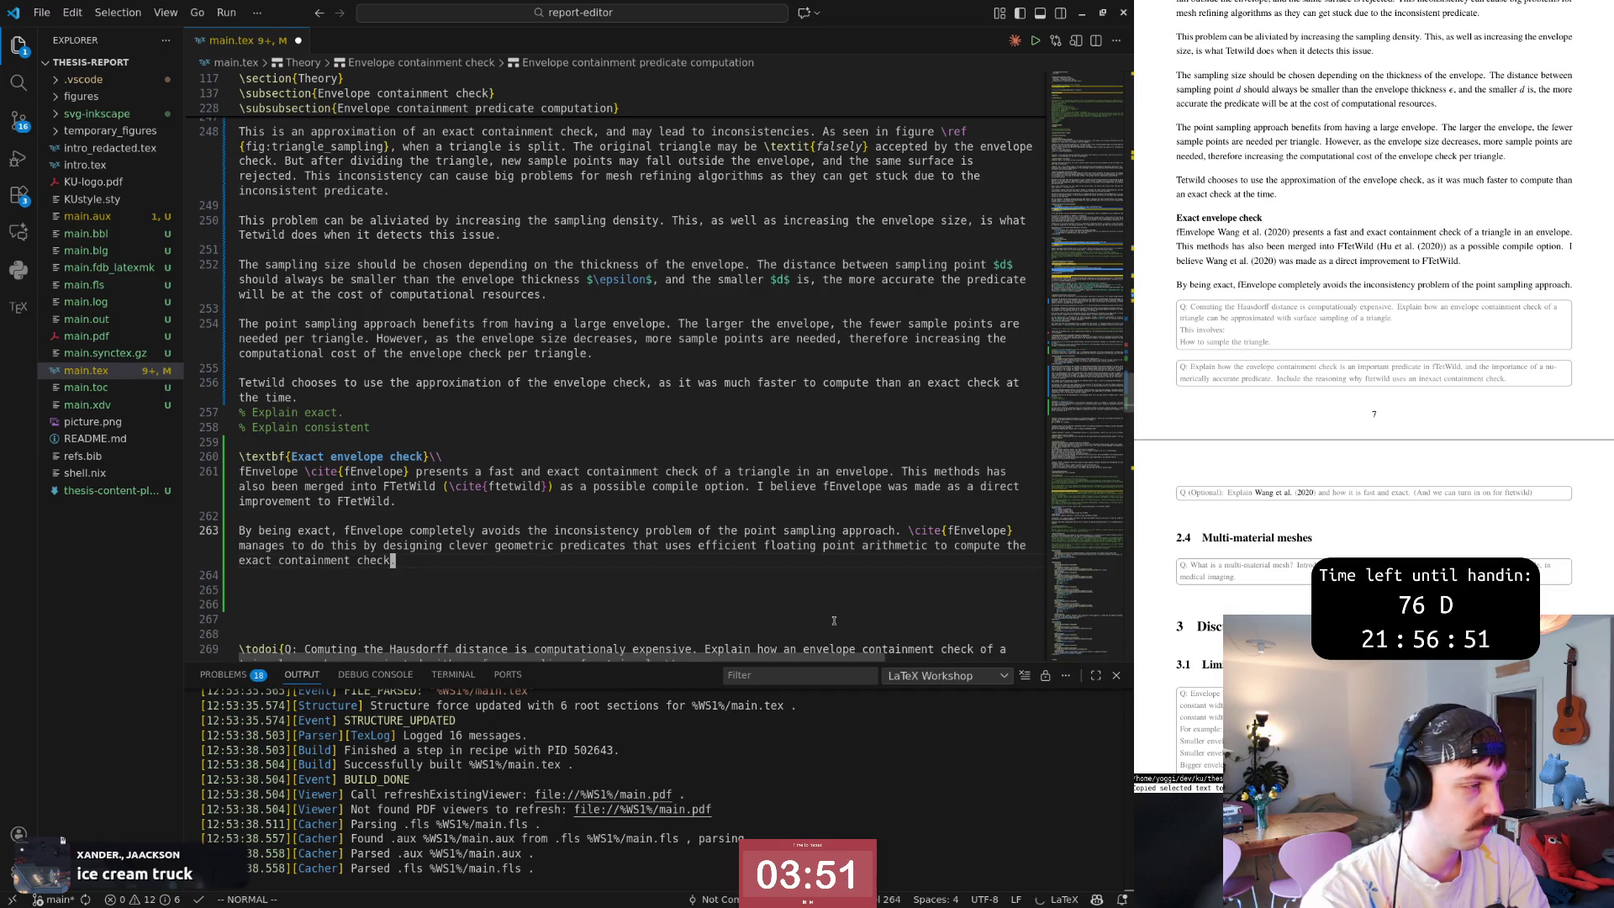
key("b")
key("b")
key("b")
key("b")
key("b")
key("b")
key("w")
key("w")
key("w")
scroll(832, 619, "down", 1)
Tidy the blank line below and start a new paragraph beginning 'Instead of resorting to'.
key("j")
key("d")
key("d")
key("shift+o")
key("Return")
type("iInstead of resorting to e")
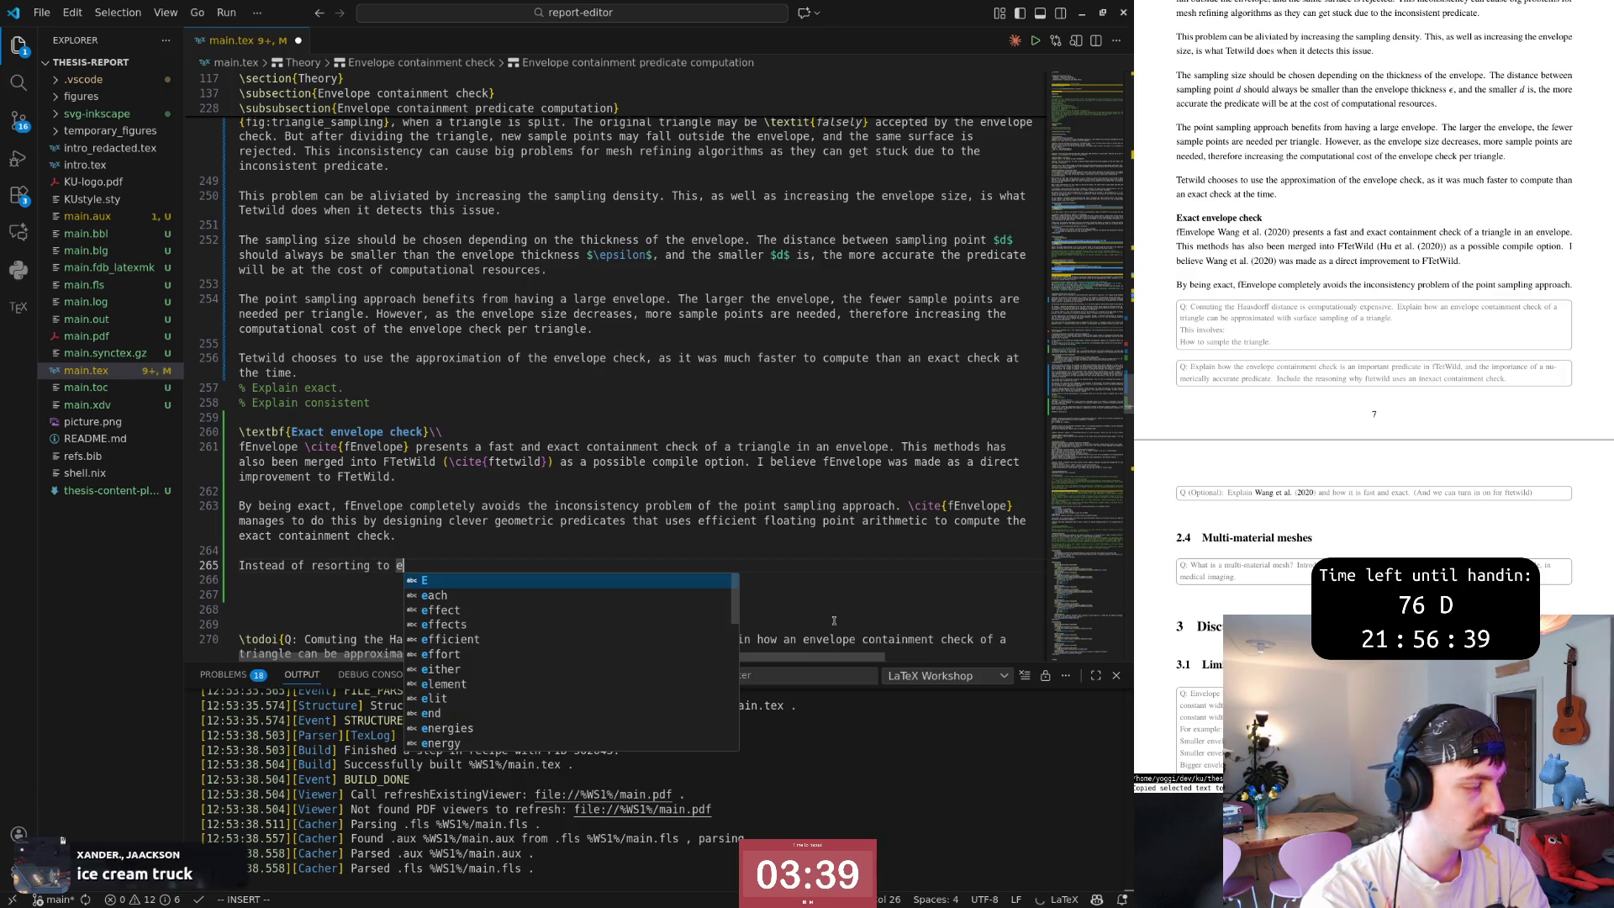
Complete the 'Instead of resorting to expensive exact arithmetic' paragraph and review its wording.
key("BackSpace")
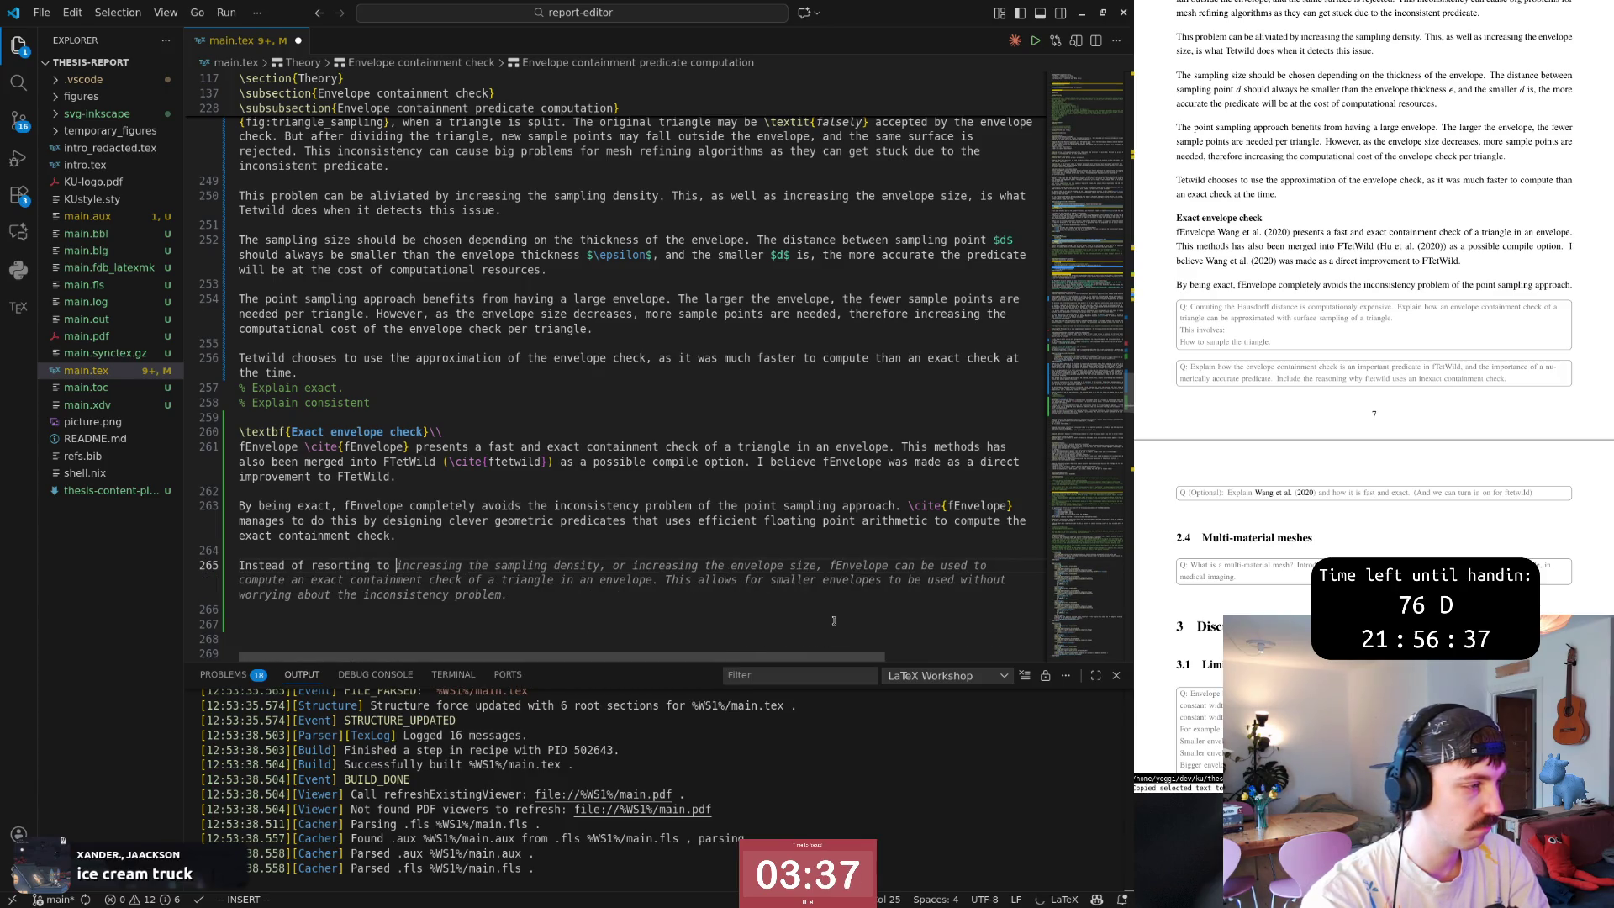
type("ex")
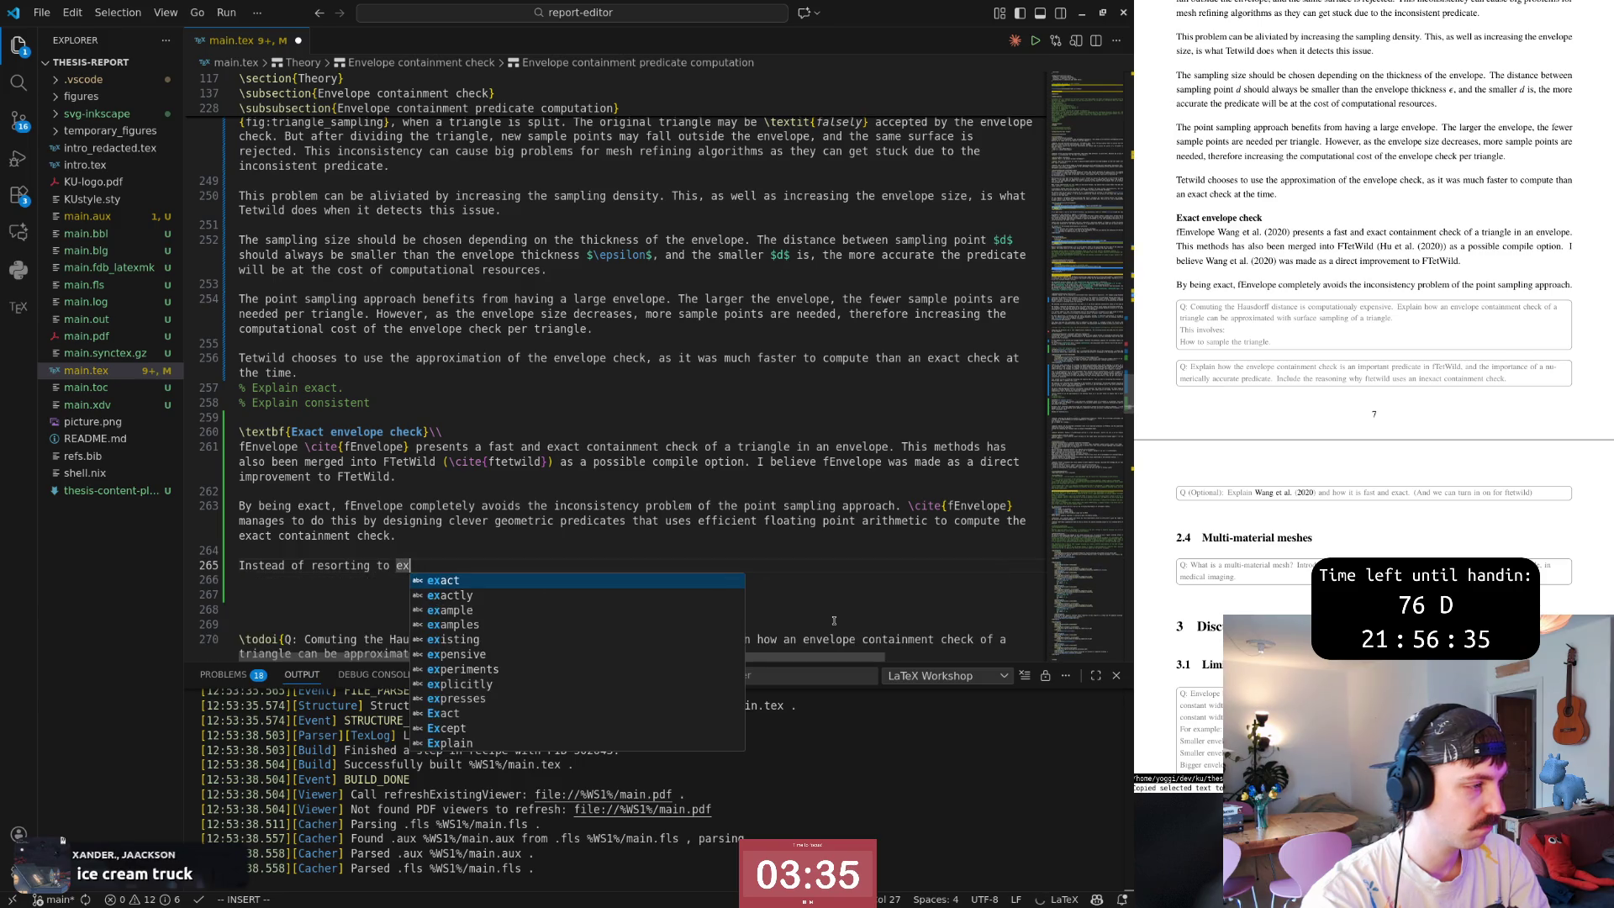
key("BackSpace")
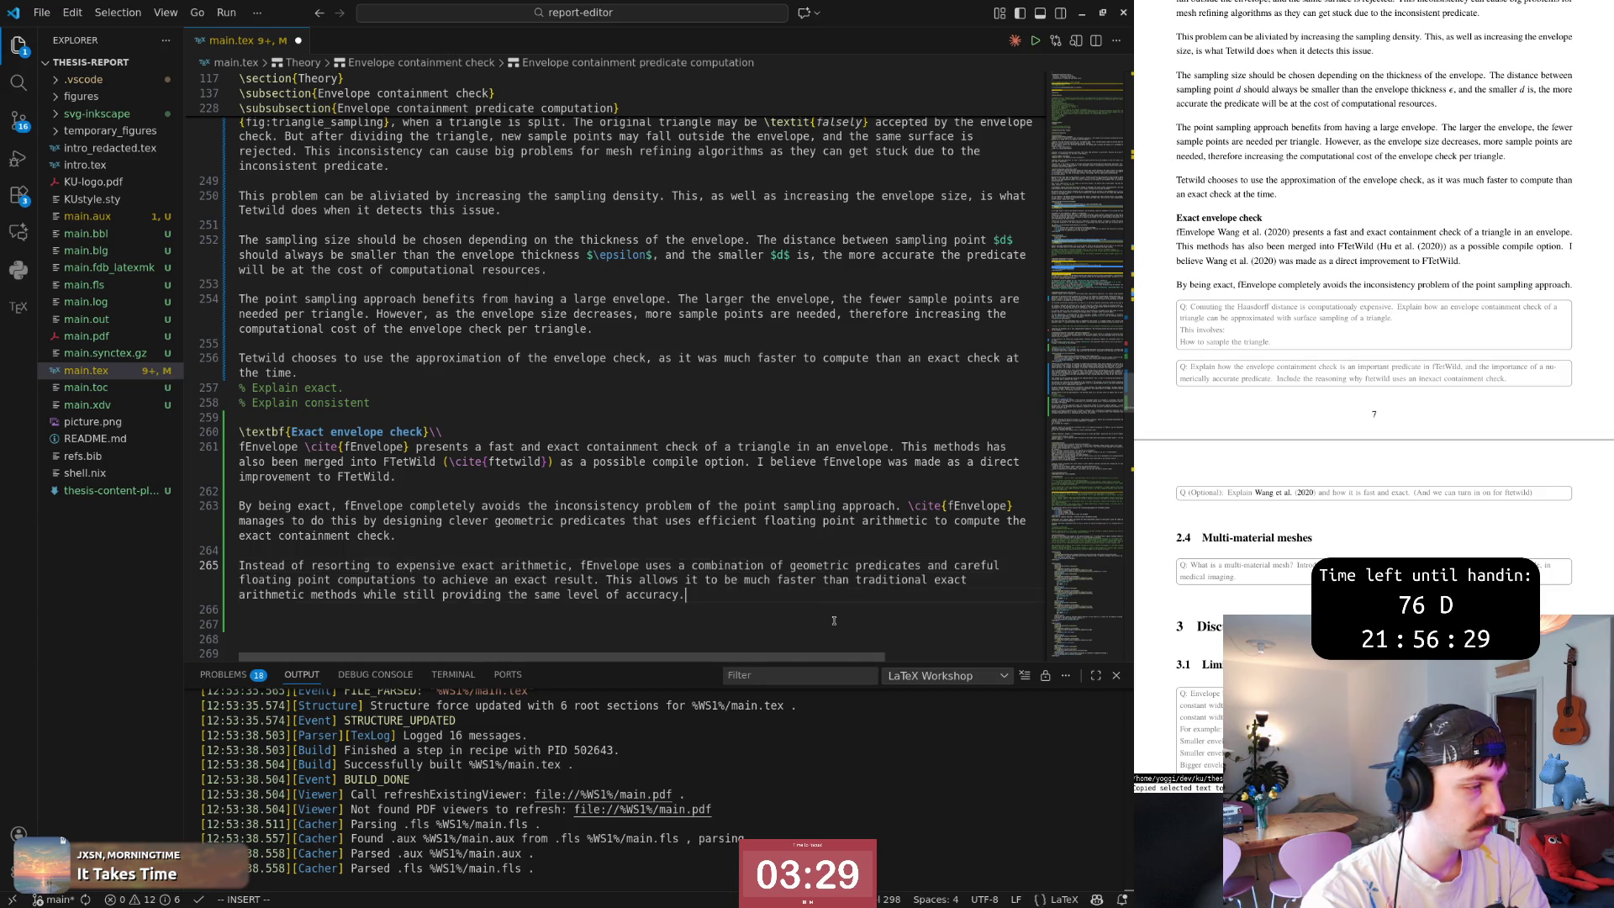
key("Tab")
key("Escape")
key("b")
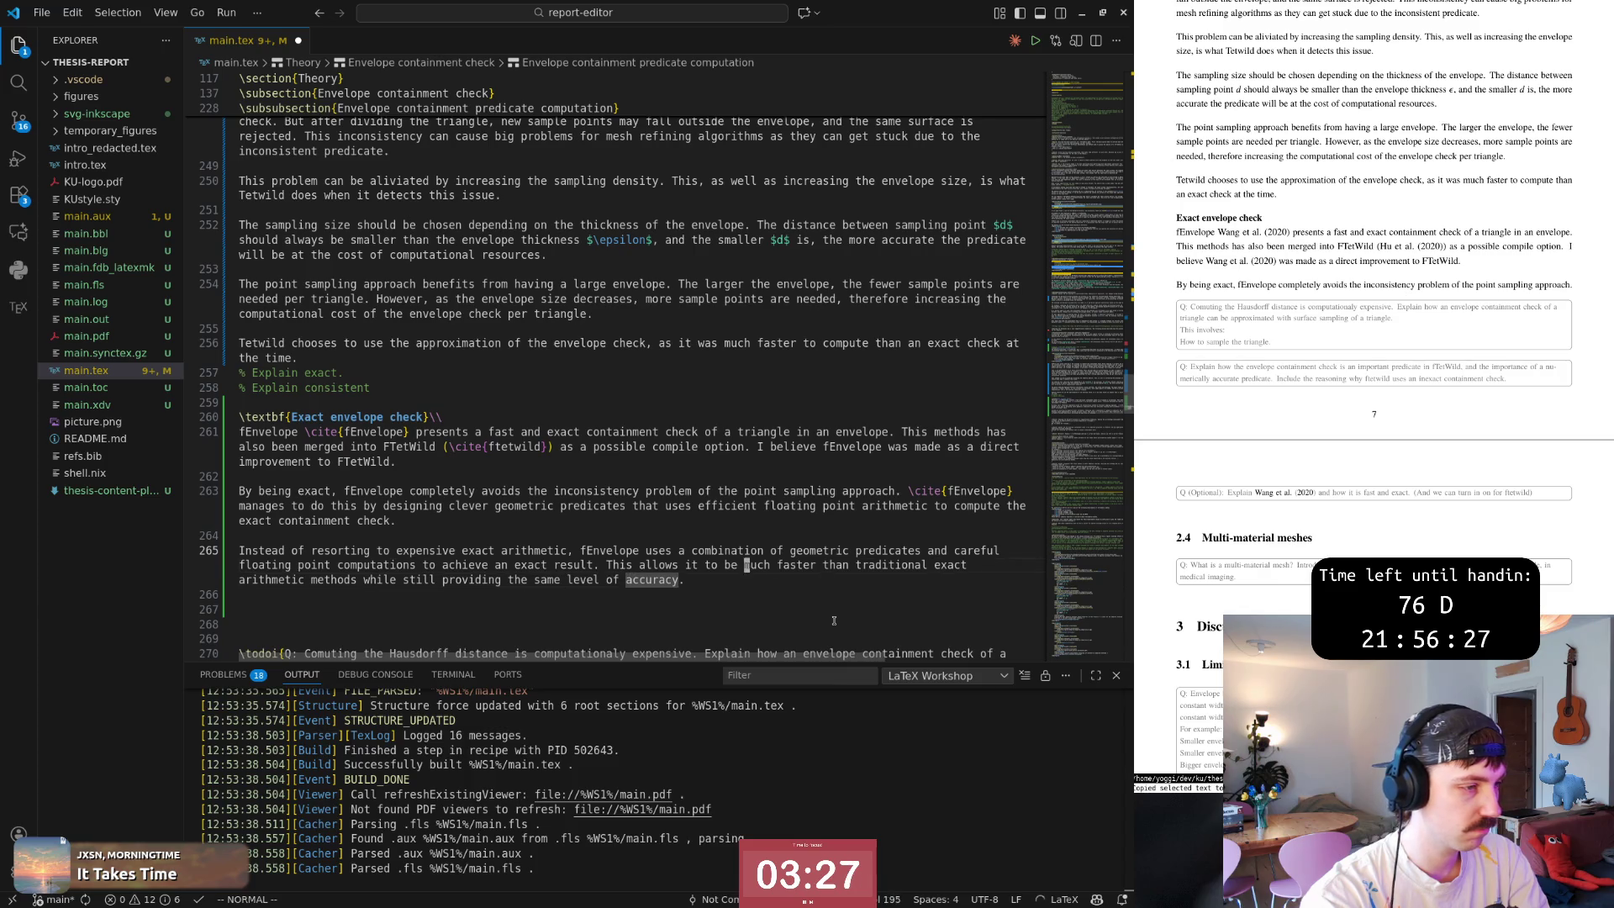
type("k0w/uses")
key("Return")
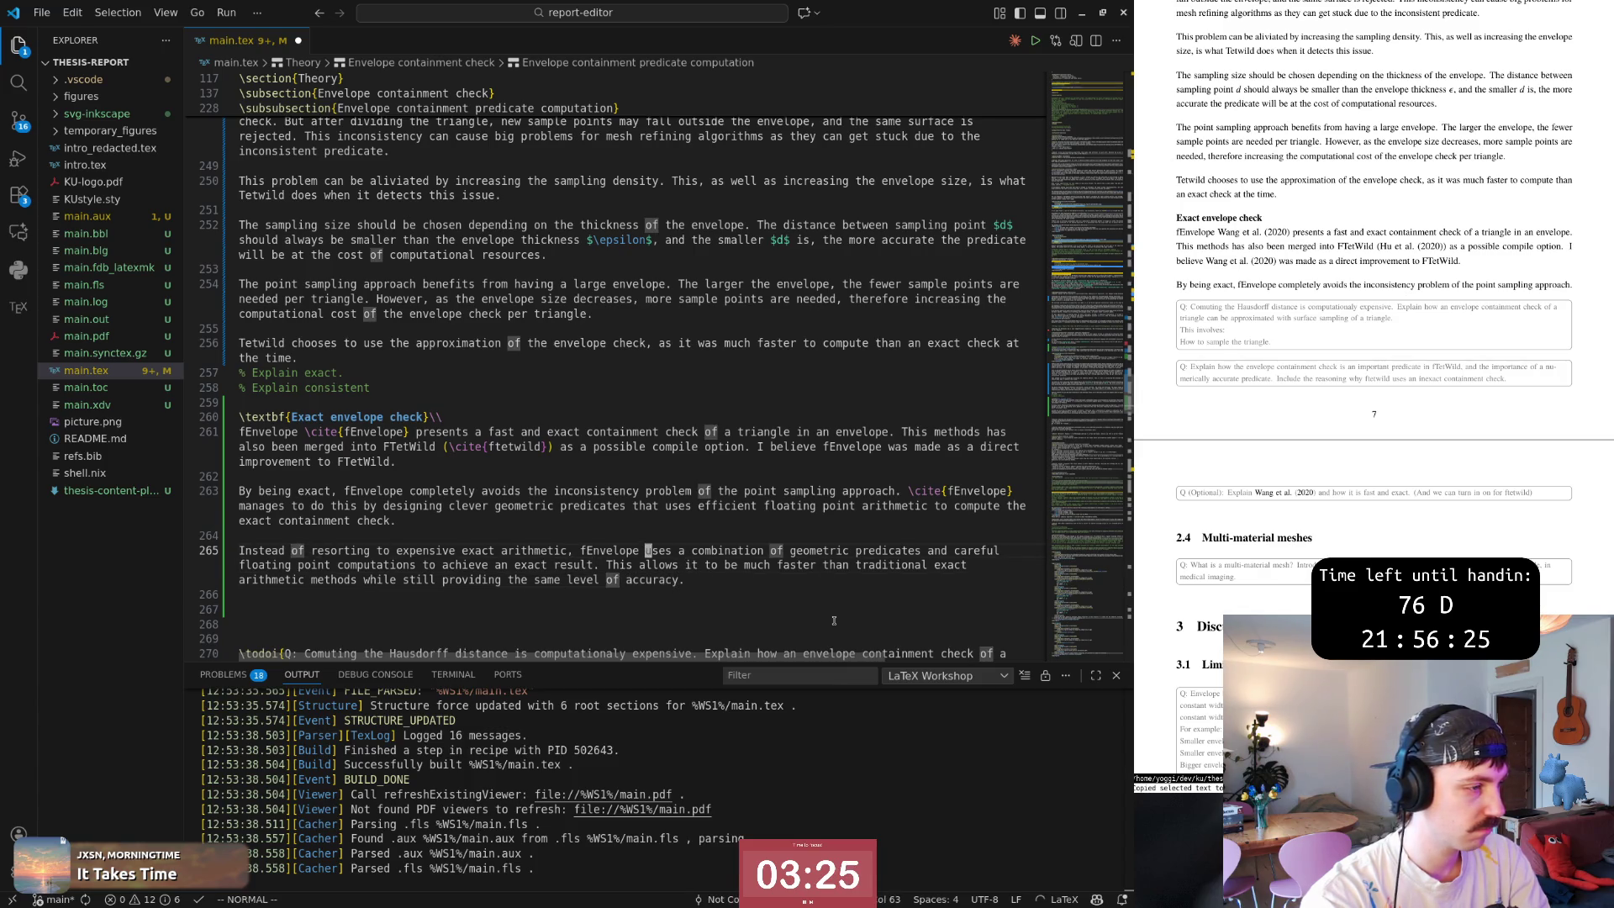
key("w")
type("bb/allows")
key("Return")
key("w")
key("w")
key("w")
key("w")
key("w")
key("w")
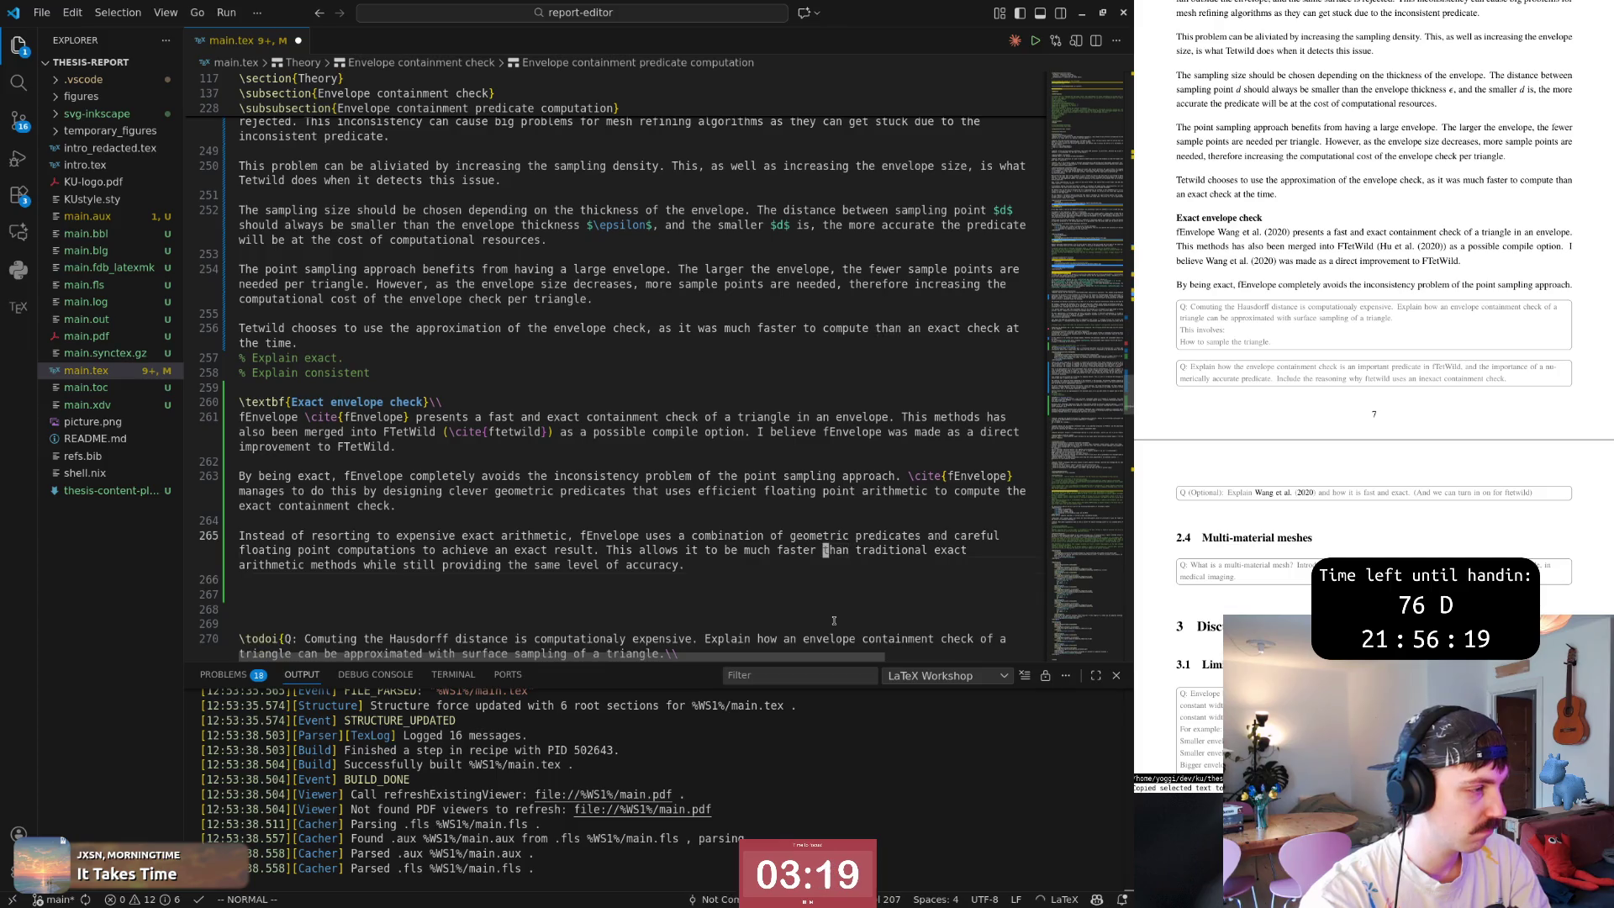
Adjust blank lines below the paragraph, check the paper, and save to rebuild it as one paragraph.
key("o")
key("Escape")
key("u")
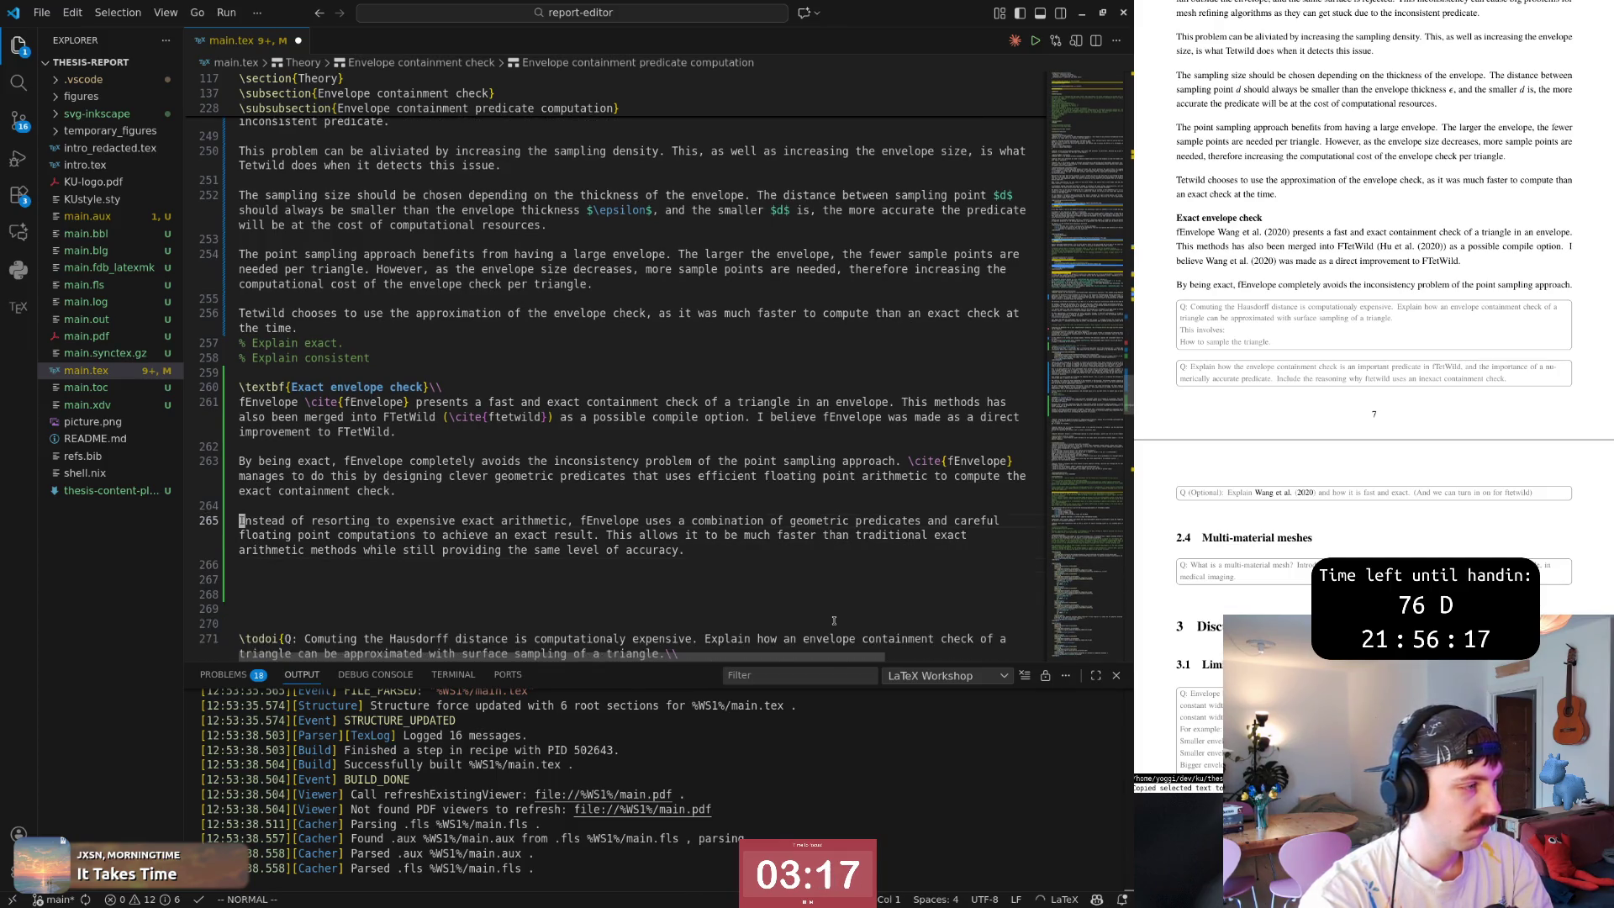
key("j")
key("j")
key("k")
key("j")
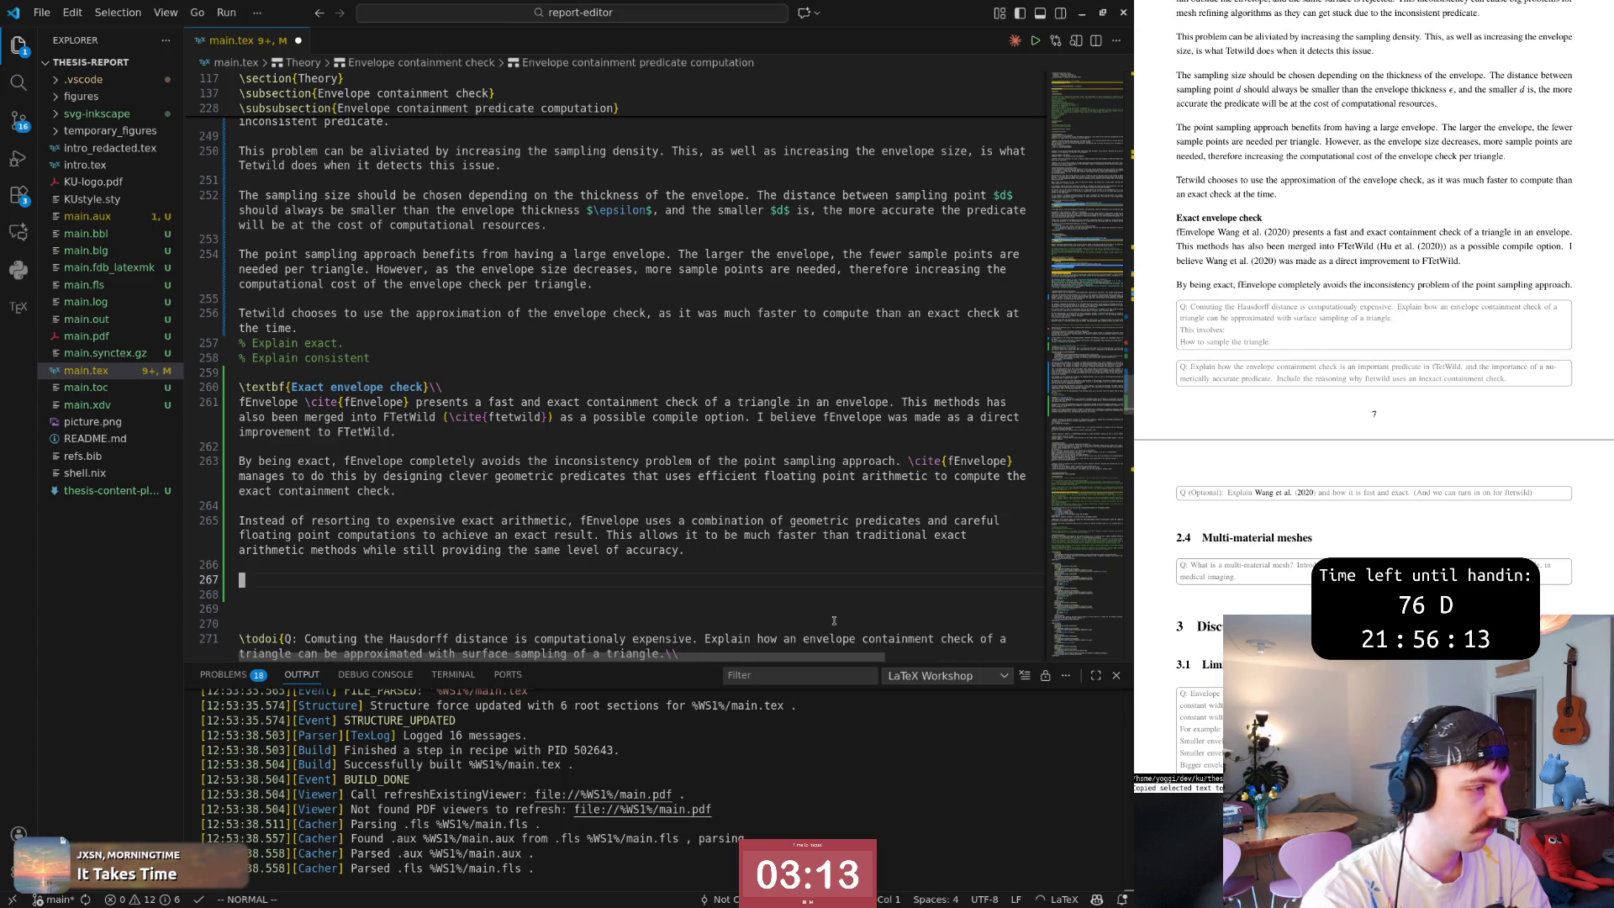
key("alt+Tab")
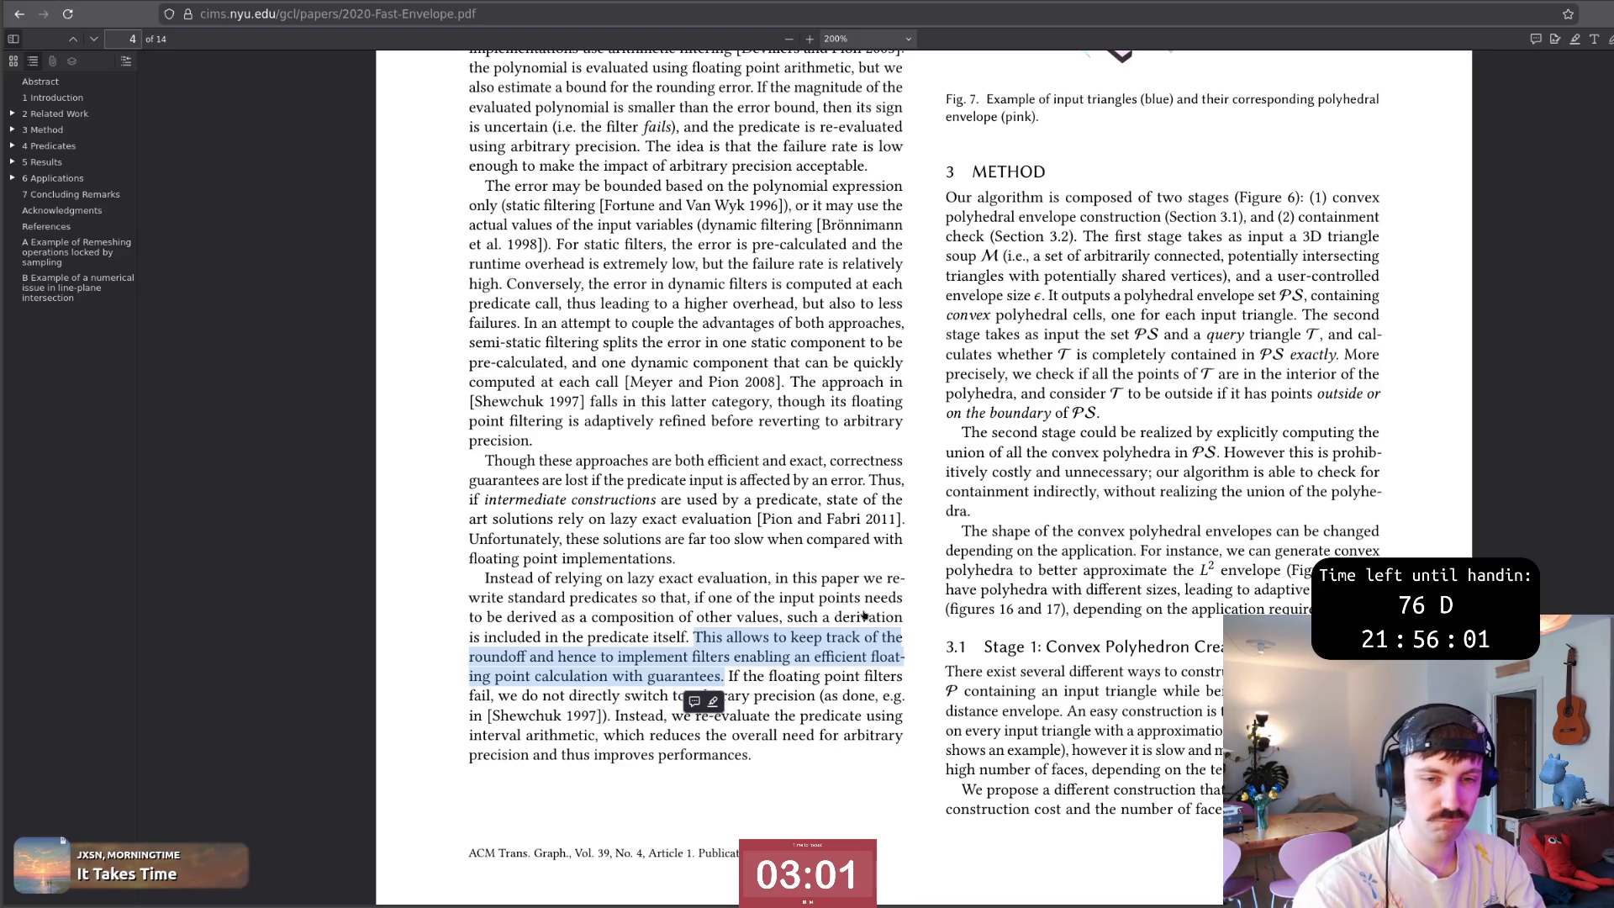
key("alt+Tab")
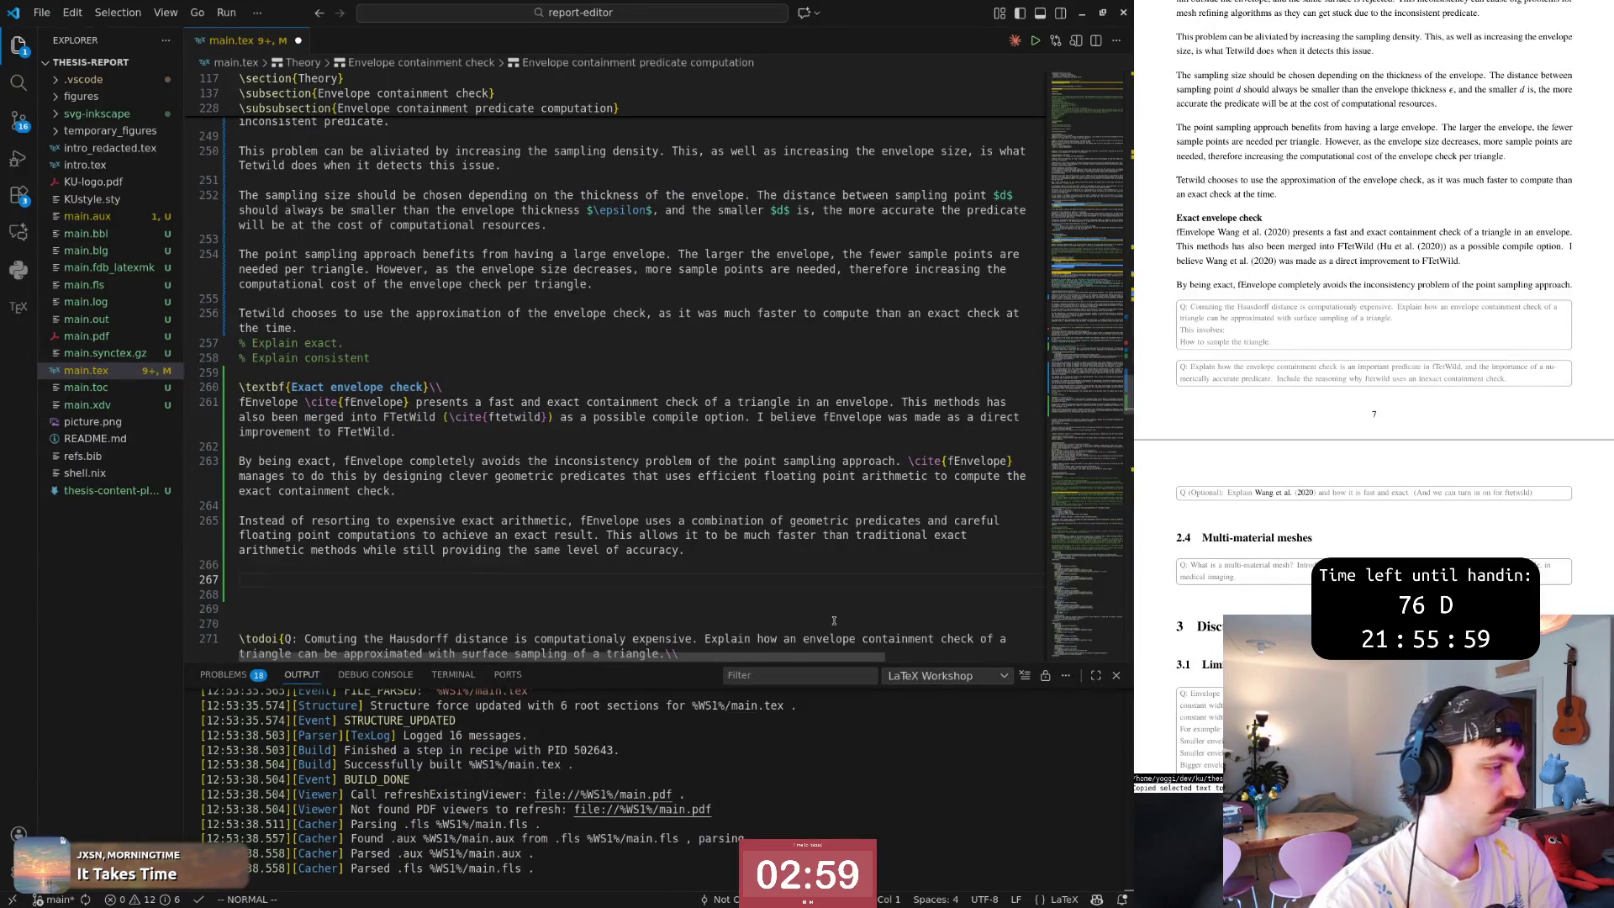
key("ctrl+s")
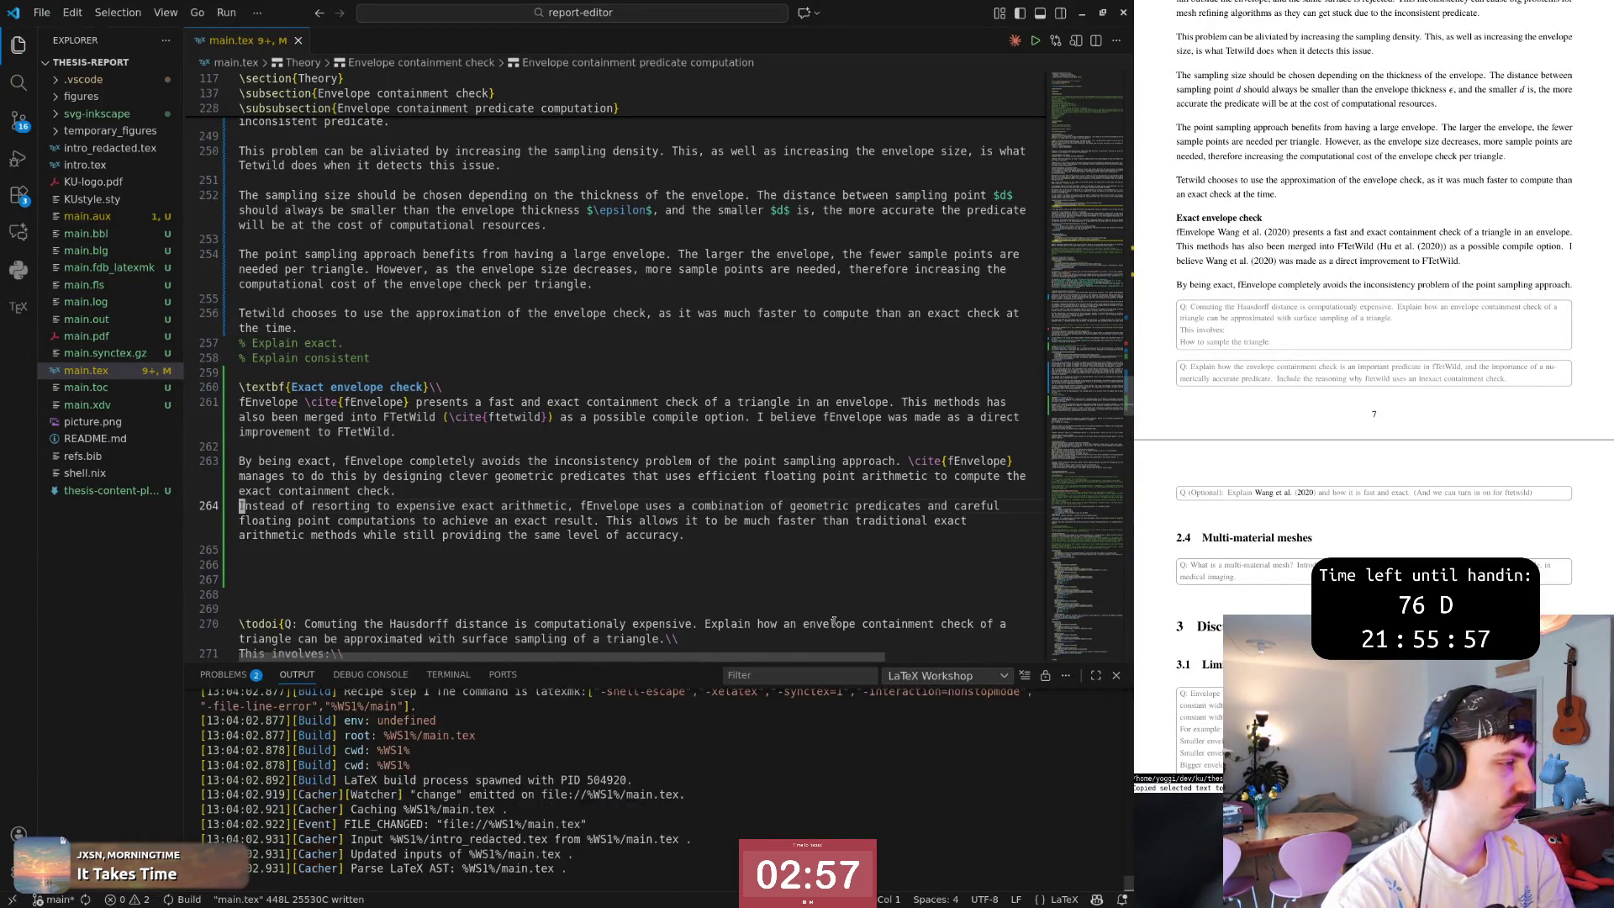
Rearrange the blank lines above the todo notes to make room for a new note.
key("k")
key("d")
key("d")
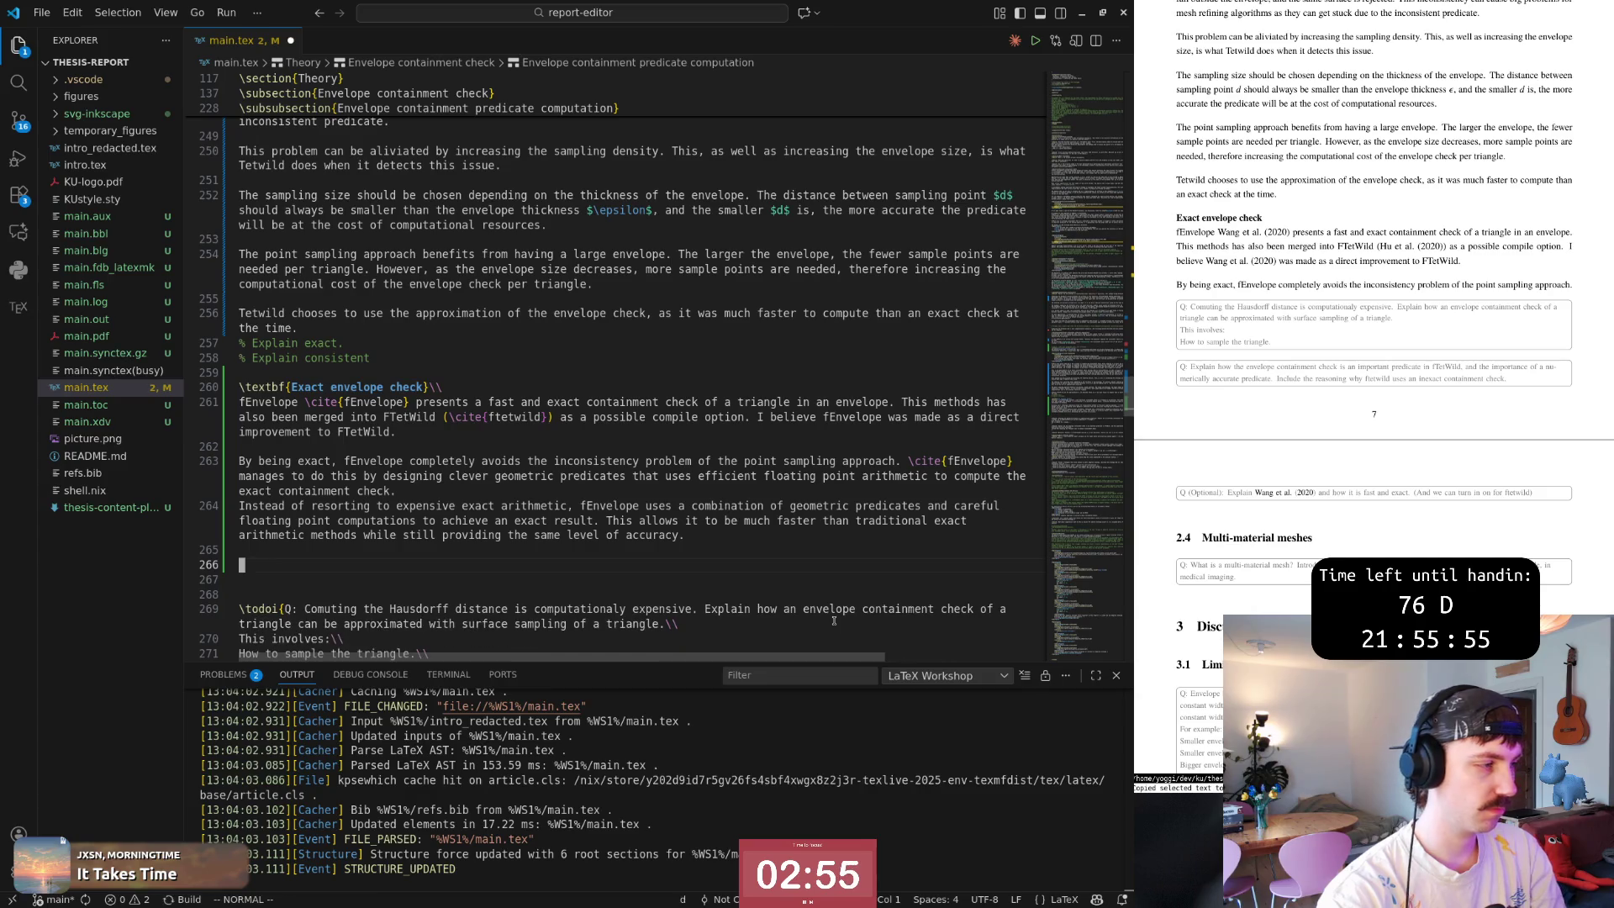
key("p")
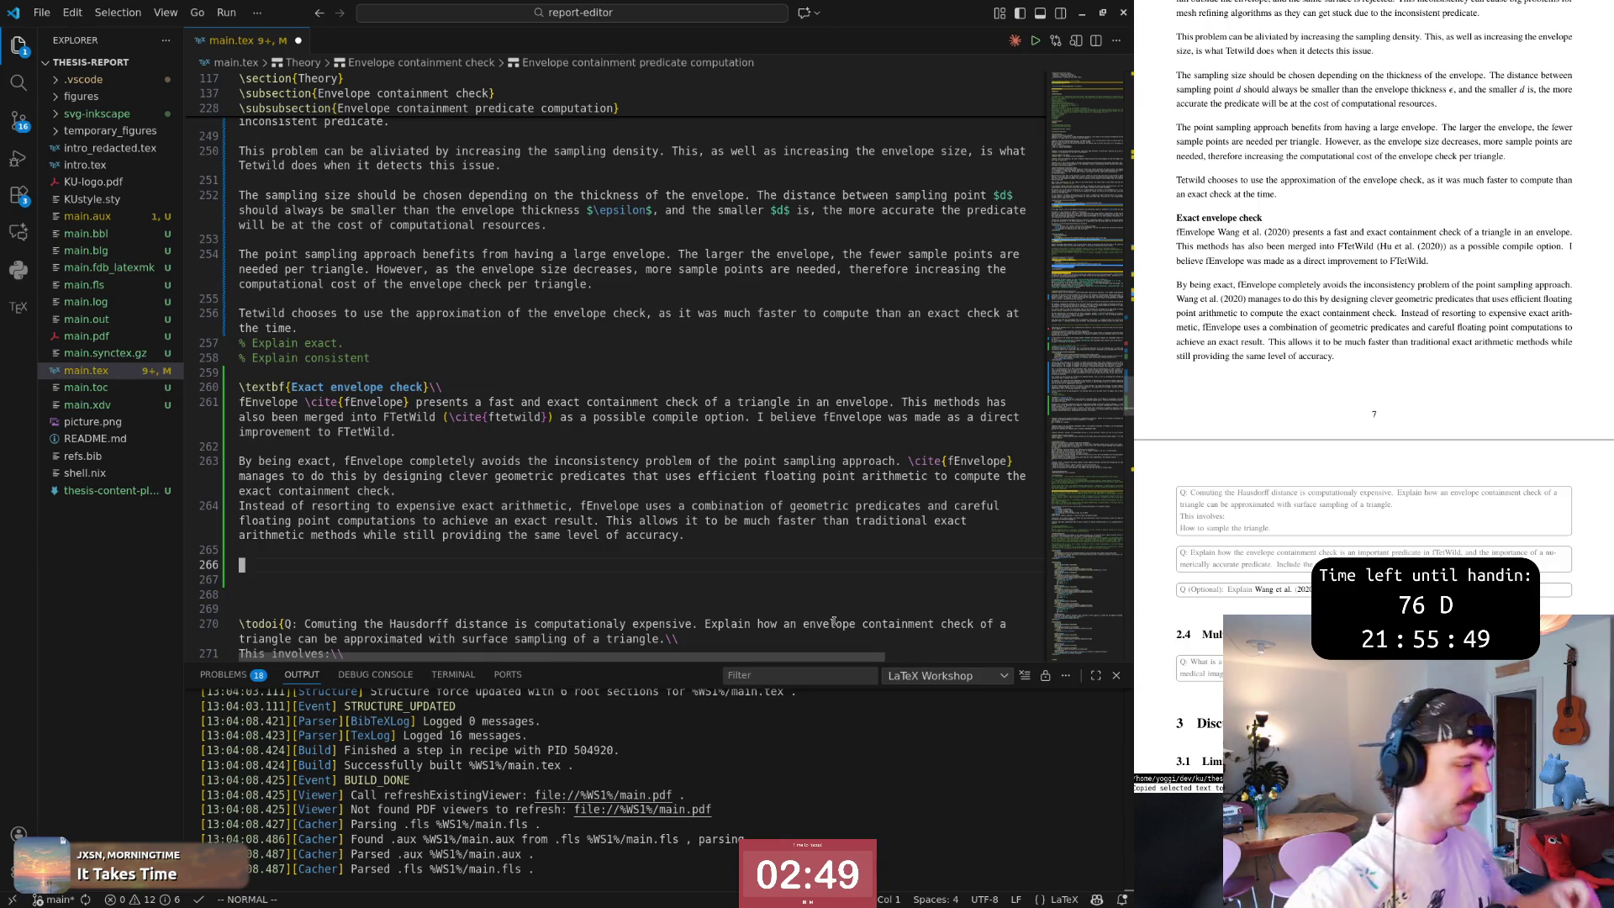
type("i\todo")
Write the \todoi note 'Q: Explain how exact geometric predicates are designed...' with Copilot's continuation.
key("Tab")
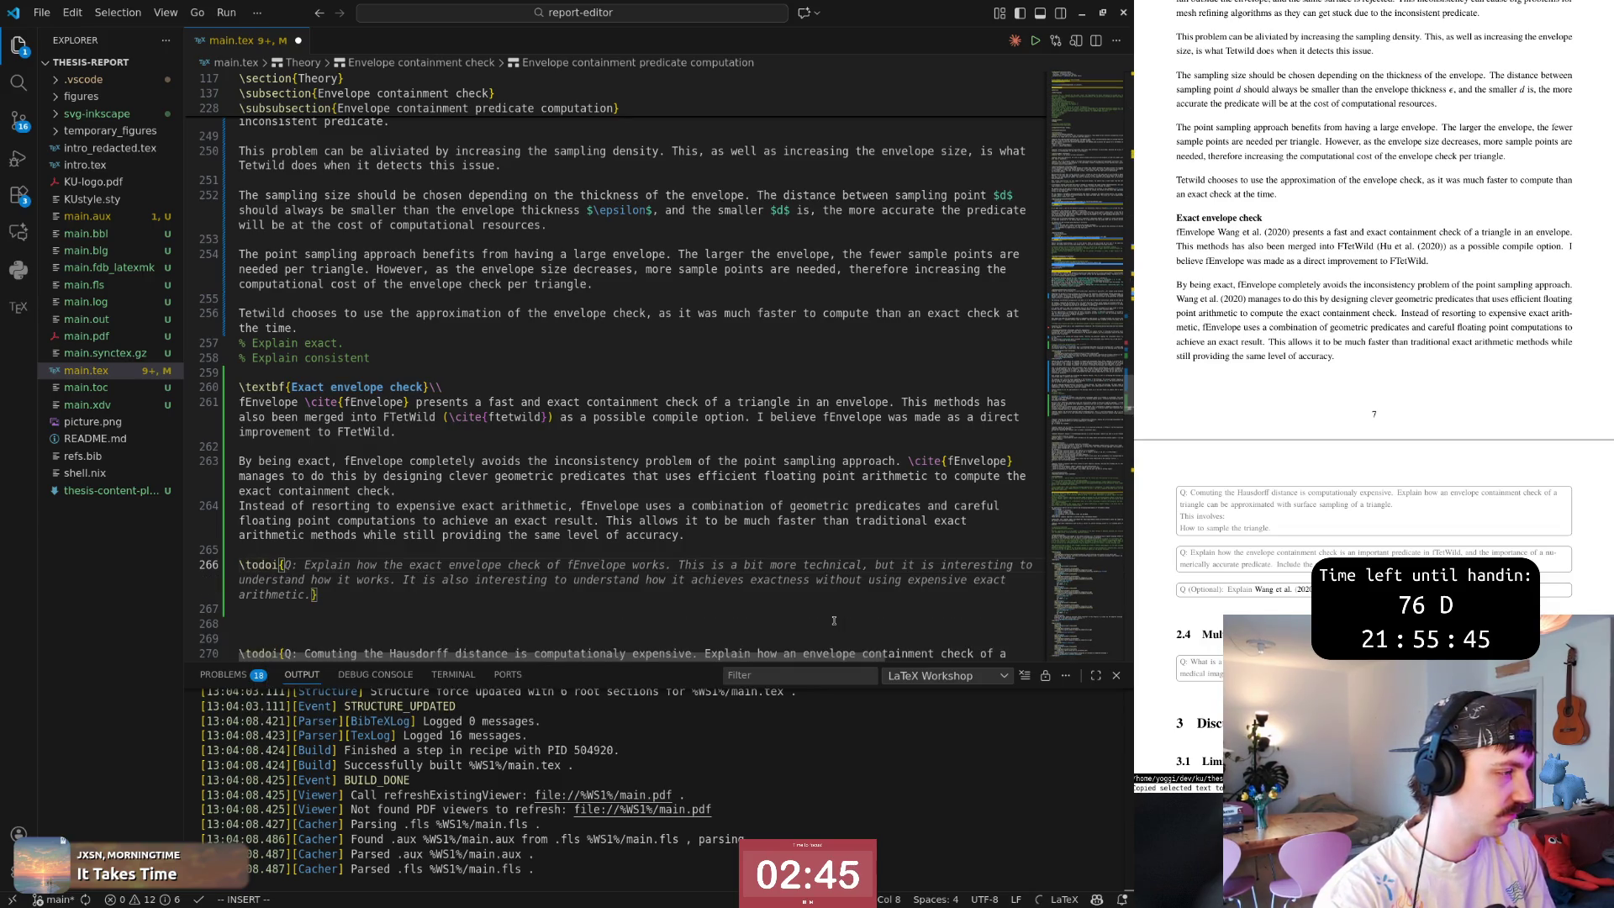
type("Q: ")
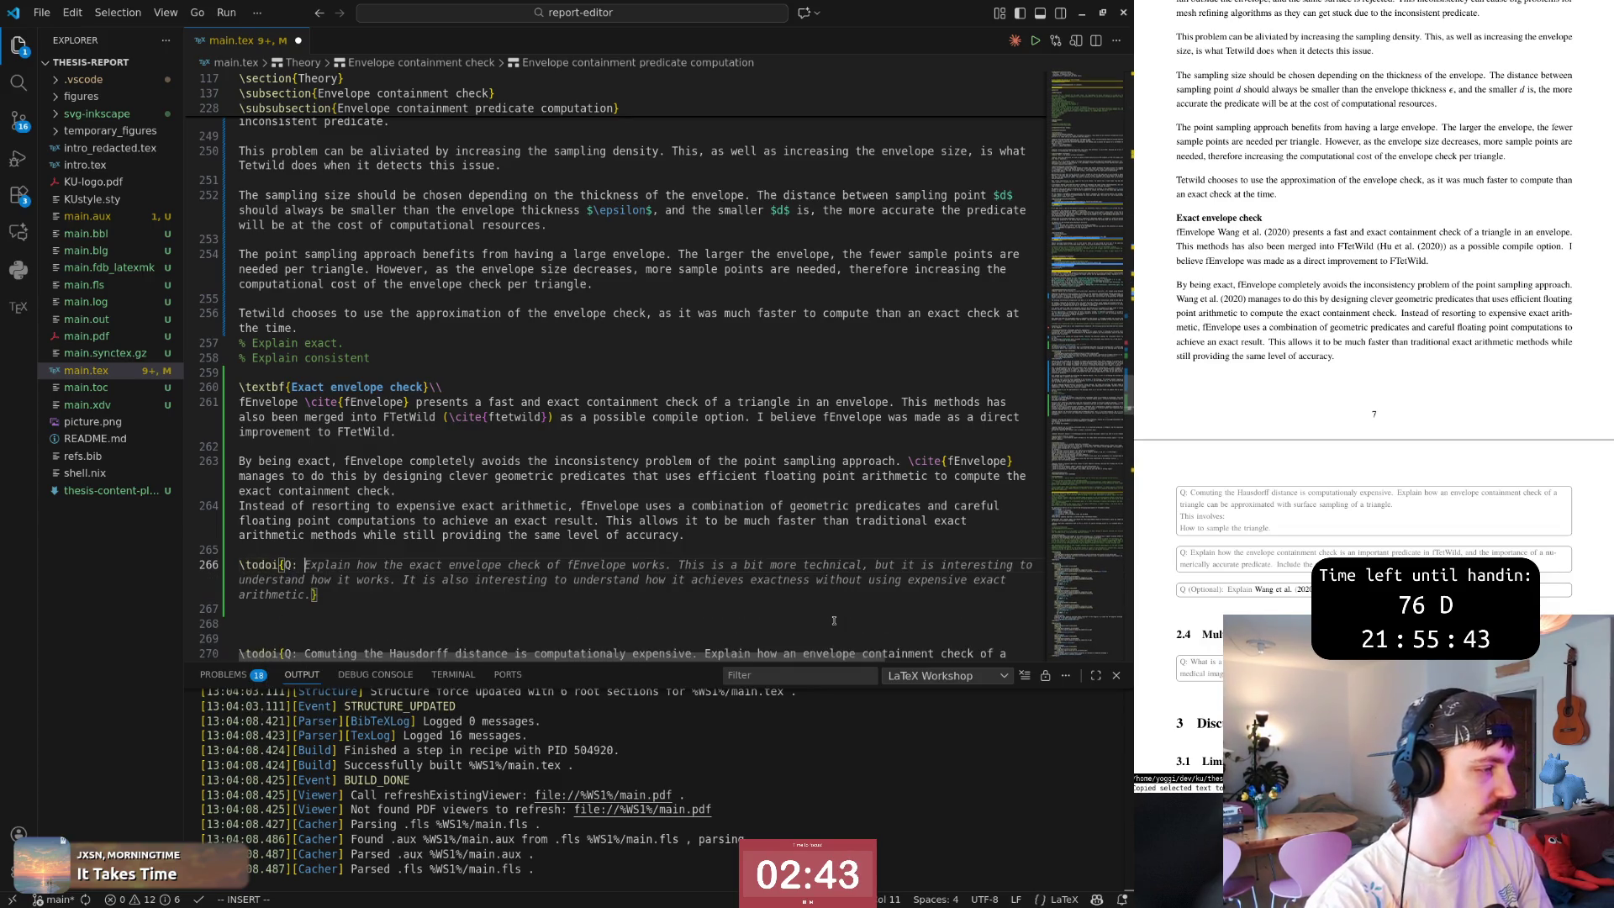
type("T")
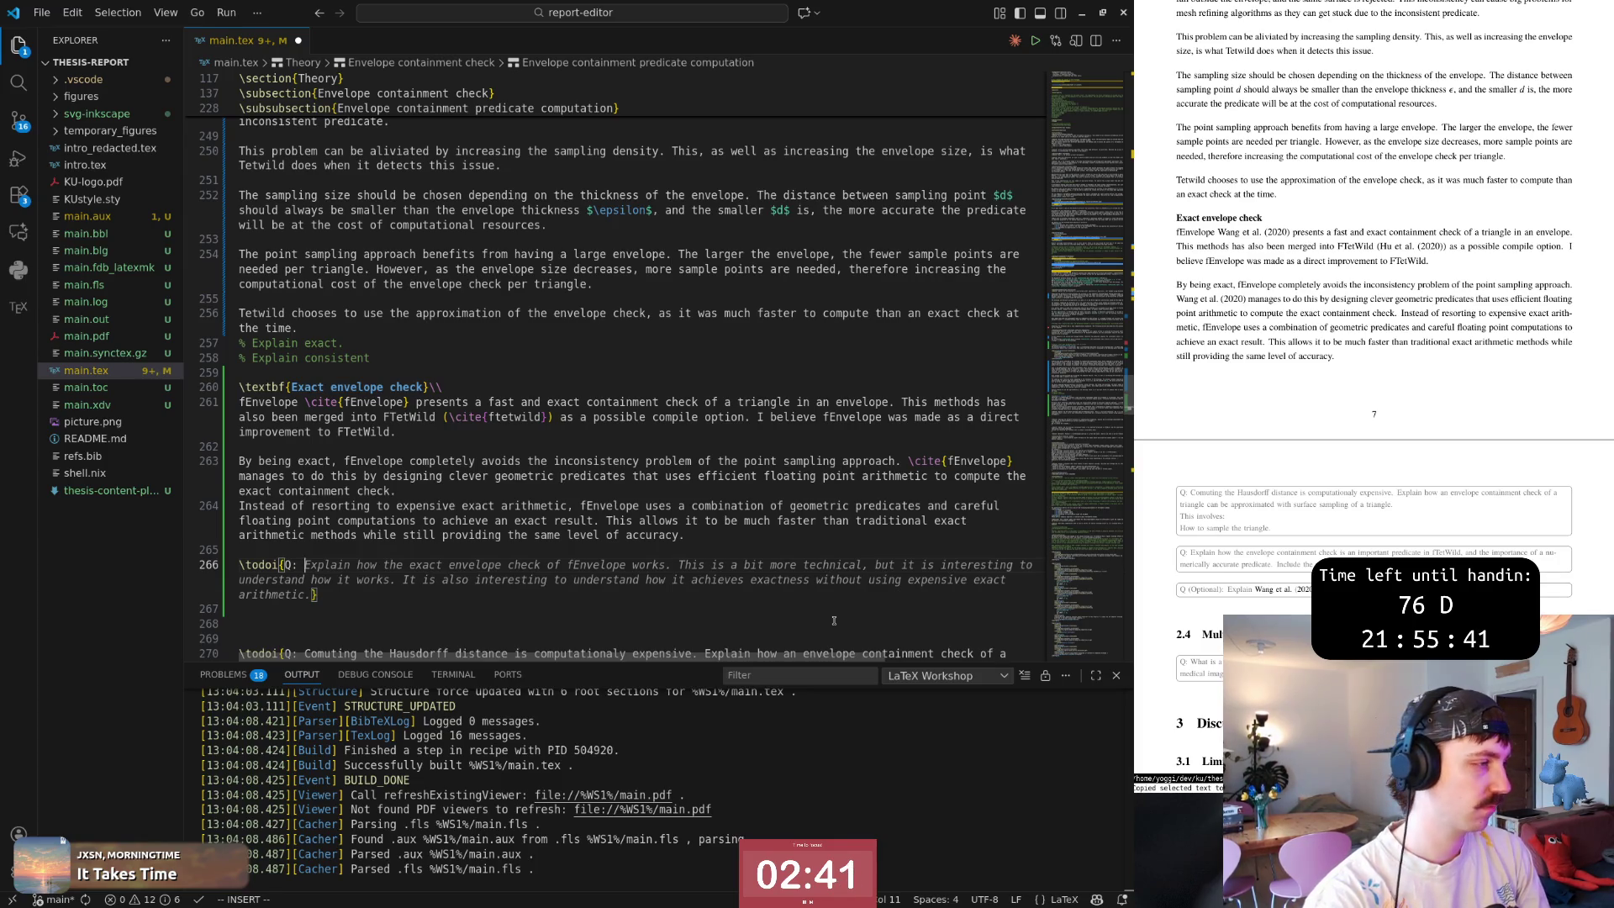
key("BackSpace")
type("Explain ")
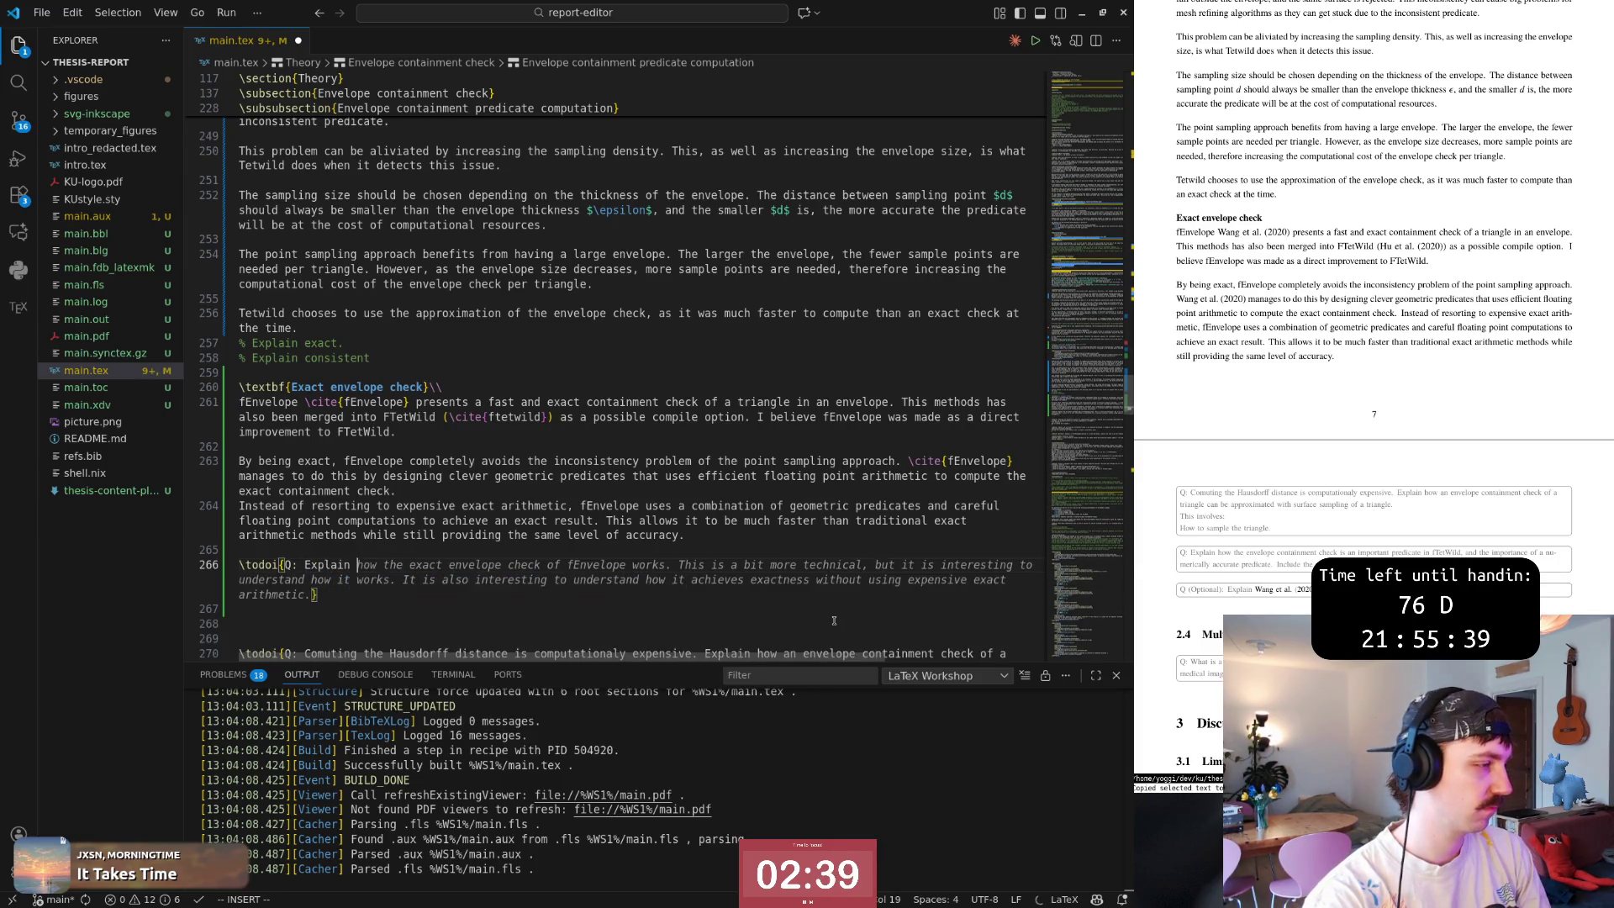
type("how exact predicte")
key("Escape")
type("bigeometric")
key("Right")
key("Right")
key("Right")
type("aes ")
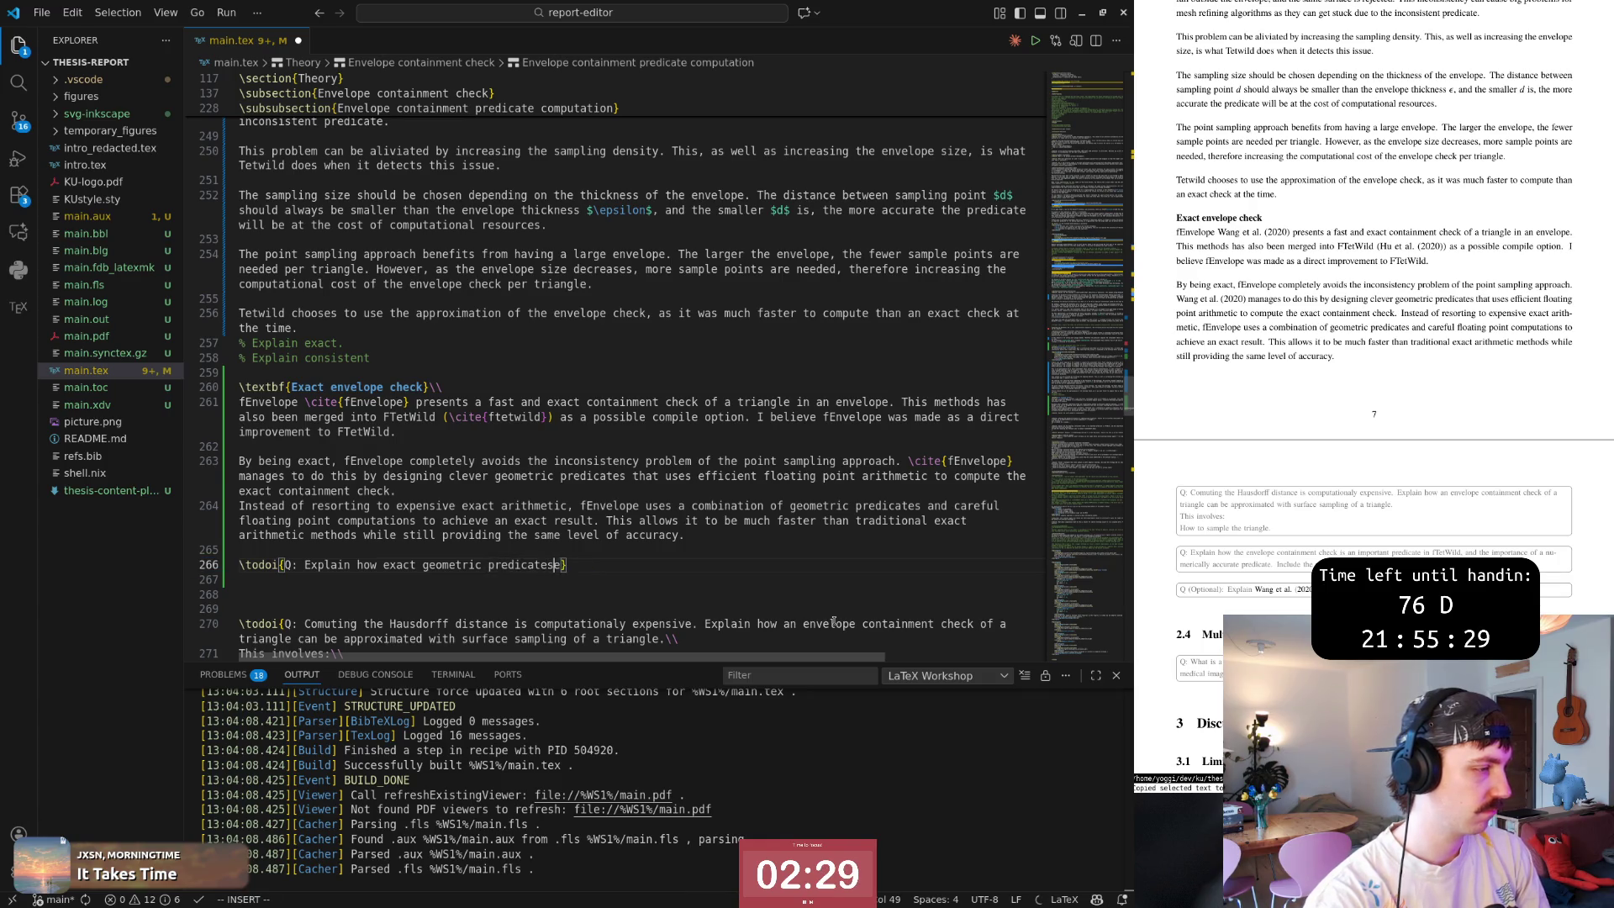
type("are deisnege")
type("igne")
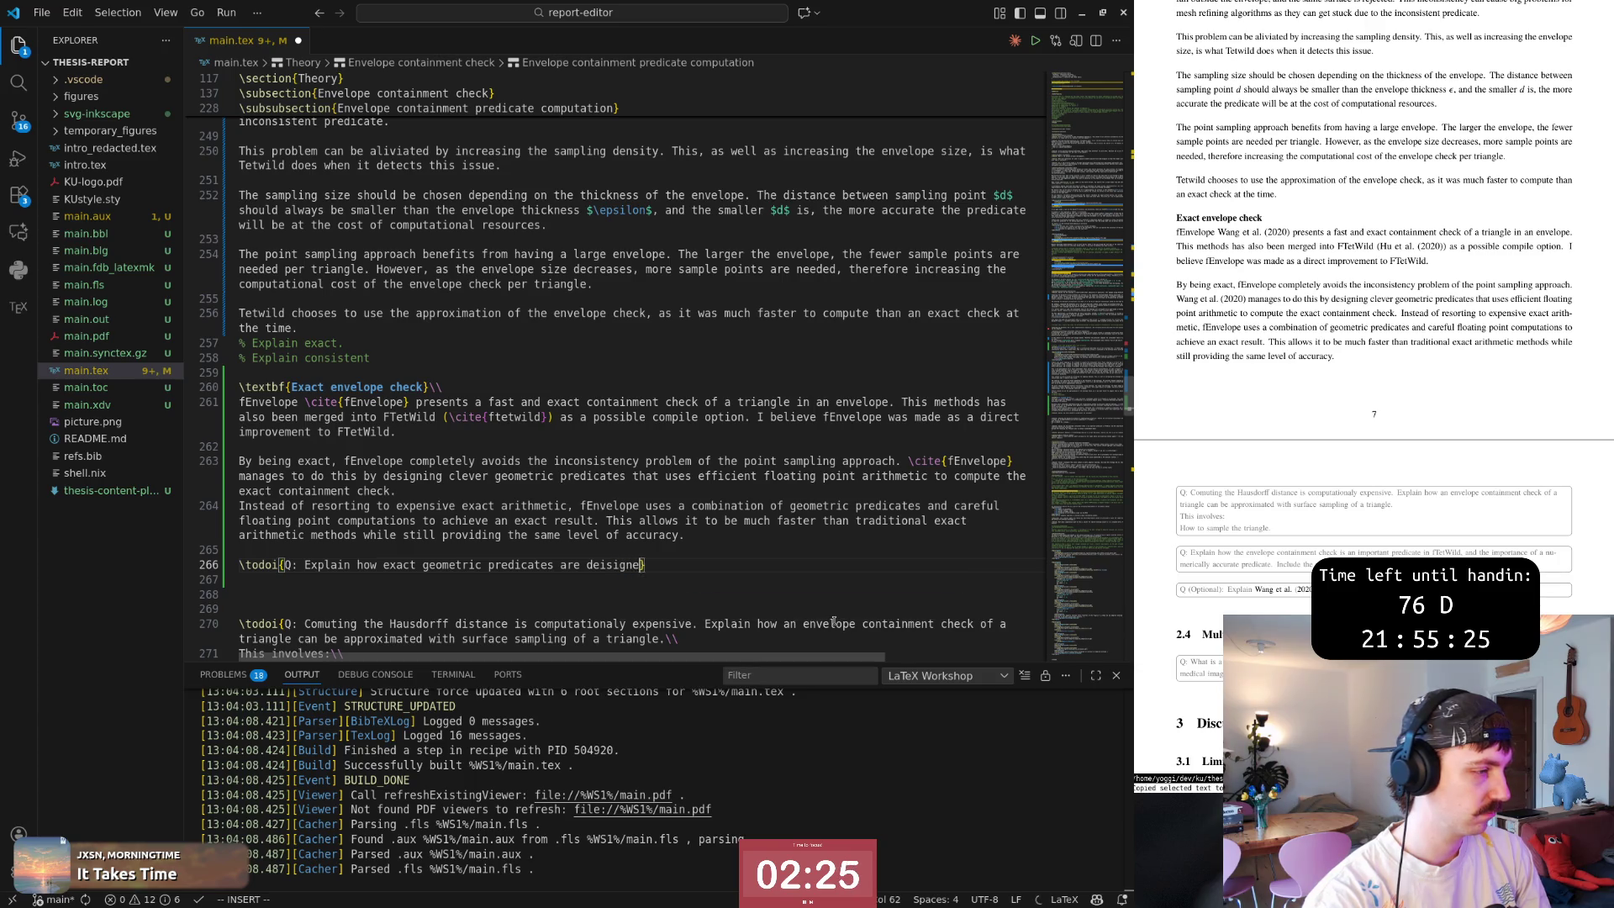
type("ciw")
type("designed")
key("Escape")
type("0$i.")
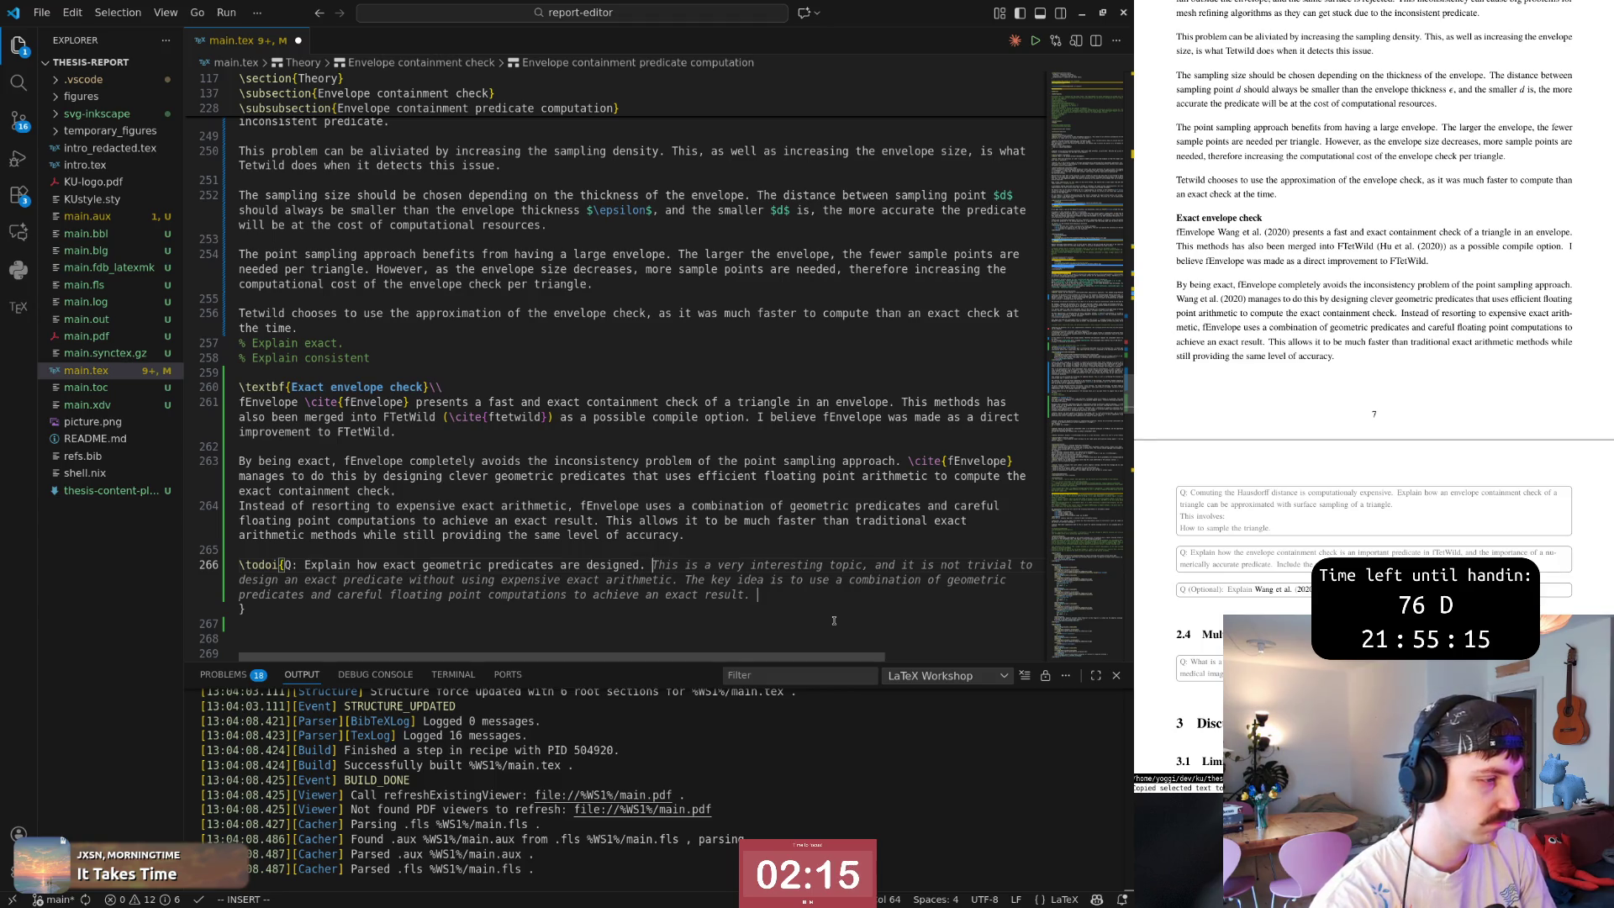
key("Tab")
key("Escape")
Join the closing brace onto the note and delete its last sentence about the key idea.
key("j")
key("k")
key("shift+j")
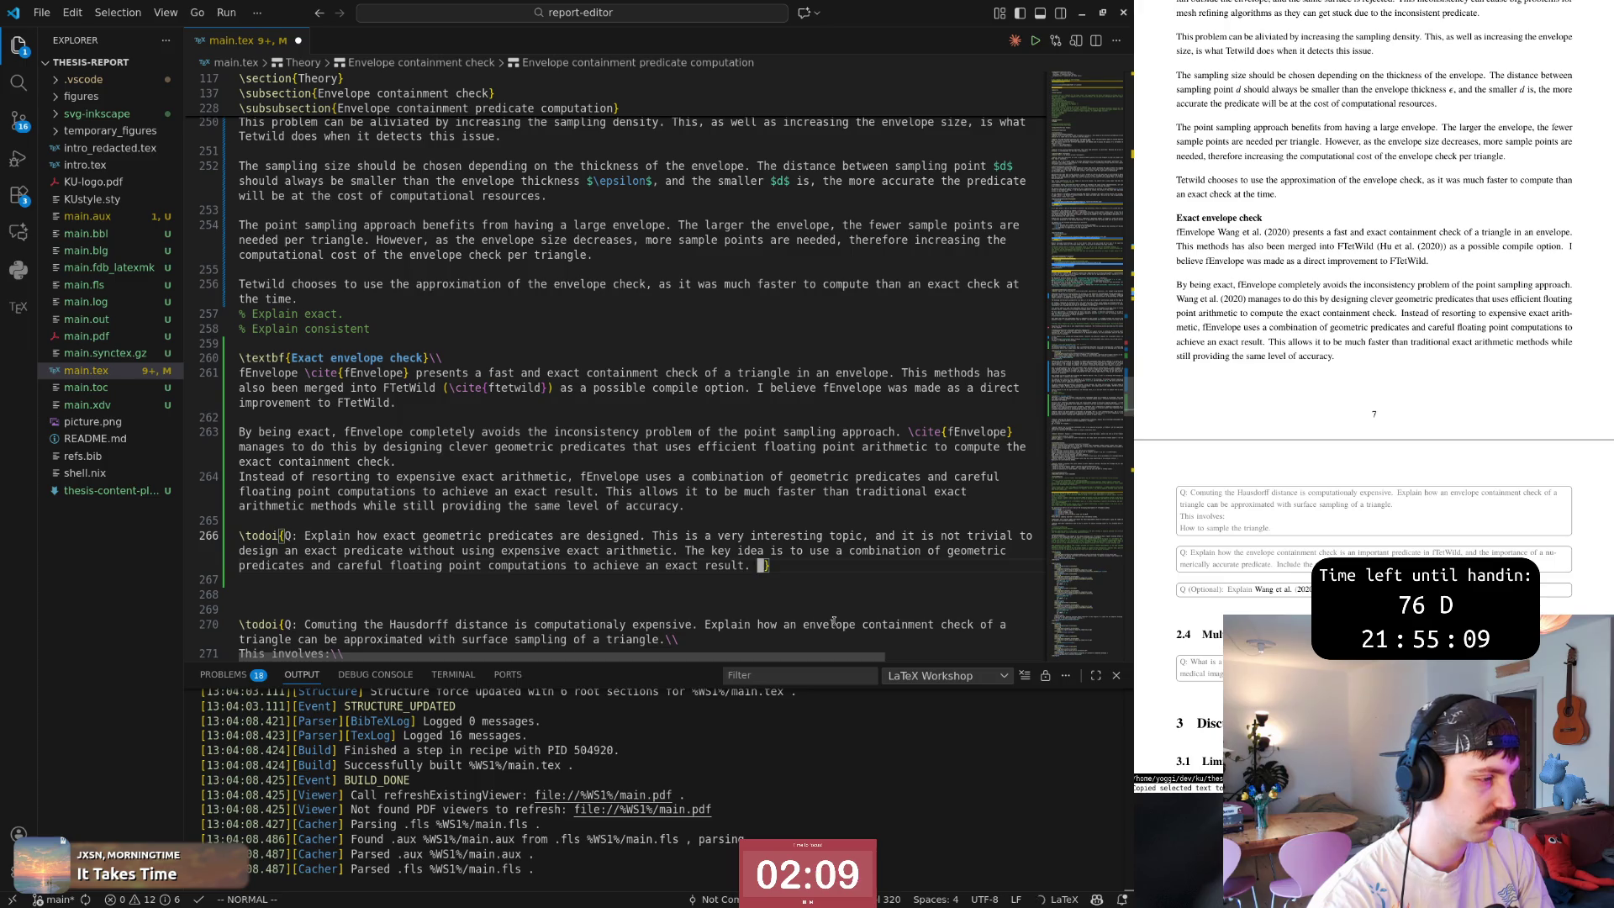
key("b")
key("b")
key("b")
key("b")
key("b")
key("b")
key("b")
key("b")
key("b")
key("b")
key("v")
key("e")
key("e")
key("e")
key("t")
key("braceright")
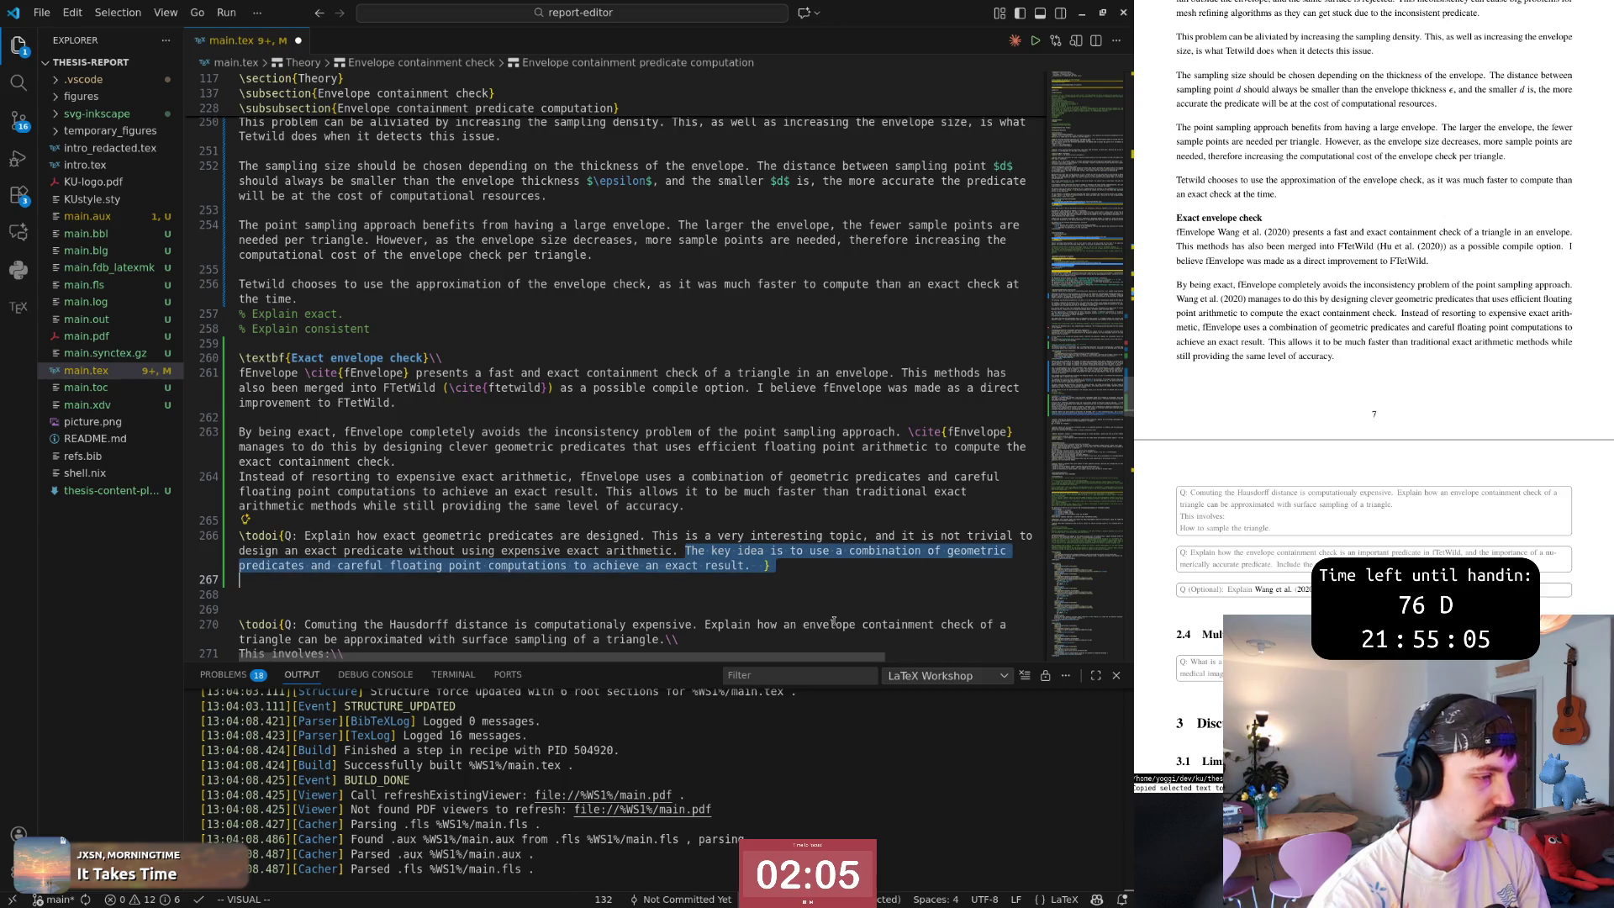
key("d")
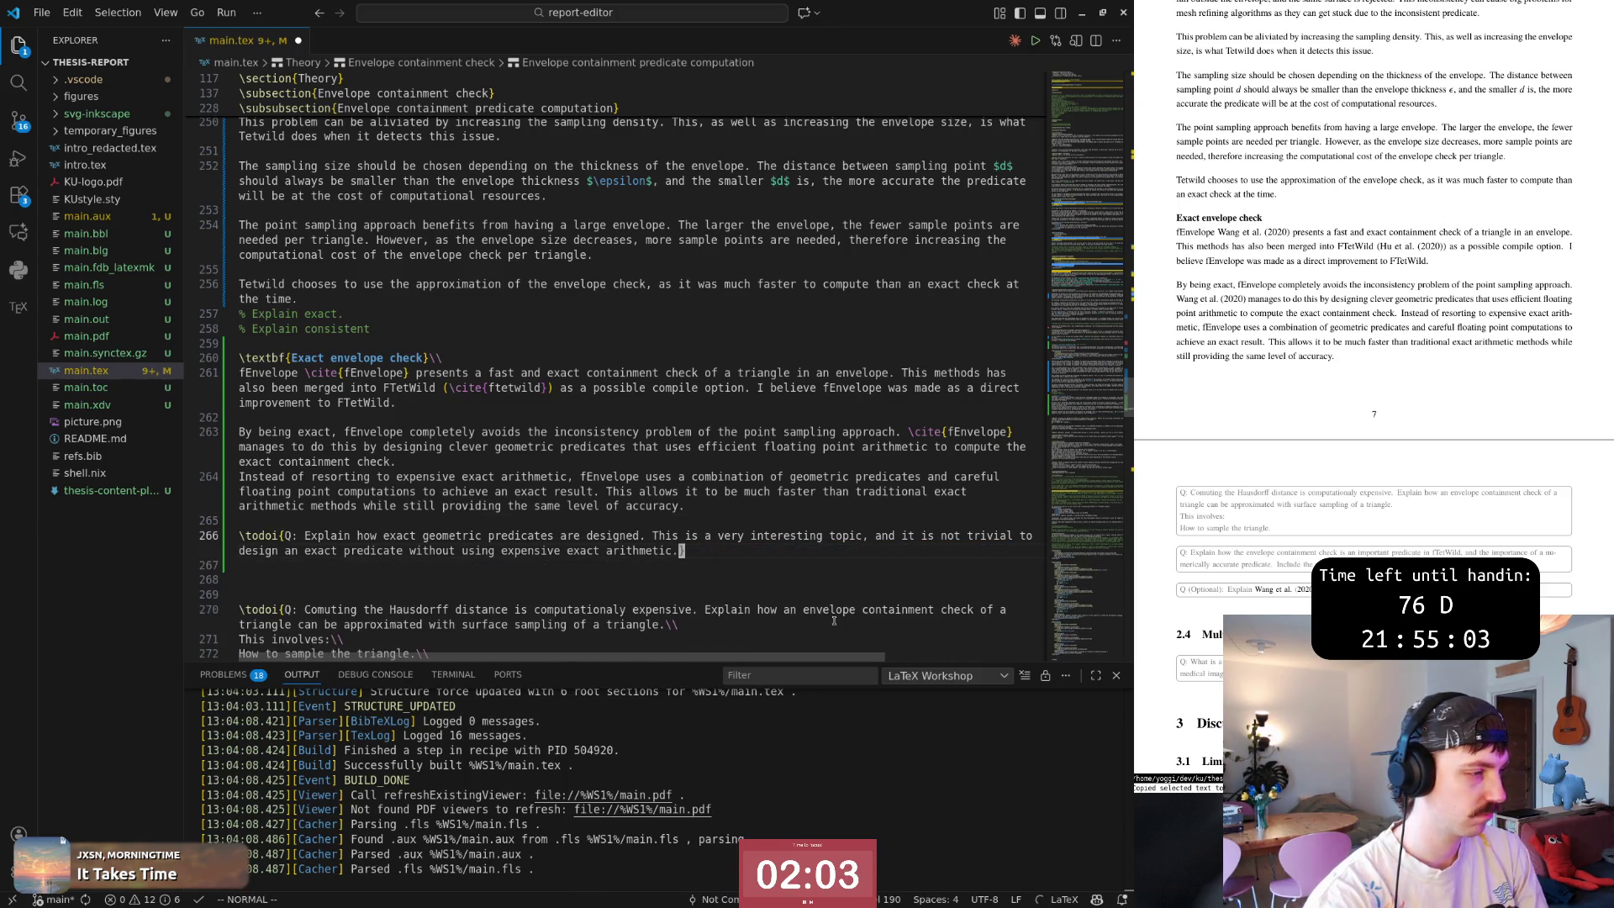
Save the file to rebuild the PDF and open blank lines below the note.
key("shift+v")
key("Escape")
key("ctrl+s")
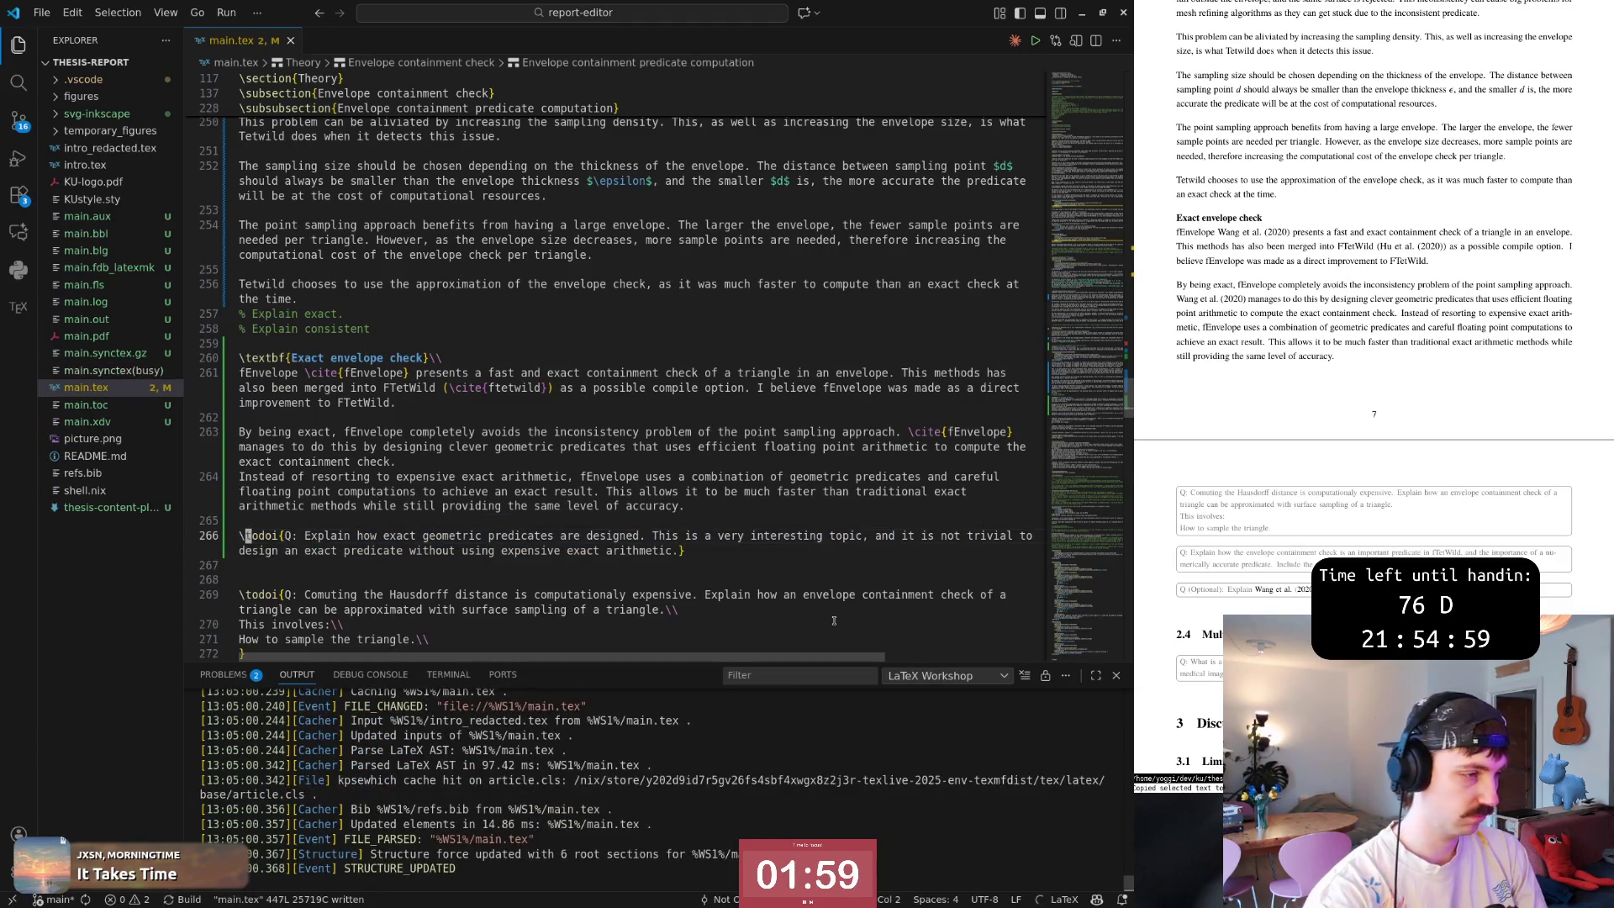
key("o")
key("Return")
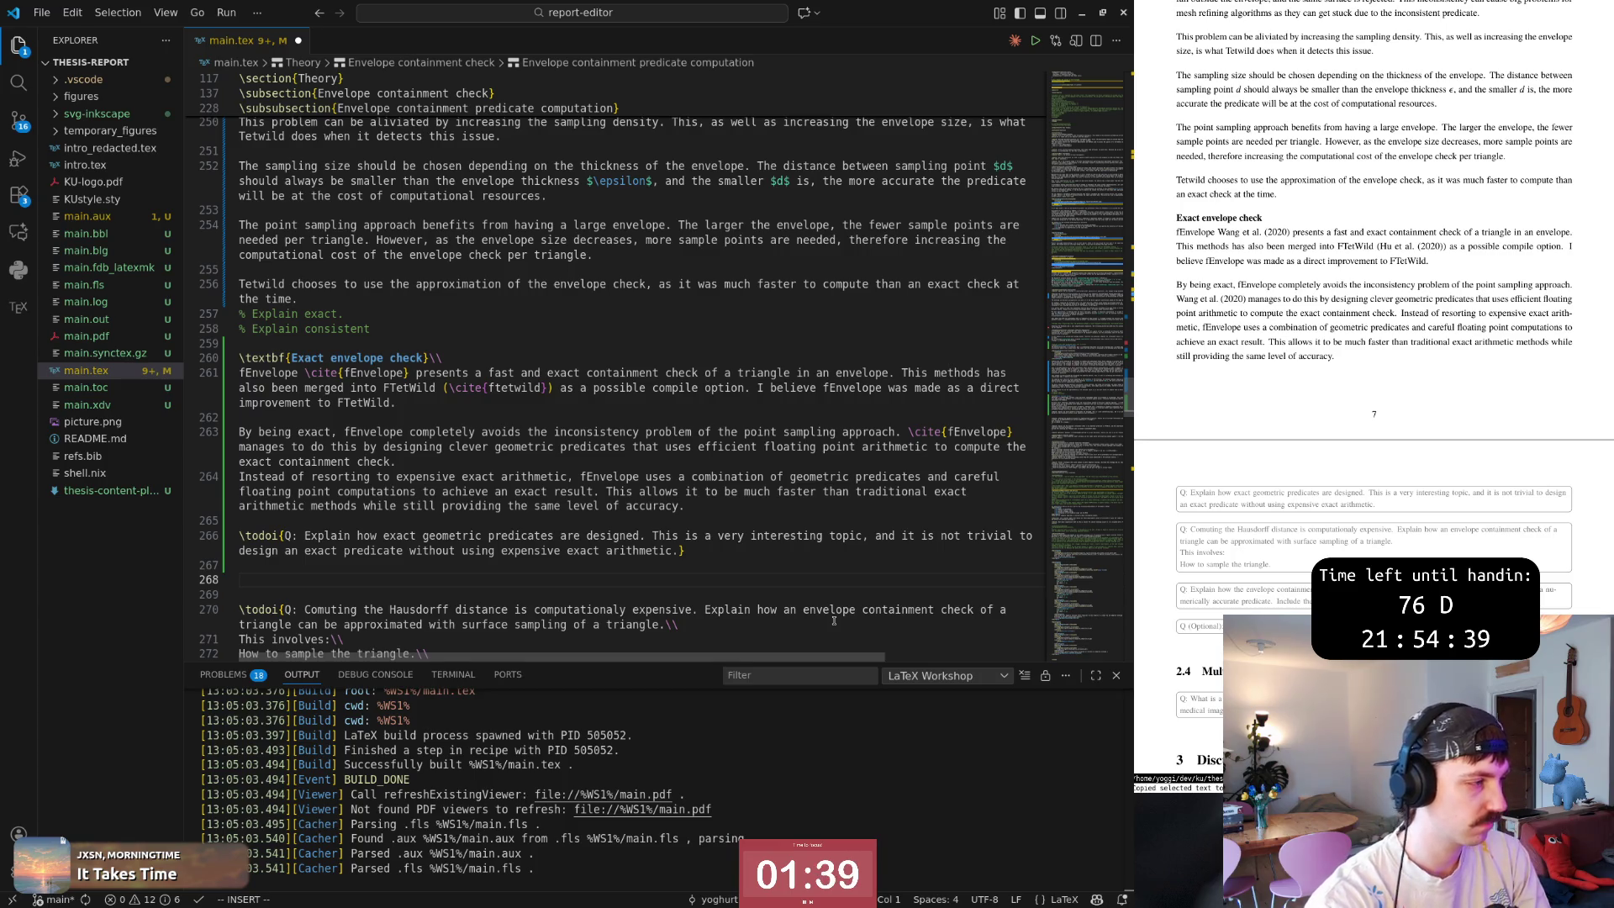
Leave insert mode and switch back to the Fast Envelope paper in the browser.
key("Escape")
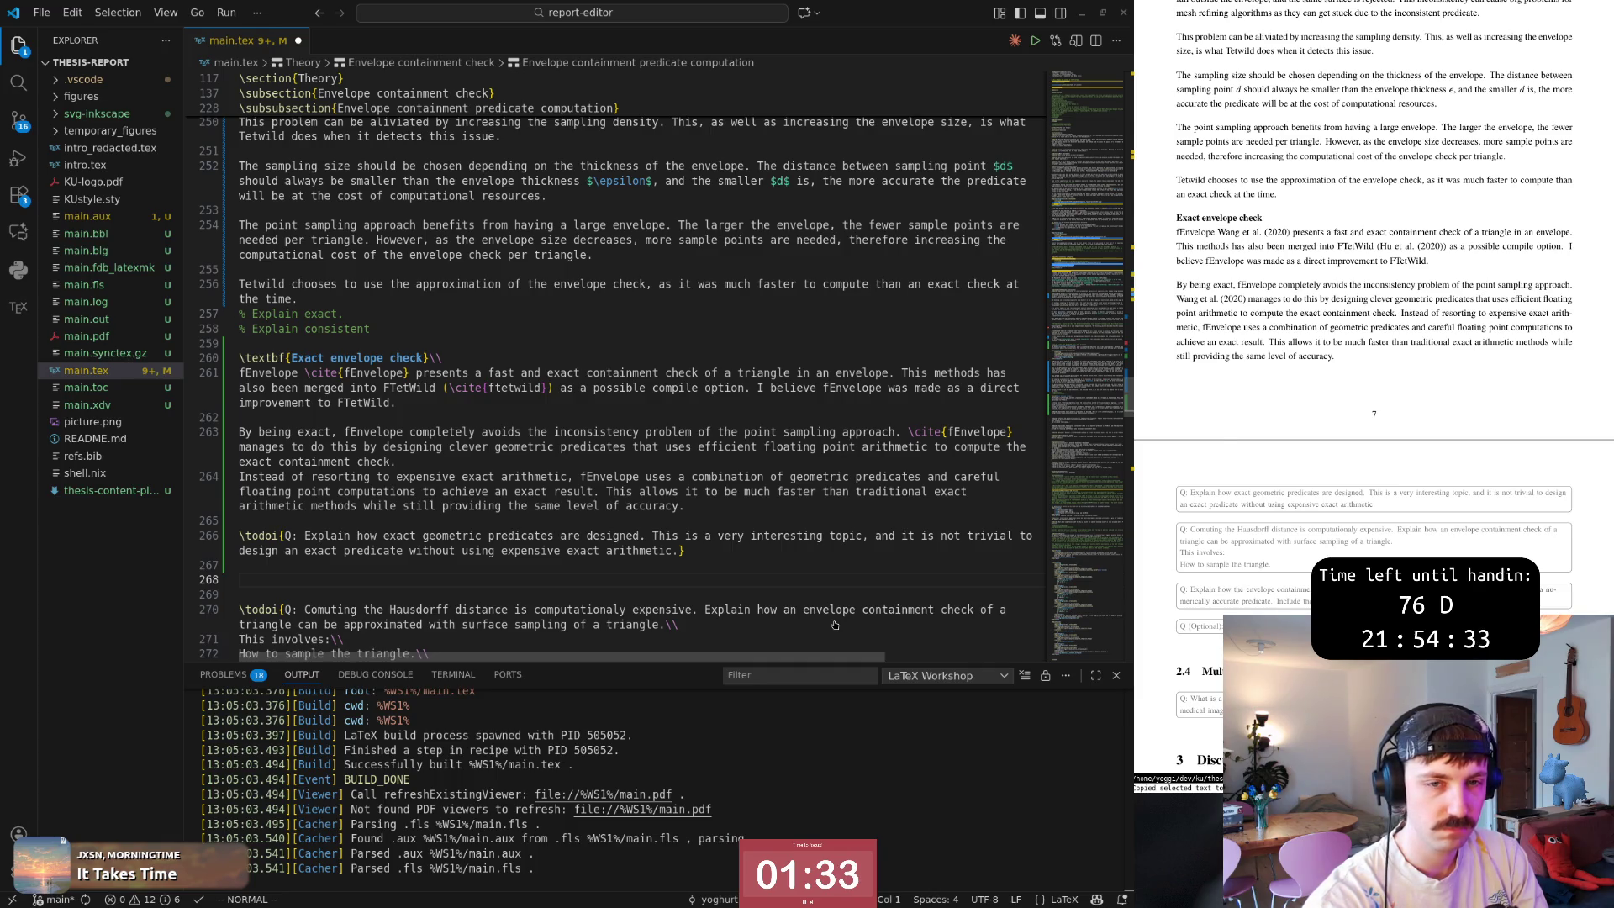
key("super+2")
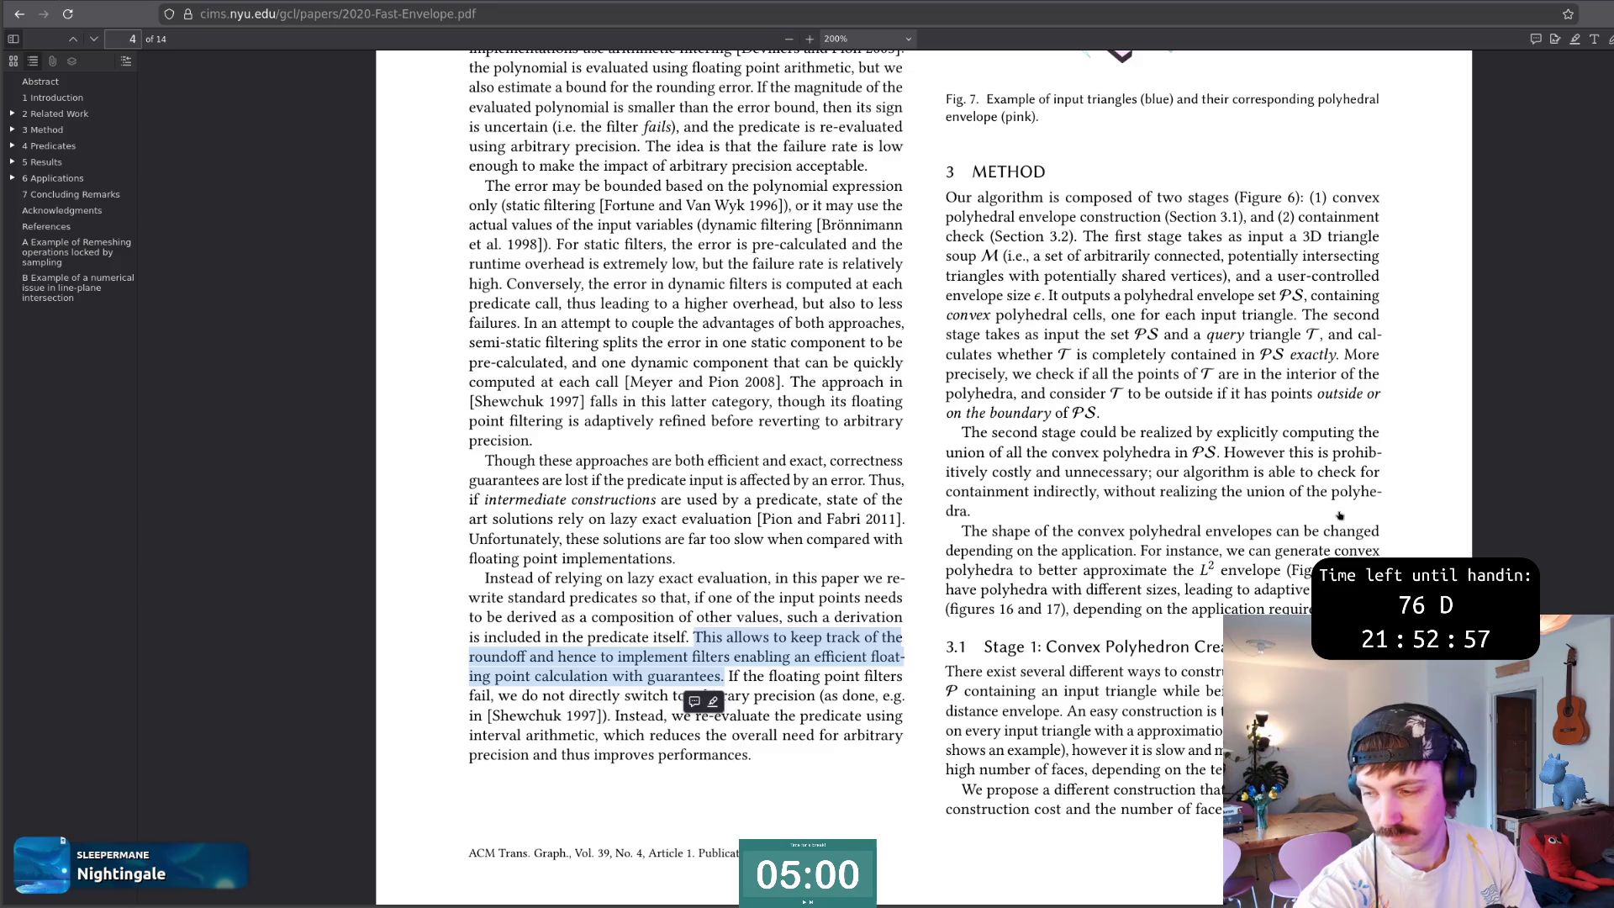
scroll(1143, 390, "down", 15)
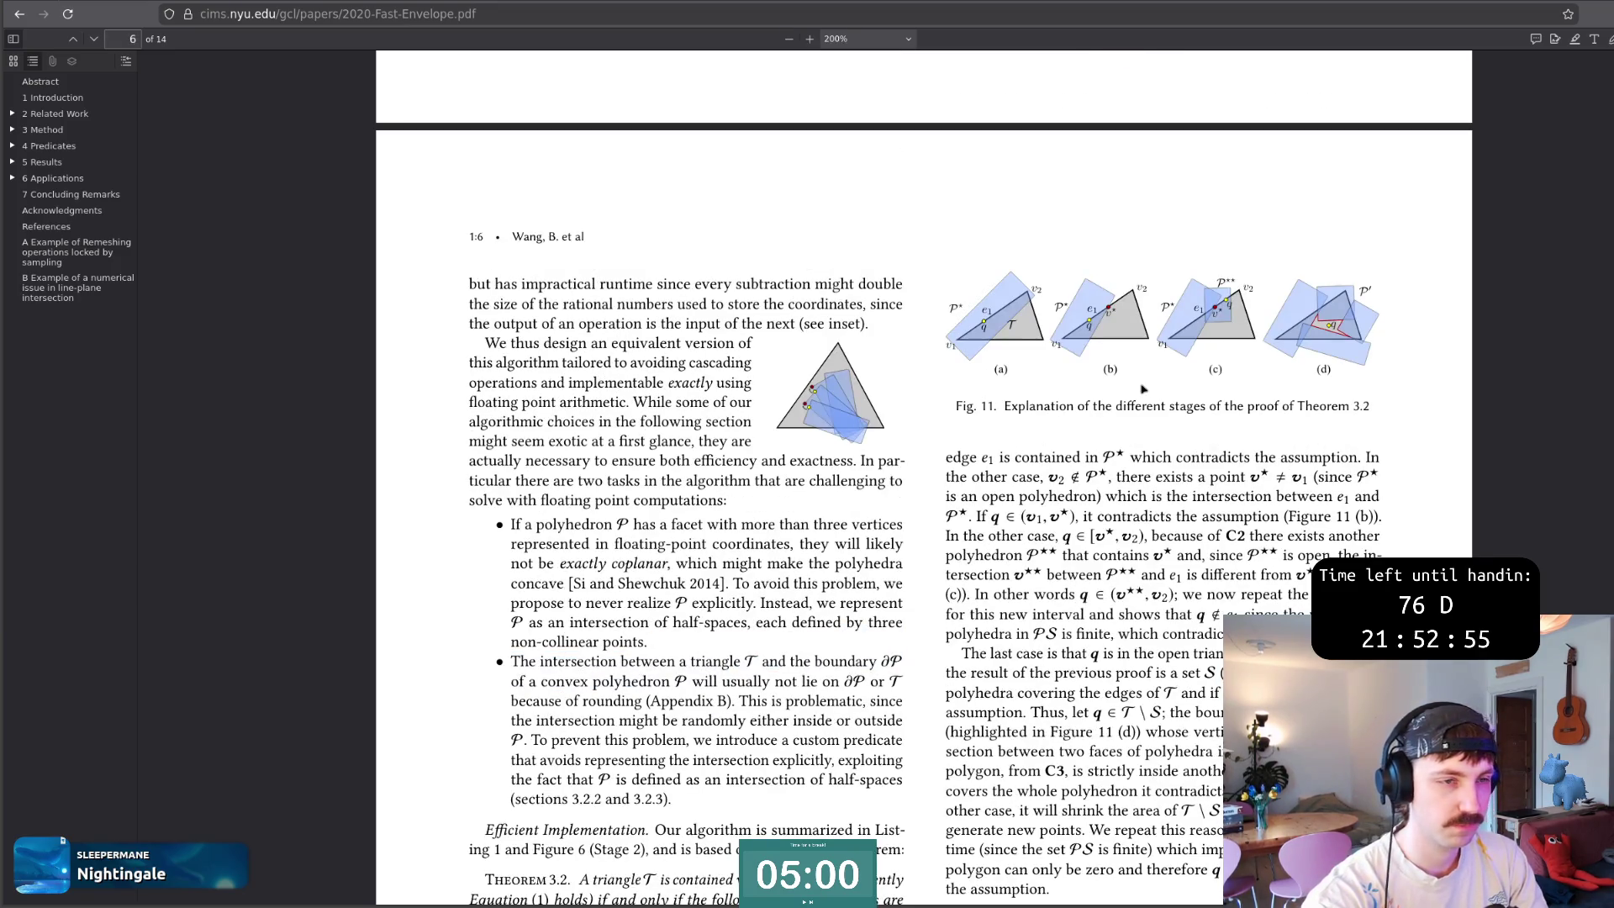